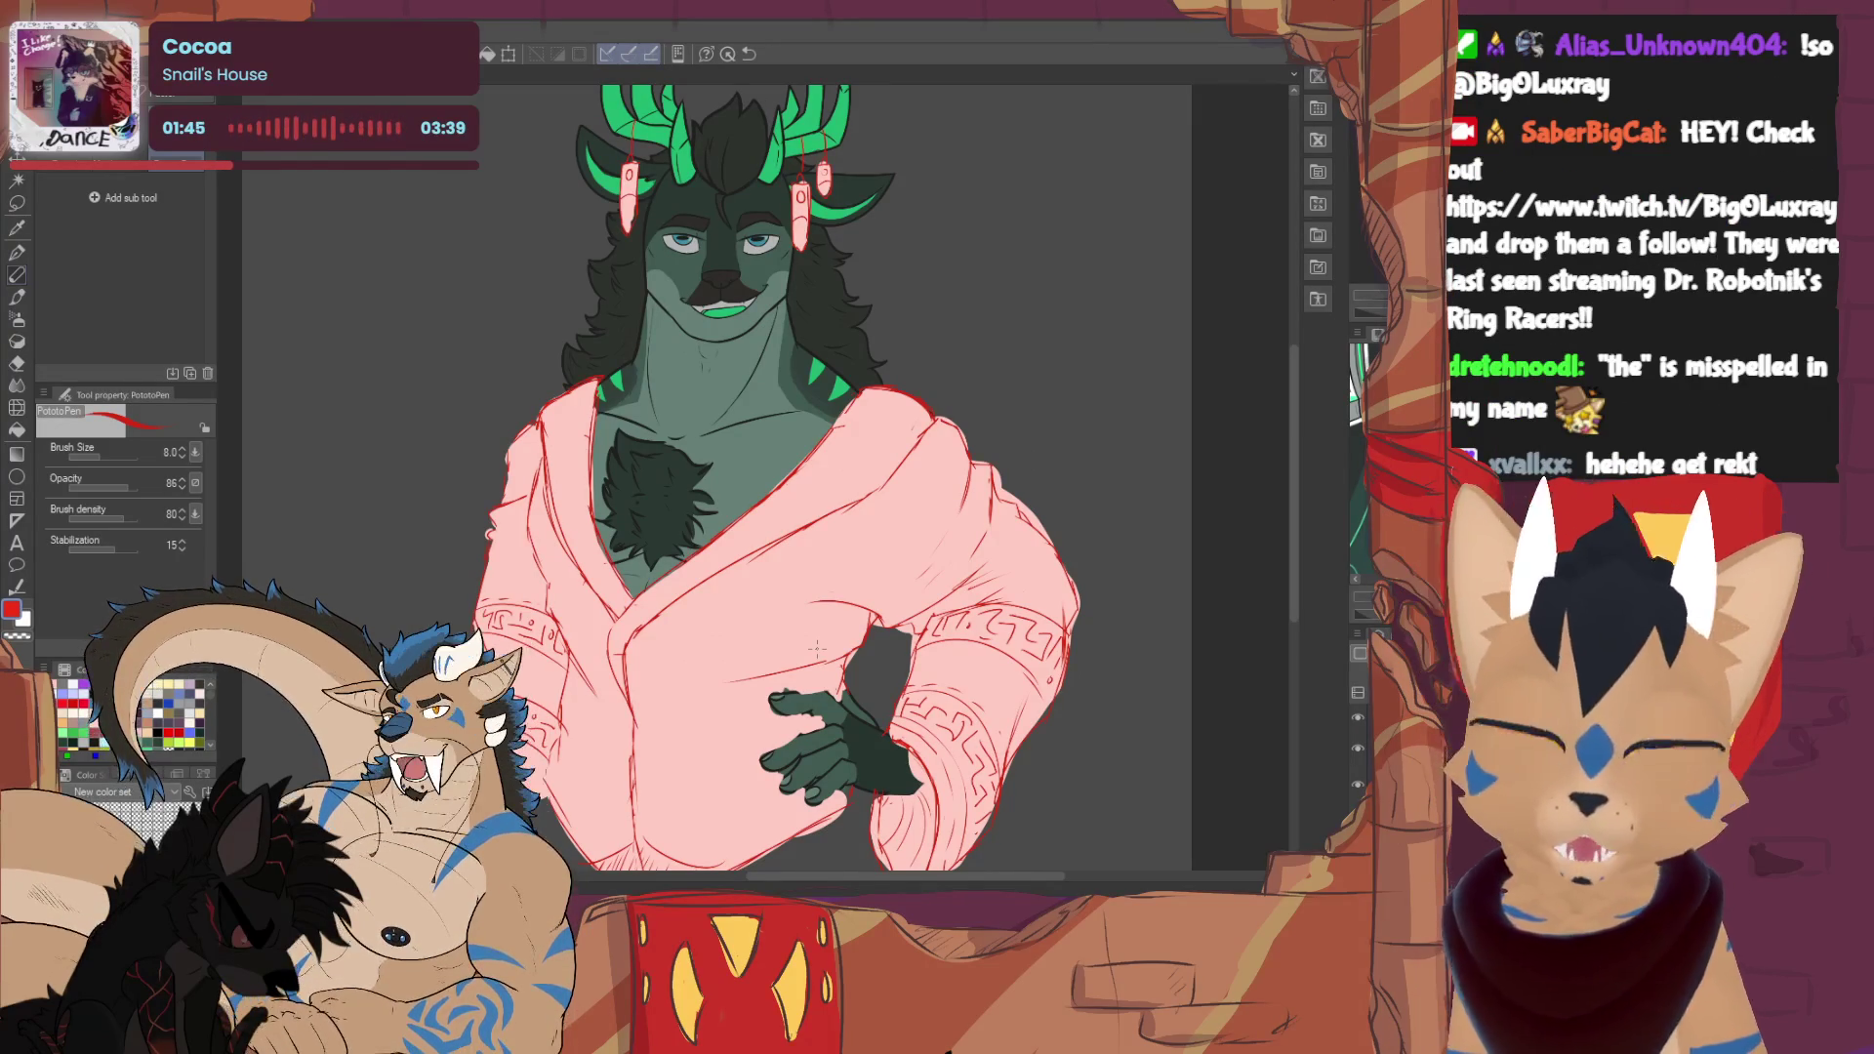
- On a blank canvas with brush size 18.2, write 'Himalaya' in red and underline it
key("ctrl+Tab")
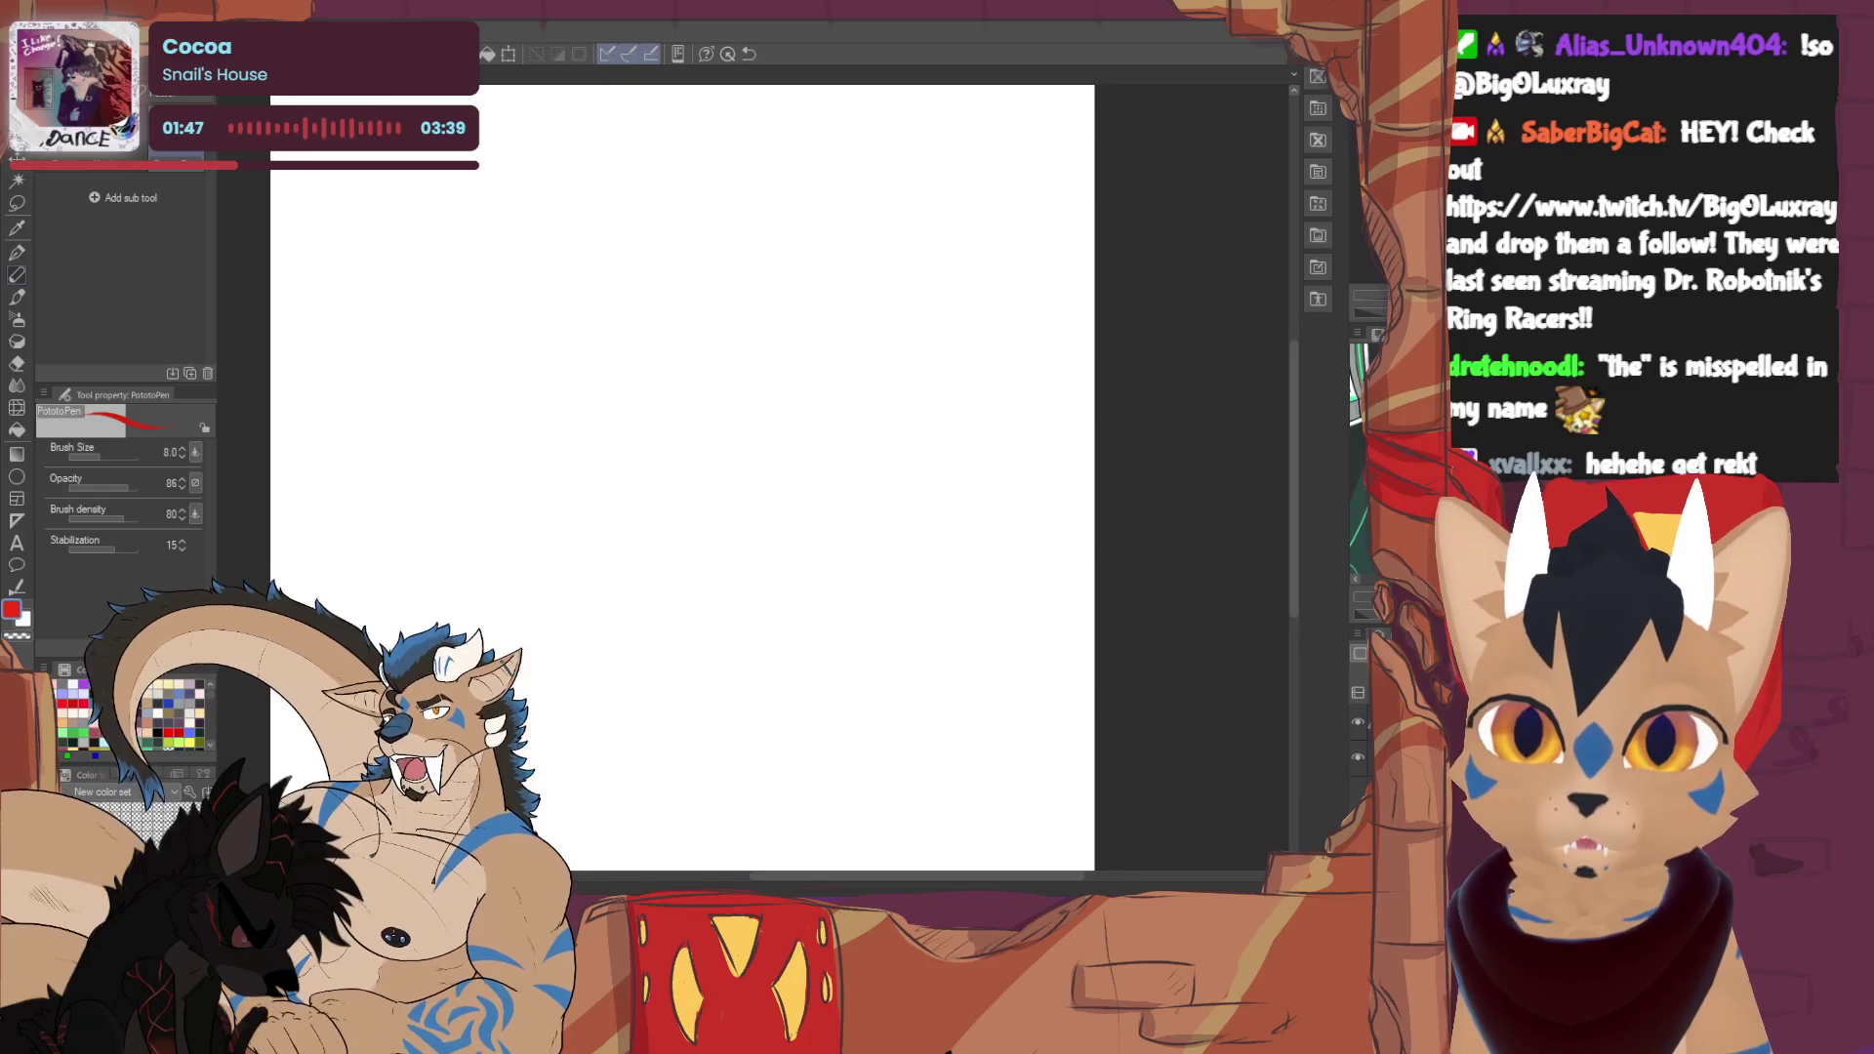
mouse_move(342, 508)
left_mouse_down()
mouse_move(753, 477)
mouse_move(307, 465)
left_mouse_up()
left_click_drag(485, 319, 462, 434)
mouse_move(506, 318)
left_mouse_down()
mouse_move(486, 420)
mouse_move(497, 385)
mouse_move(508, 417)
mouse_move(590, 427)
left_mouse_up()
mouse_move(609, 340)
left_mouse_down()
mouse_move(611, 425)
mouse_move(644, 427)
left_mouse_up()
mouse_move(654, 405)
left_mouse_down()
mouse_move(671, 430)
mouse_move(645, 483)
left_mouse_up()
mouse_move(701, 403)
left_mouse_down()
mouse_move(684, 428)
mouse_move(730, 417)
left_mouse_up()
left_click_drag(412, 458, 761, 471)
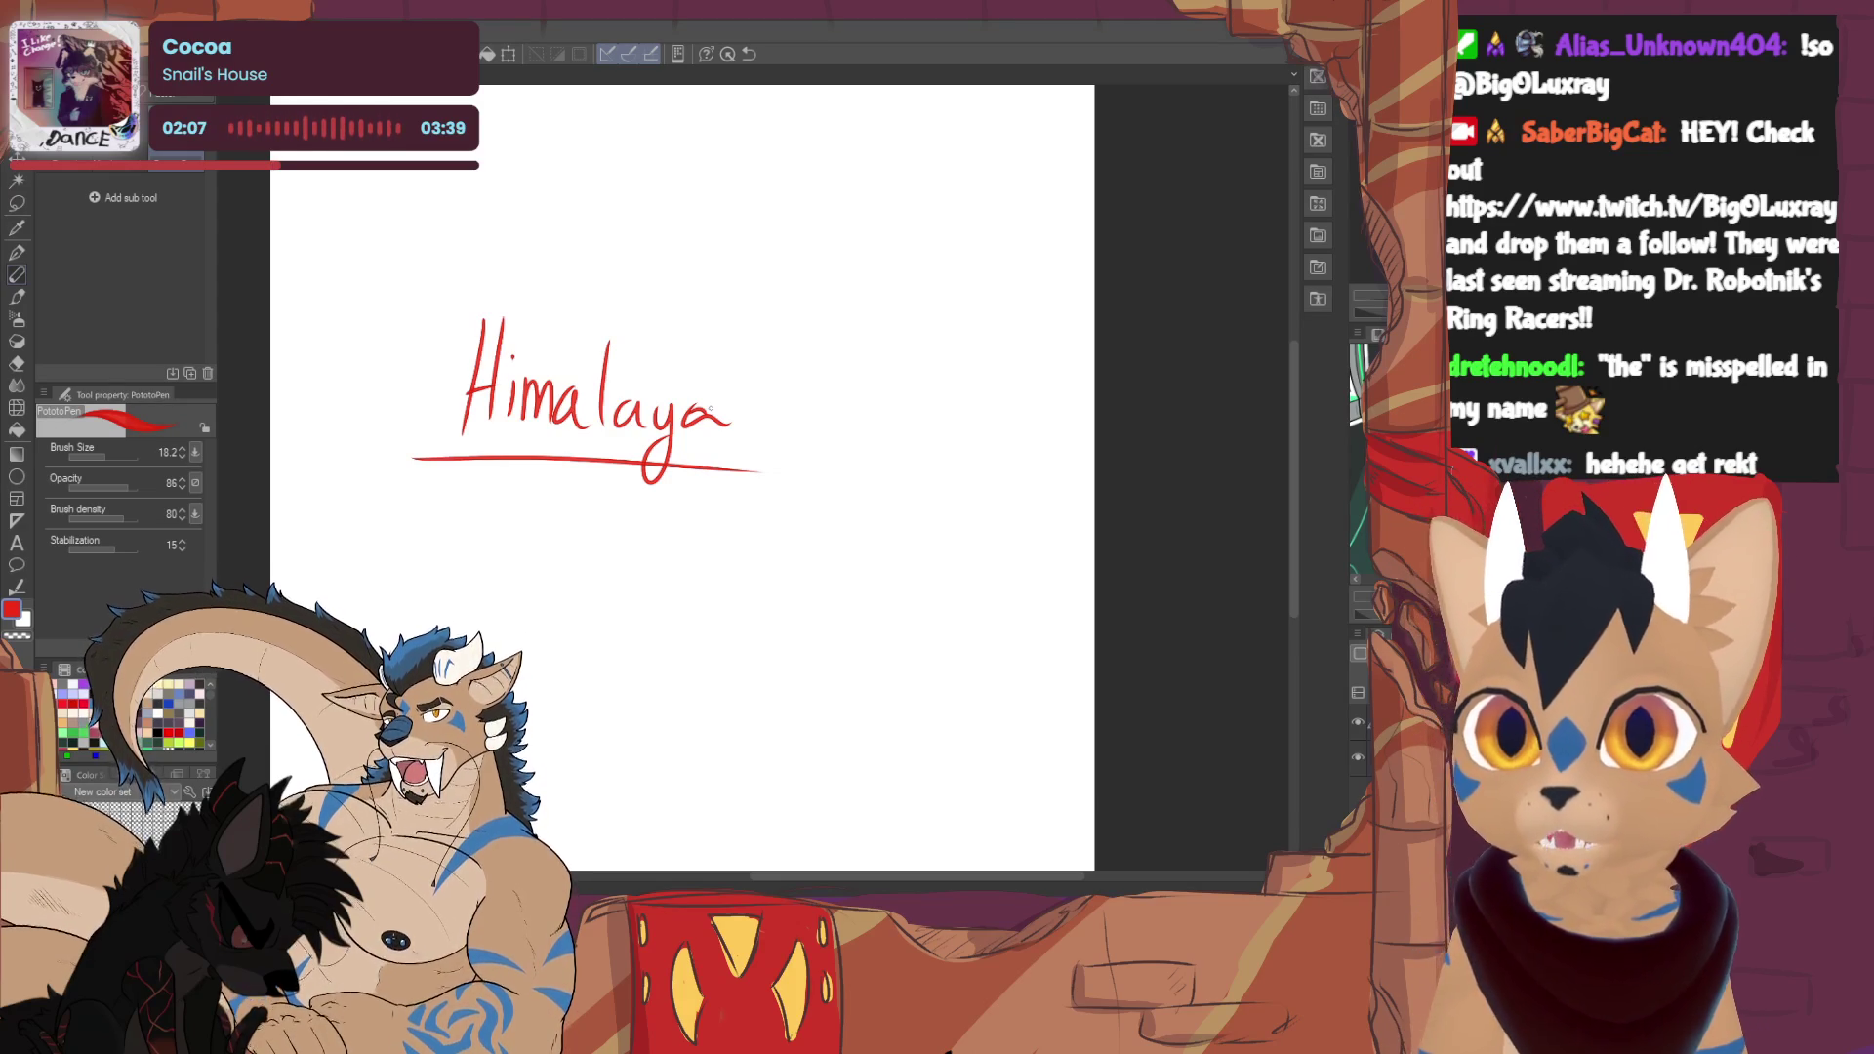
- Write 'Hi malala' above 'Himalaya', then return to the robed deer artwork
left_click_drag(422, 158, 422, 263)
left_click_drag(456, 168, 457, 259)
mouse_move(422, 227)
left_mouse_down()
mouse_move(461, 223)
mouse_move(481, 256)
left_mouse_up()
mouse_move(605, 219)
left_mouse_down()
mouse_move(605, 255)
mouse_move(663, 259)
left_mouse_up()
mouse_move(689, 195)
left_mouse_down()
mouse_move(690, 262)
mouse_move(732, 261)
left_mouse_up()
mouse_move(746, 196)
left_mouse_down()
mouse_move(747, 265)
mouse_move(796, 275)
left_mouse_up()
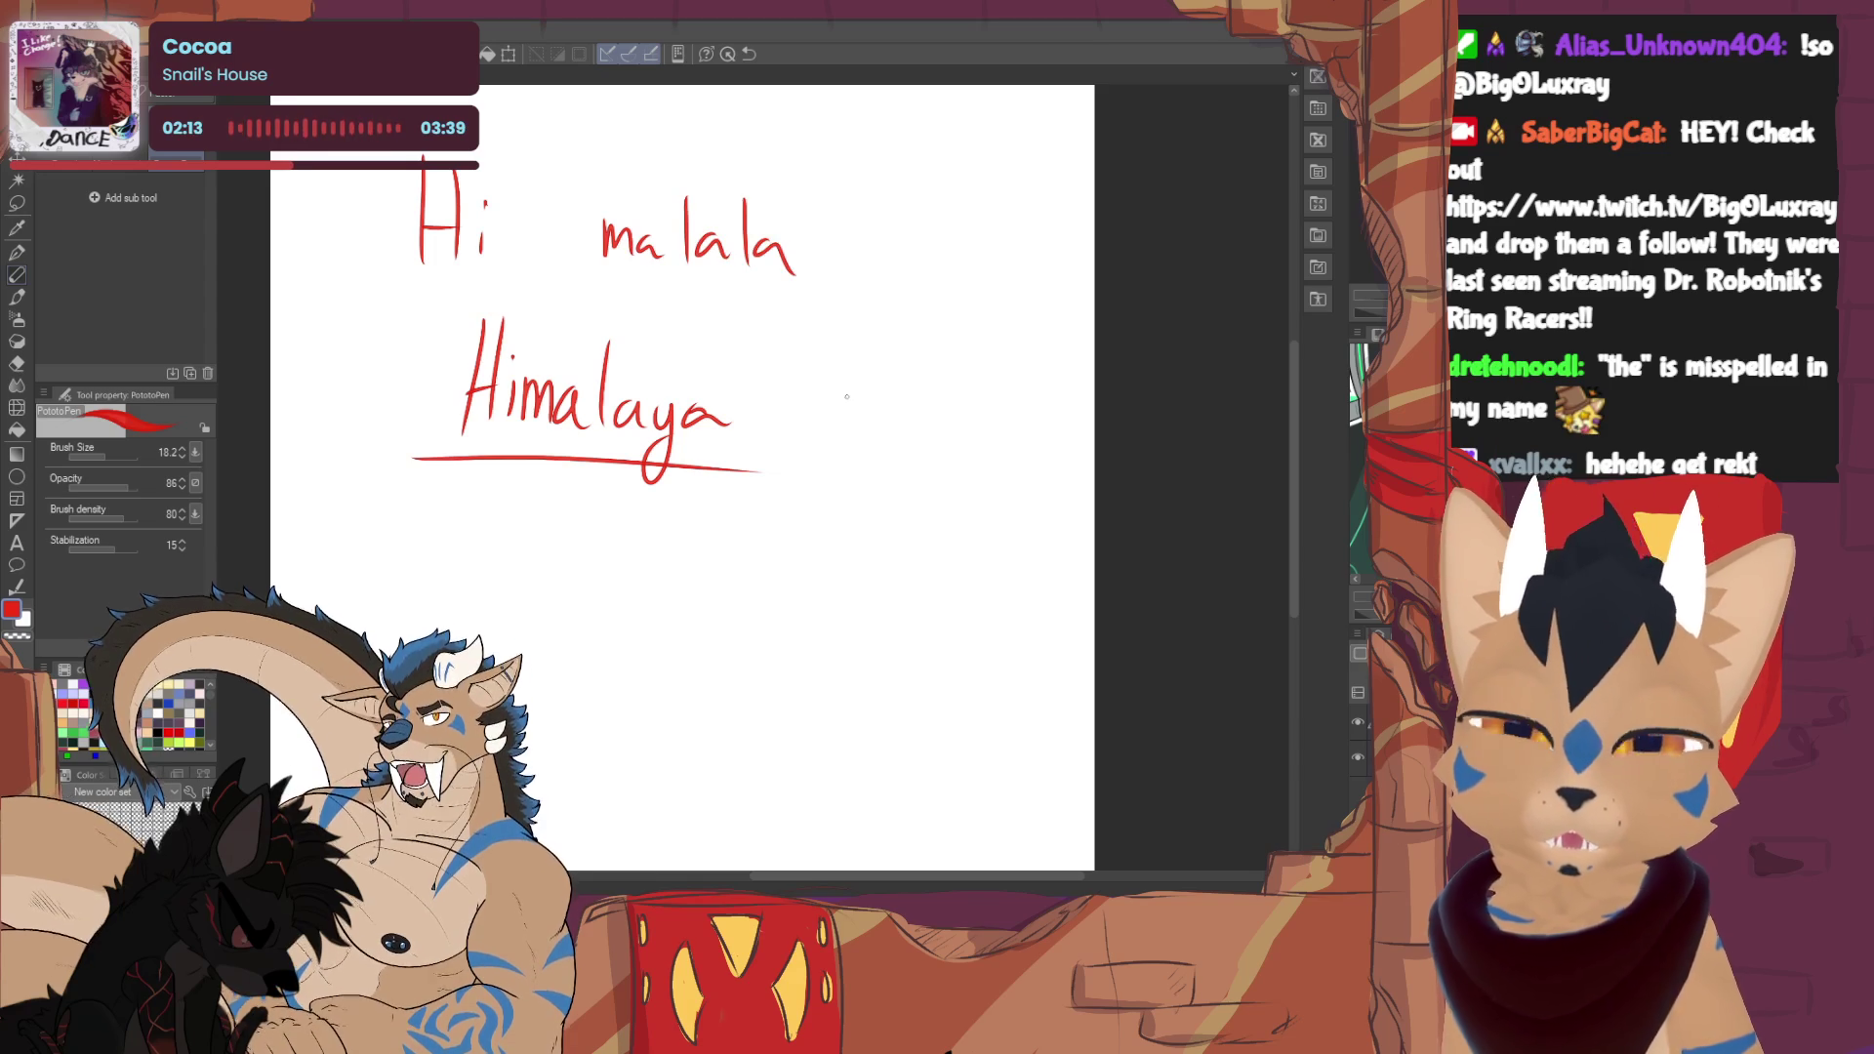
left_click_drag(847, 397, 909, 474)
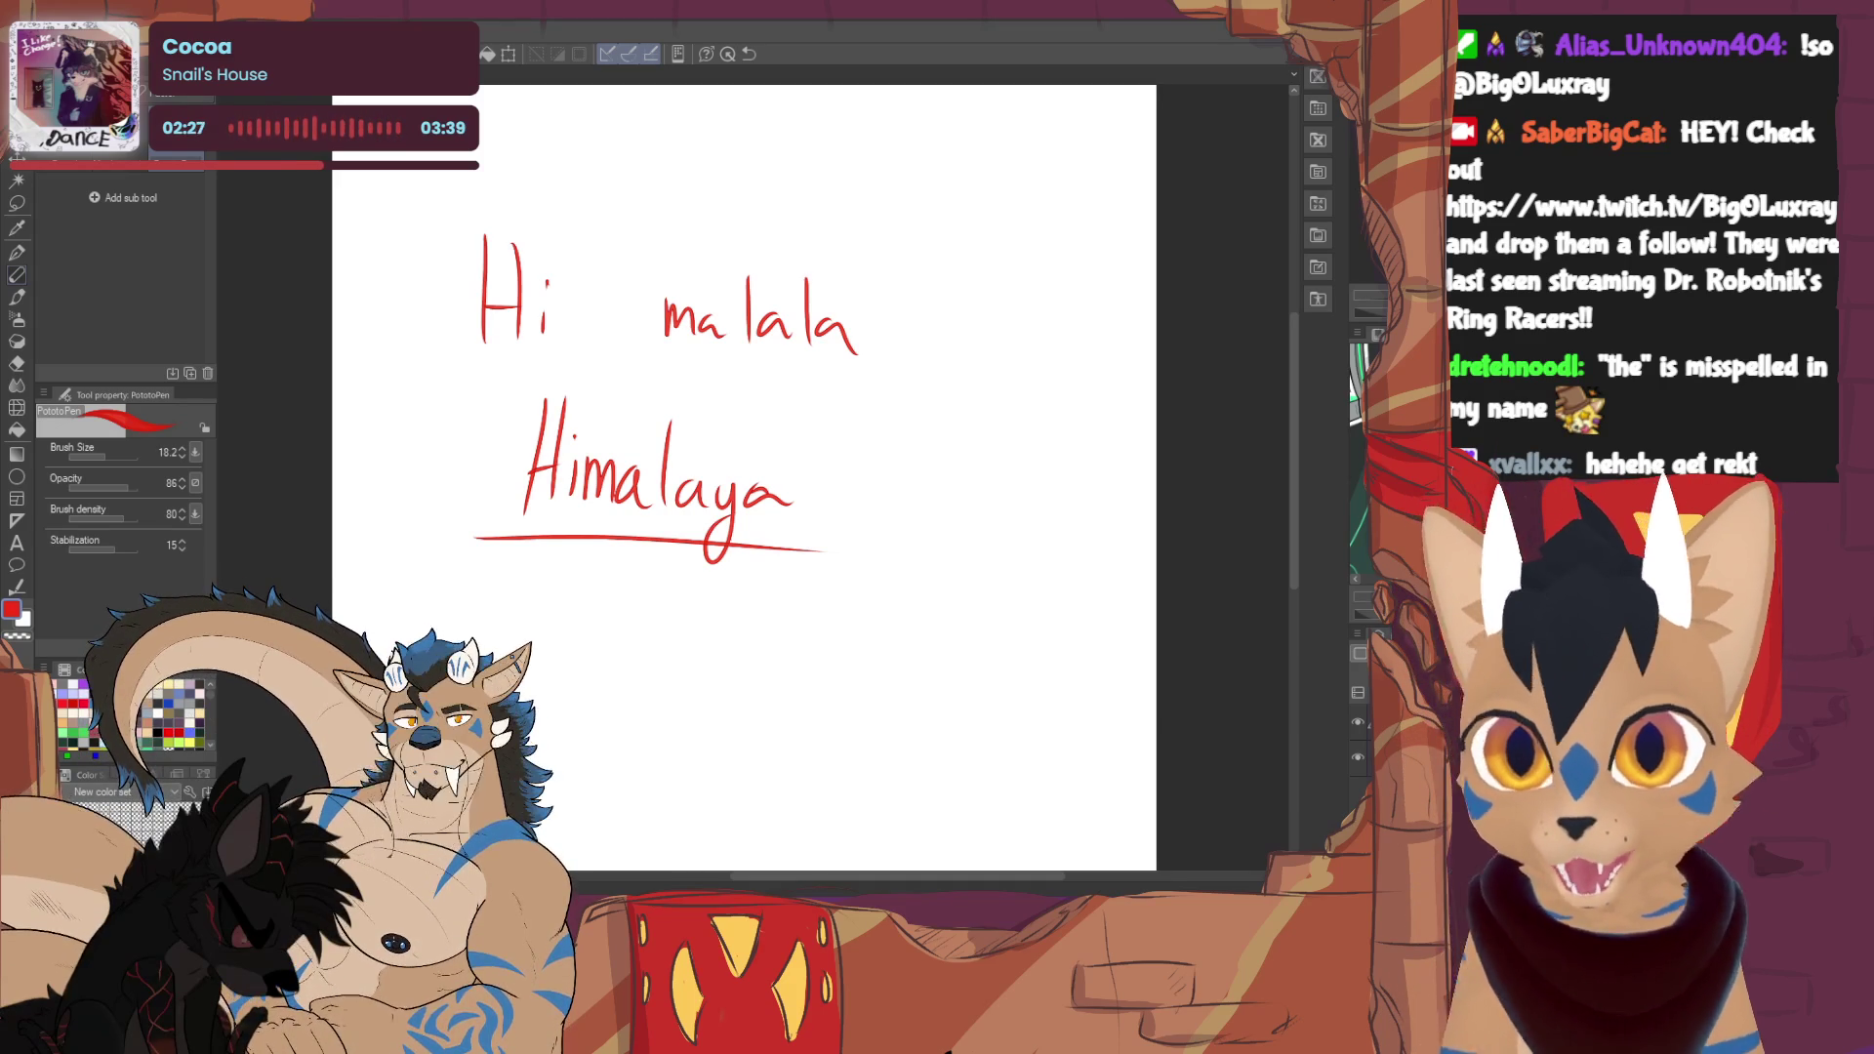
key("ctrl+Tab")
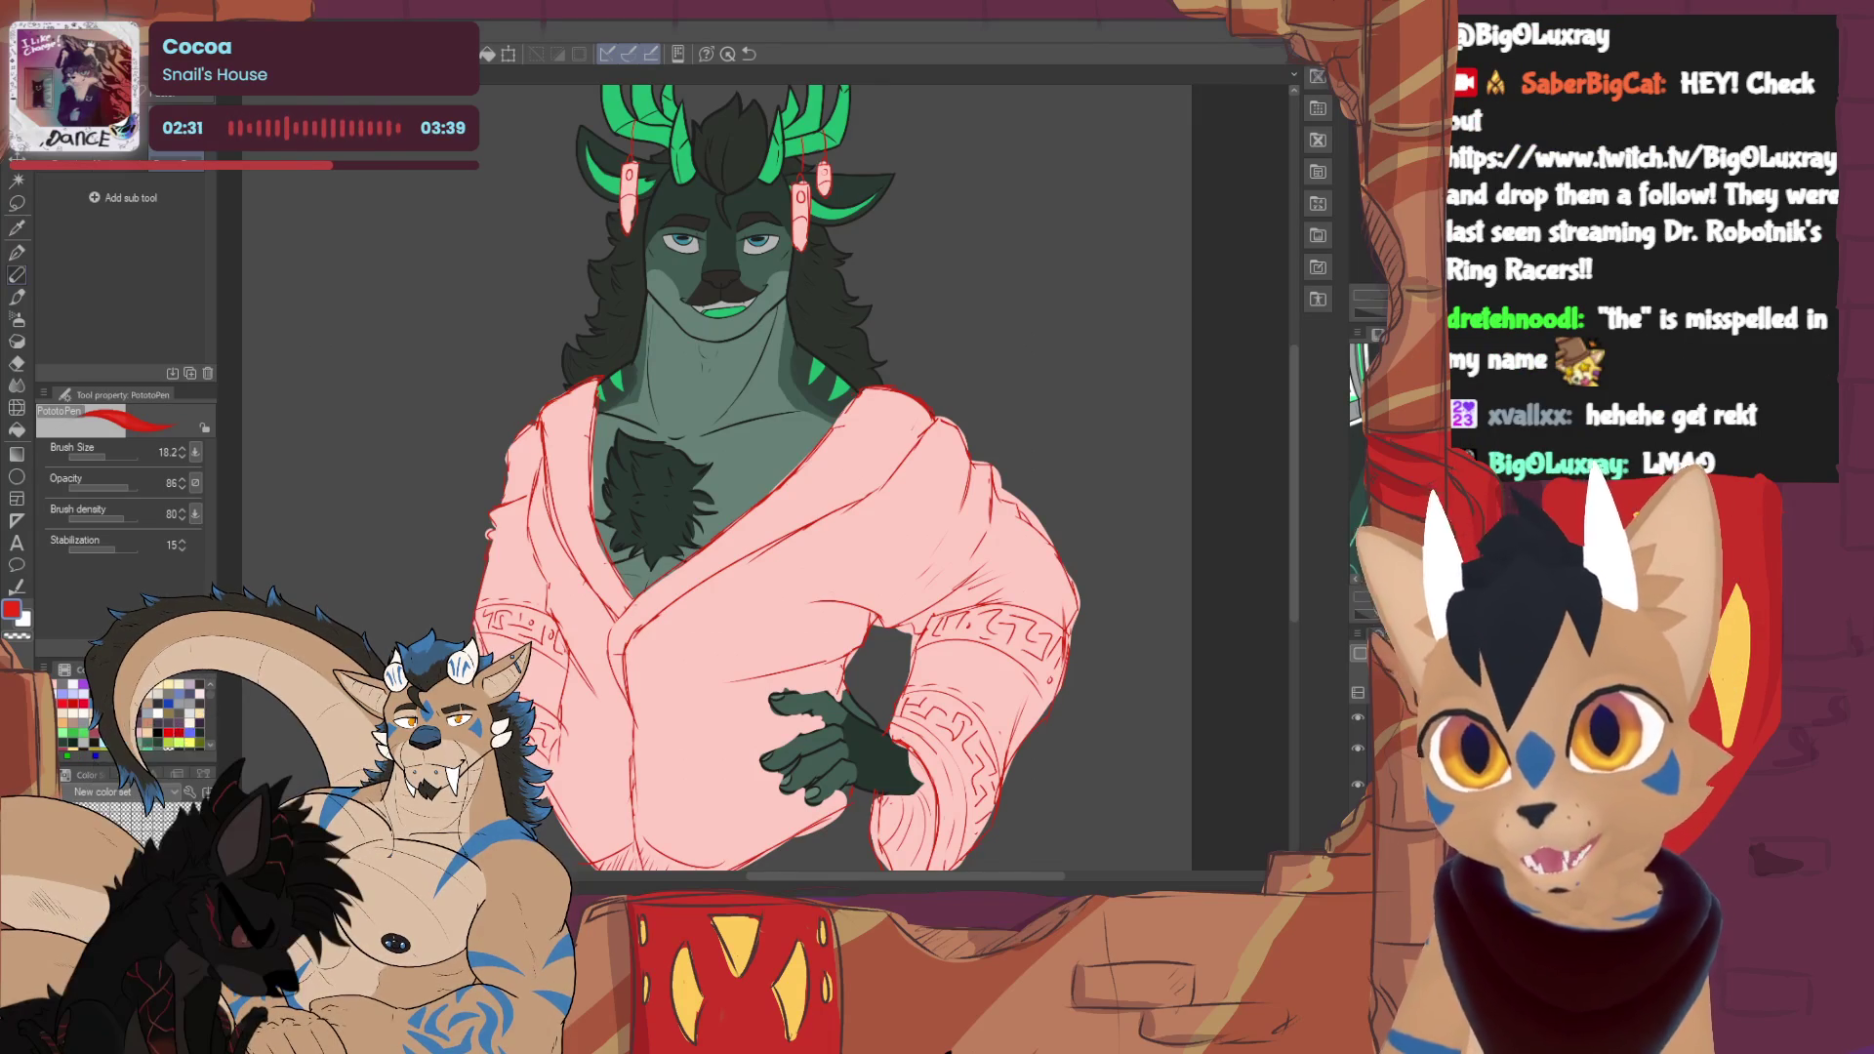
- Reduce the pen's brush size from 18.2 to 7.5
left_click(100, 454)
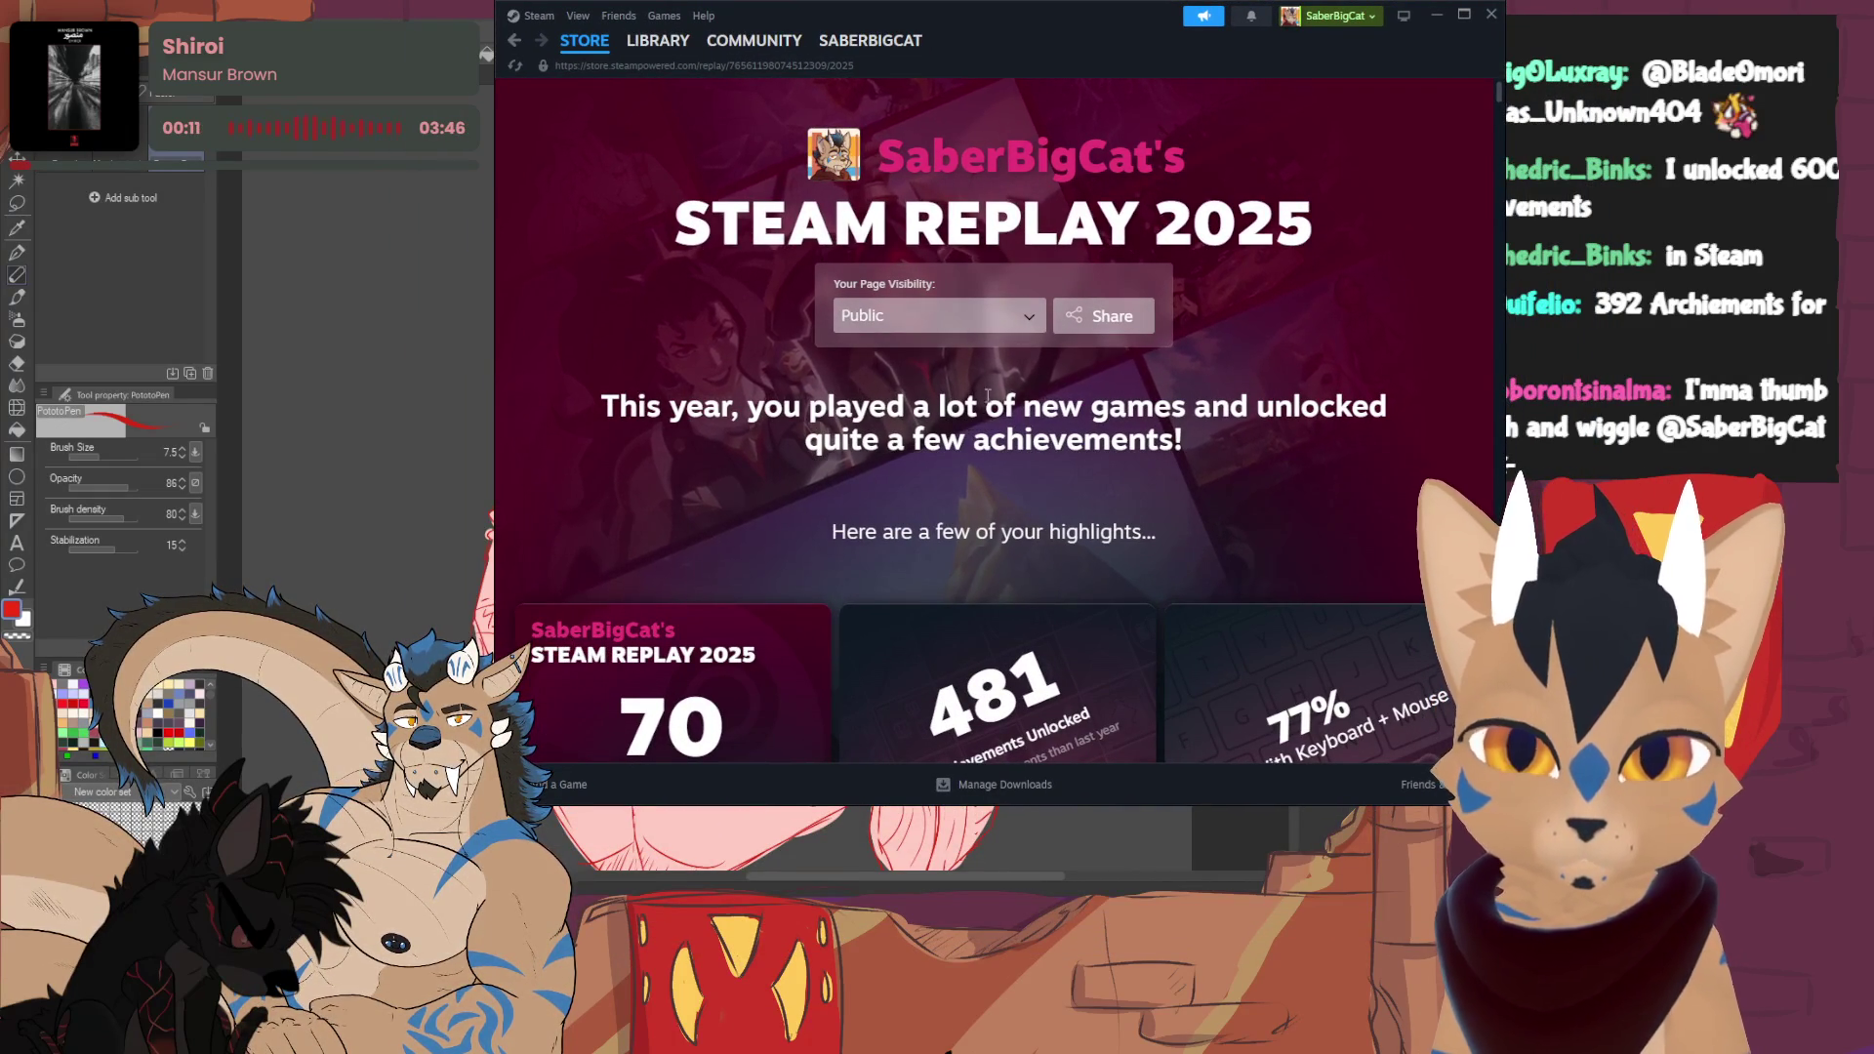
scroll(1008, 417, "down", 2)
scroll(1009, 417, "down", 2)
scroll(601, 471, "up", 1)
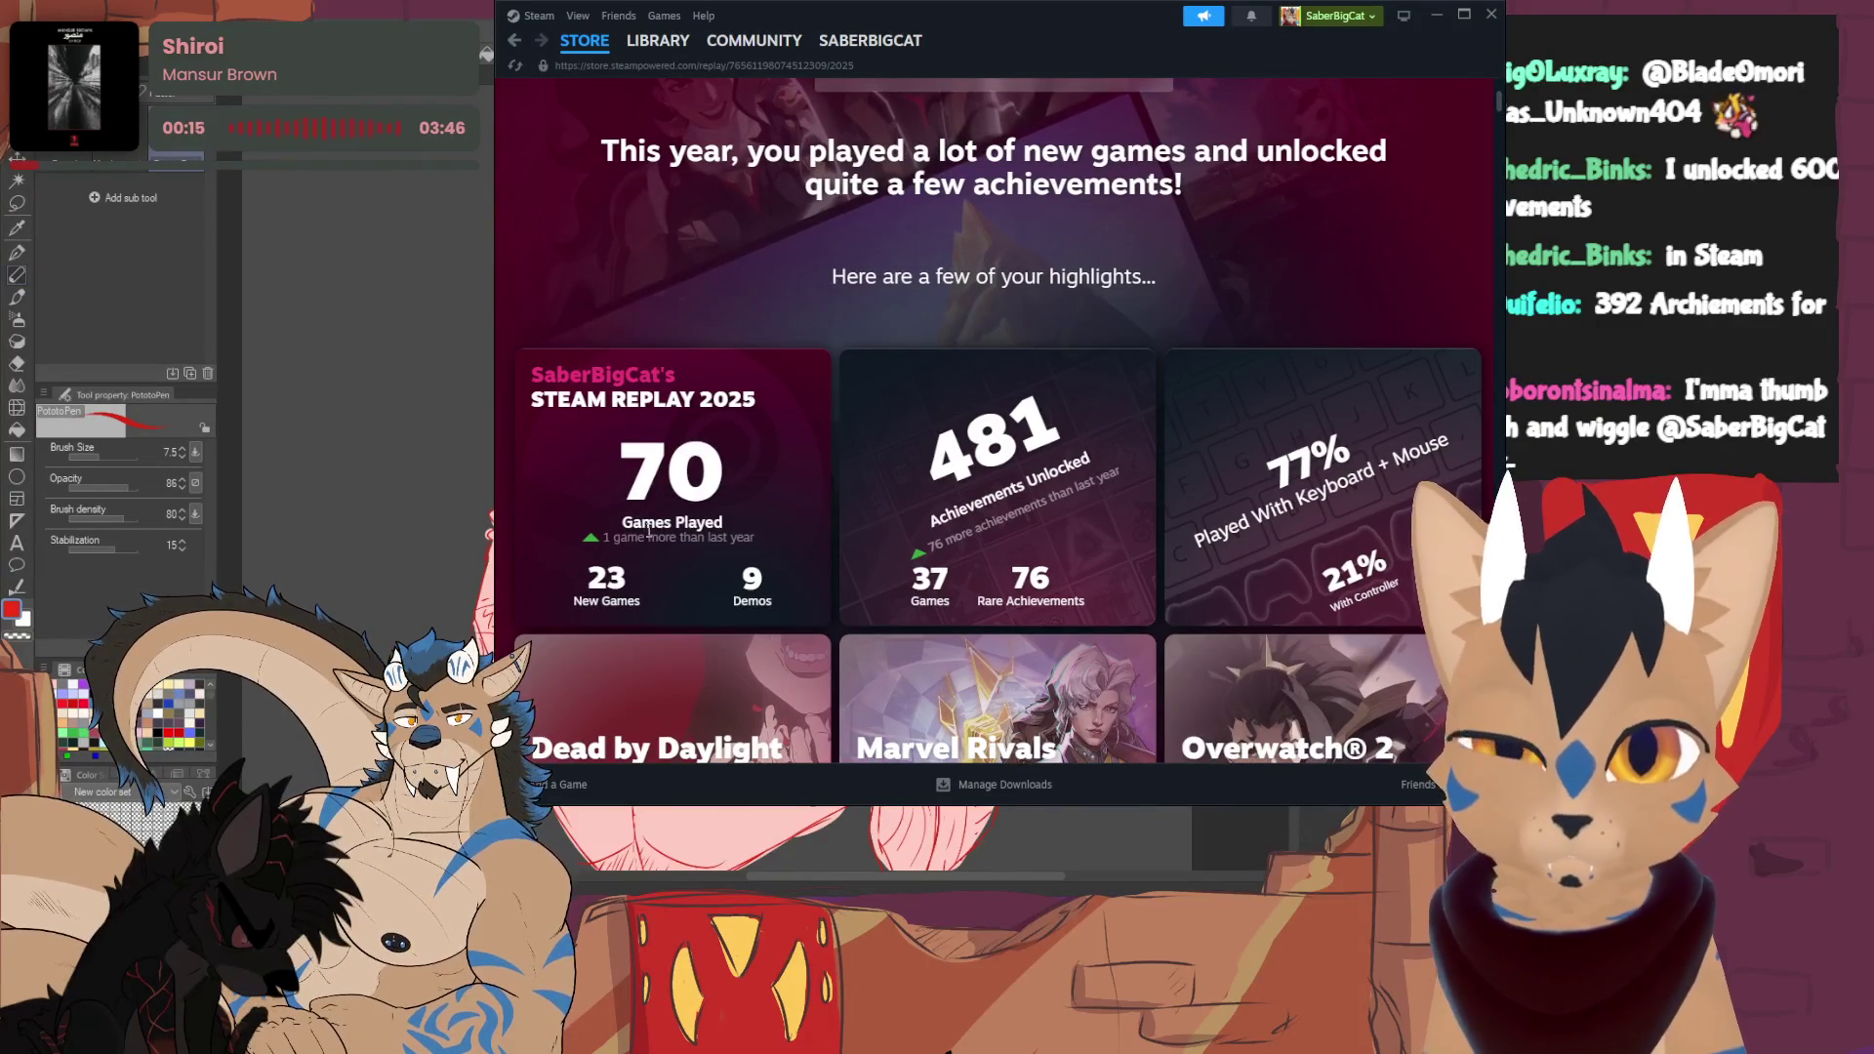
left_click_drag(585, 576, 643, 584)
left_click(751, 582)
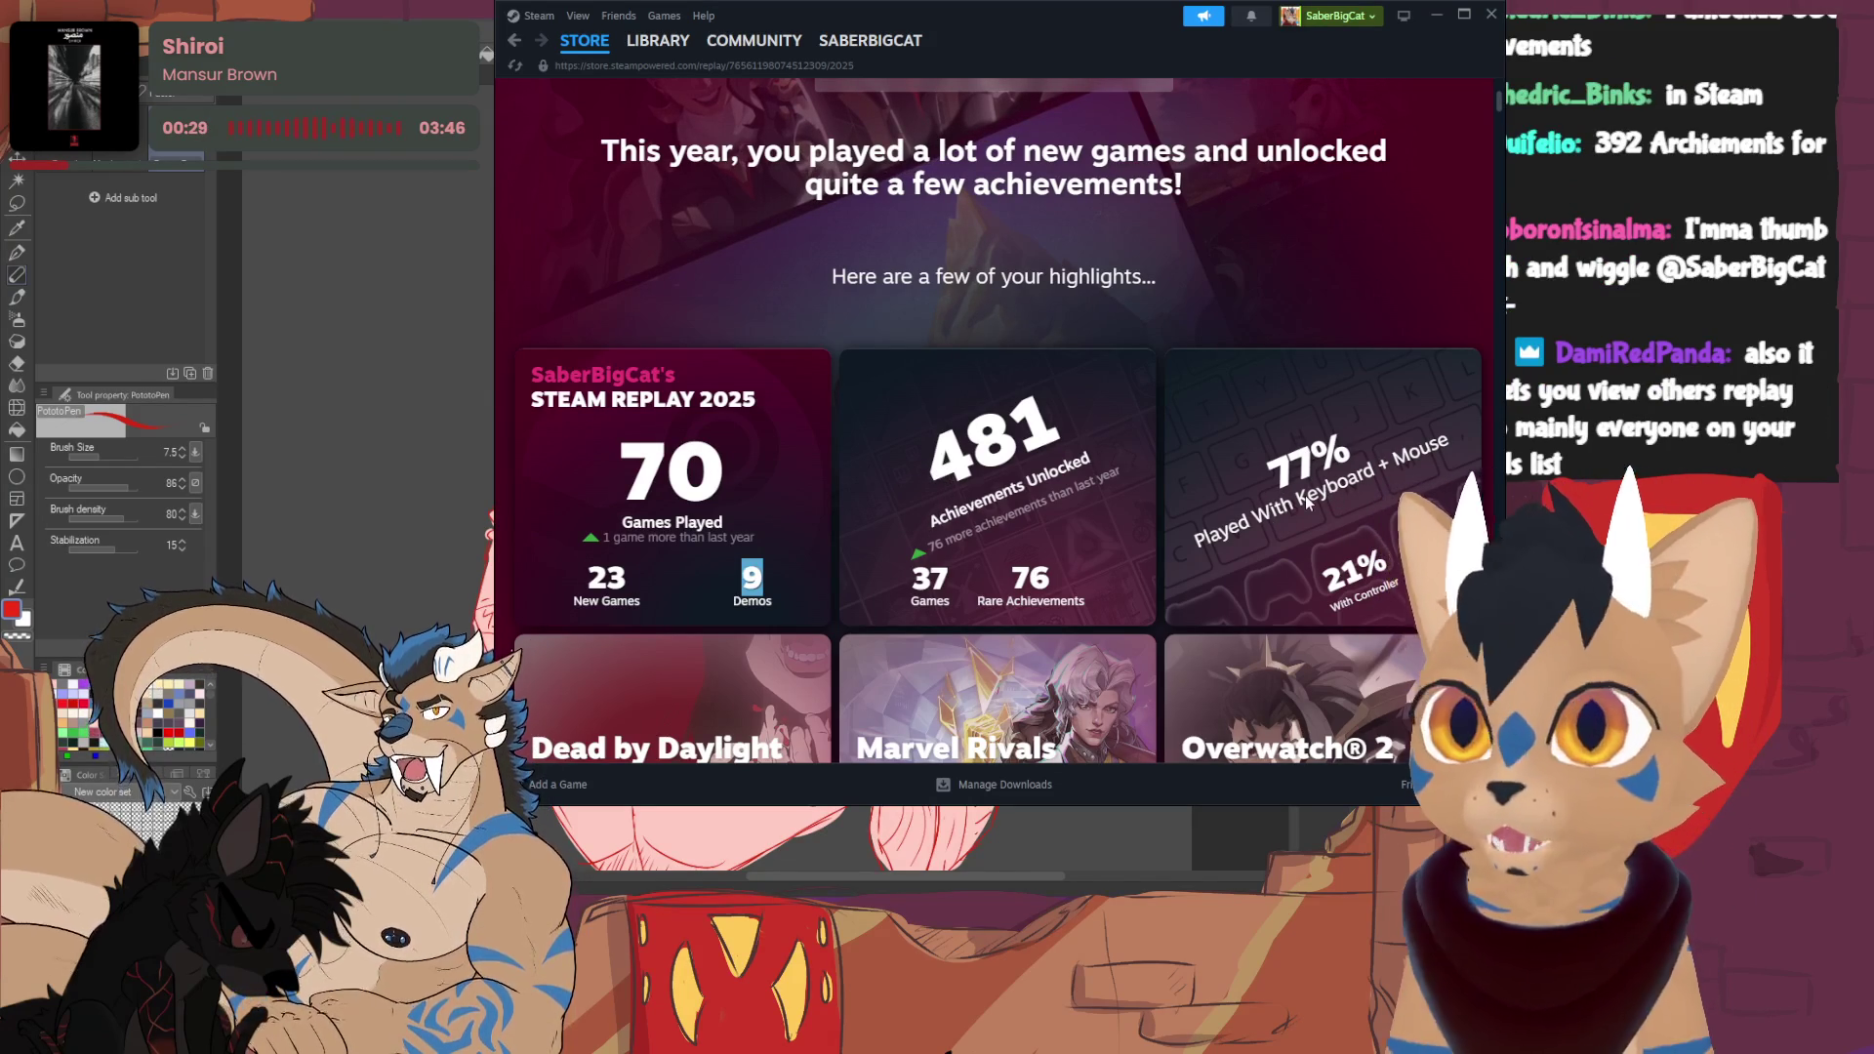
scroll(897, 451, "down", 3)
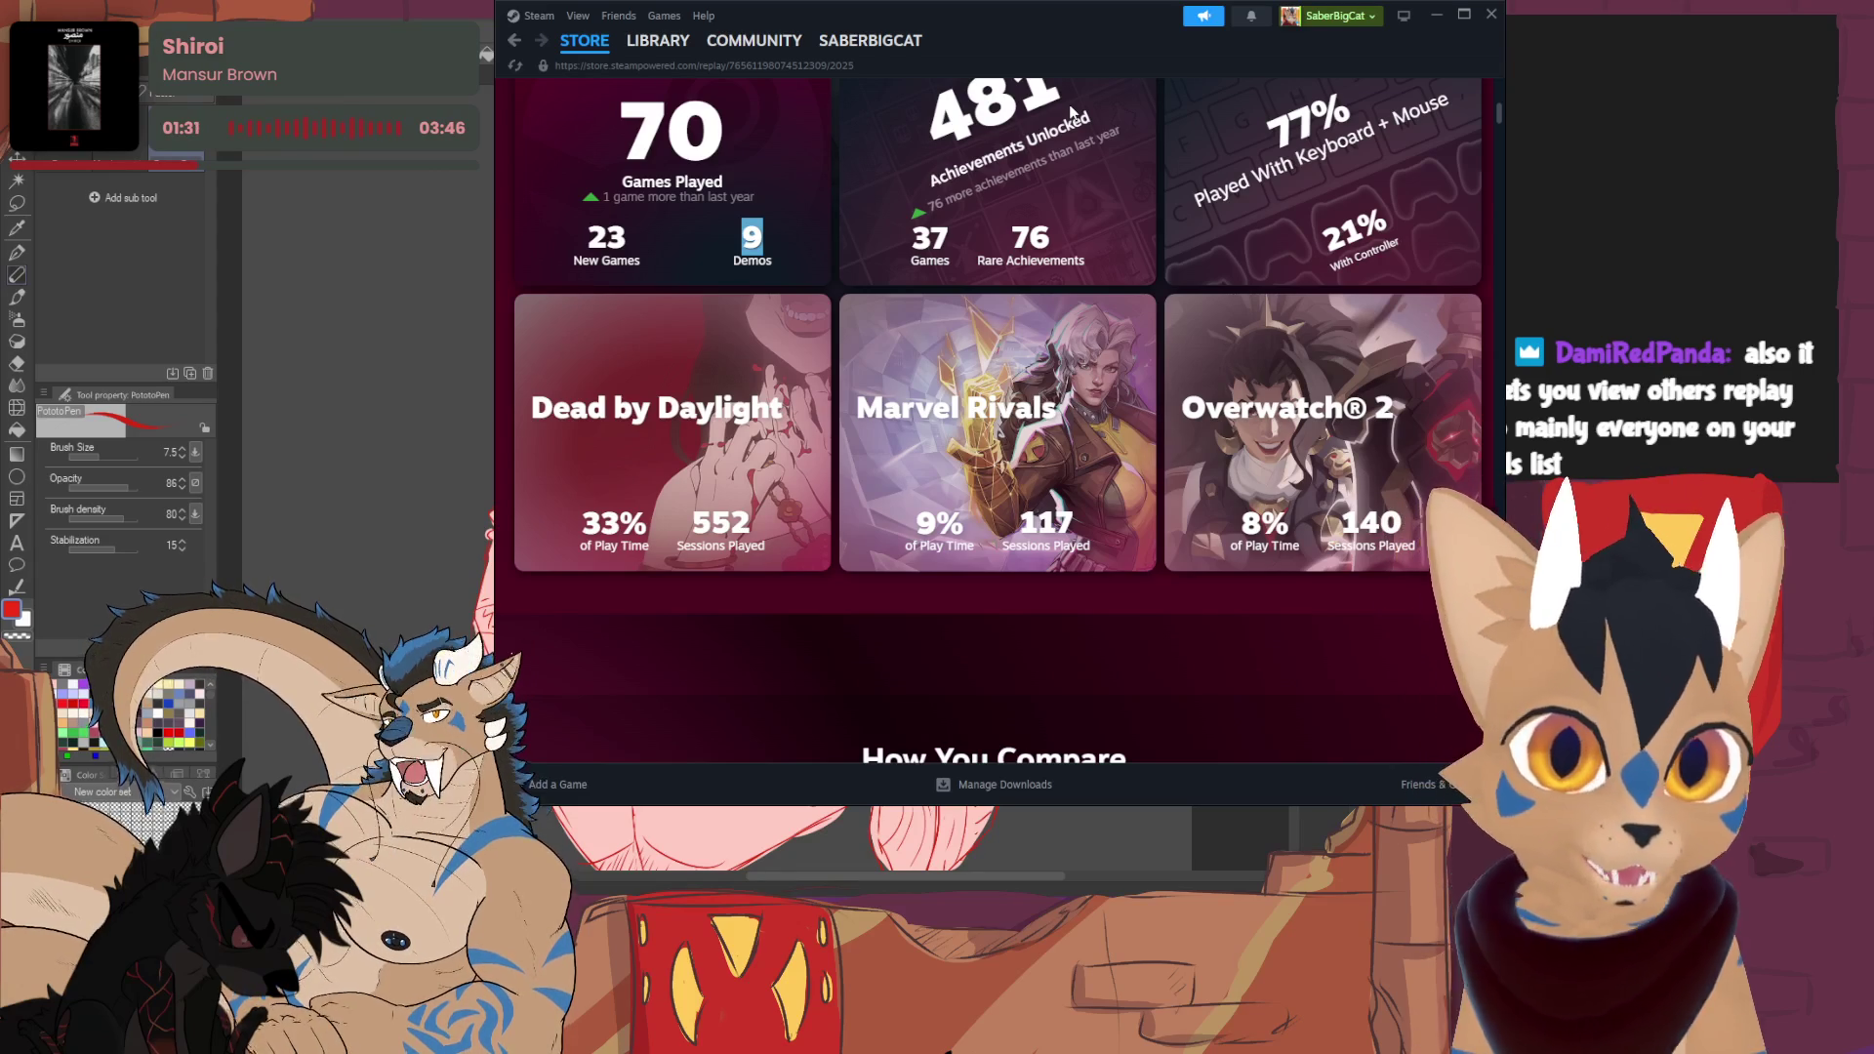
scroll(1022, 276, "down", 3)
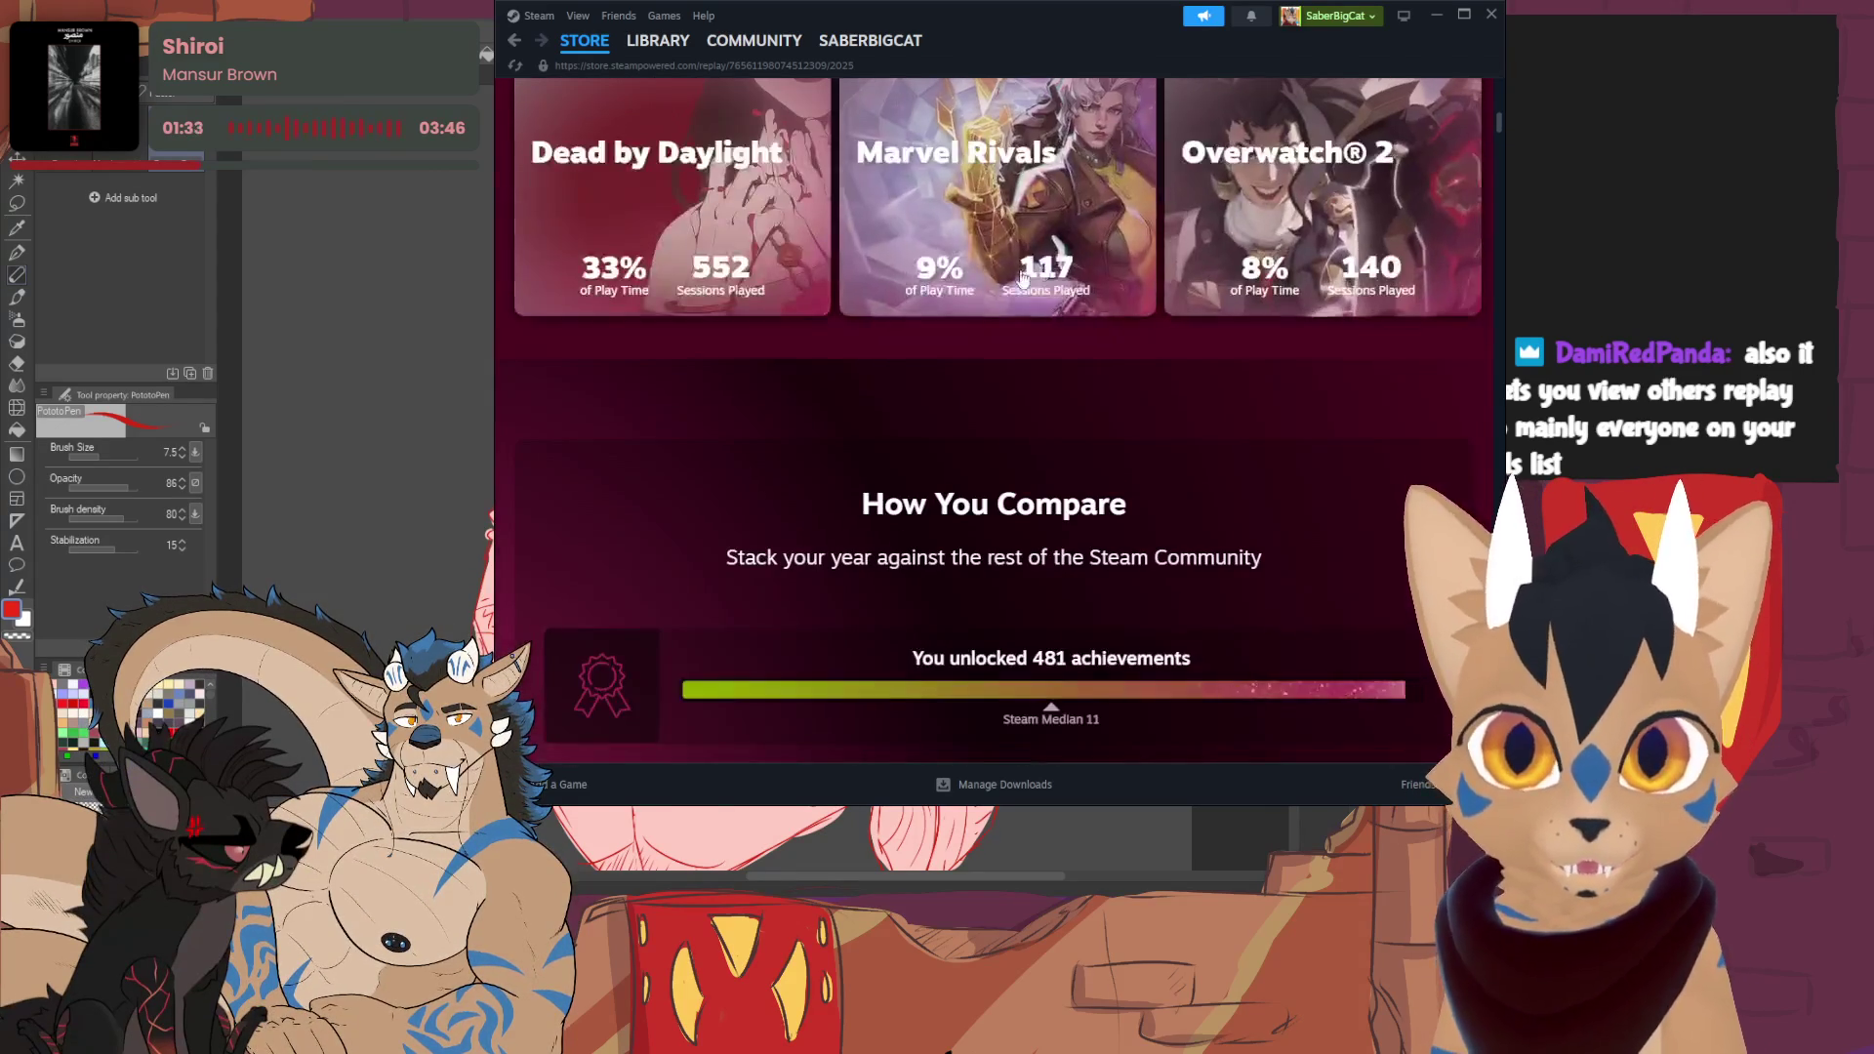
scroll(894, 384, "down", 3)
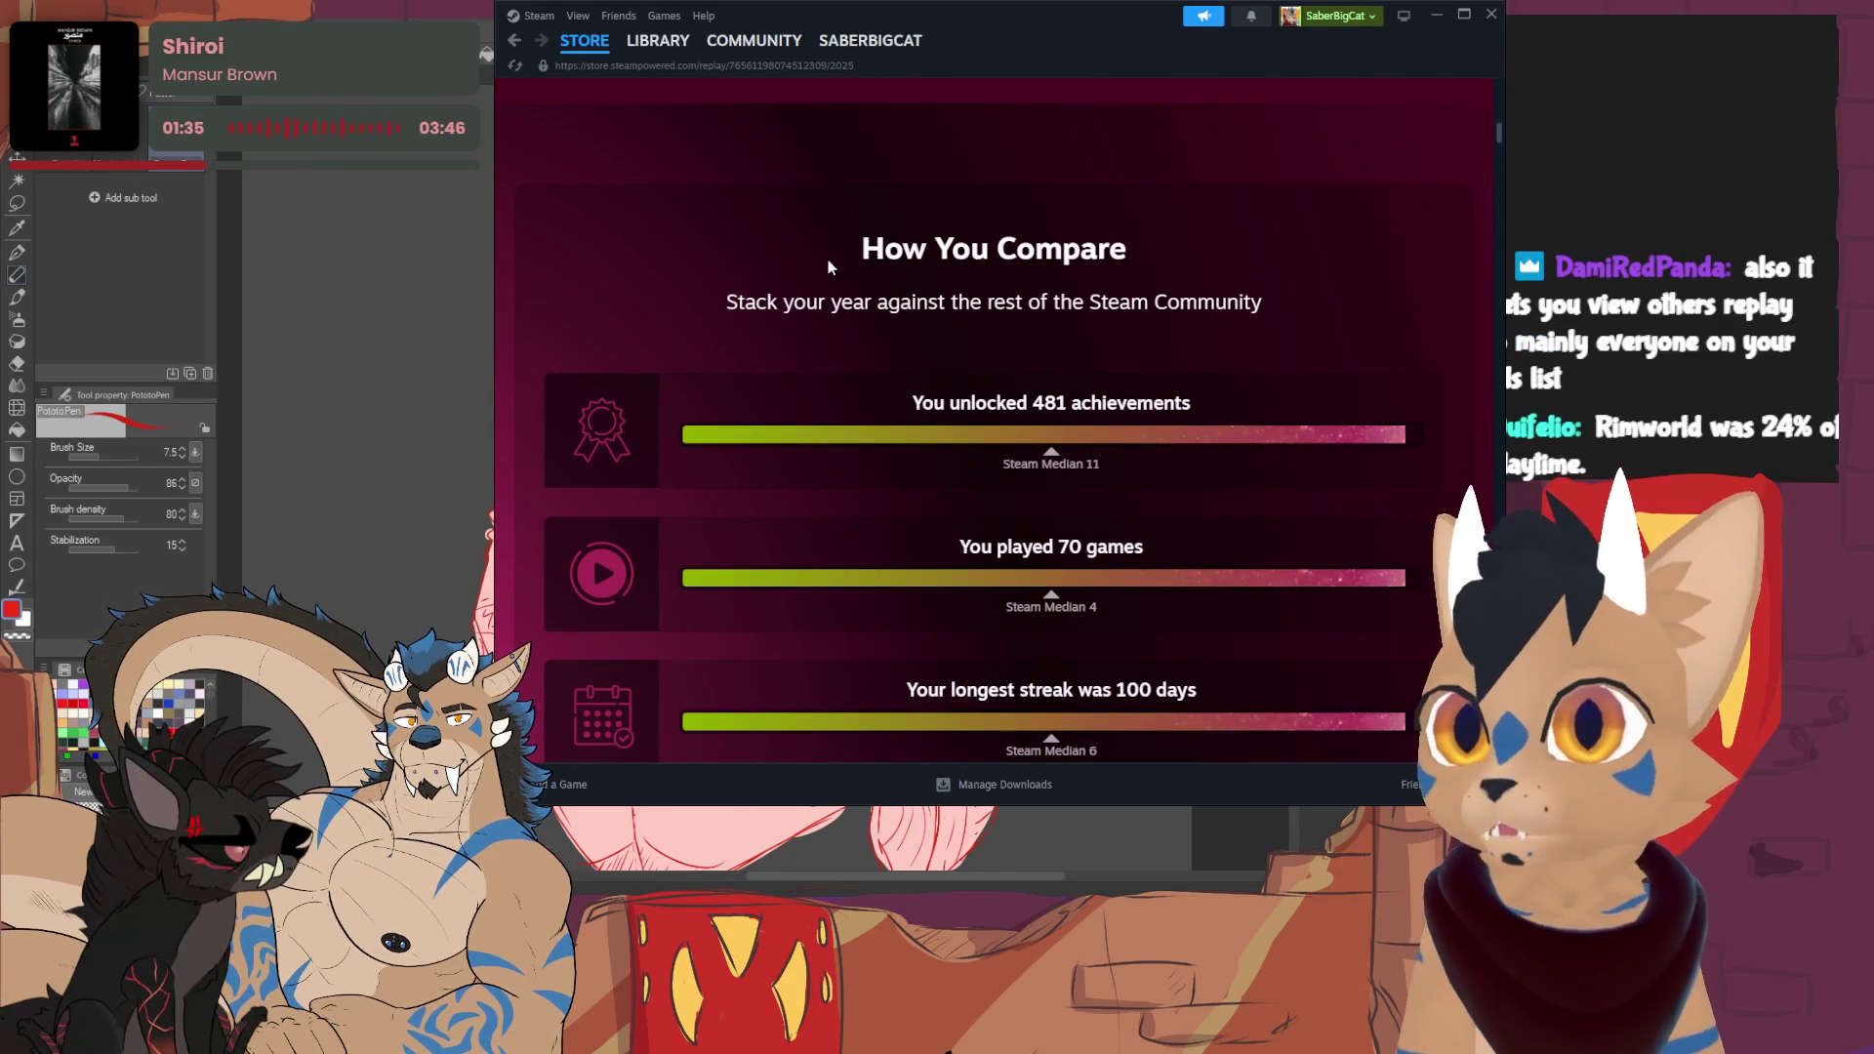
scroll(827, 258, "up", 1)
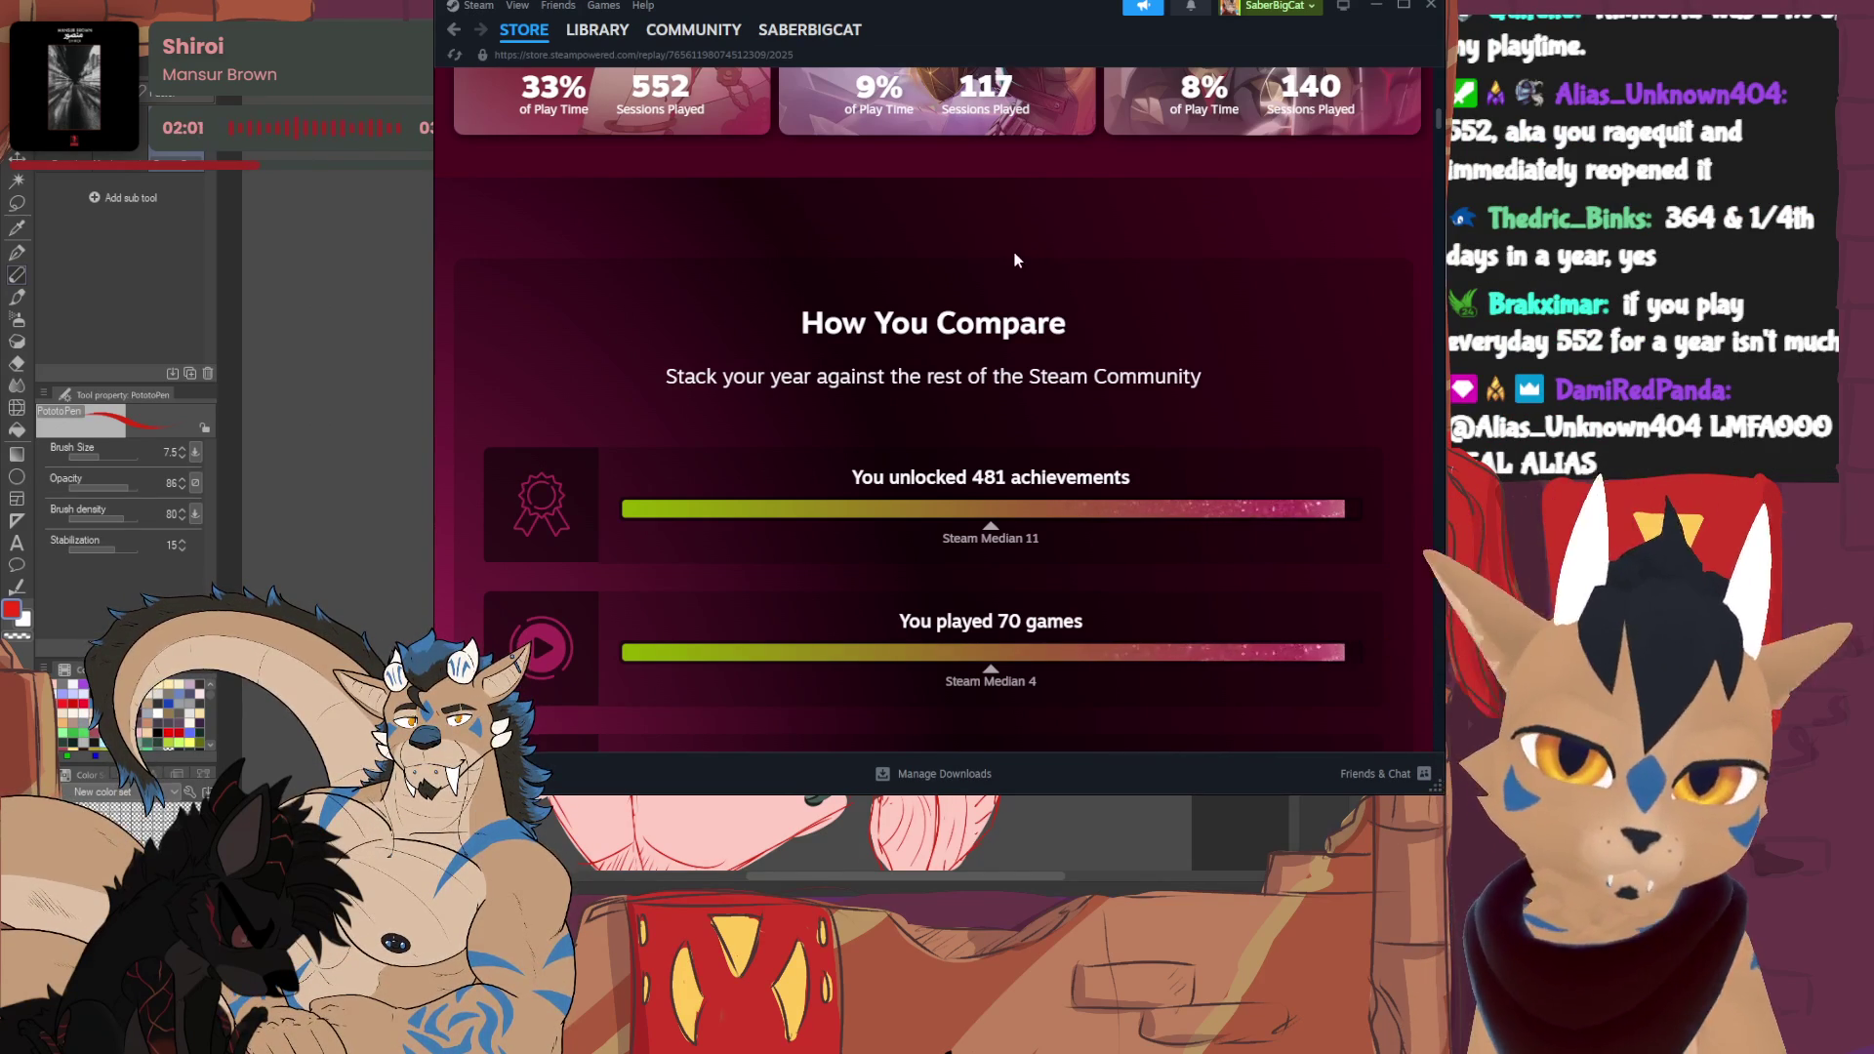
scroll(1010, 251, "down", 3)
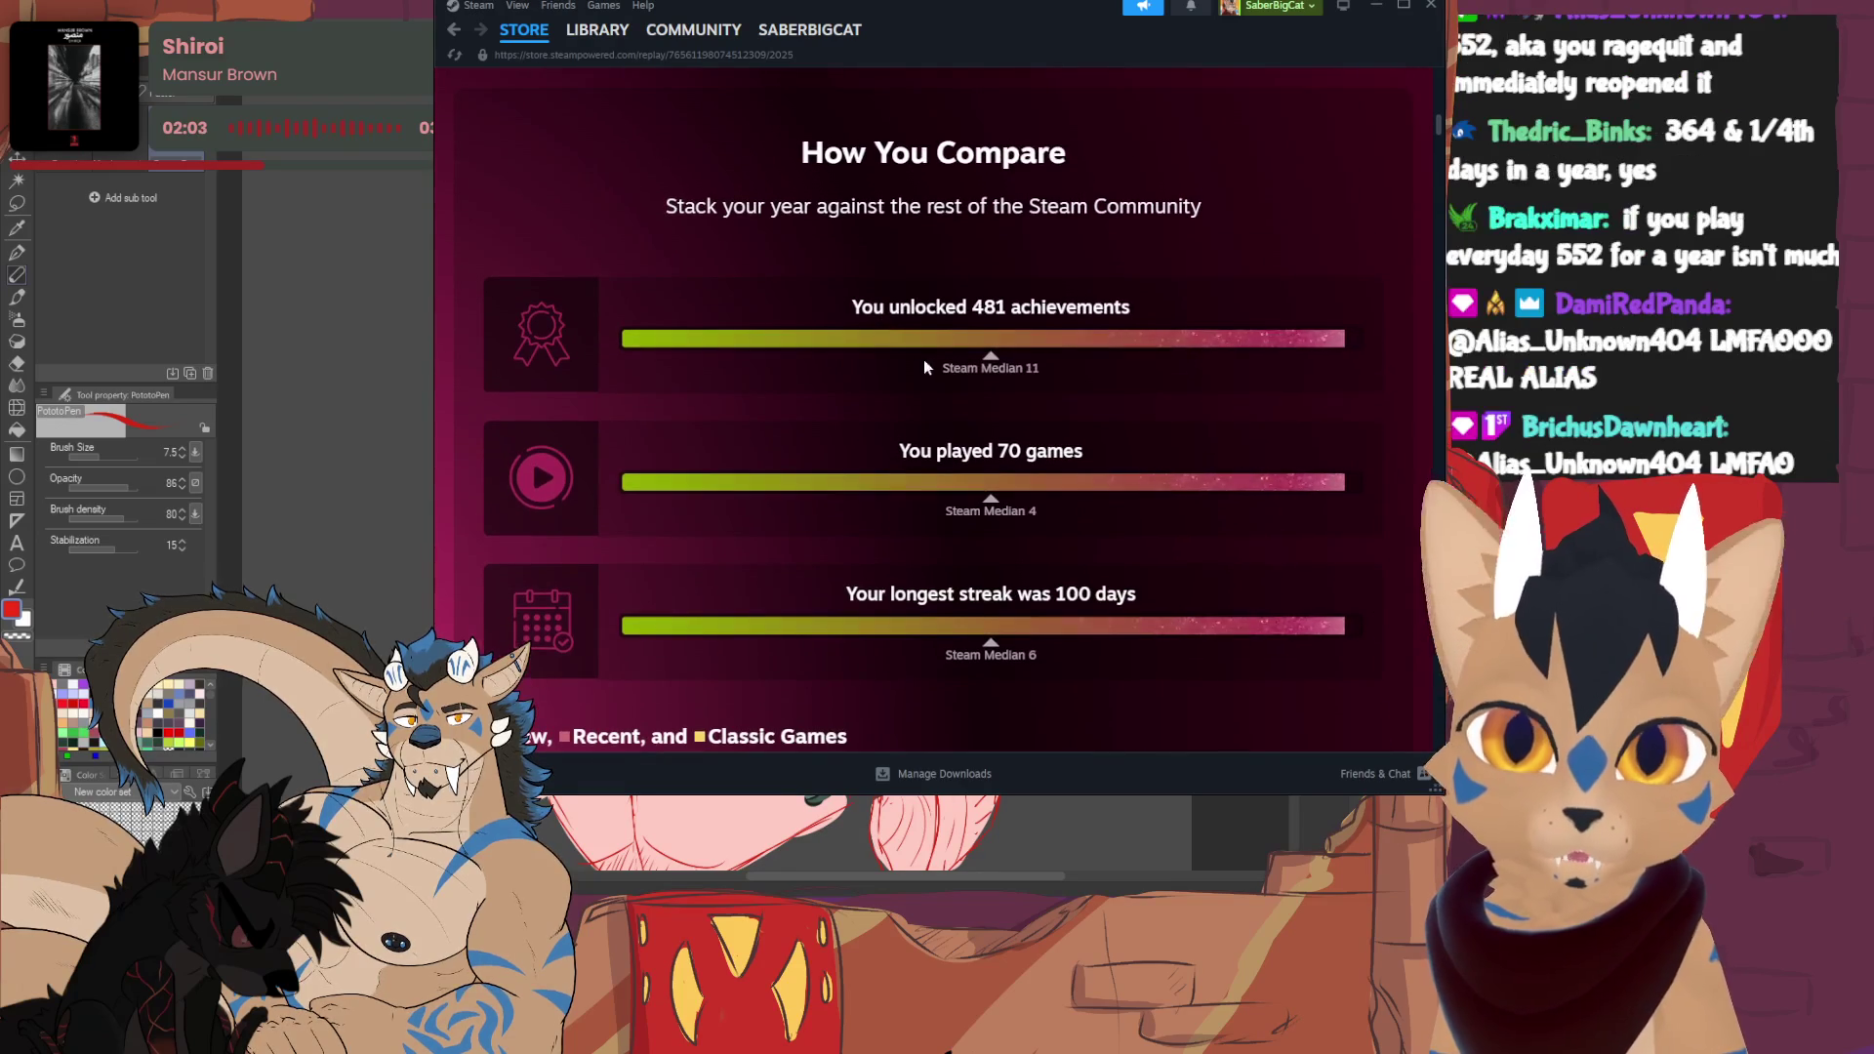
scroll(931, 346, "down", 2)
scroll(931, 346, "down", 2)
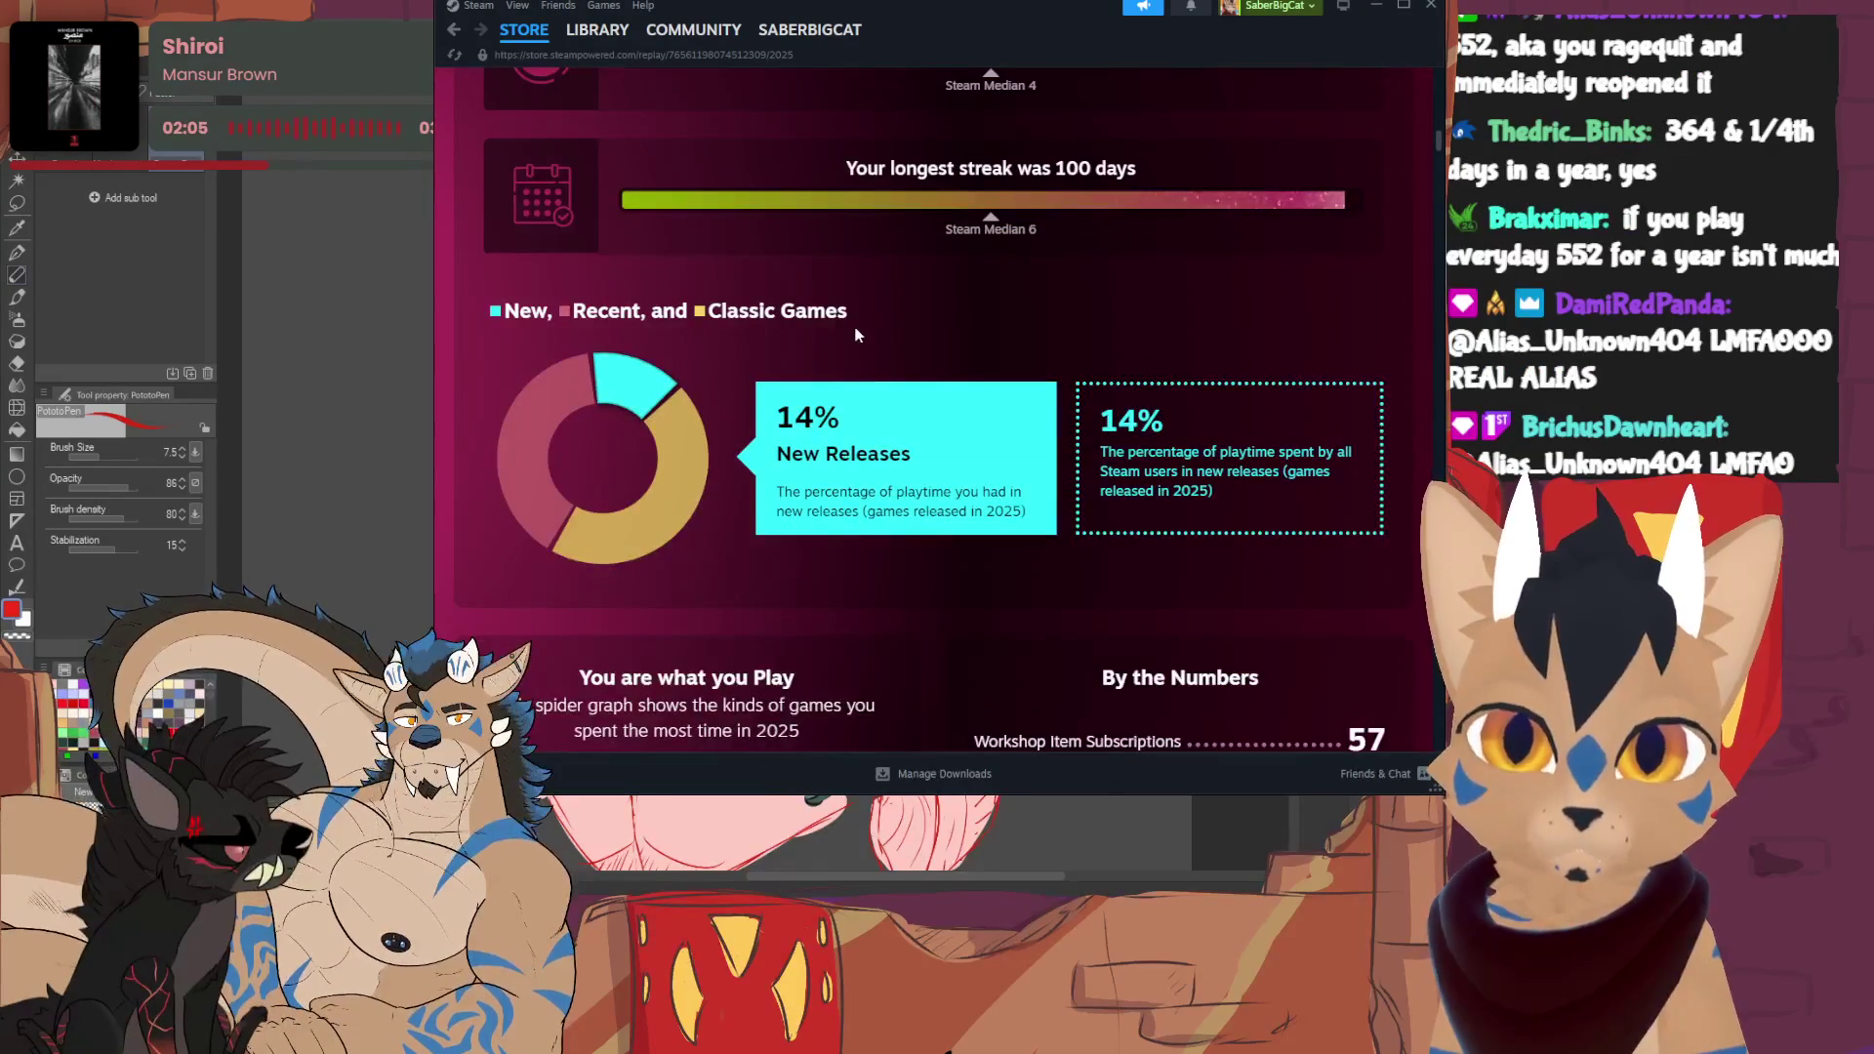
scroll(857, 335, "down", 4)
scroll(855, 315, "down", 1)
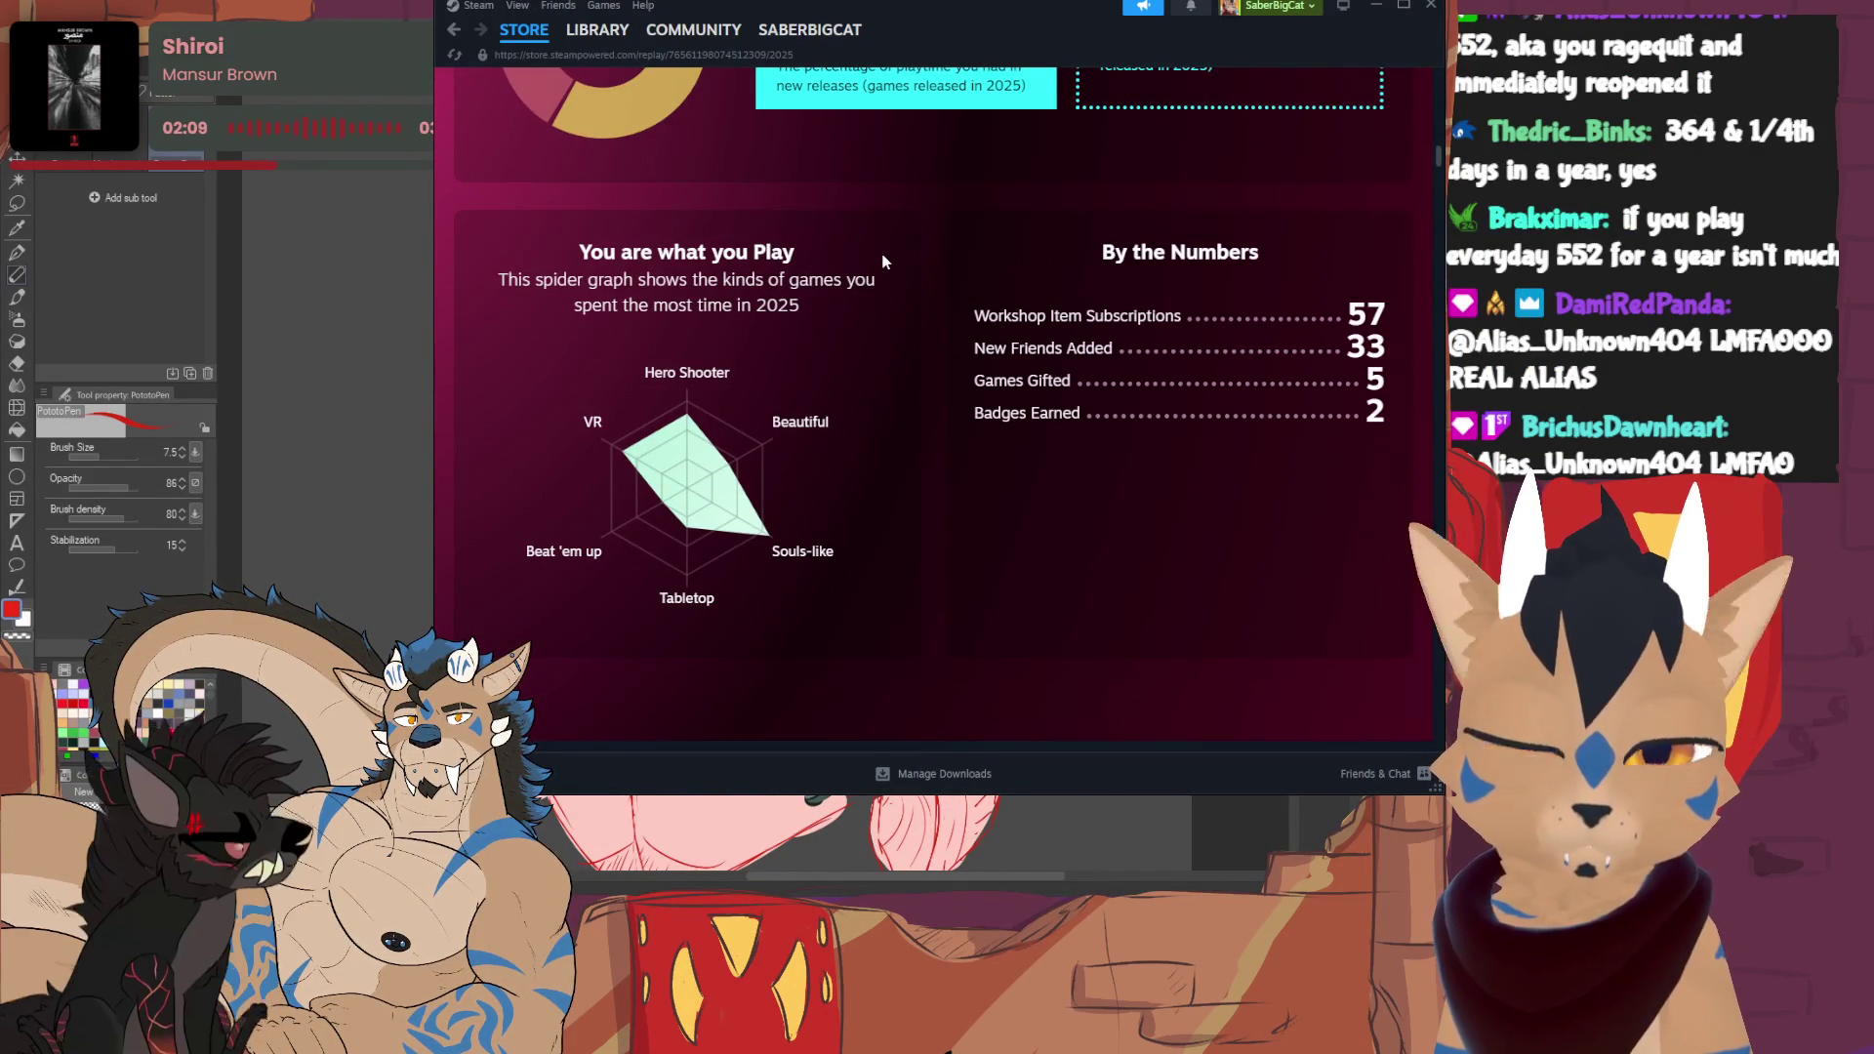
scroll(892, 250, "down", 7)
scroll(899, 250, "down", 3)
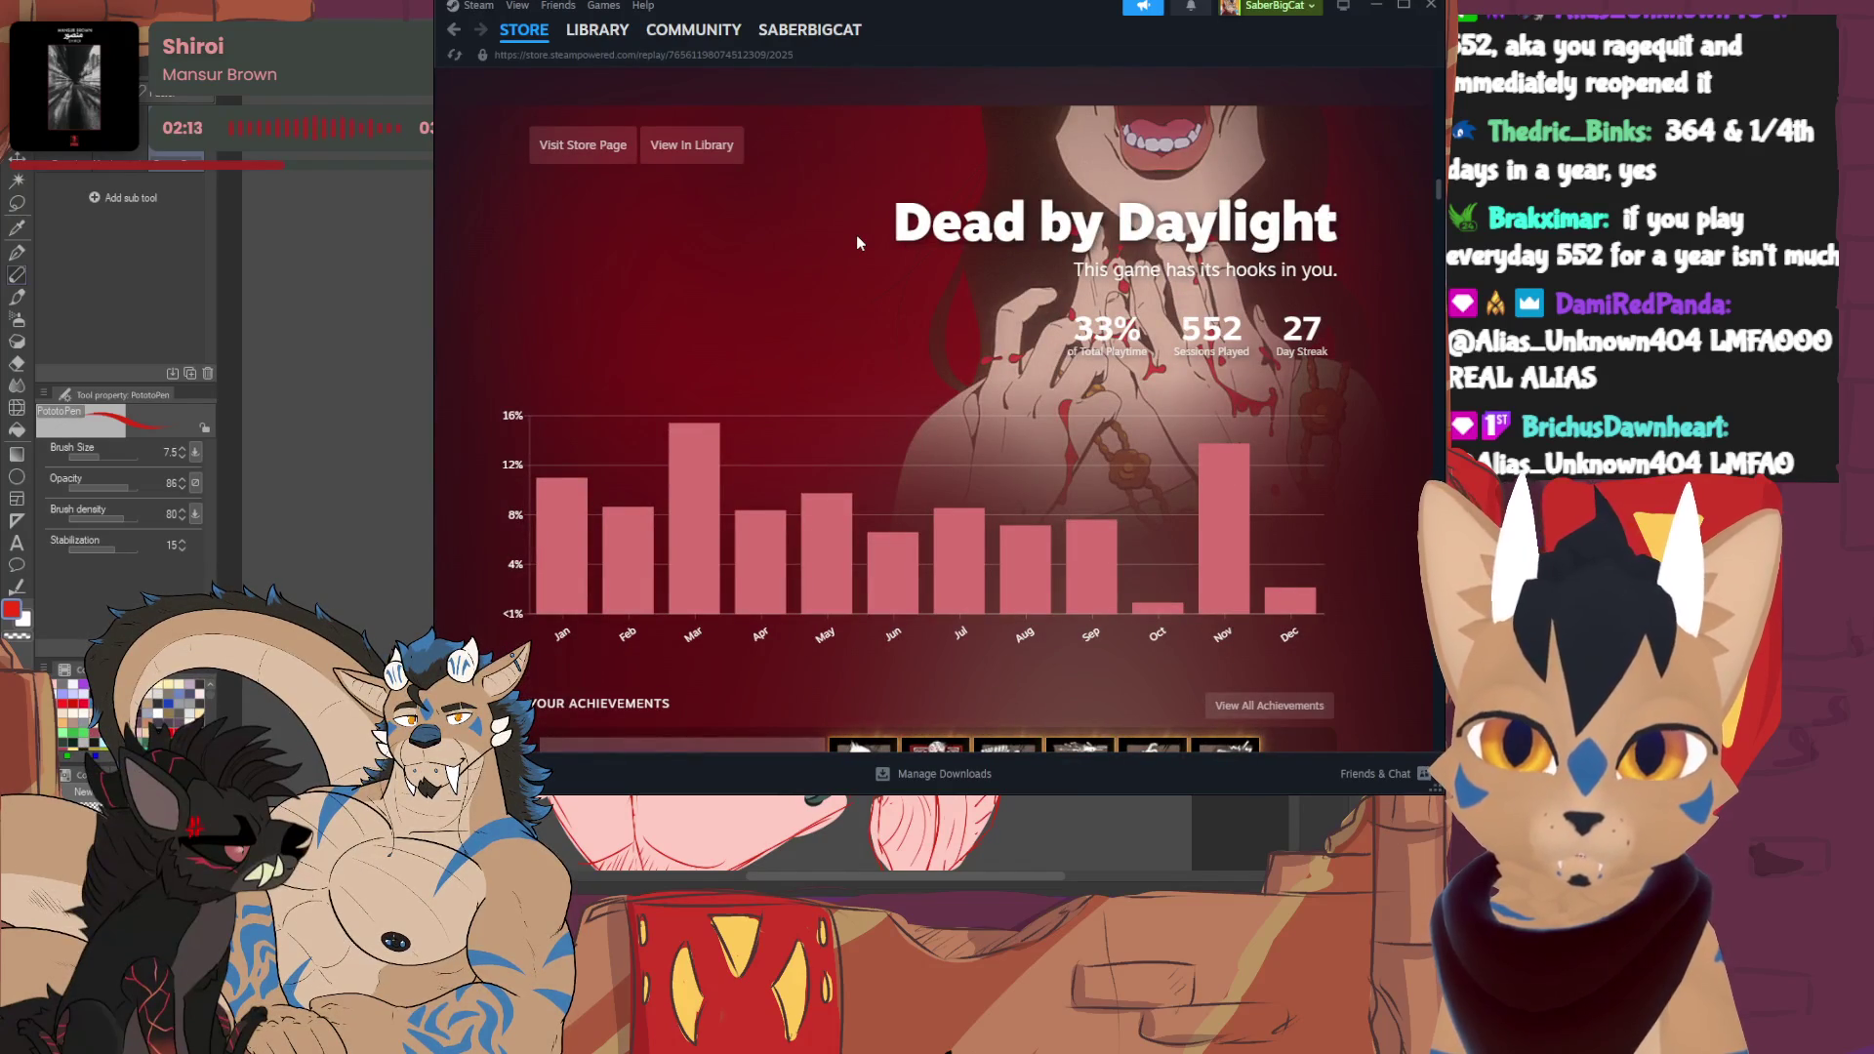
mouse_move(1159, 613)
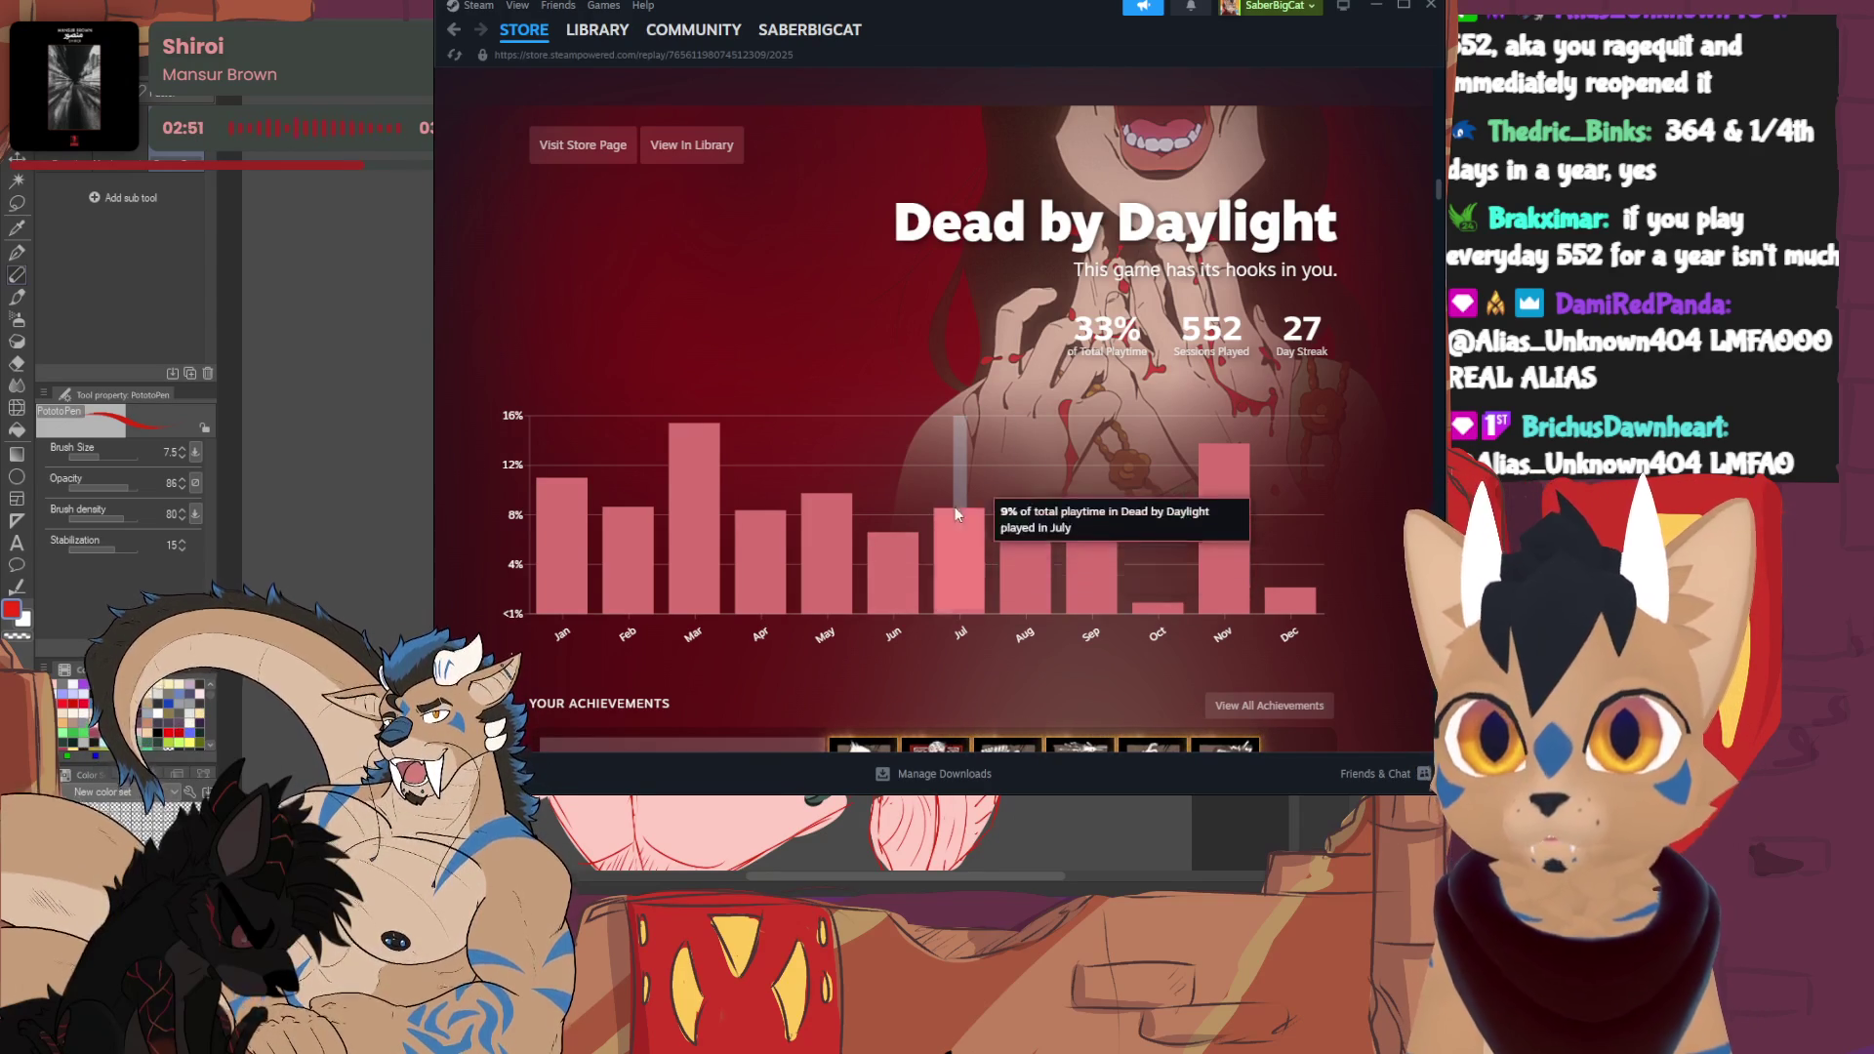
scroll(842, 347, "down", 3)
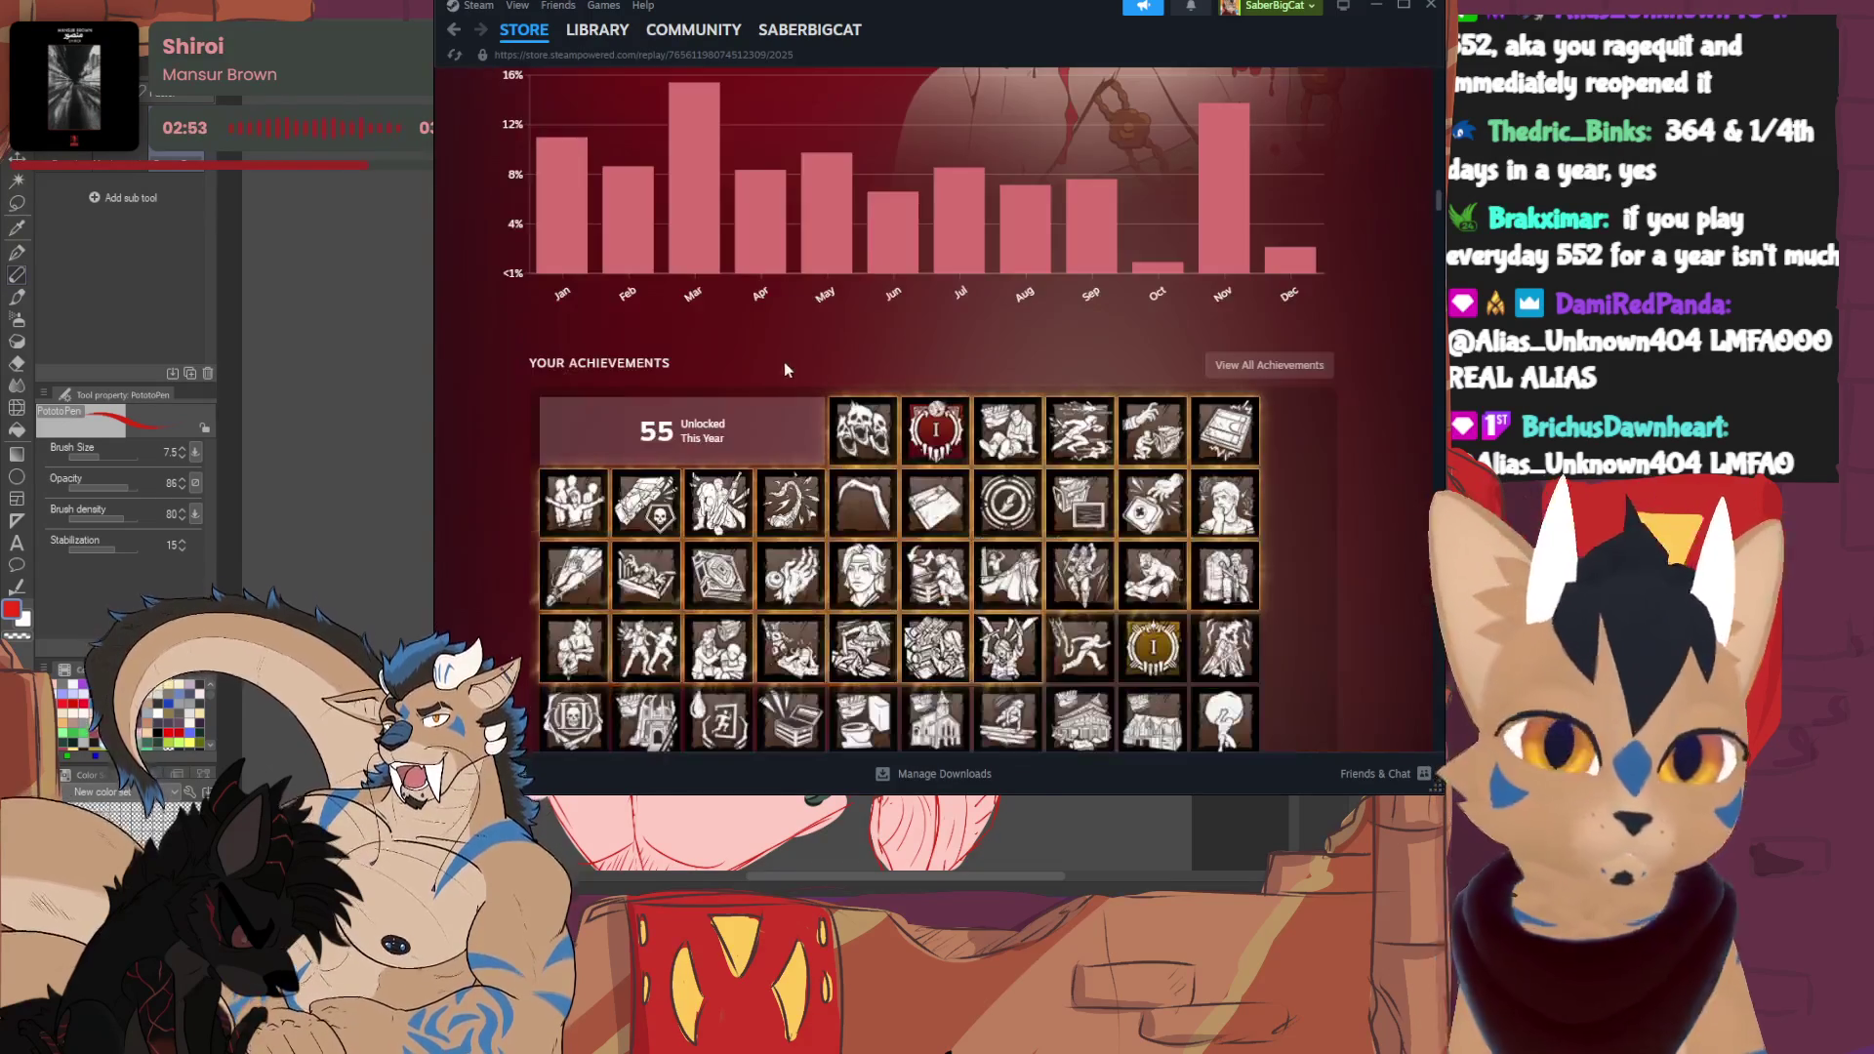
scroll(757, 301, "down", 2)
mouse_move(953, 257)
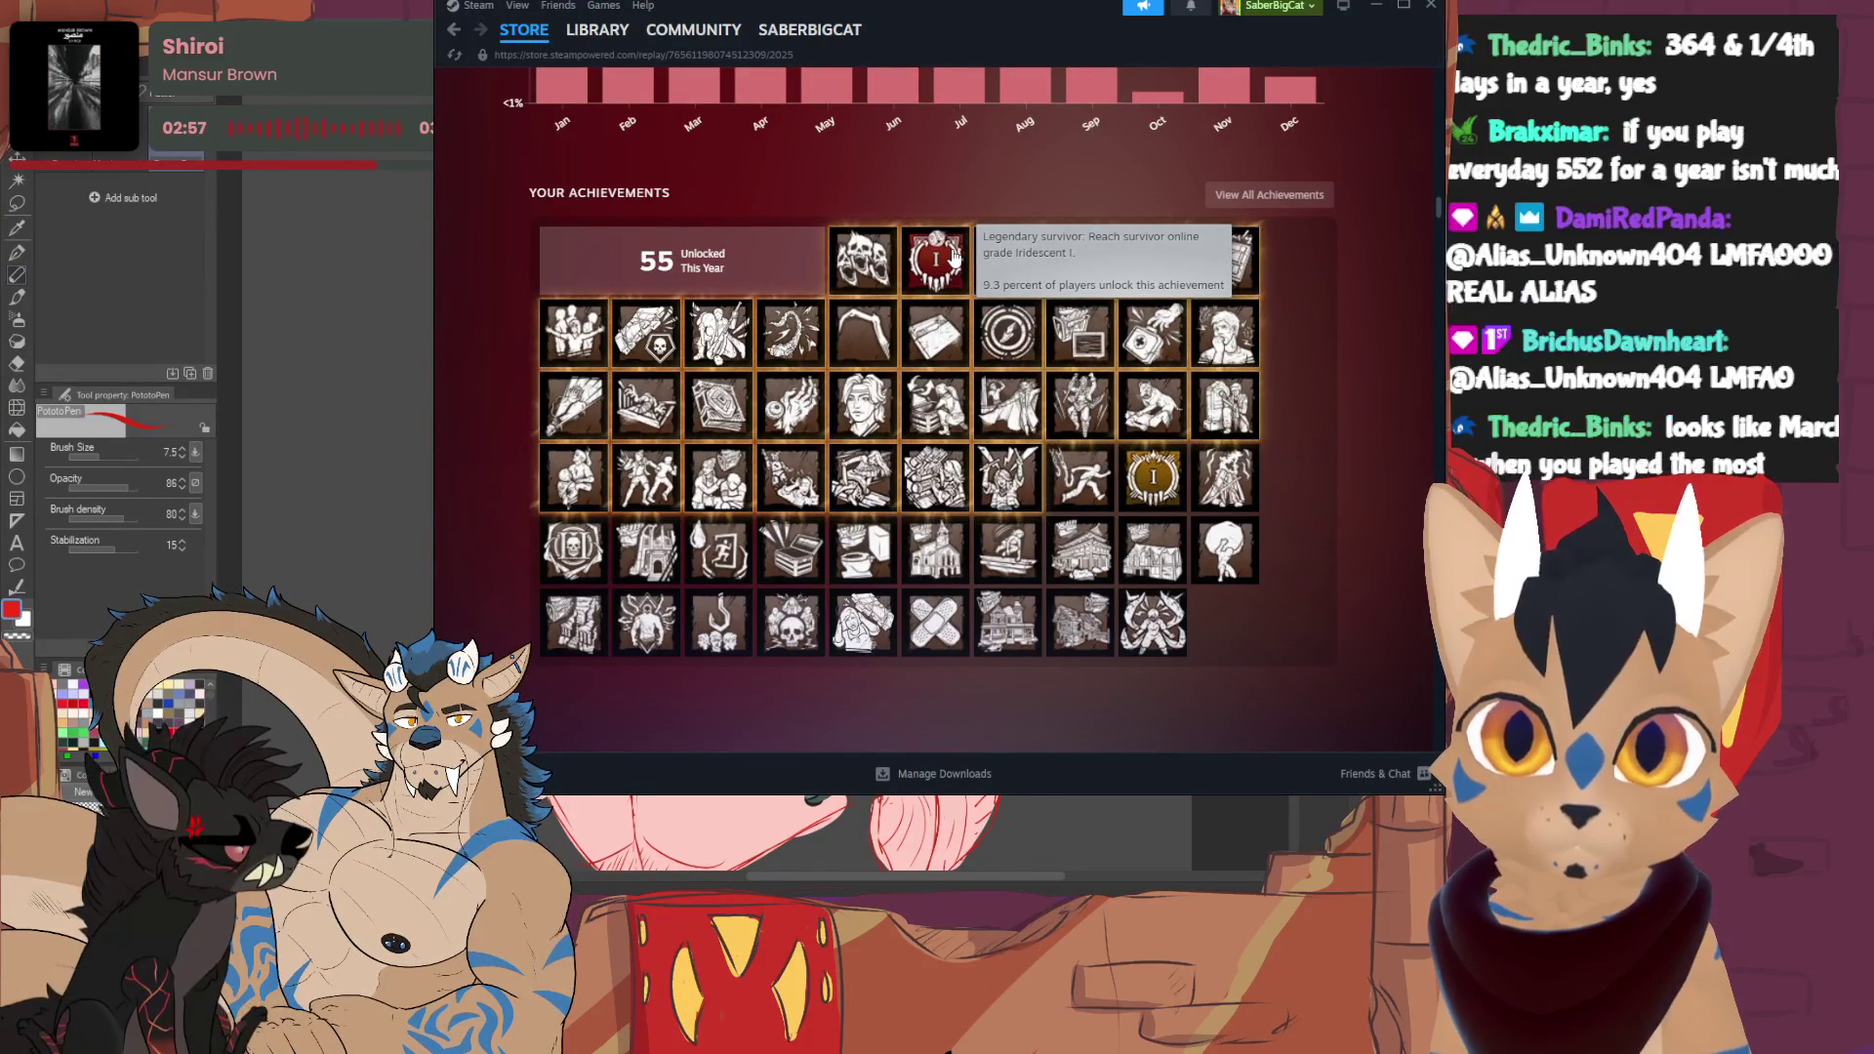
scroll(826, 334, "down", 3)
scroll(826, 334, "down", 3)
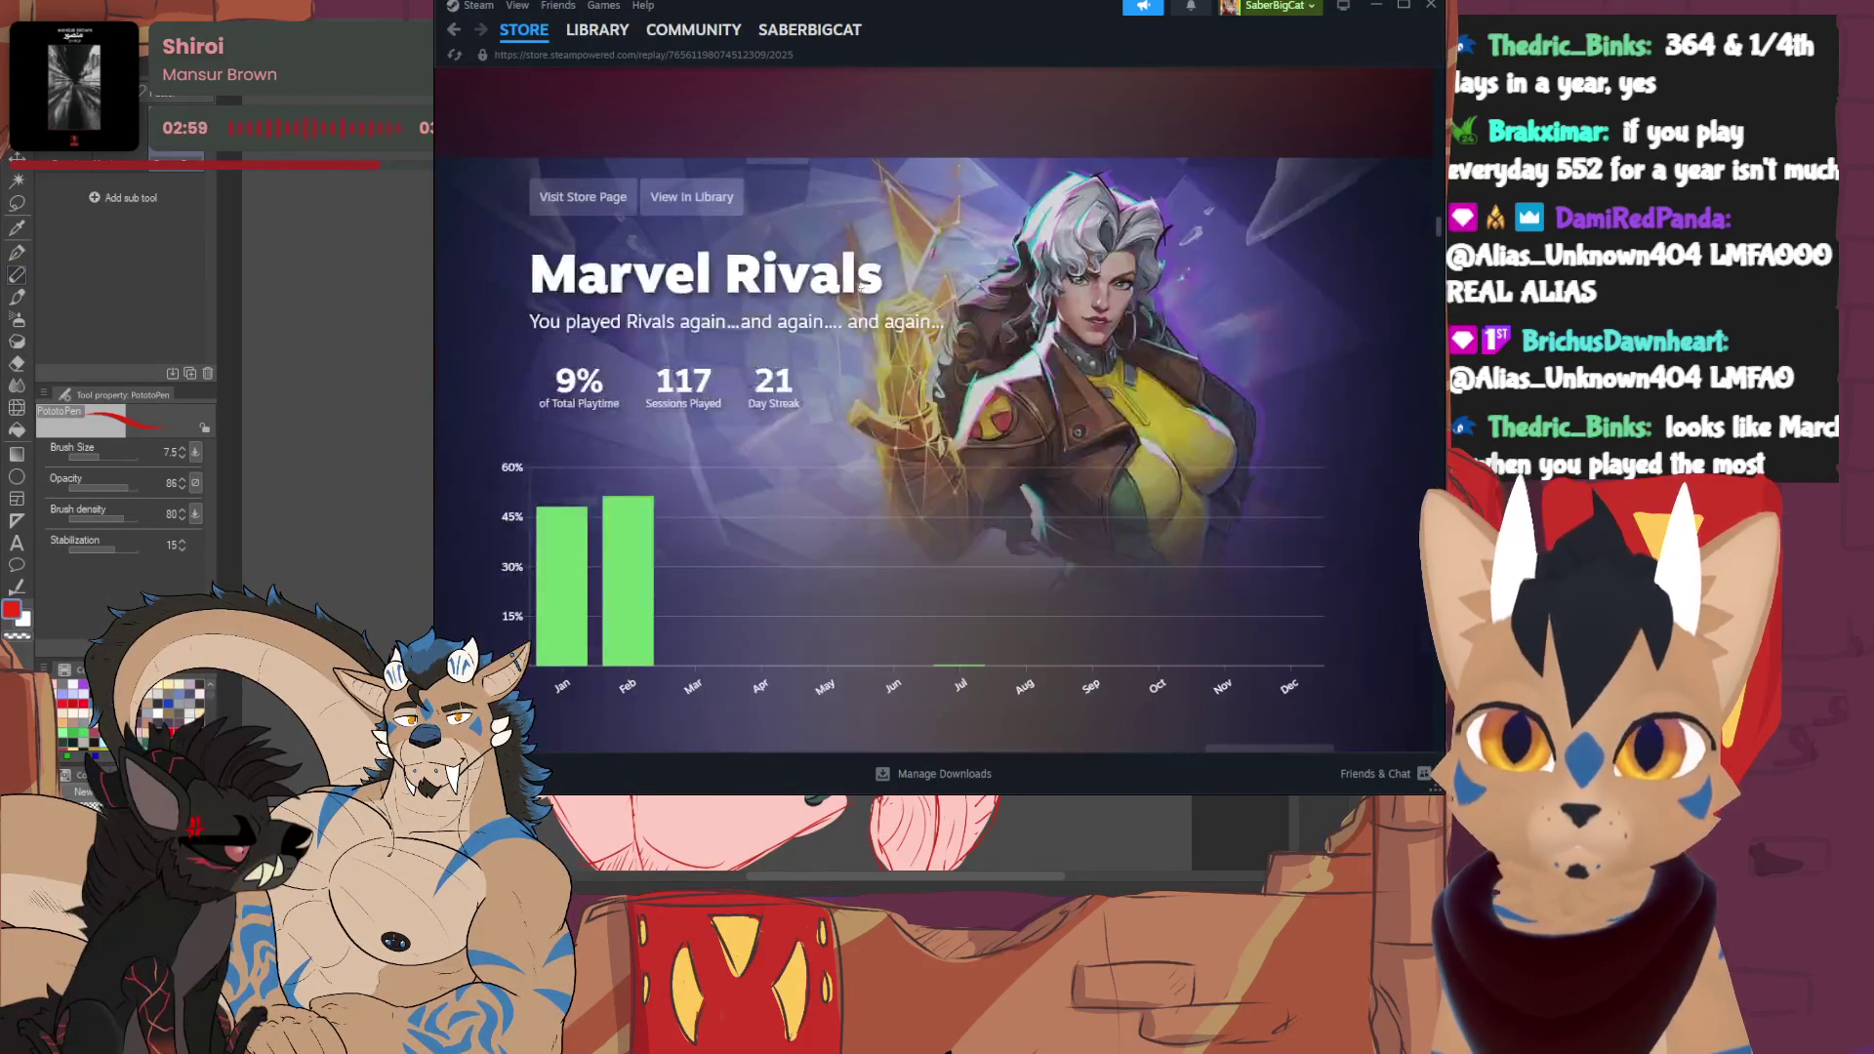
scroll(879, 288, "down", 1)
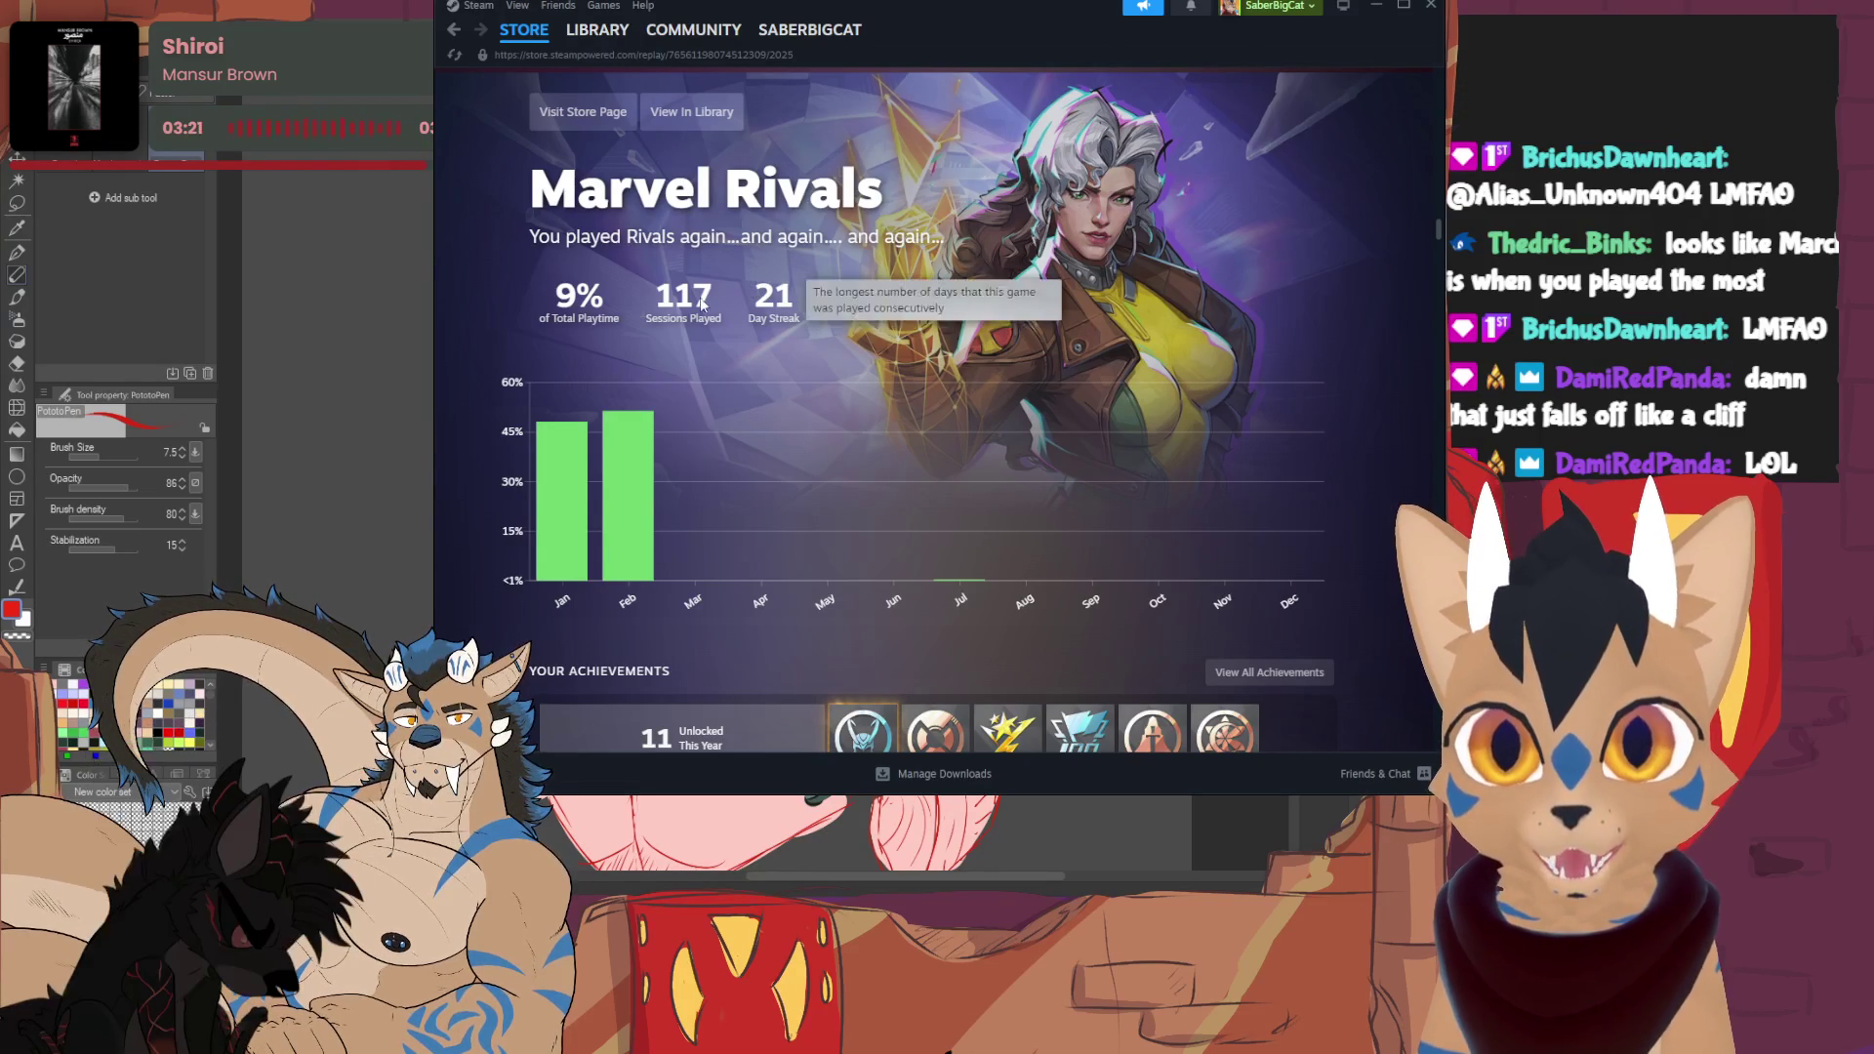
mouse_move(548, 517)
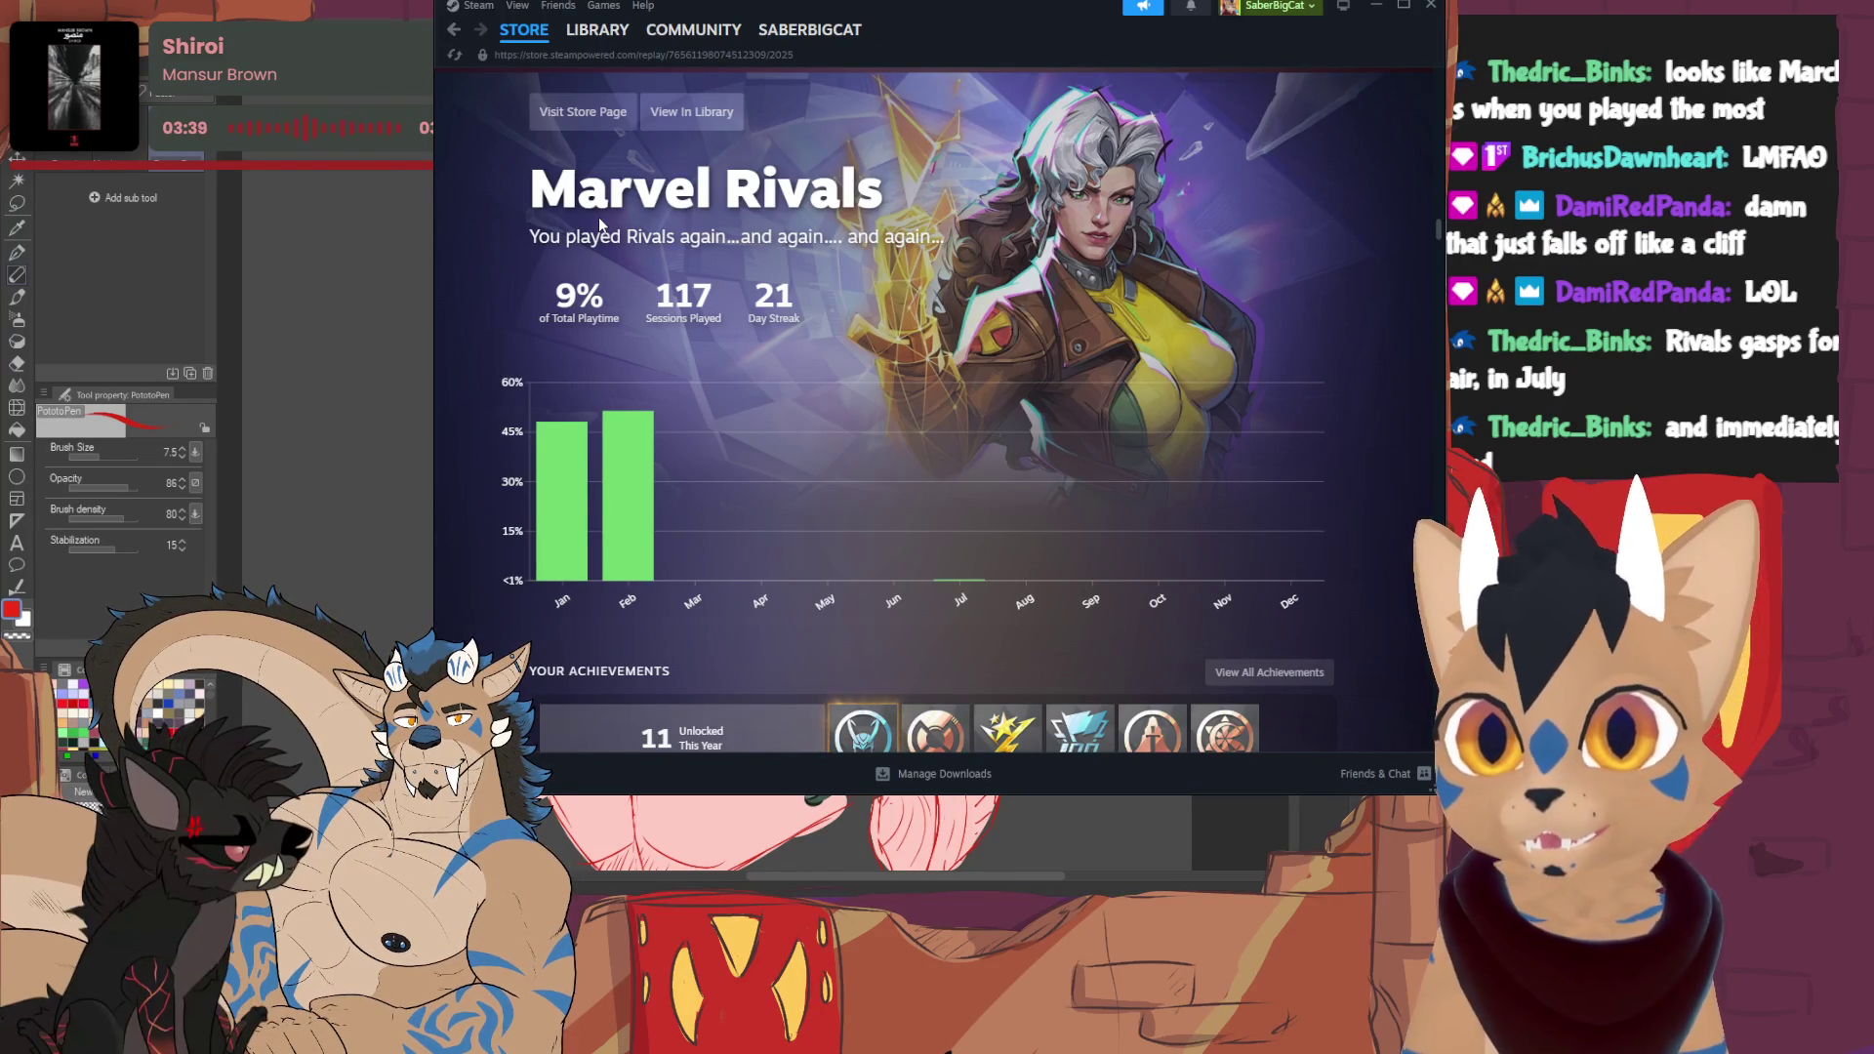
mouse_move(973, 508)
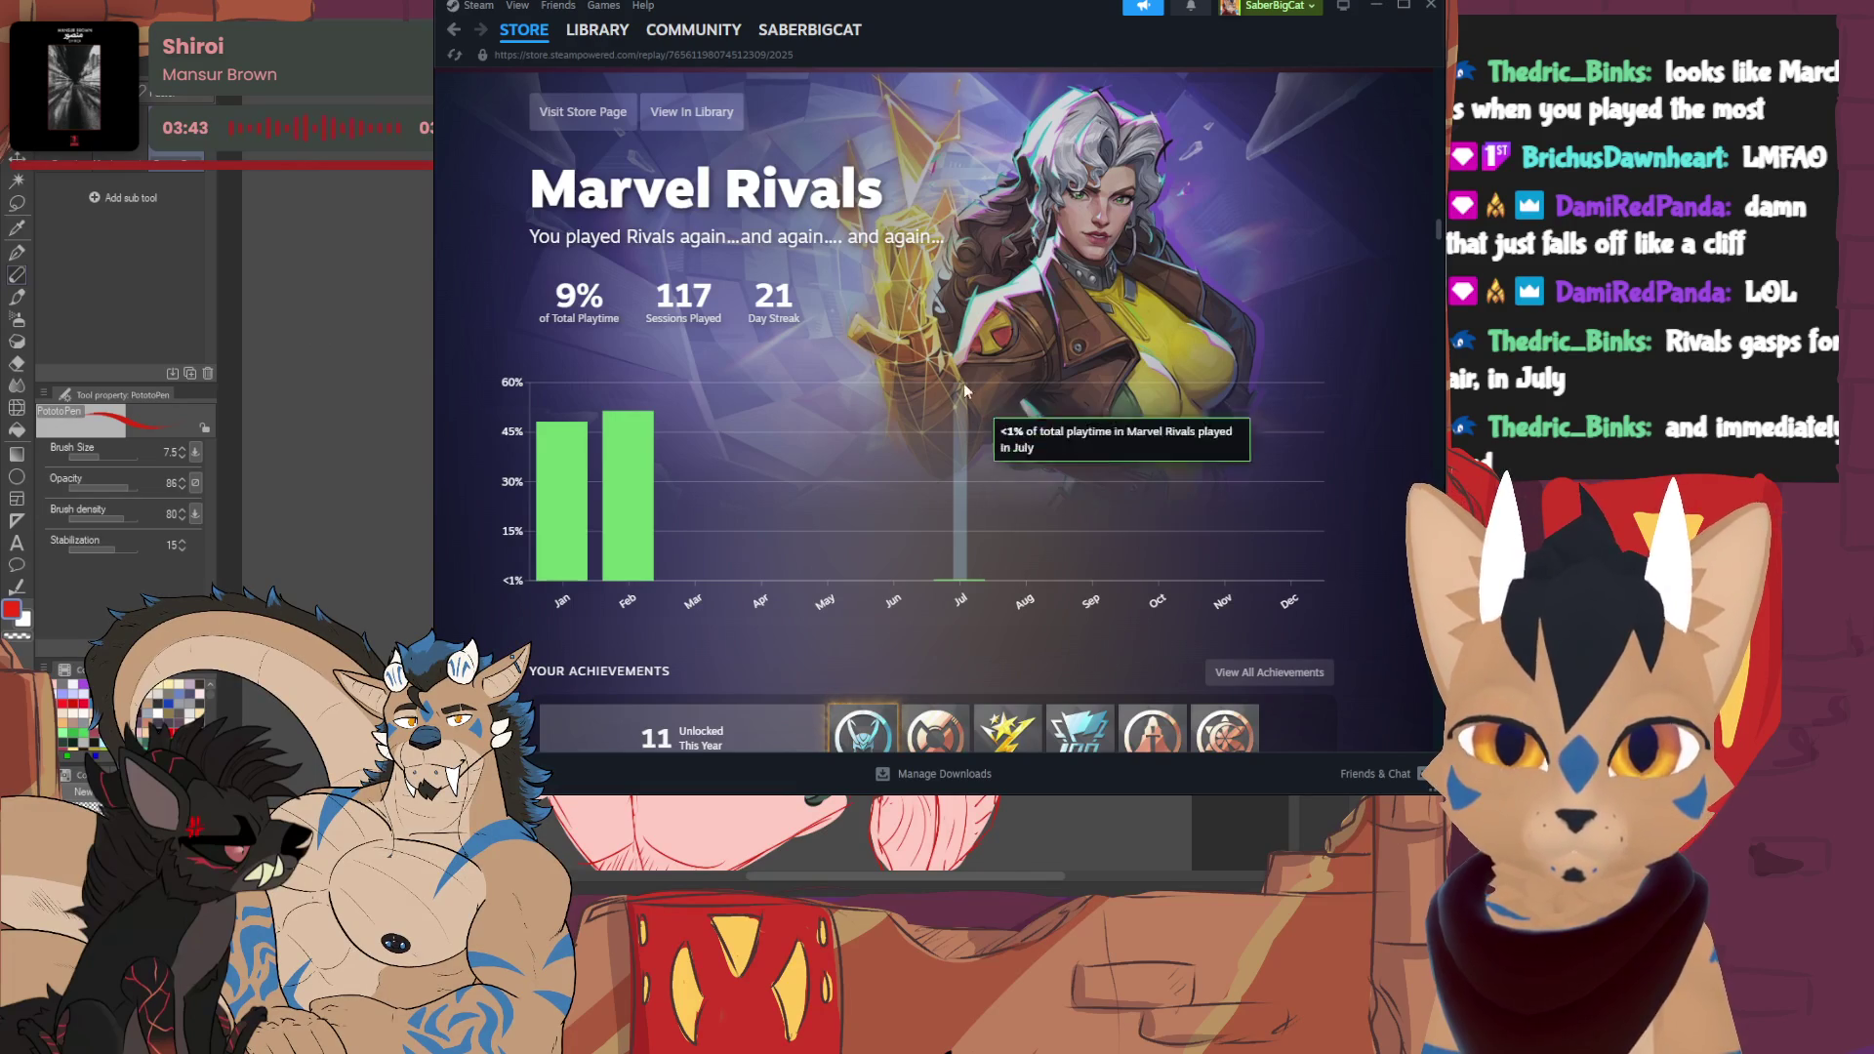
scroll(945, 371, "down", 3)
scroll(757, 318, "down", 4)
scroll(767, 314, "down", 3)
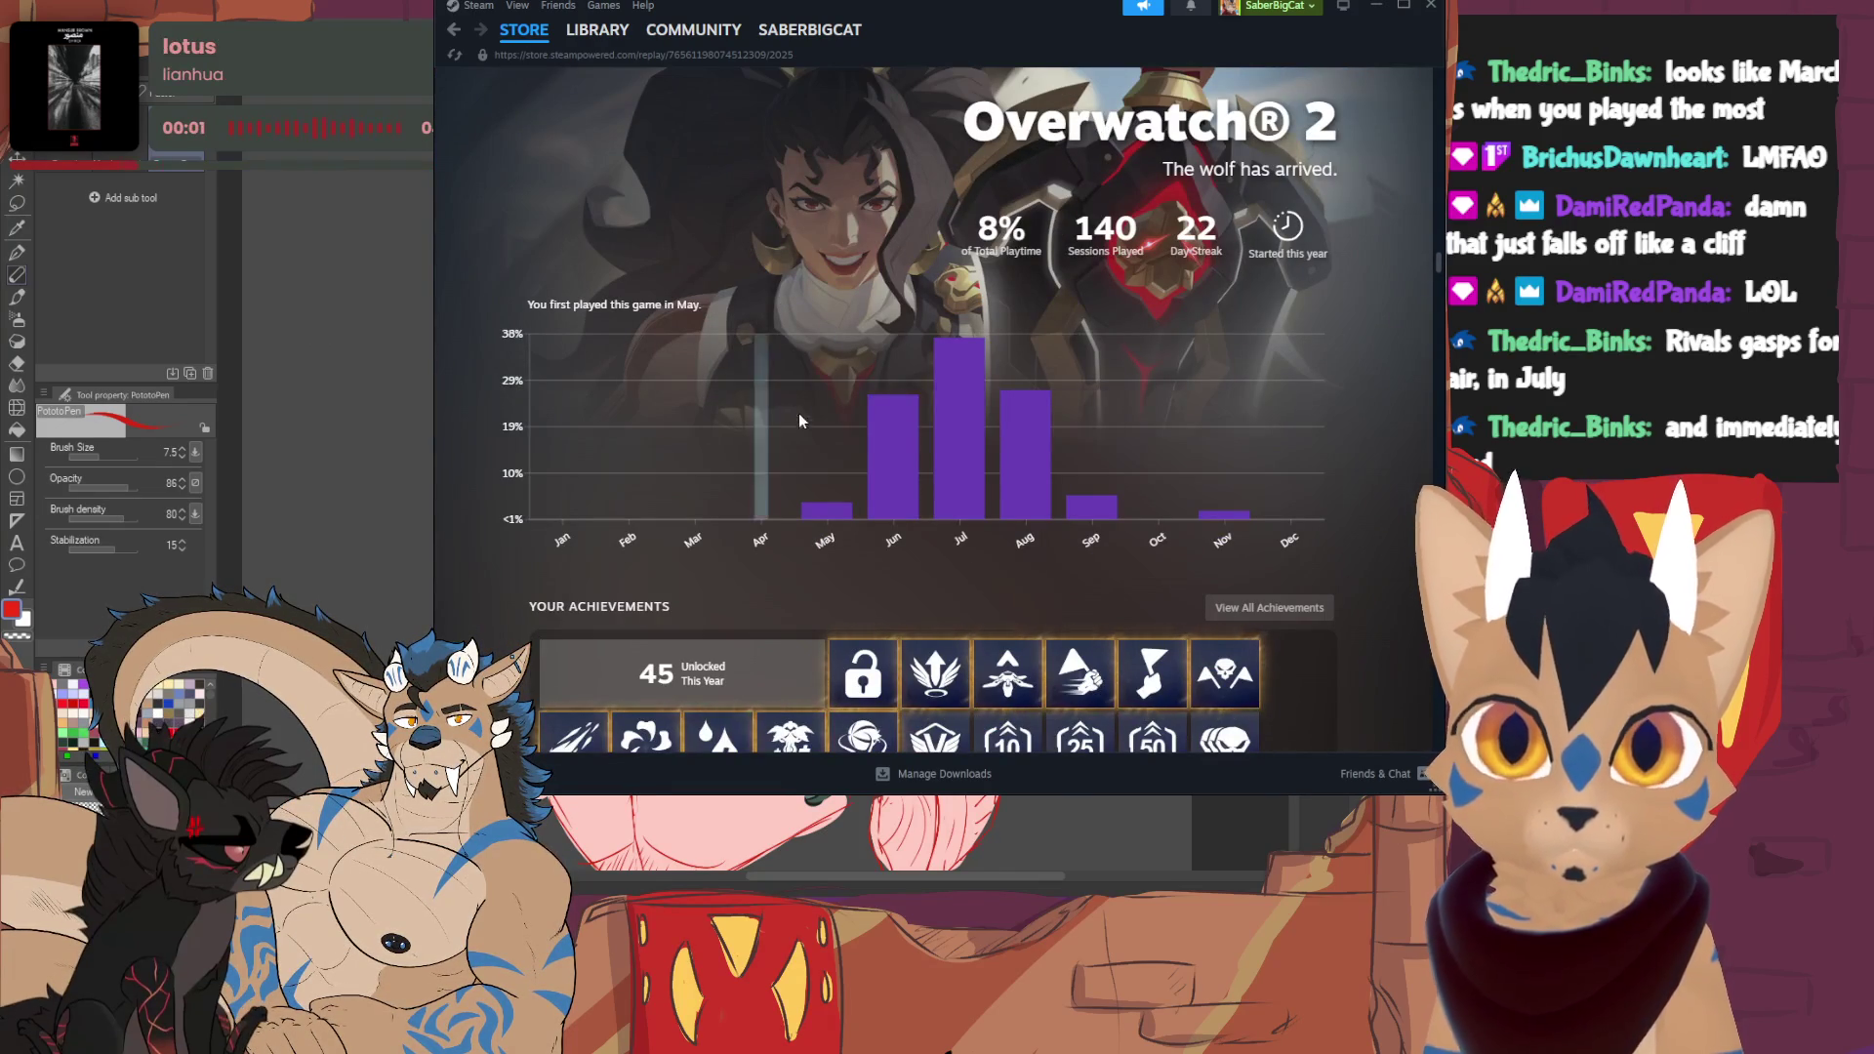
- Inspect the monthly playtime chart bars for Overwatch 2 and VRChat
mouse_move(1230, 498)
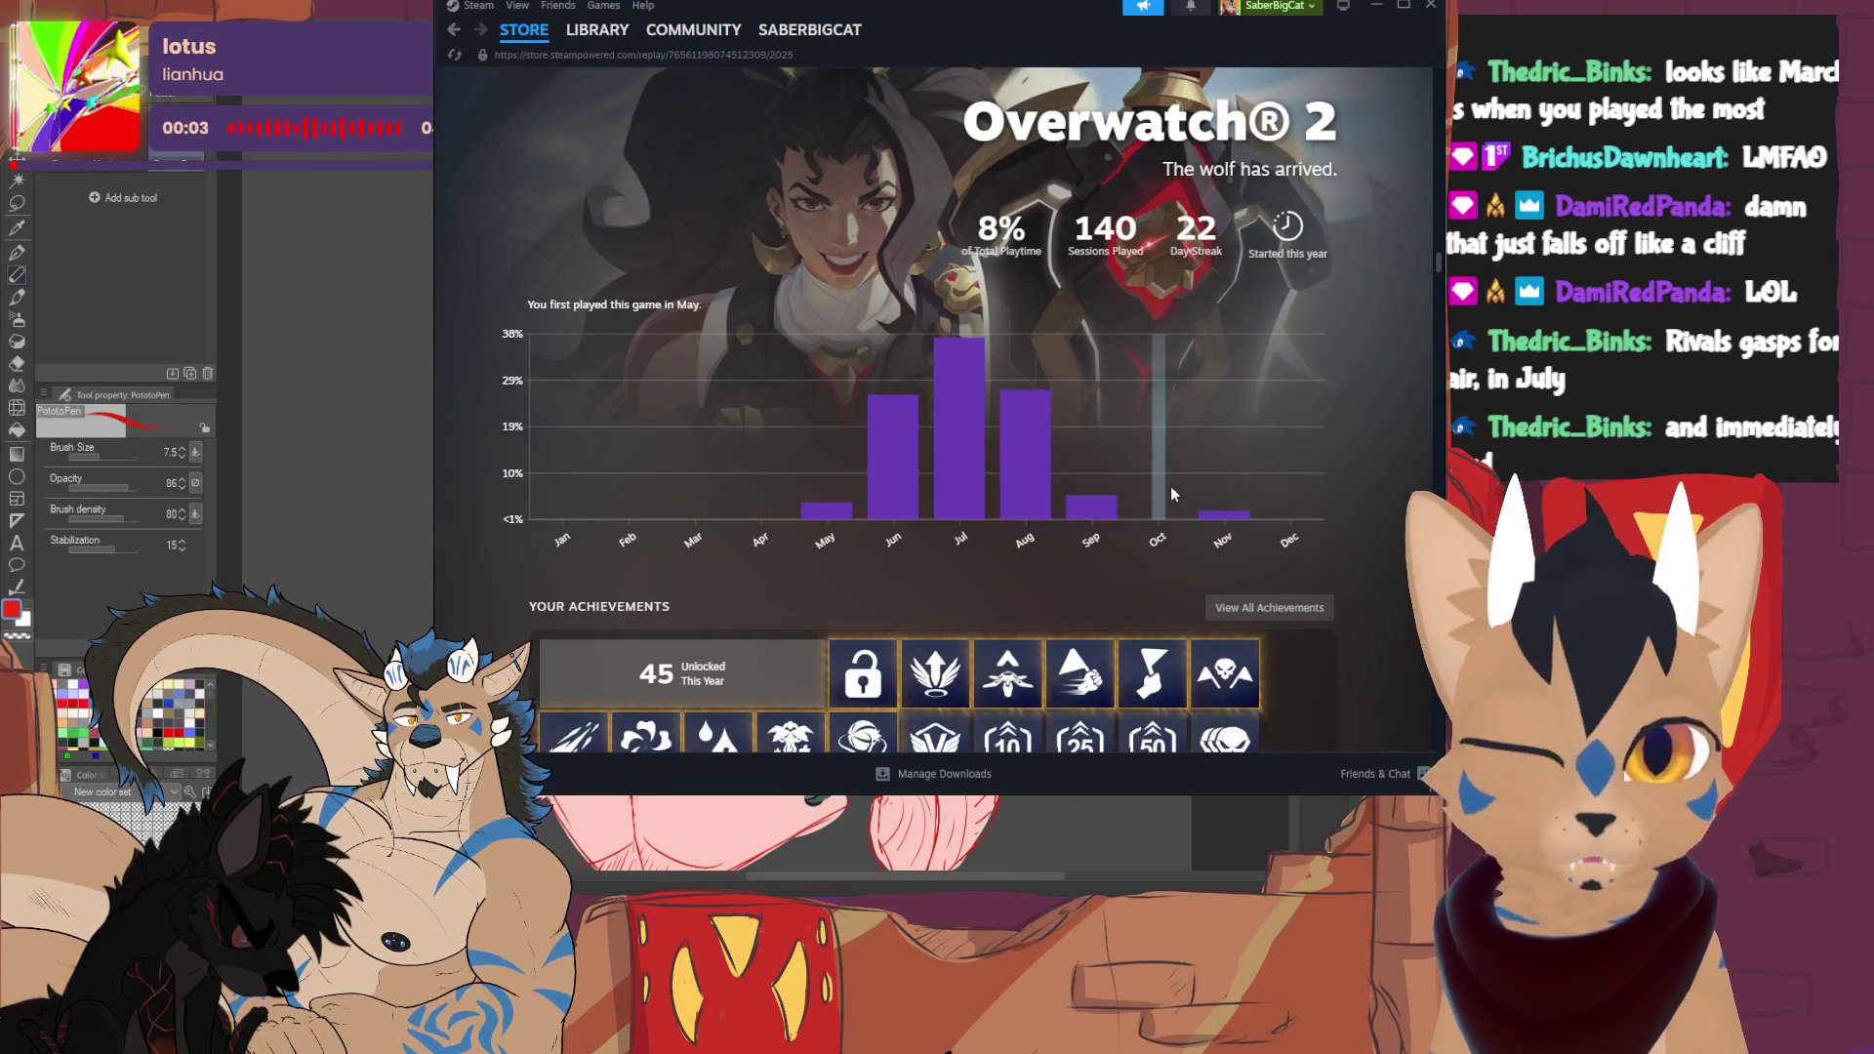
mouse_move(1015, 471)
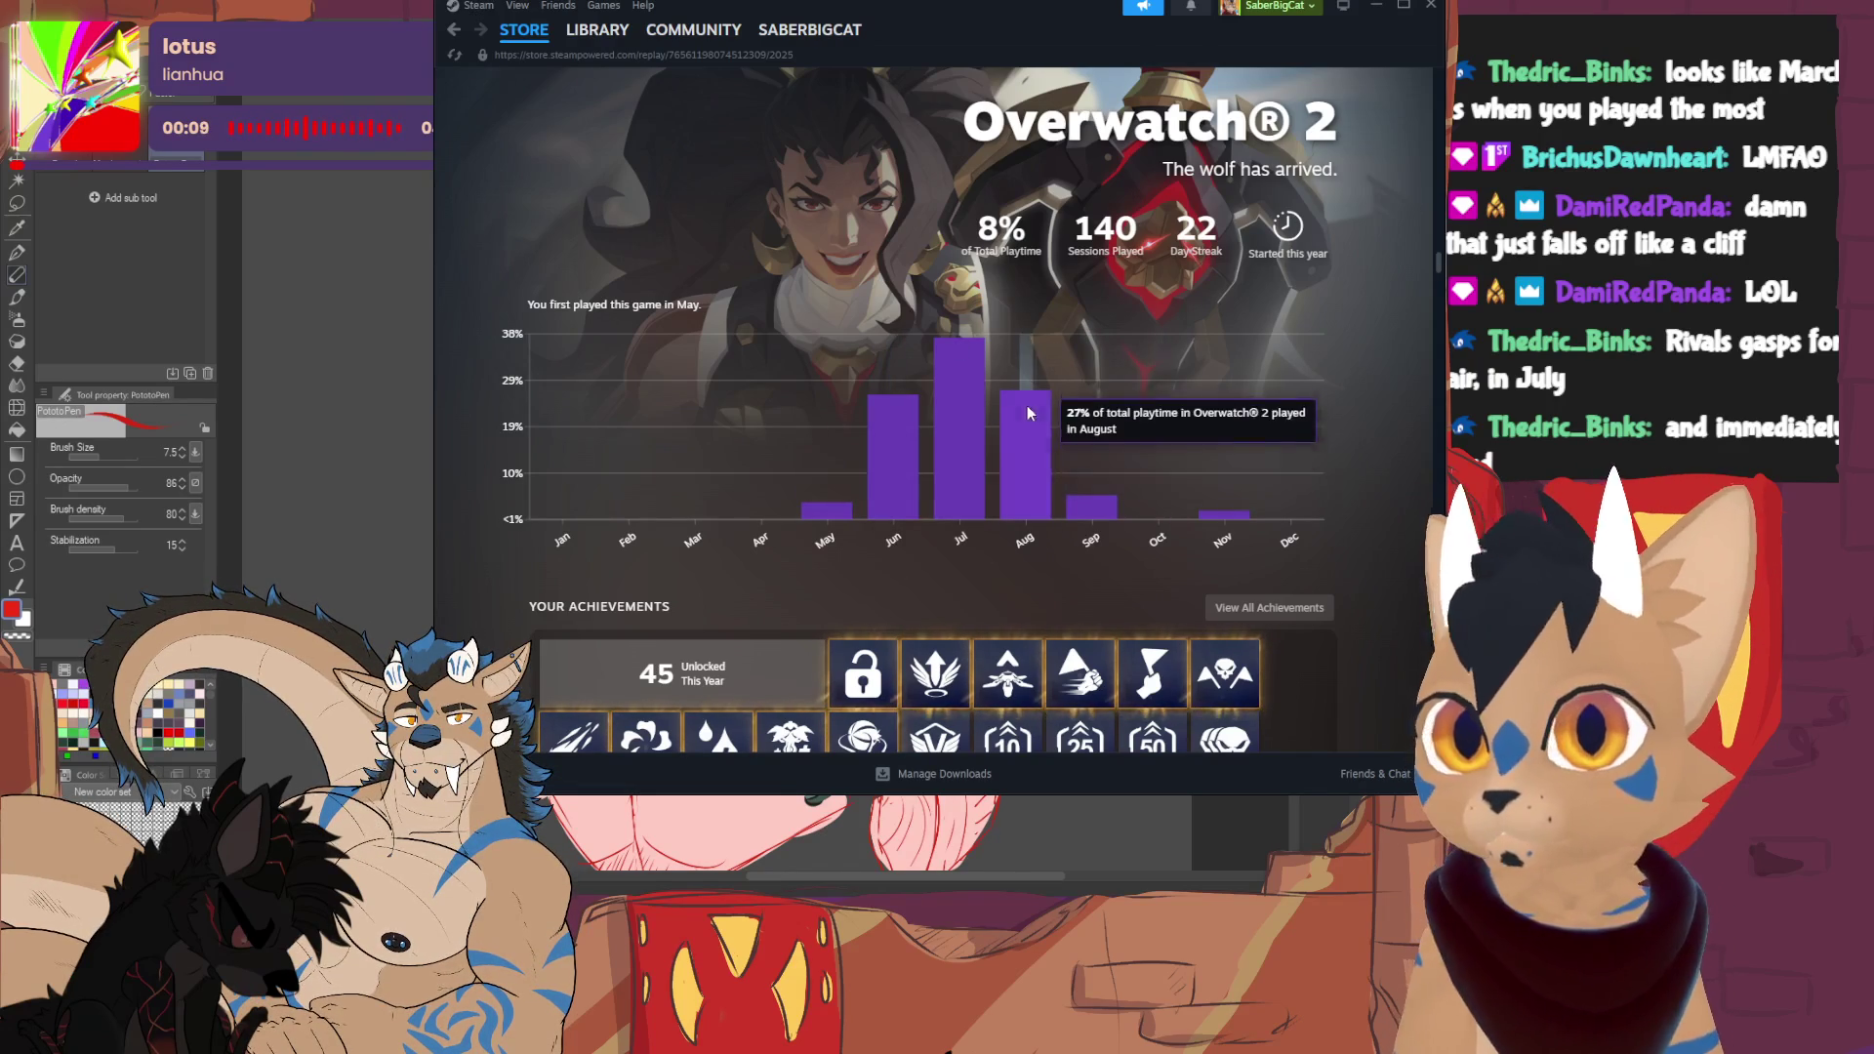
scroll(1029, 415, "down", 10)
scroll(888, 397, "down", 3)
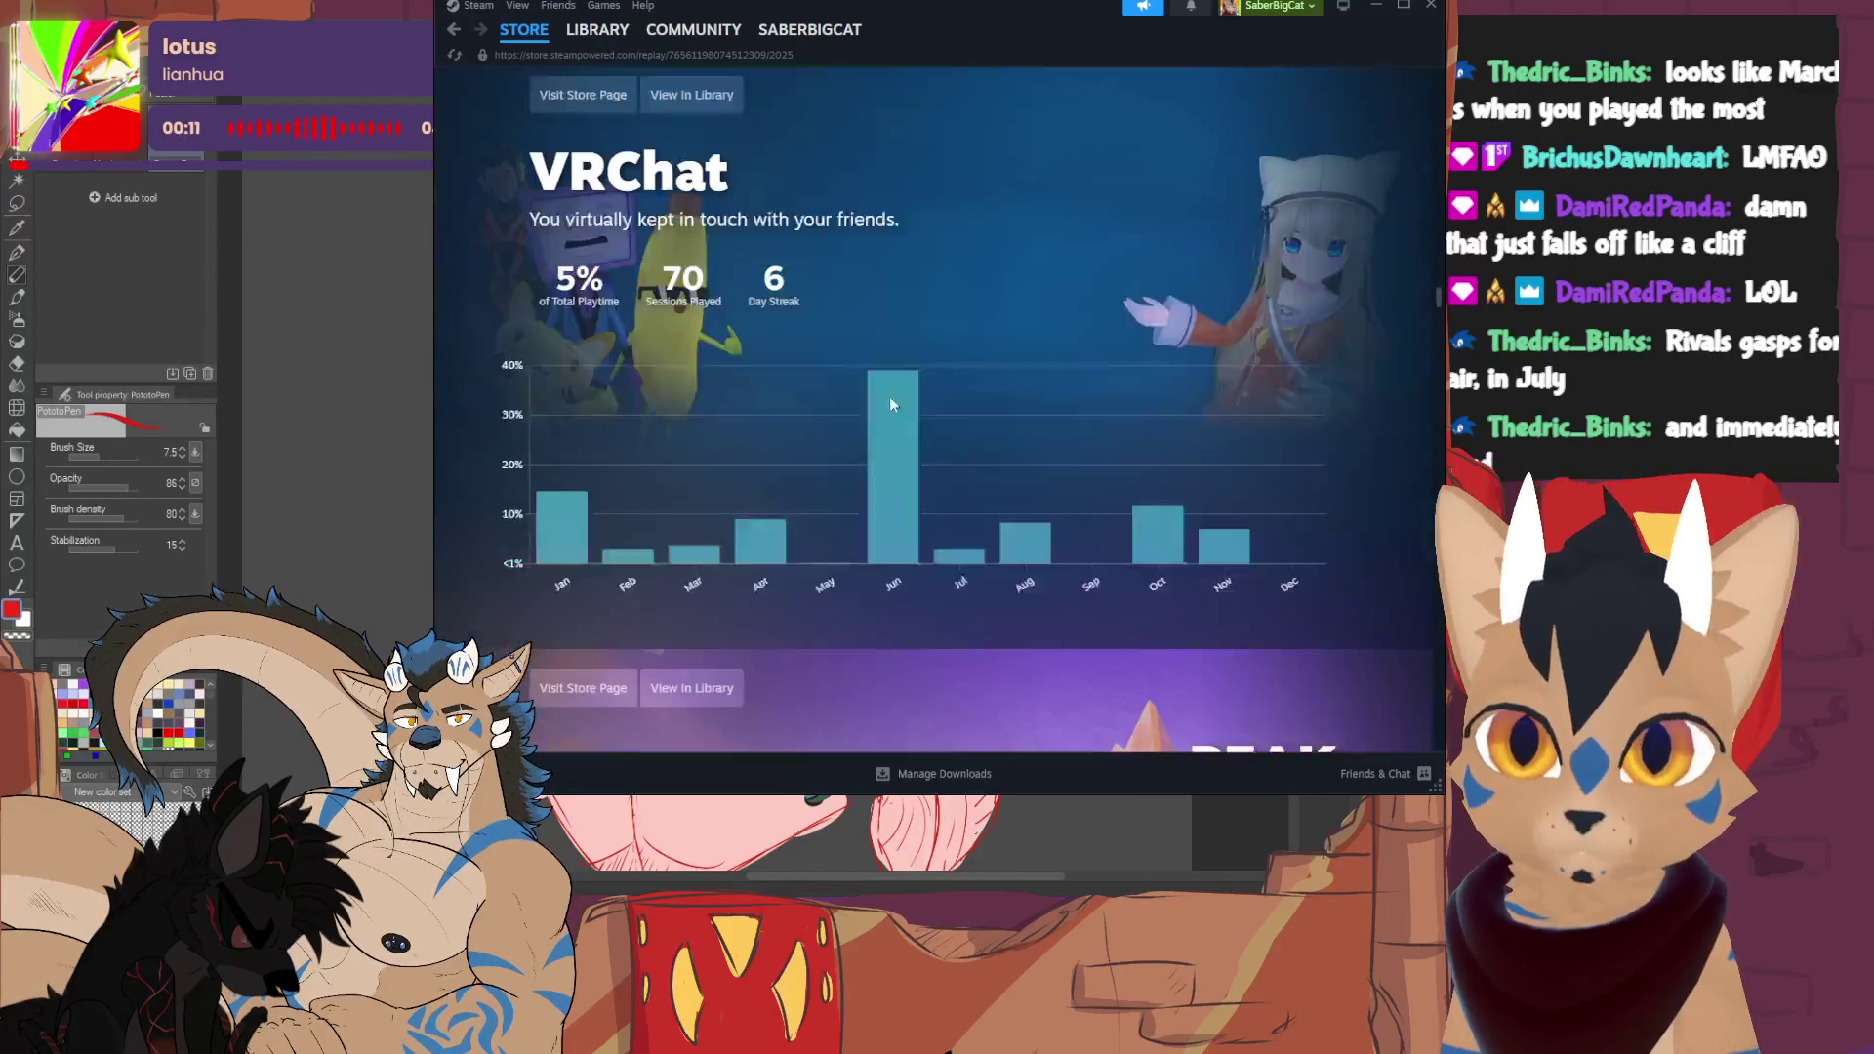
scroll(1063, 198, "up", 1)
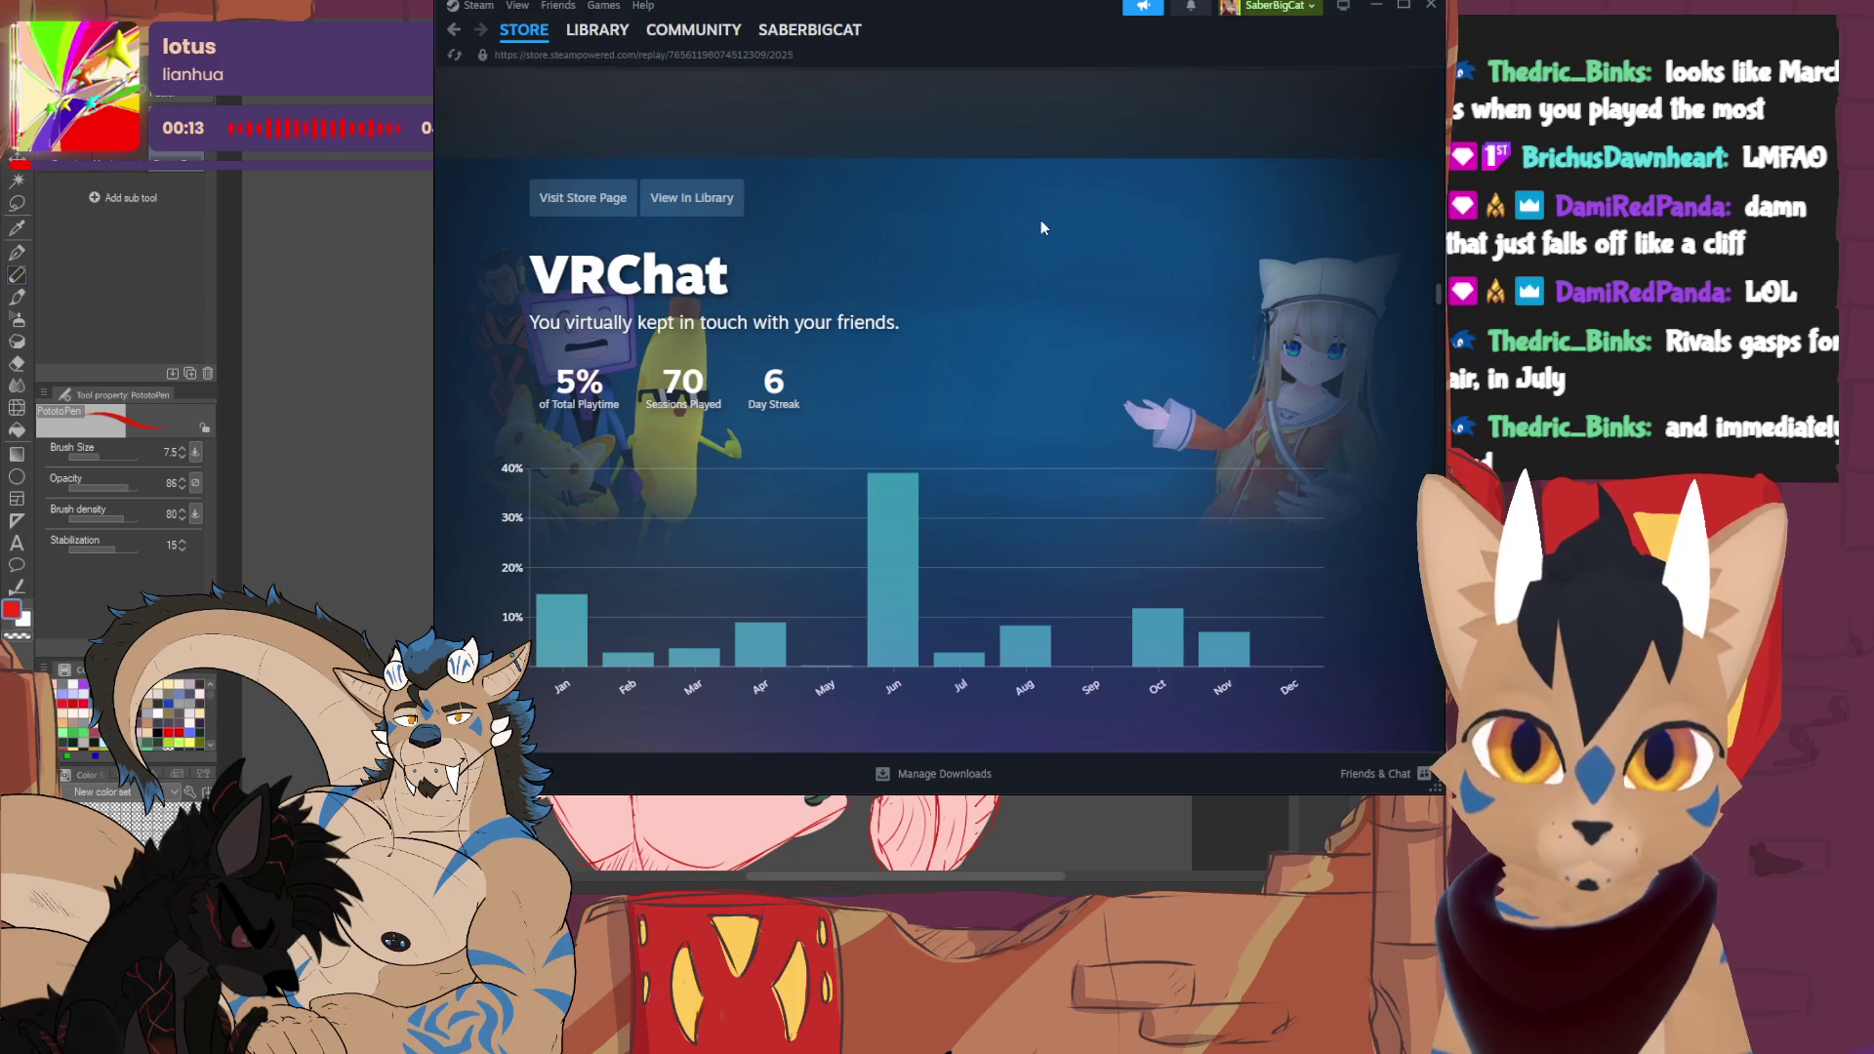
mouse_move(906, 543)
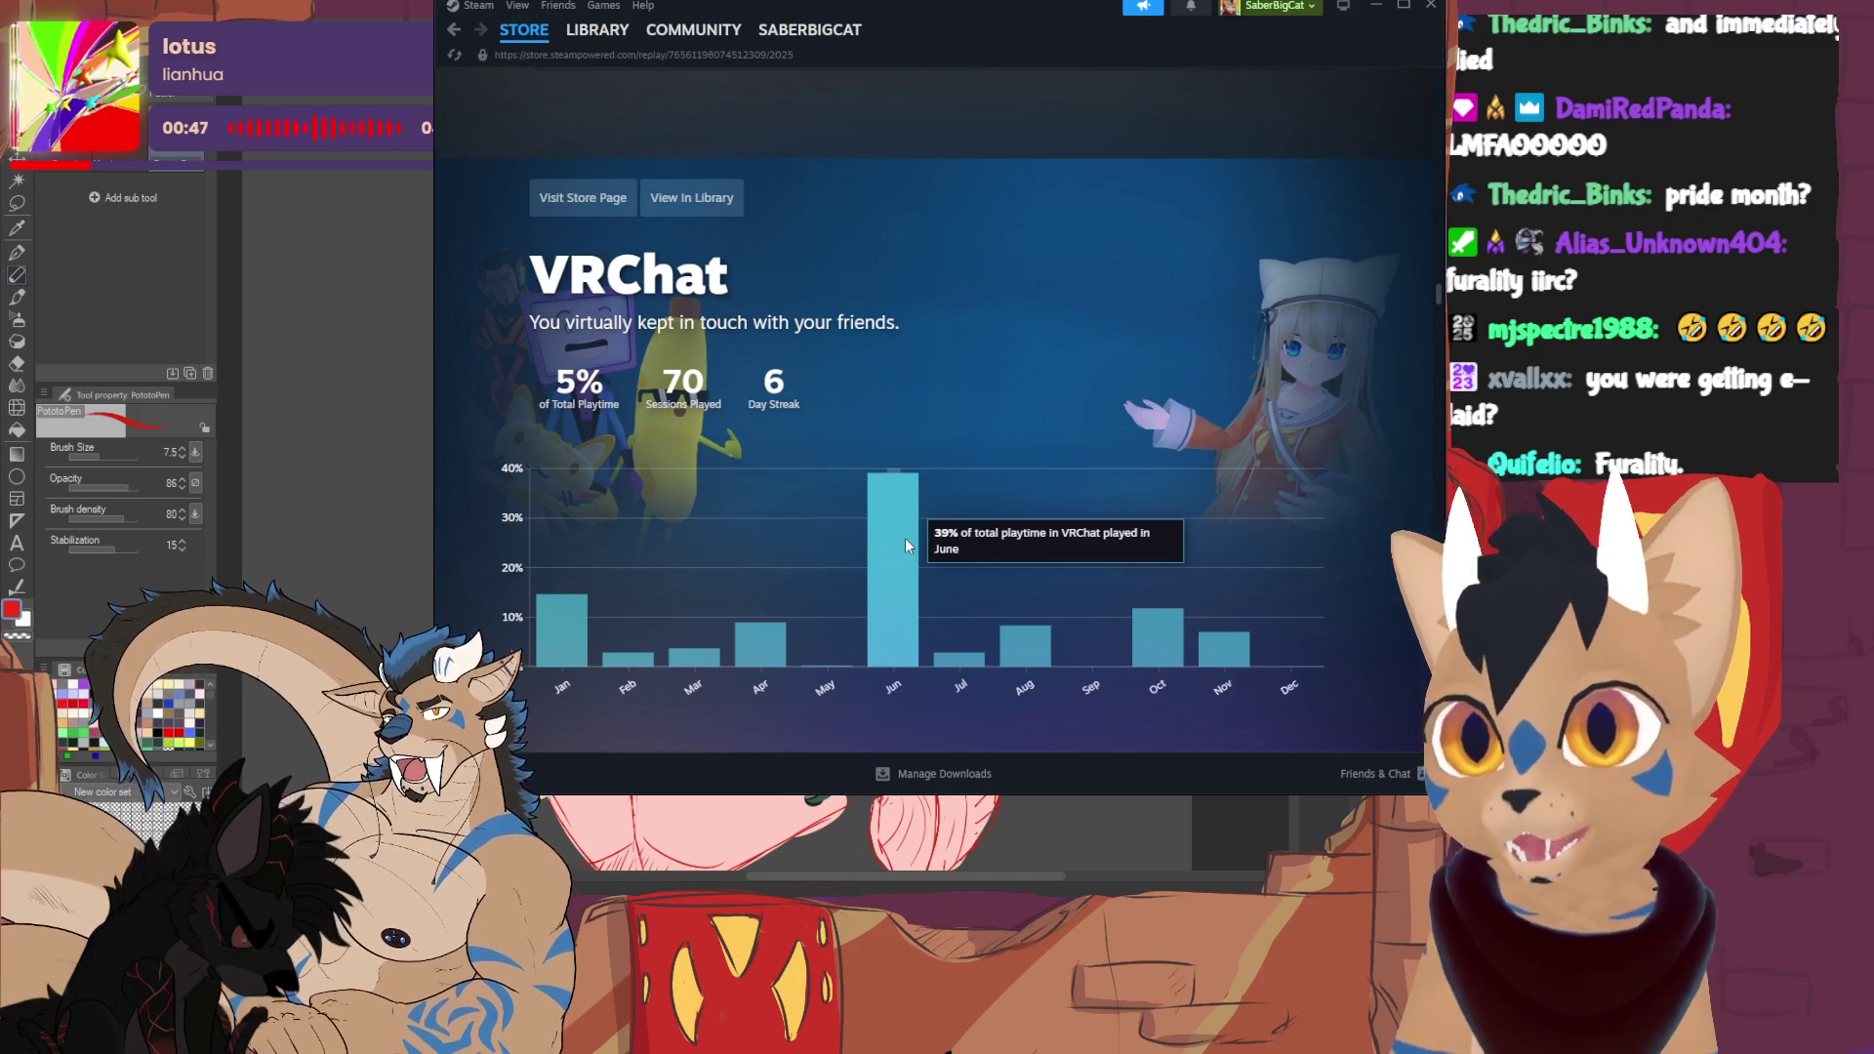
scroll(857, 560, "down", 5)
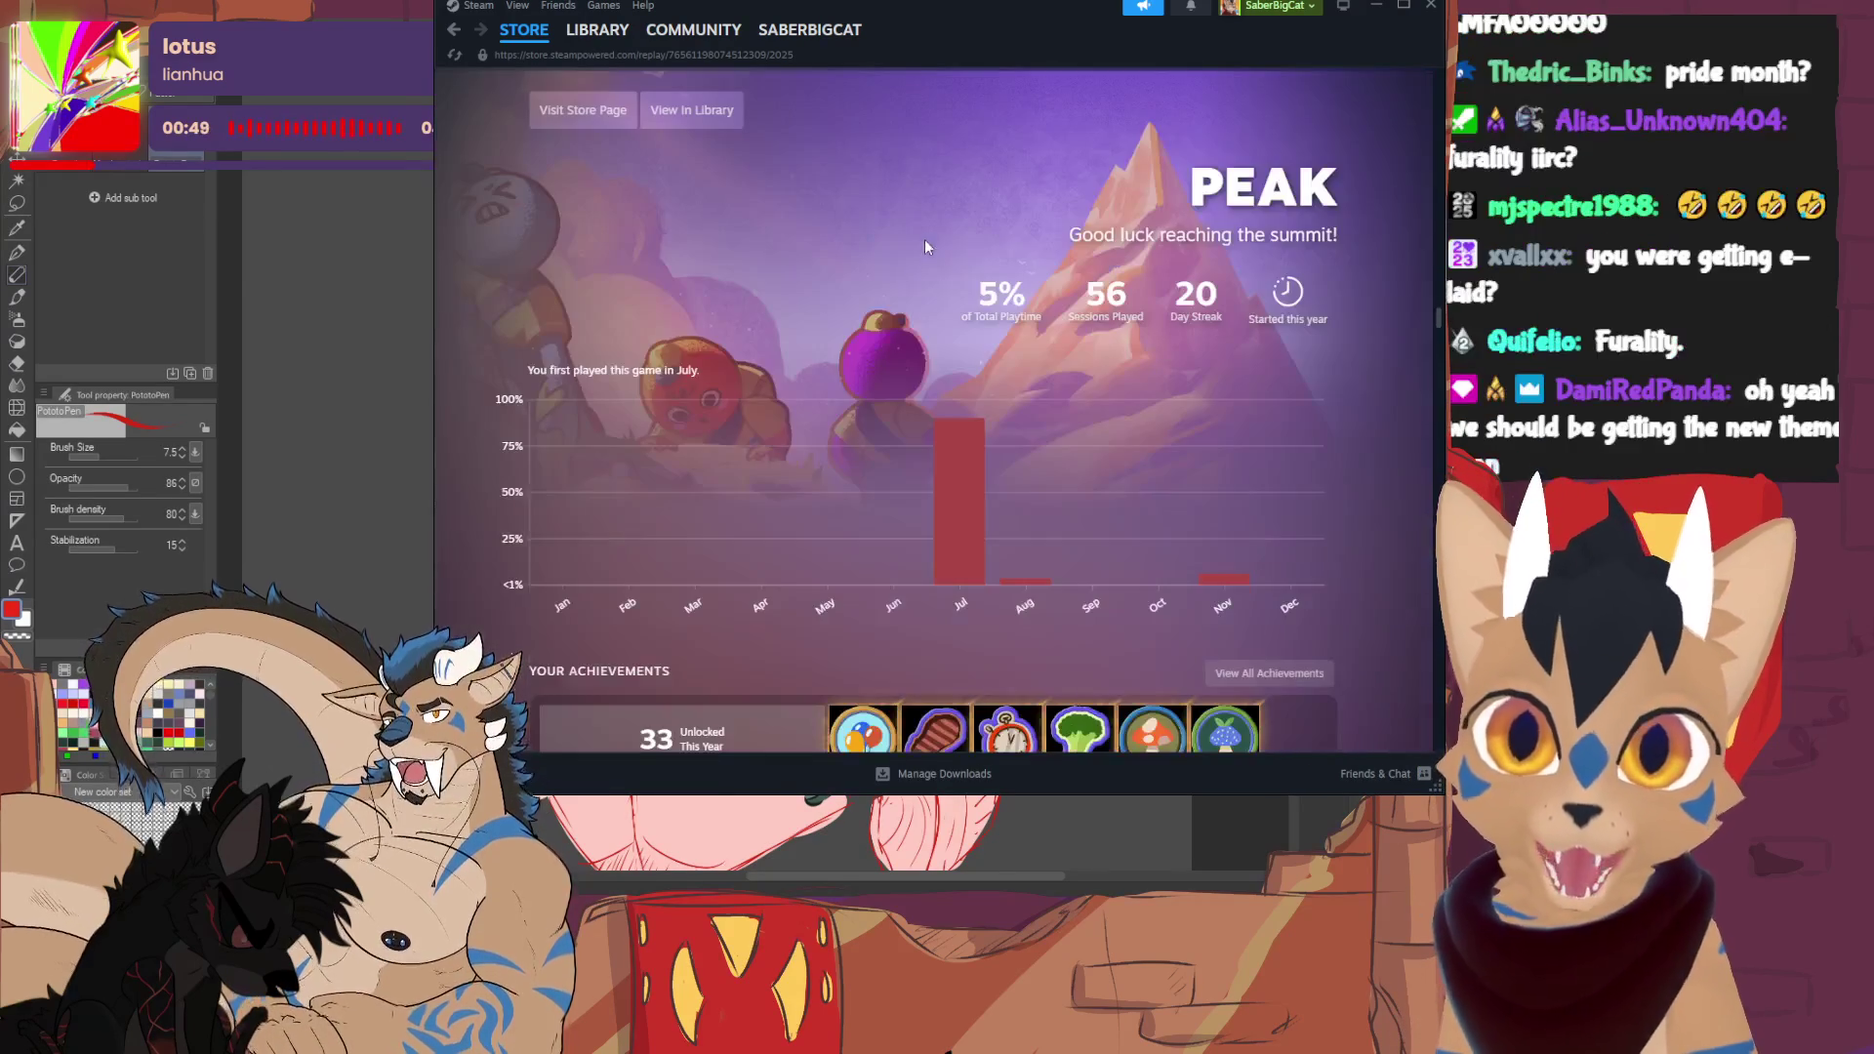
scroll(927, 236, "up", 5)
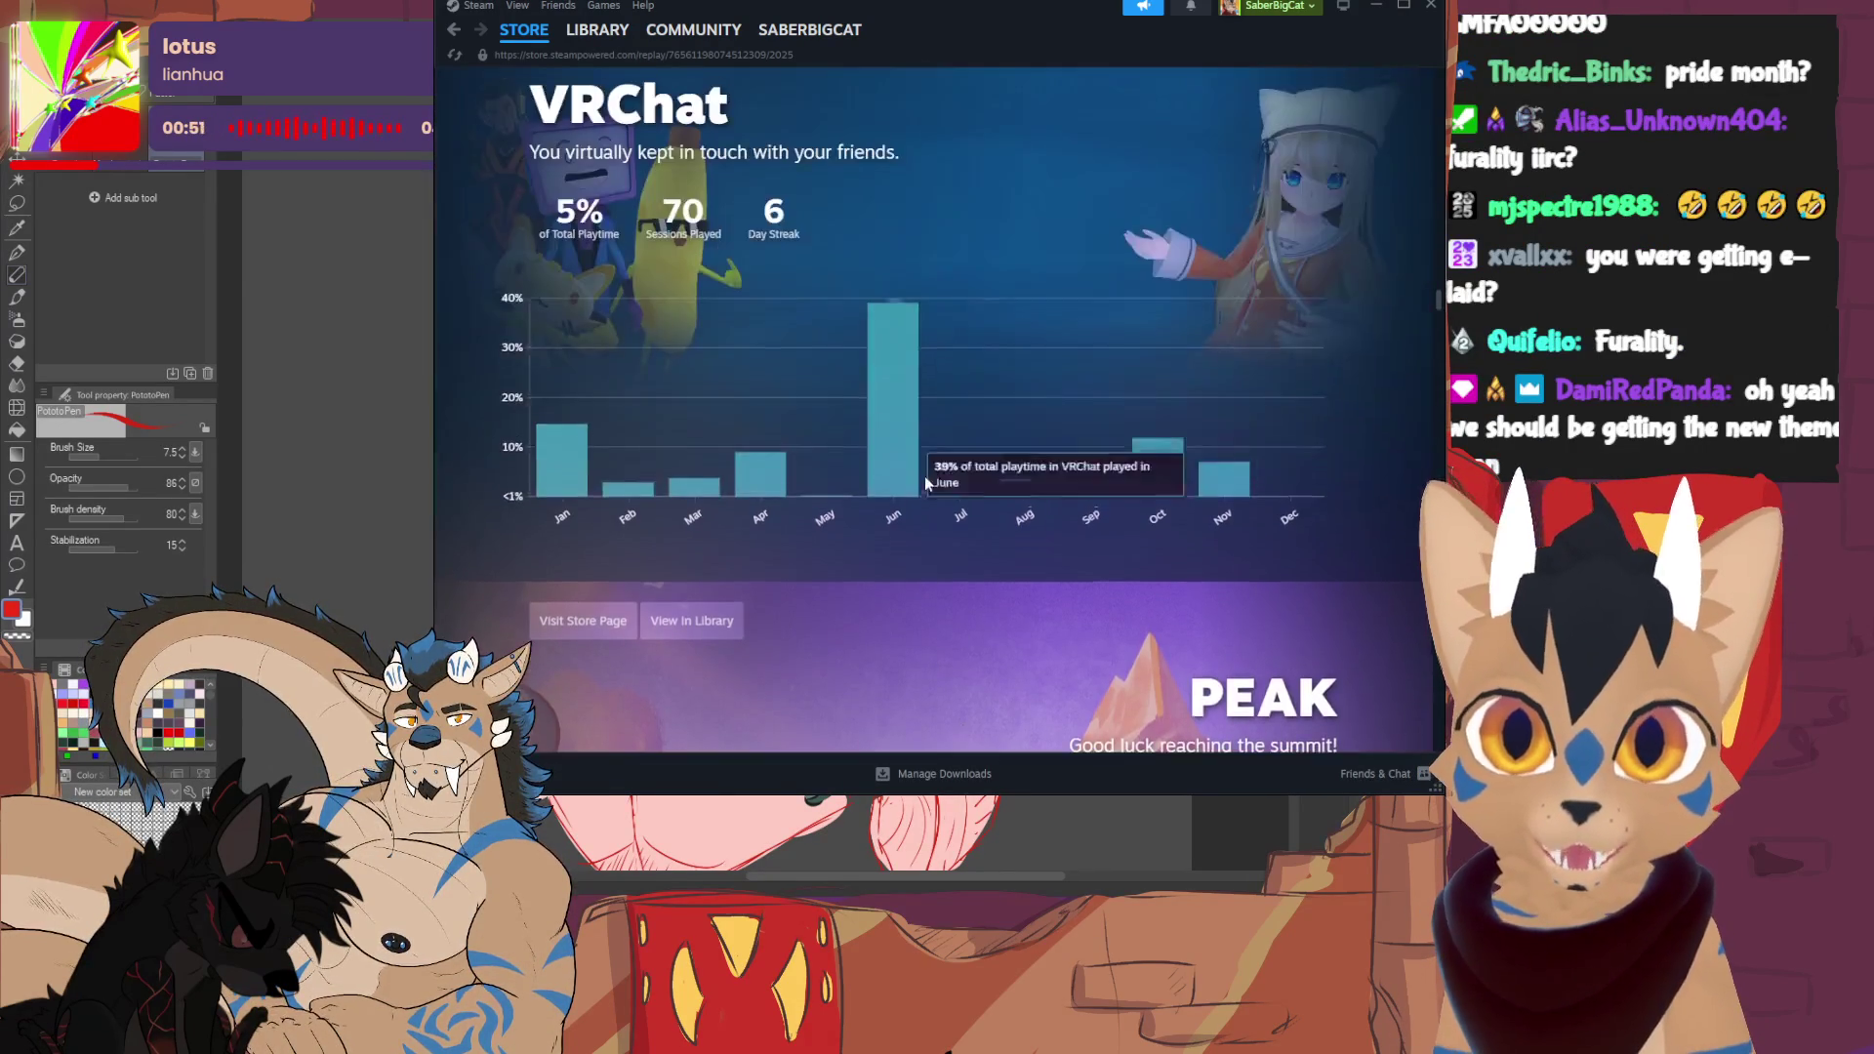
scroll(925, 478, "up", 15)
scroll(954, 517, "up", 10)
scroll(966, 489, "down", 15)
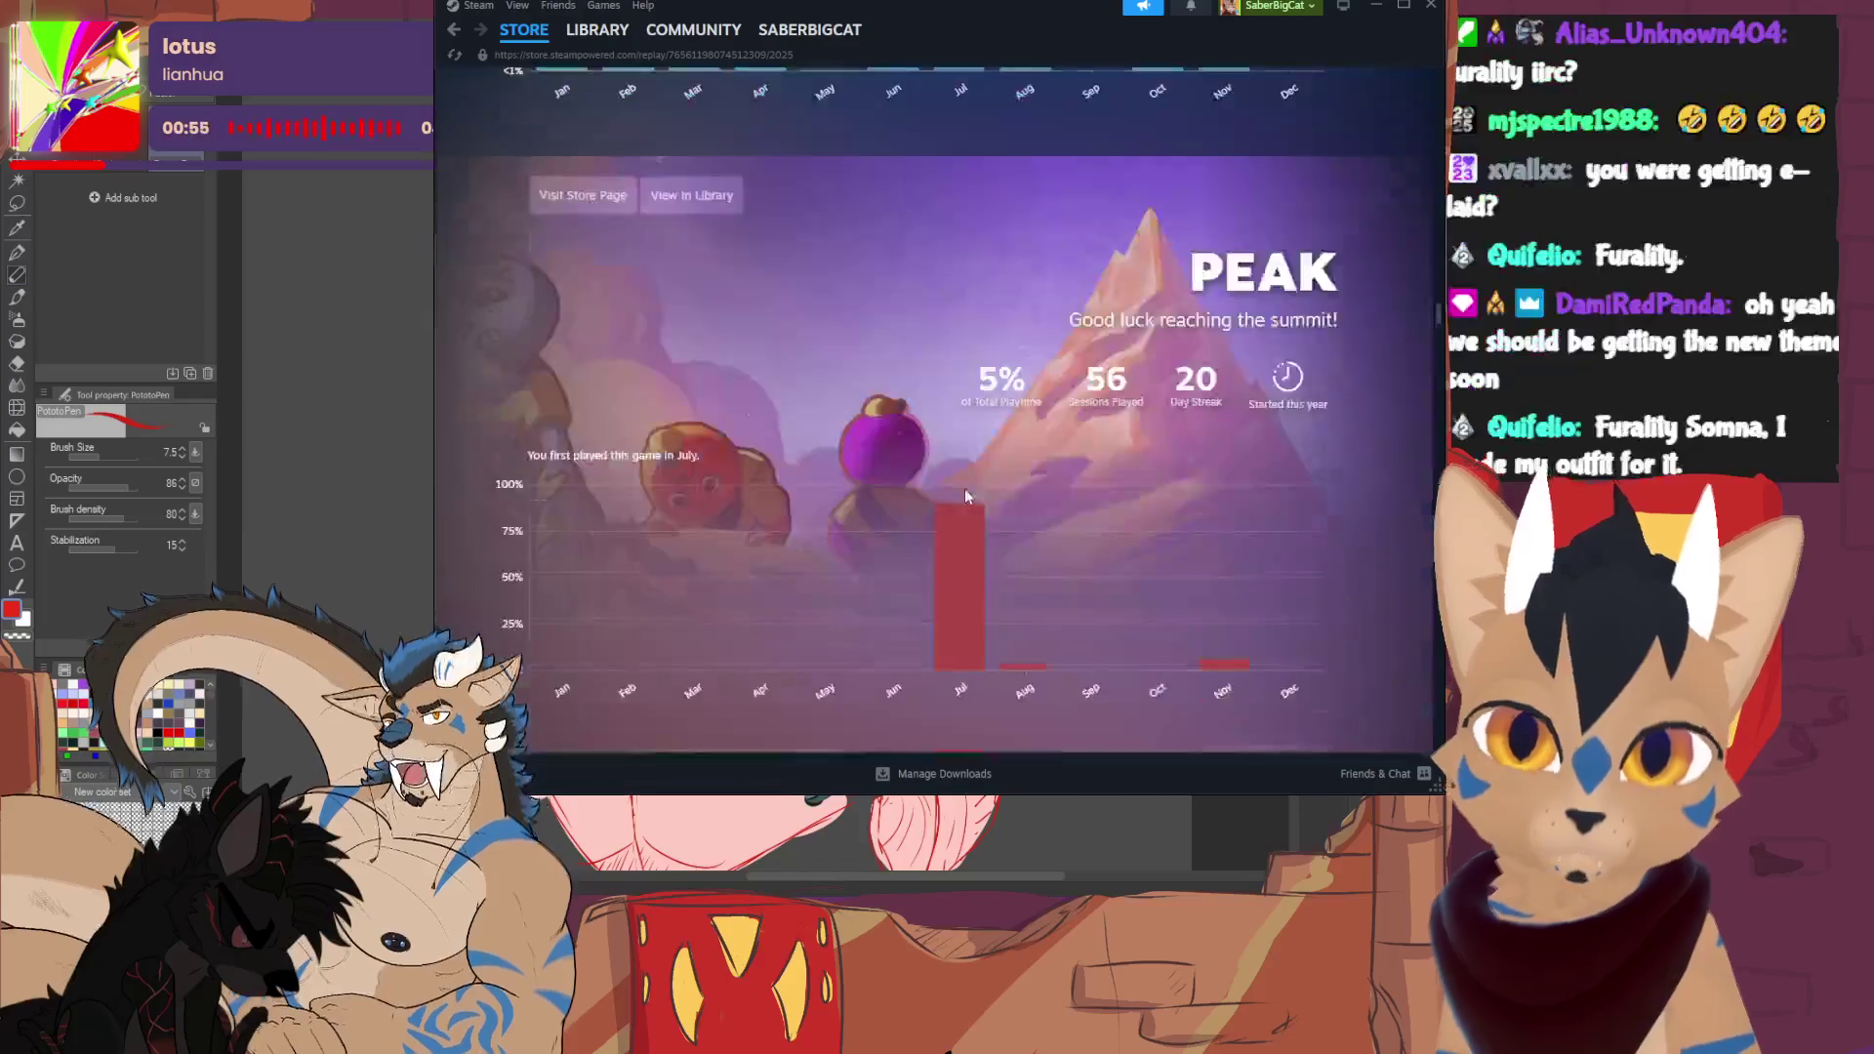
scroll(974, 527, "up", 1)
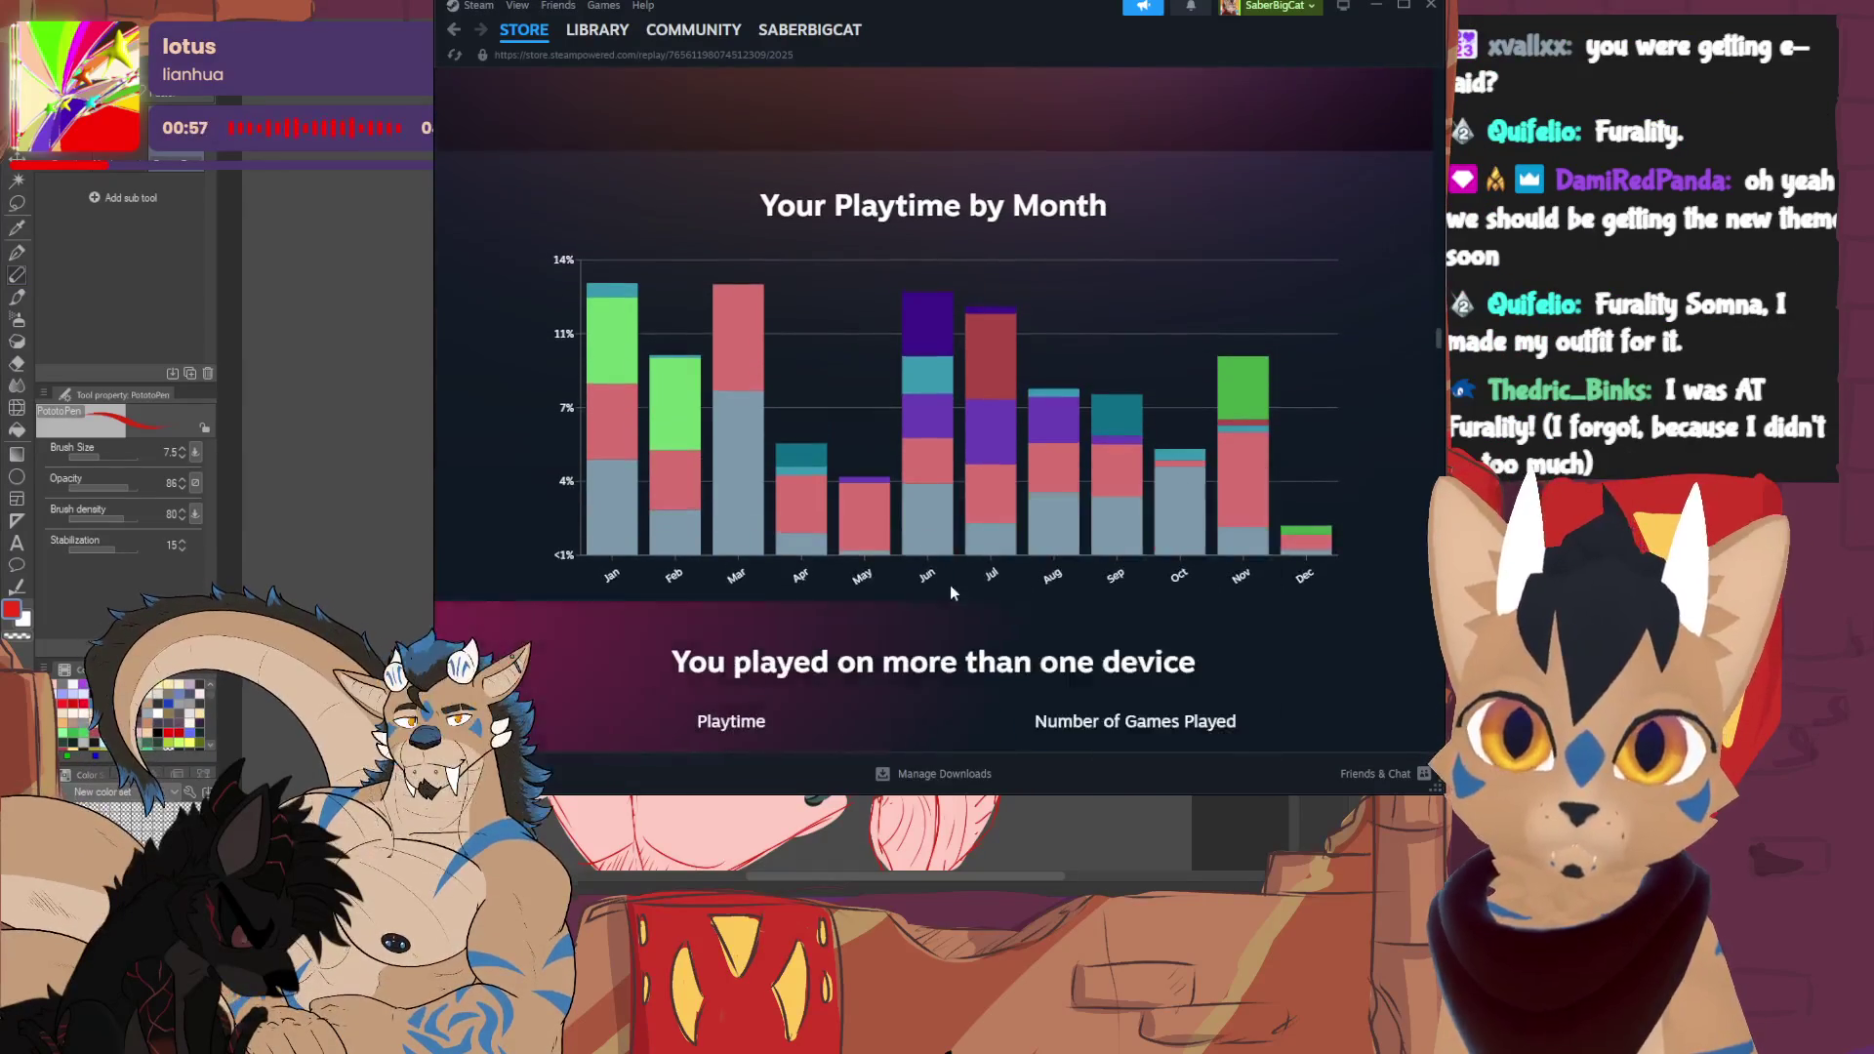
- Check overall monthly playtime, then scroll to 'Your top played VR games' (3 games, 21 sessions)
mouse_move(608, 478)
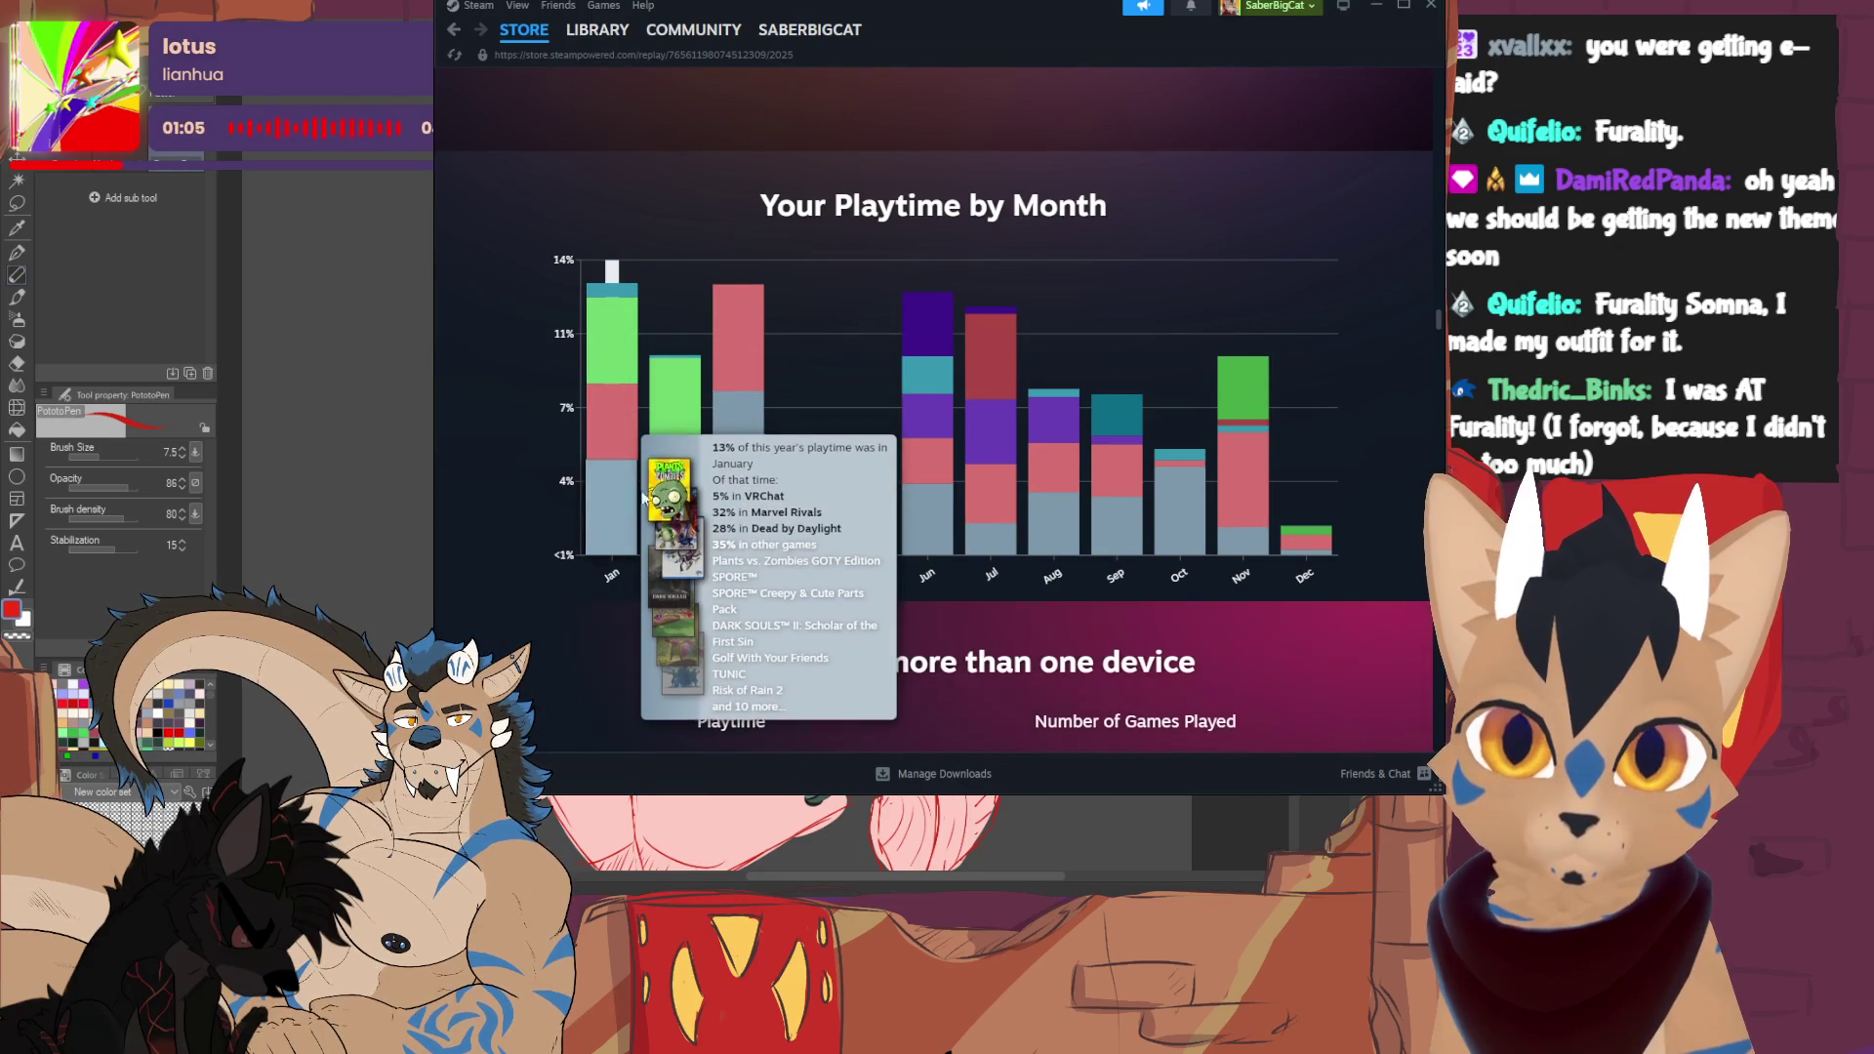
mouse_move(692, 542)
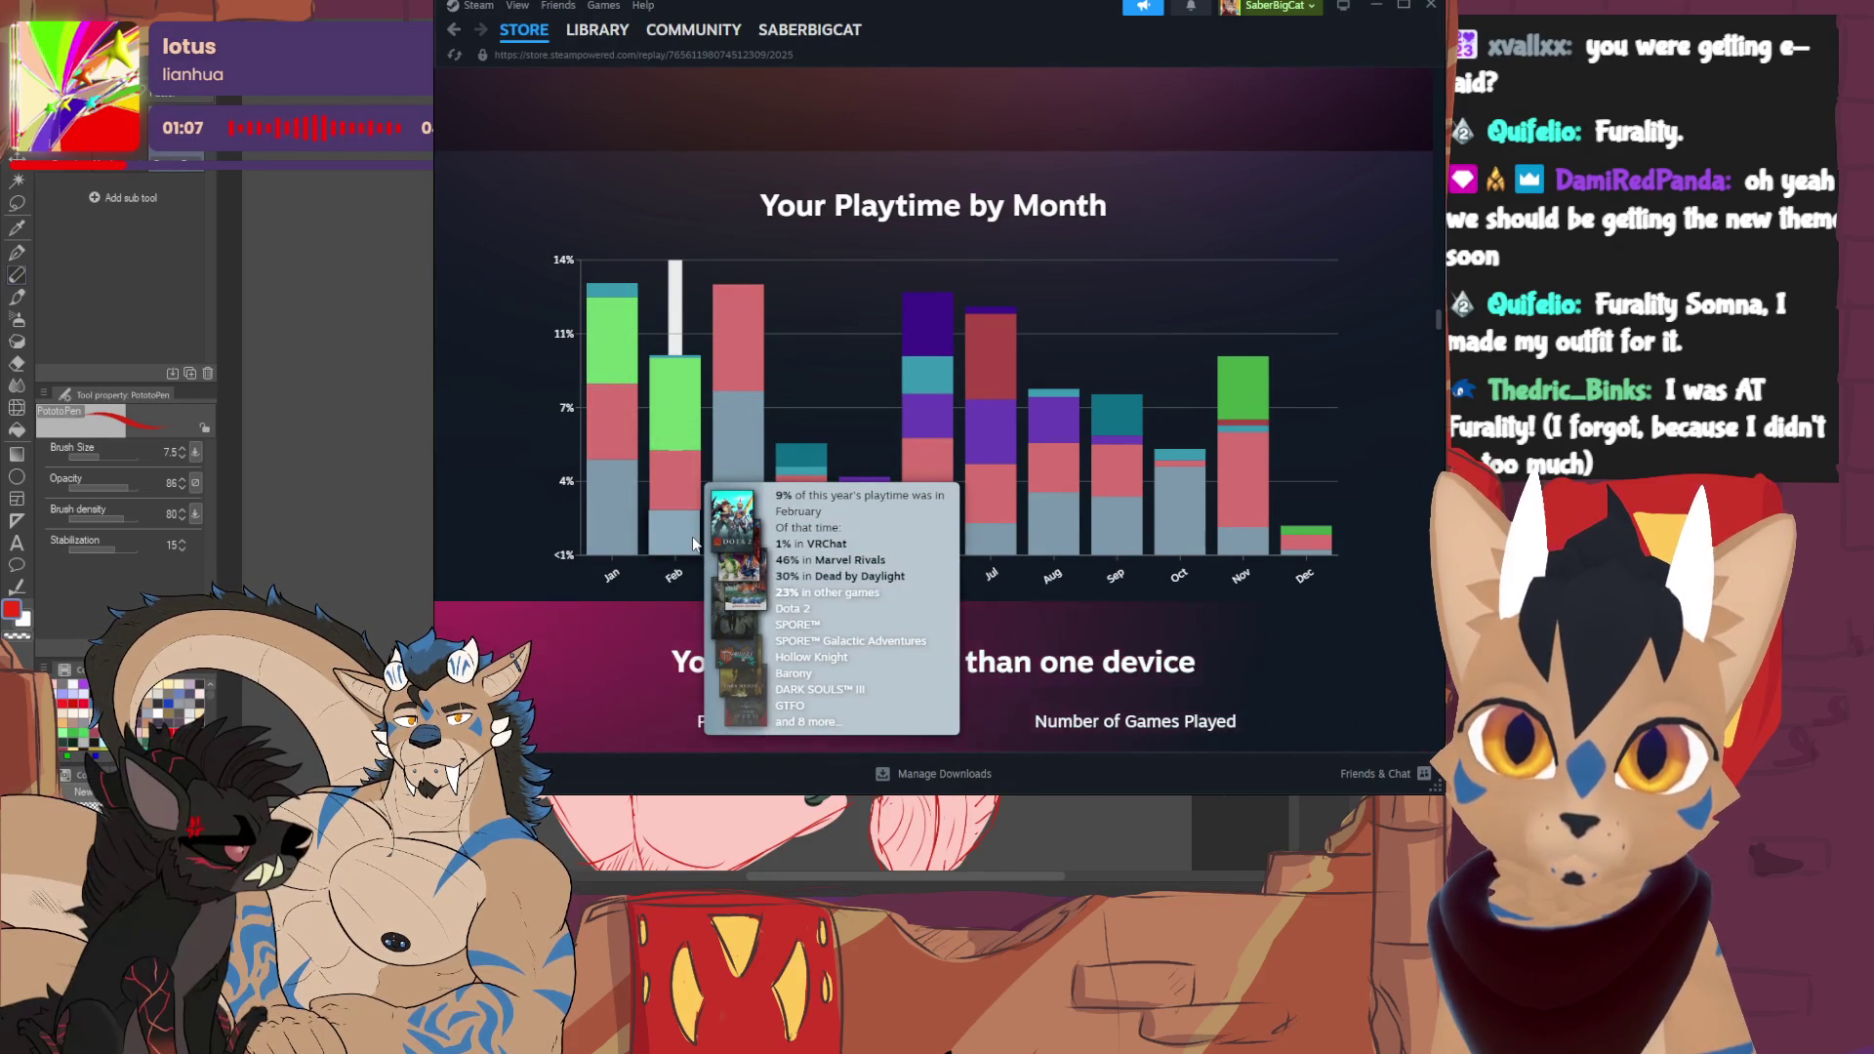
mouse_move(787, 547)
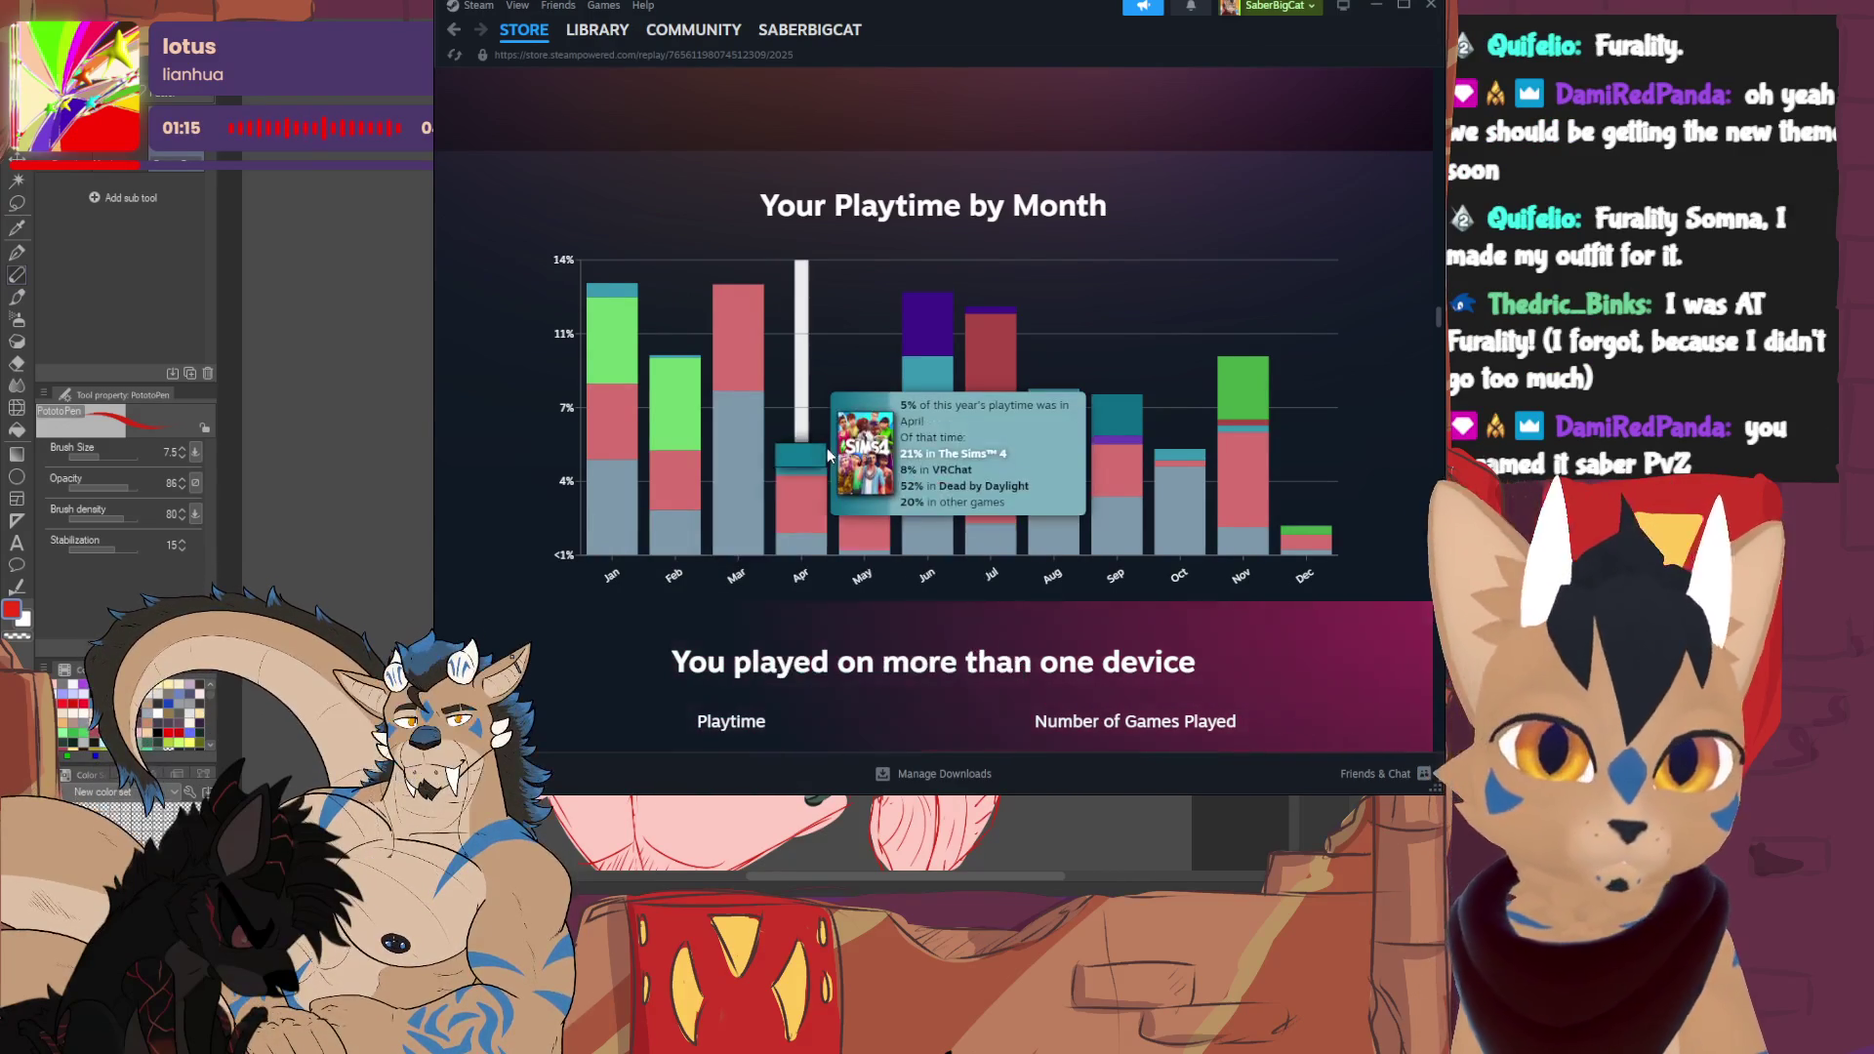
mouse_move(935, 408)
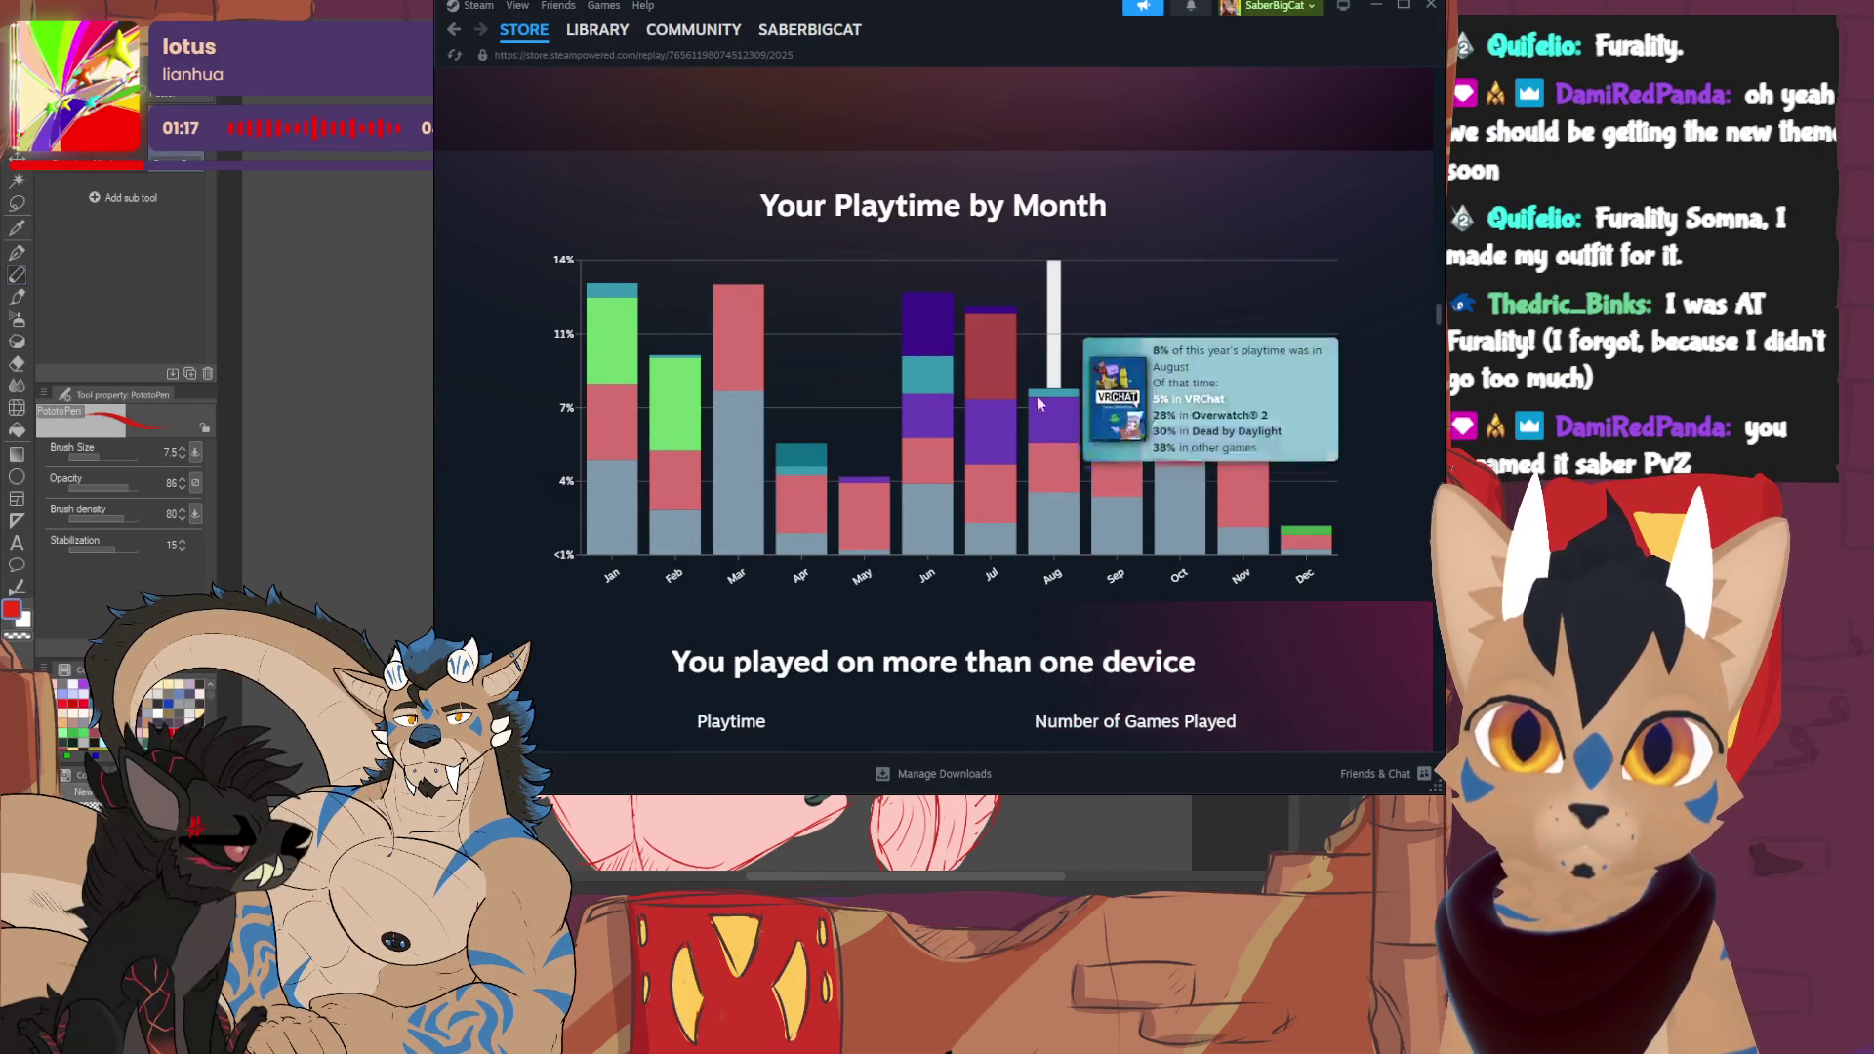
scroll(882, 431, "down", 12)
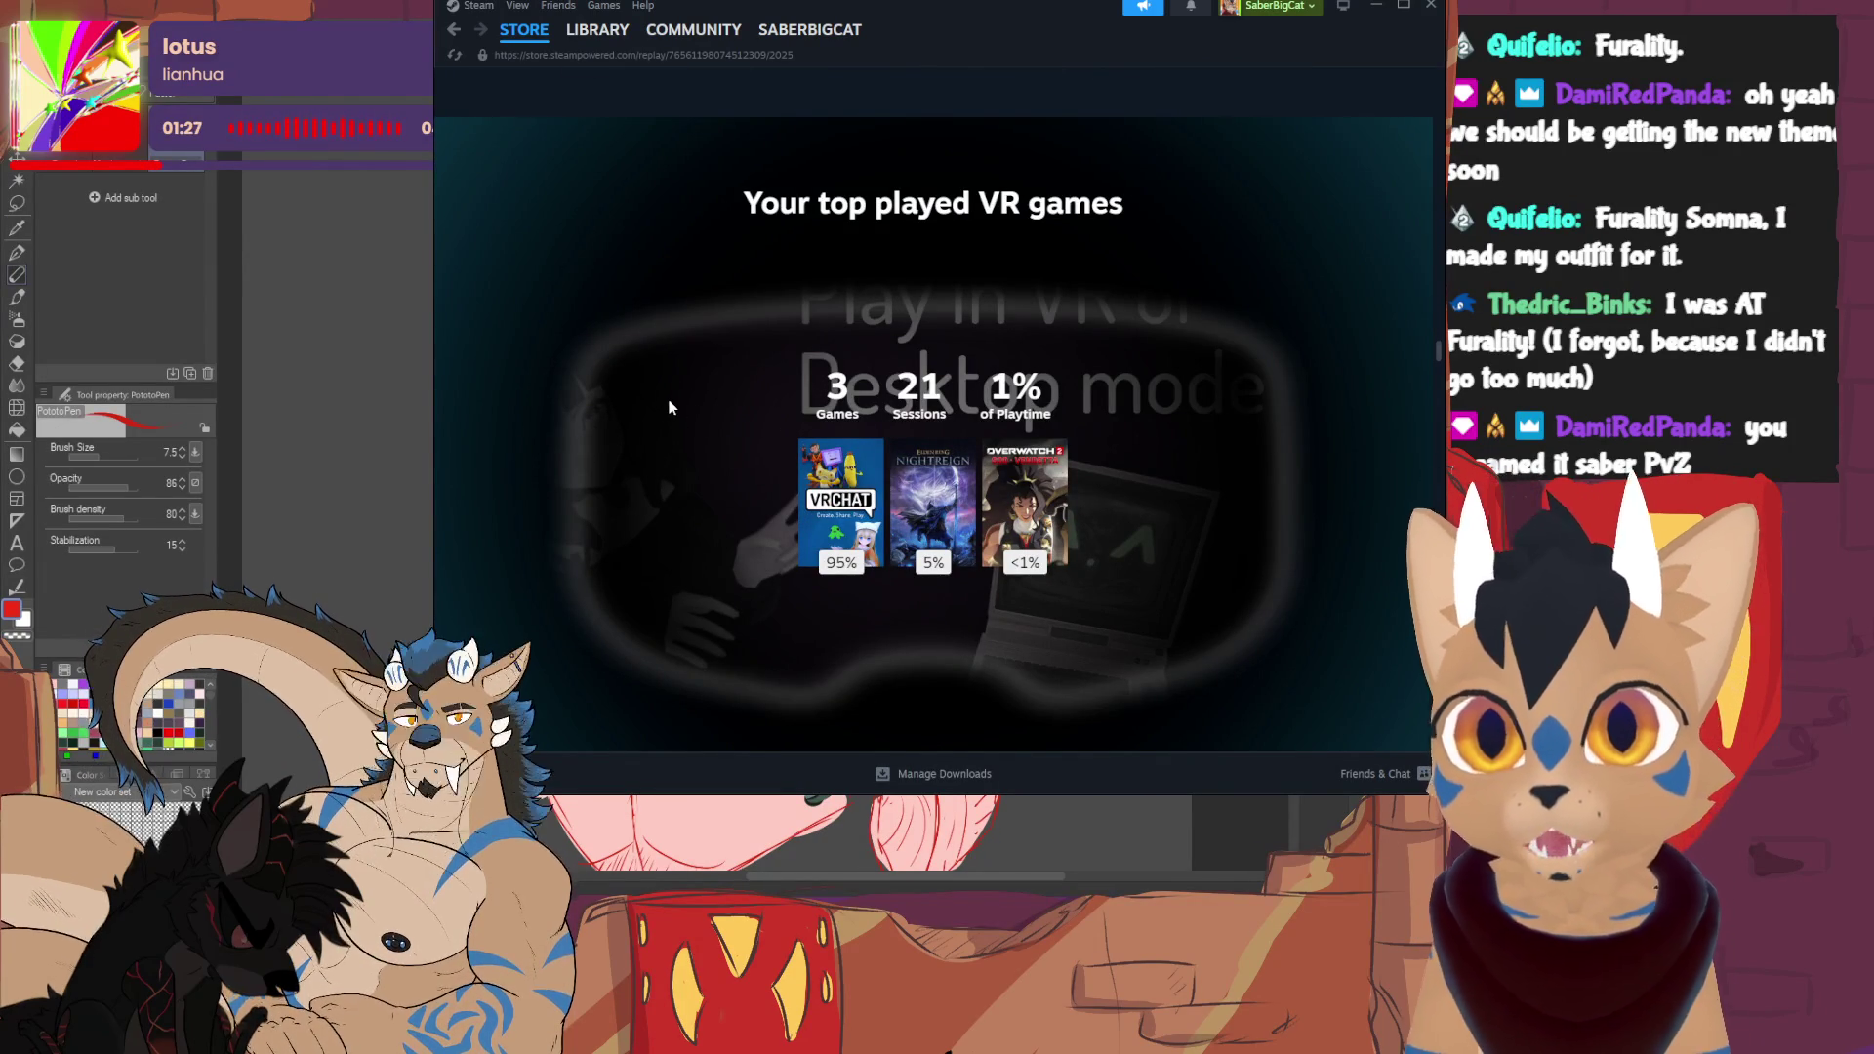
- Scroll past controller playtime to the 100-day Longest Daily Streak, May 18 to August 26
scroll(674, 400, "down", 3)
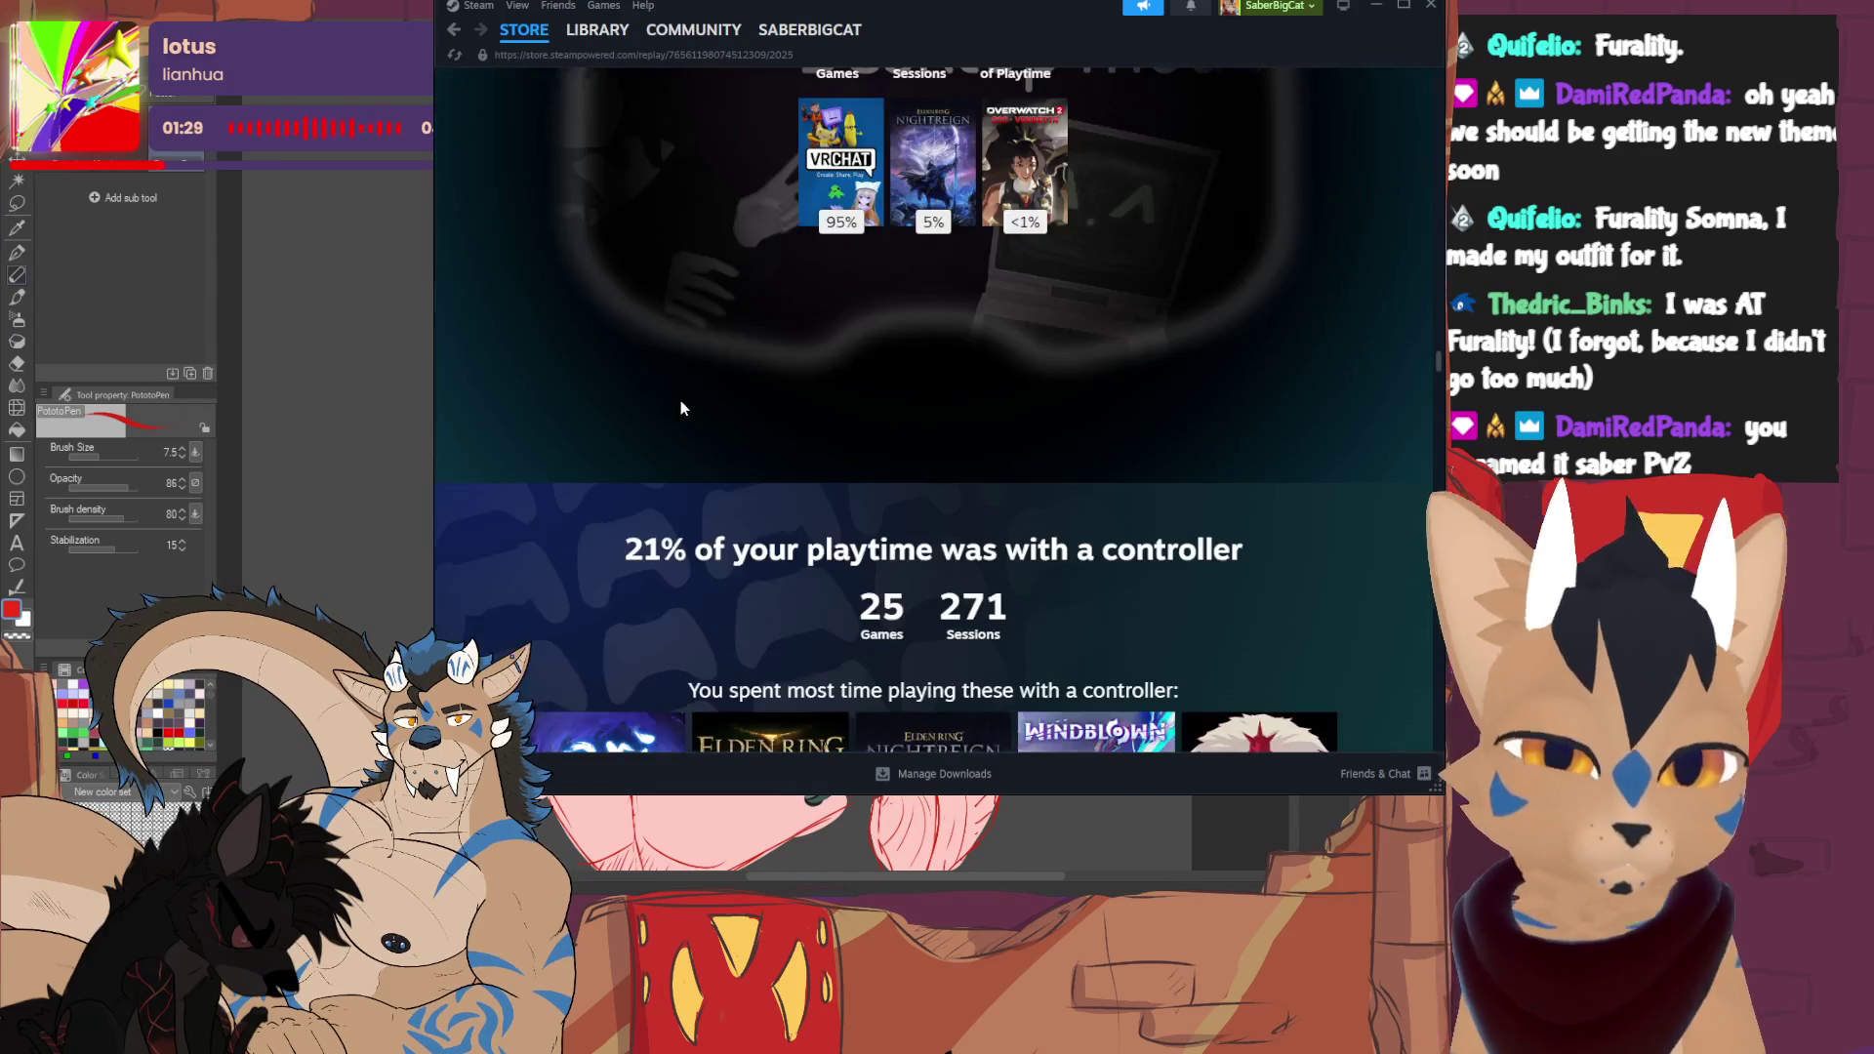
scroll(680, 400, "up", 1)
scroll(681, 405, "up", 3)
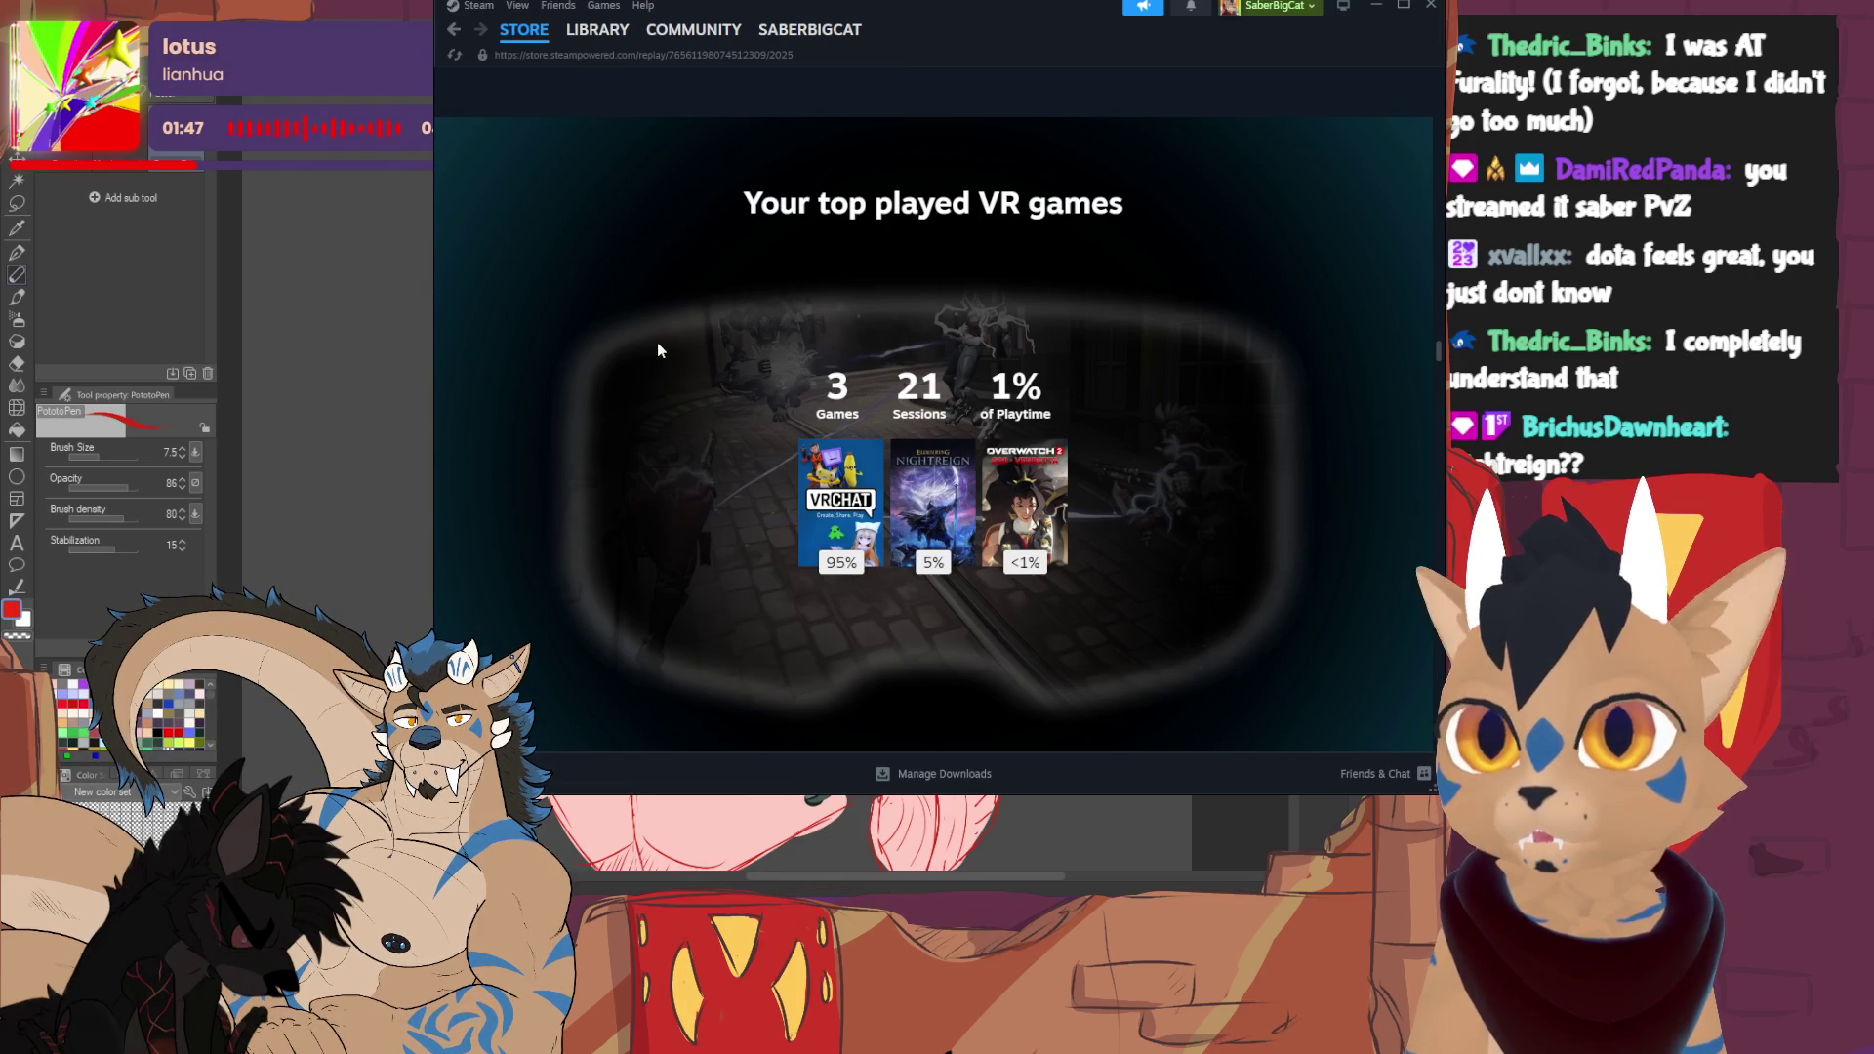
scroll(658, 341, "down", 4)
scroll(510, 346, "down", 4)
scroll(488, 323, "up", 1)
scroll(487, 300, "down", 5)
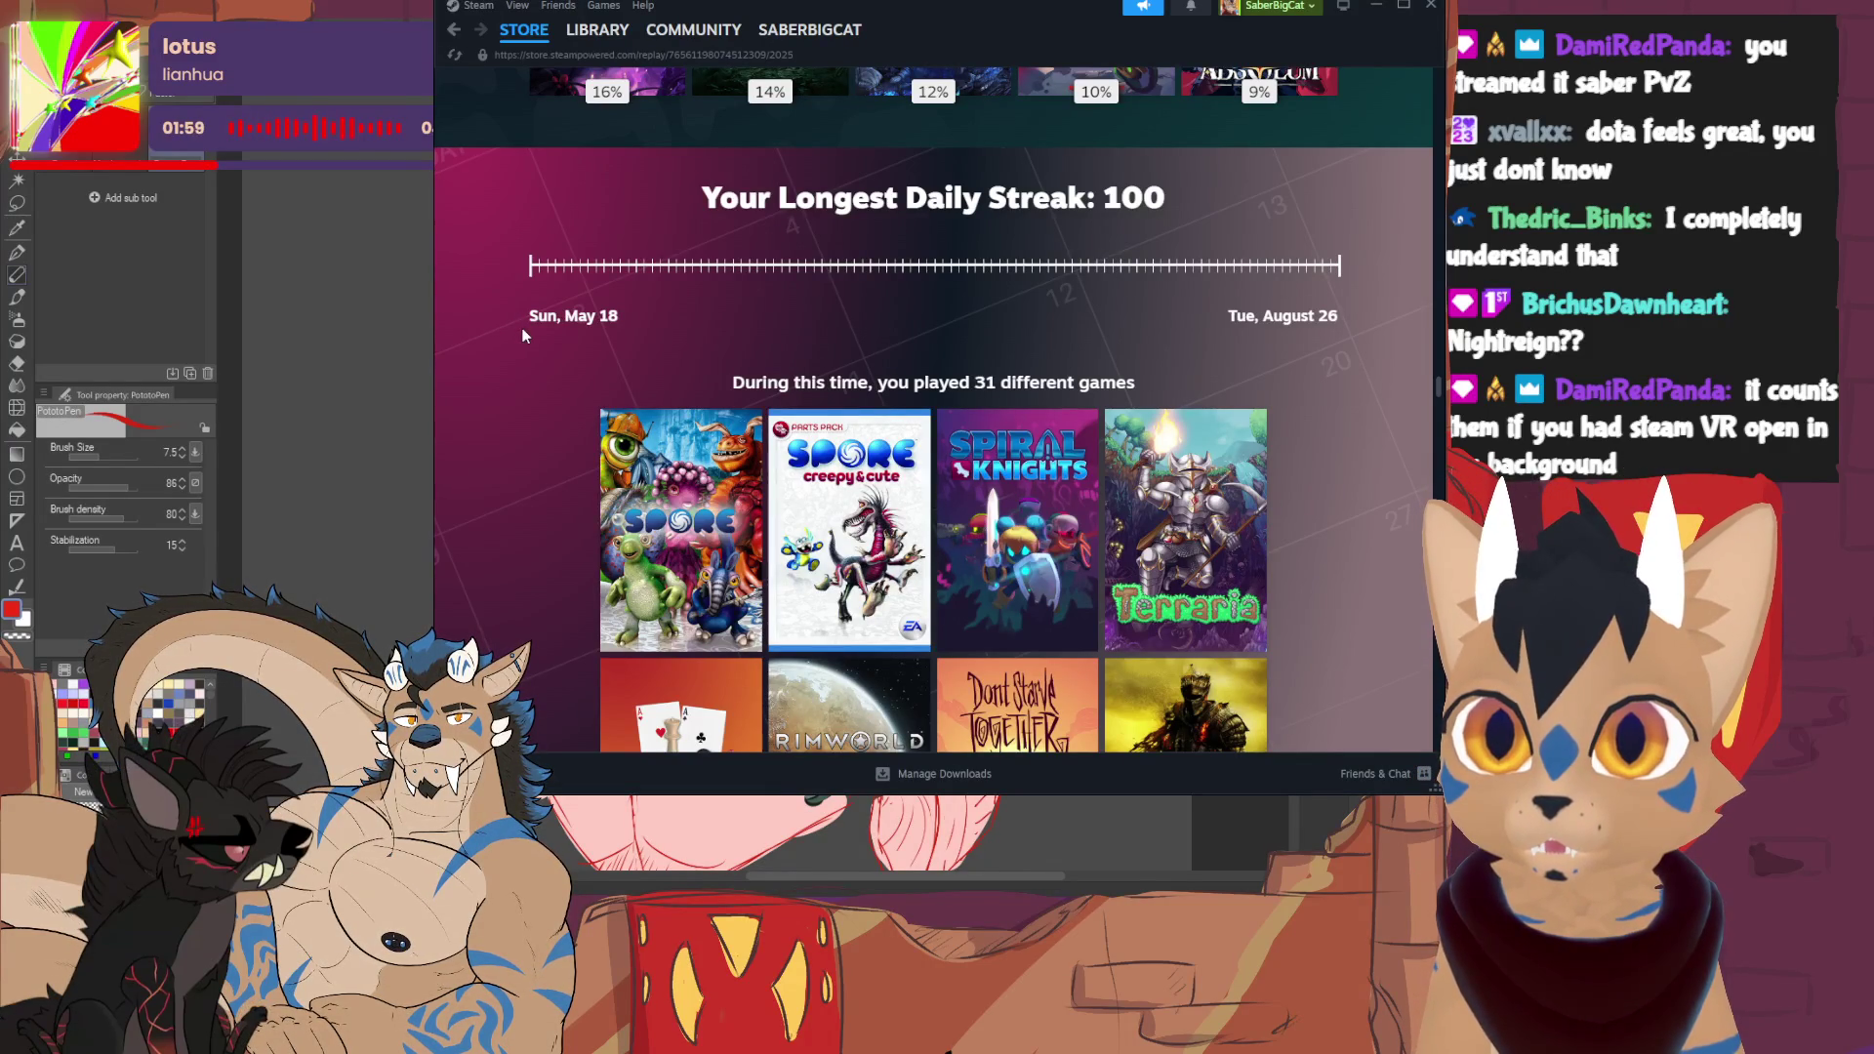
- Select and then deselect the streak number 100, and start scrolling down
left_click_drag(1097, 201, 1181, 212)
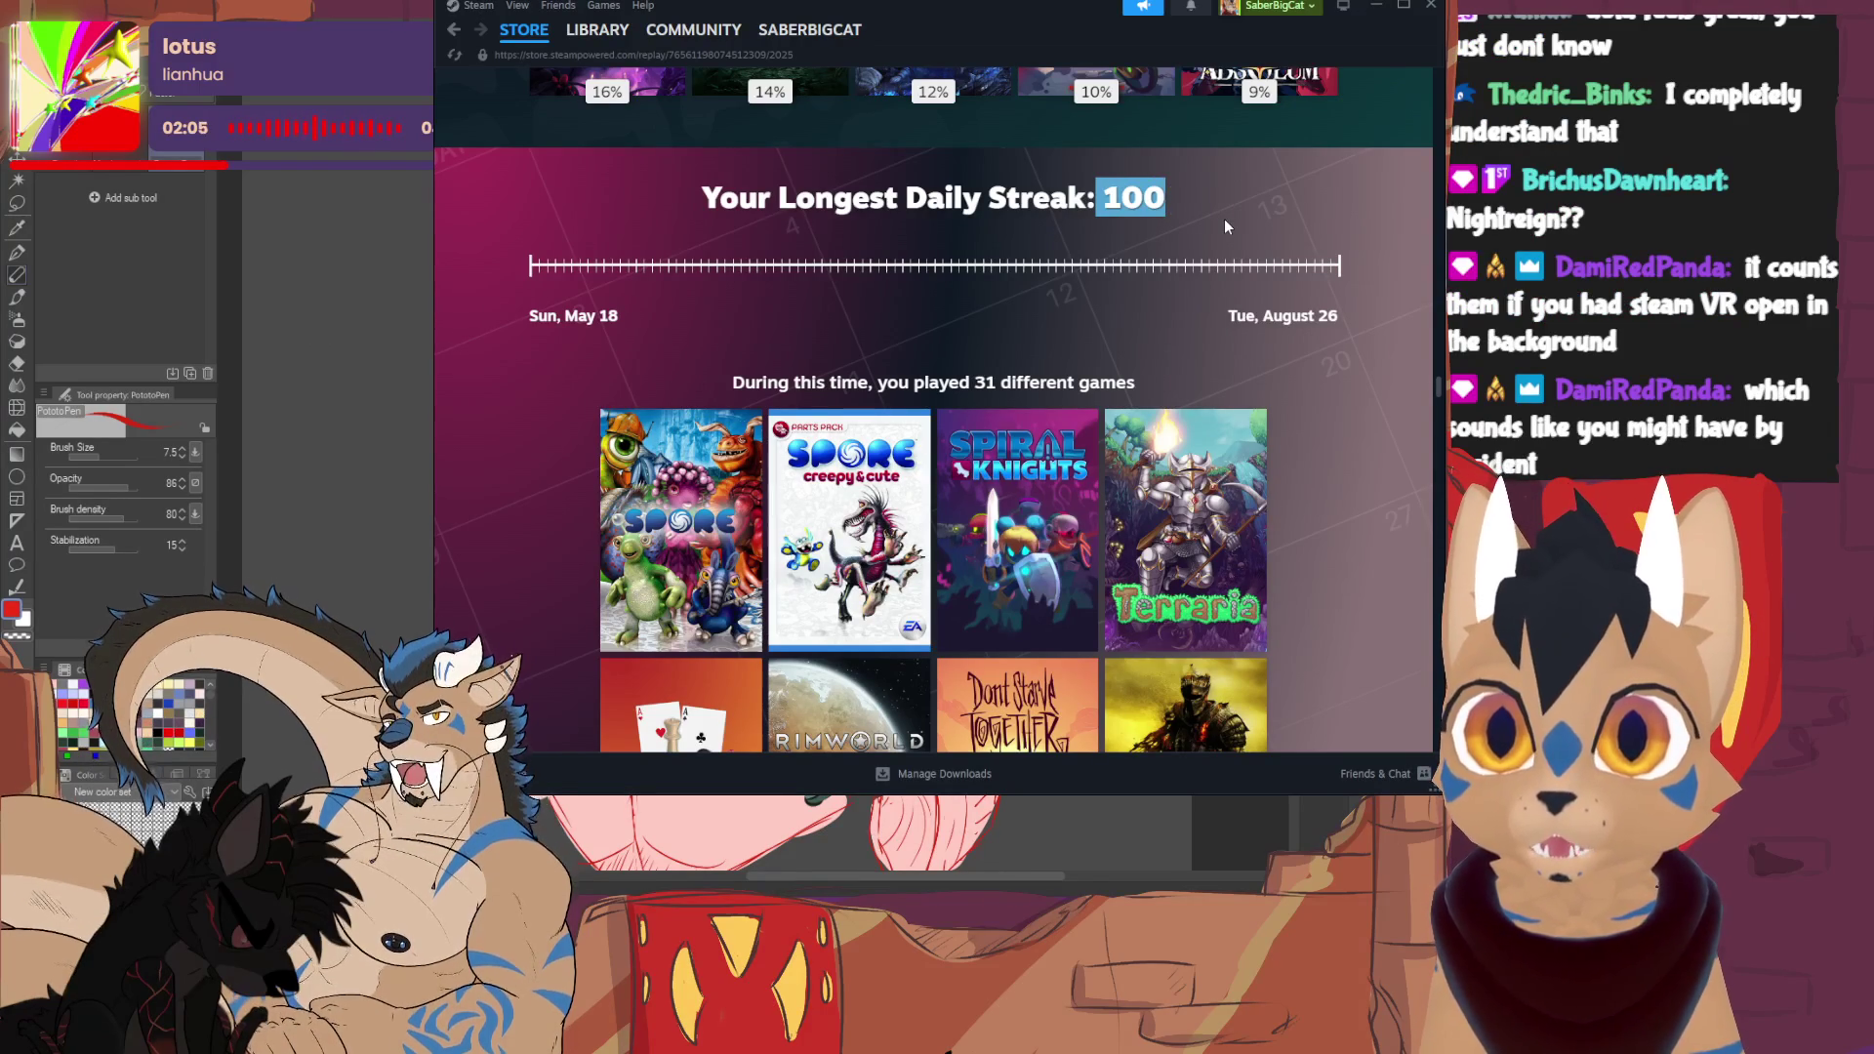
left_click(1206, 226)
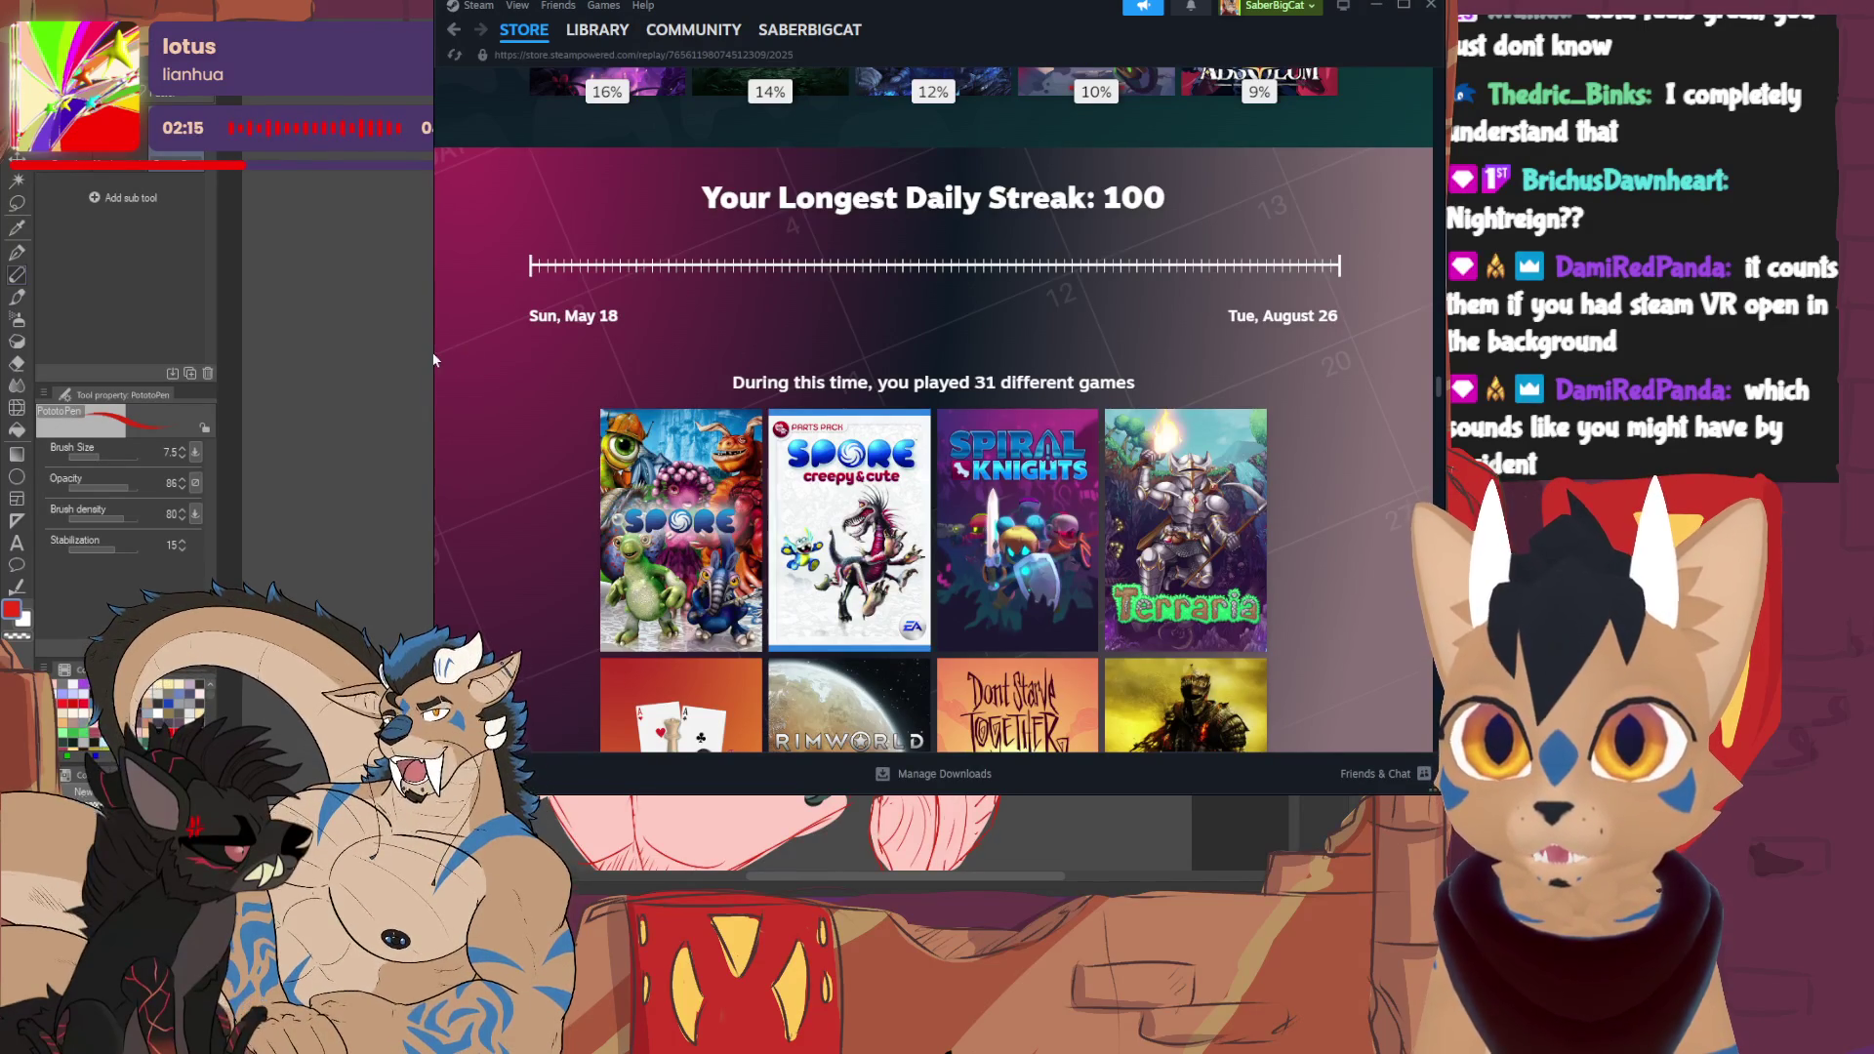
scroll(505, 365, "down", 2)
scroll(505, 365, "down", 2)
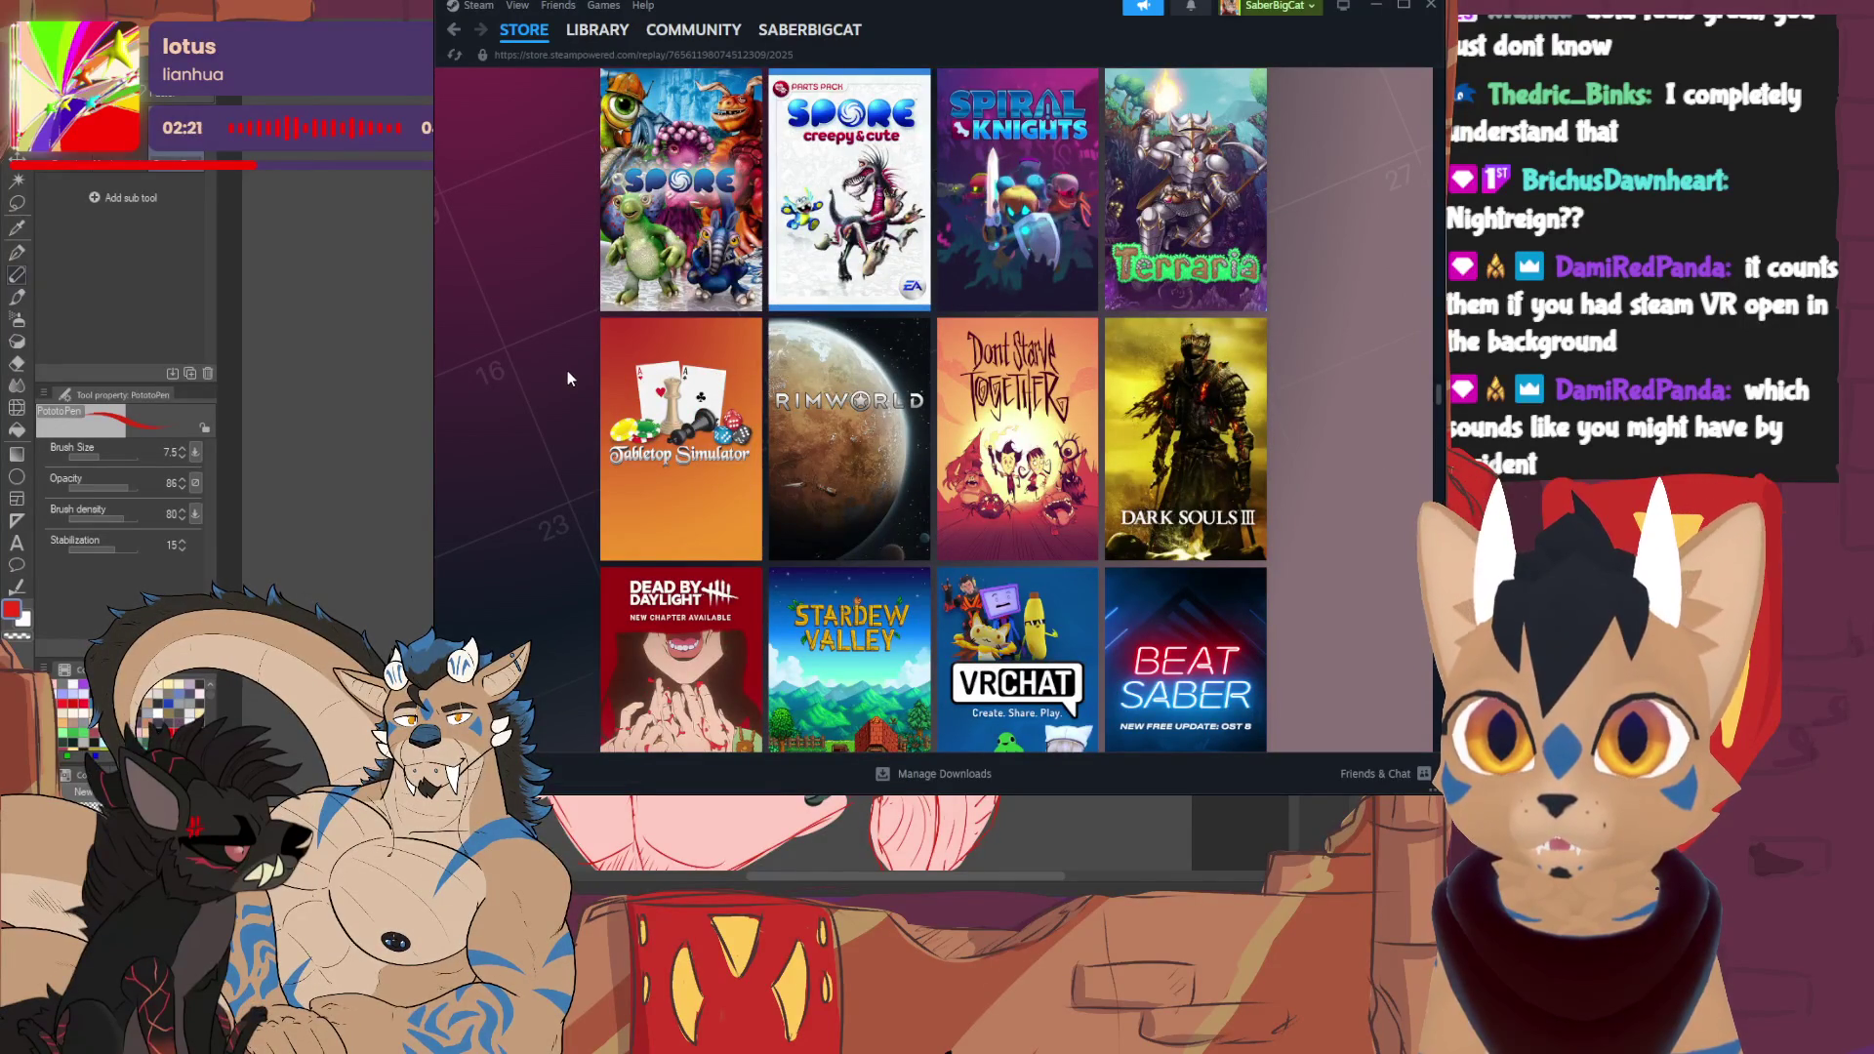
- Reach 'Explore the games you played this year' and switch it to grid view
scroll(578, 375, "down", 5)
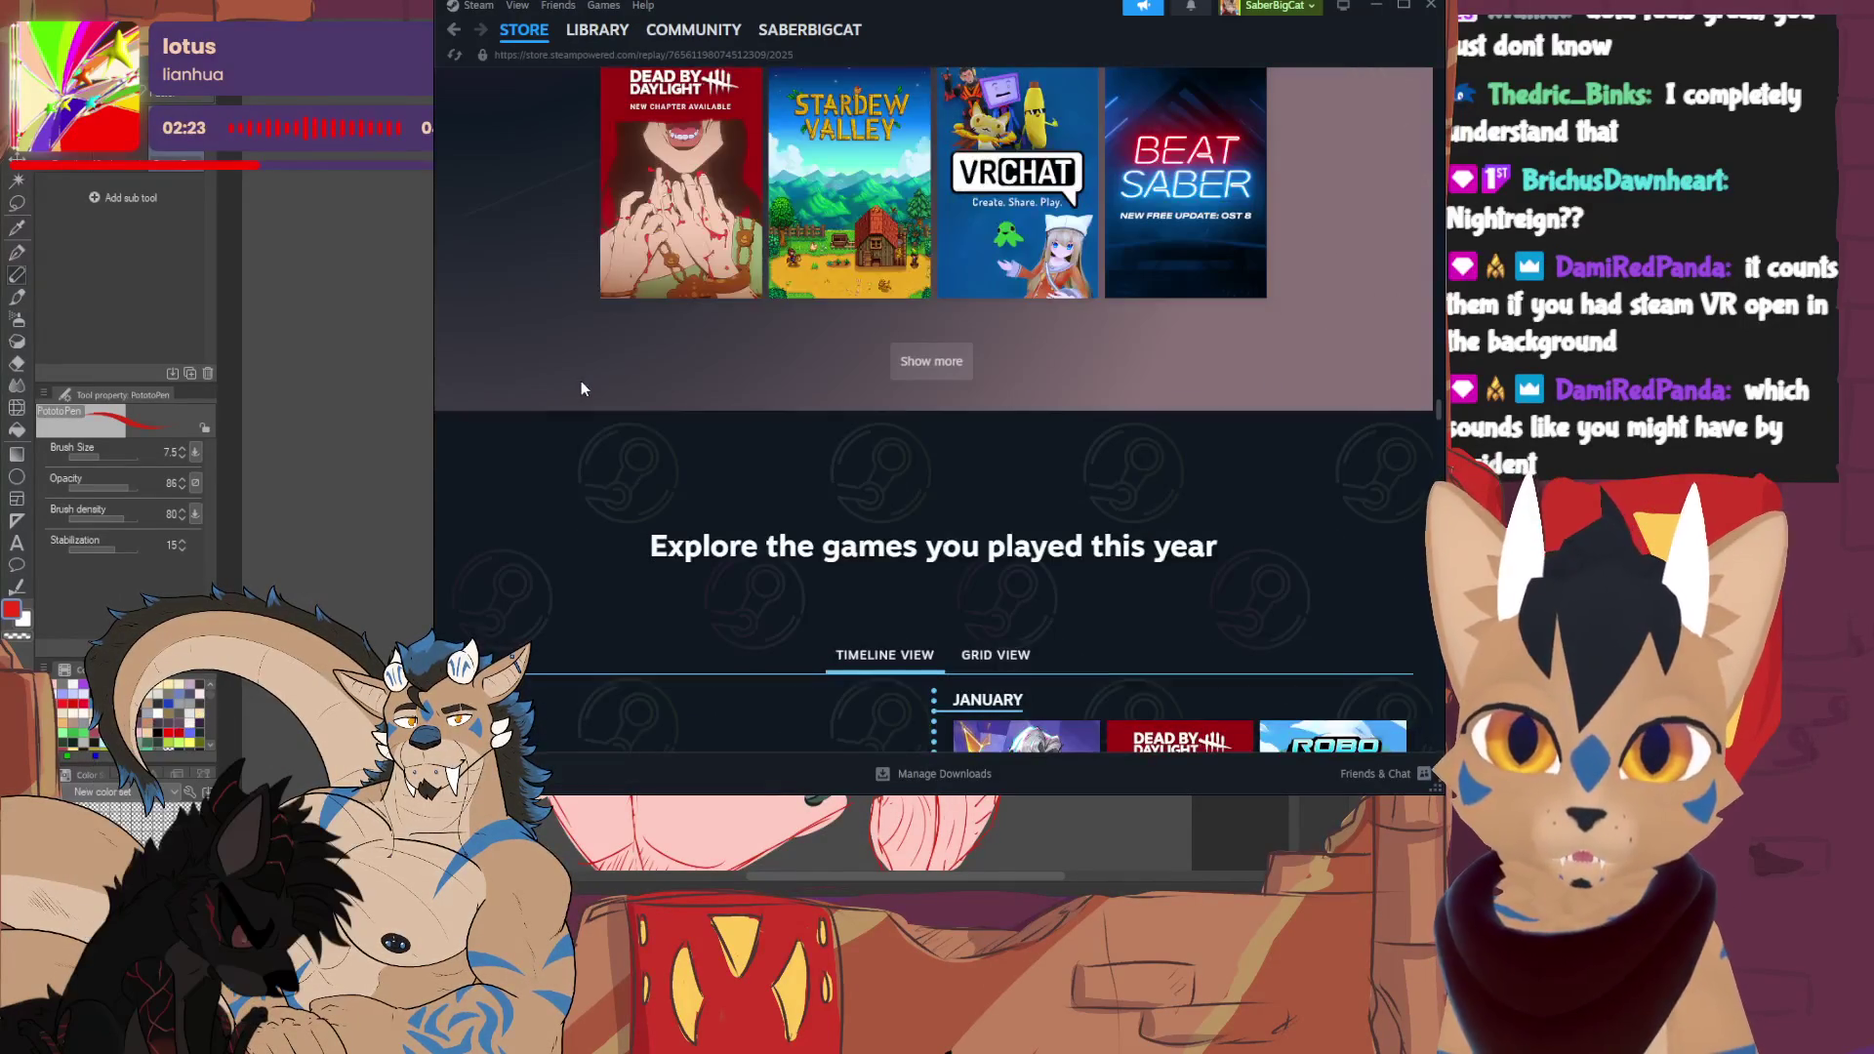
scroll(582, 388, "down", 6)
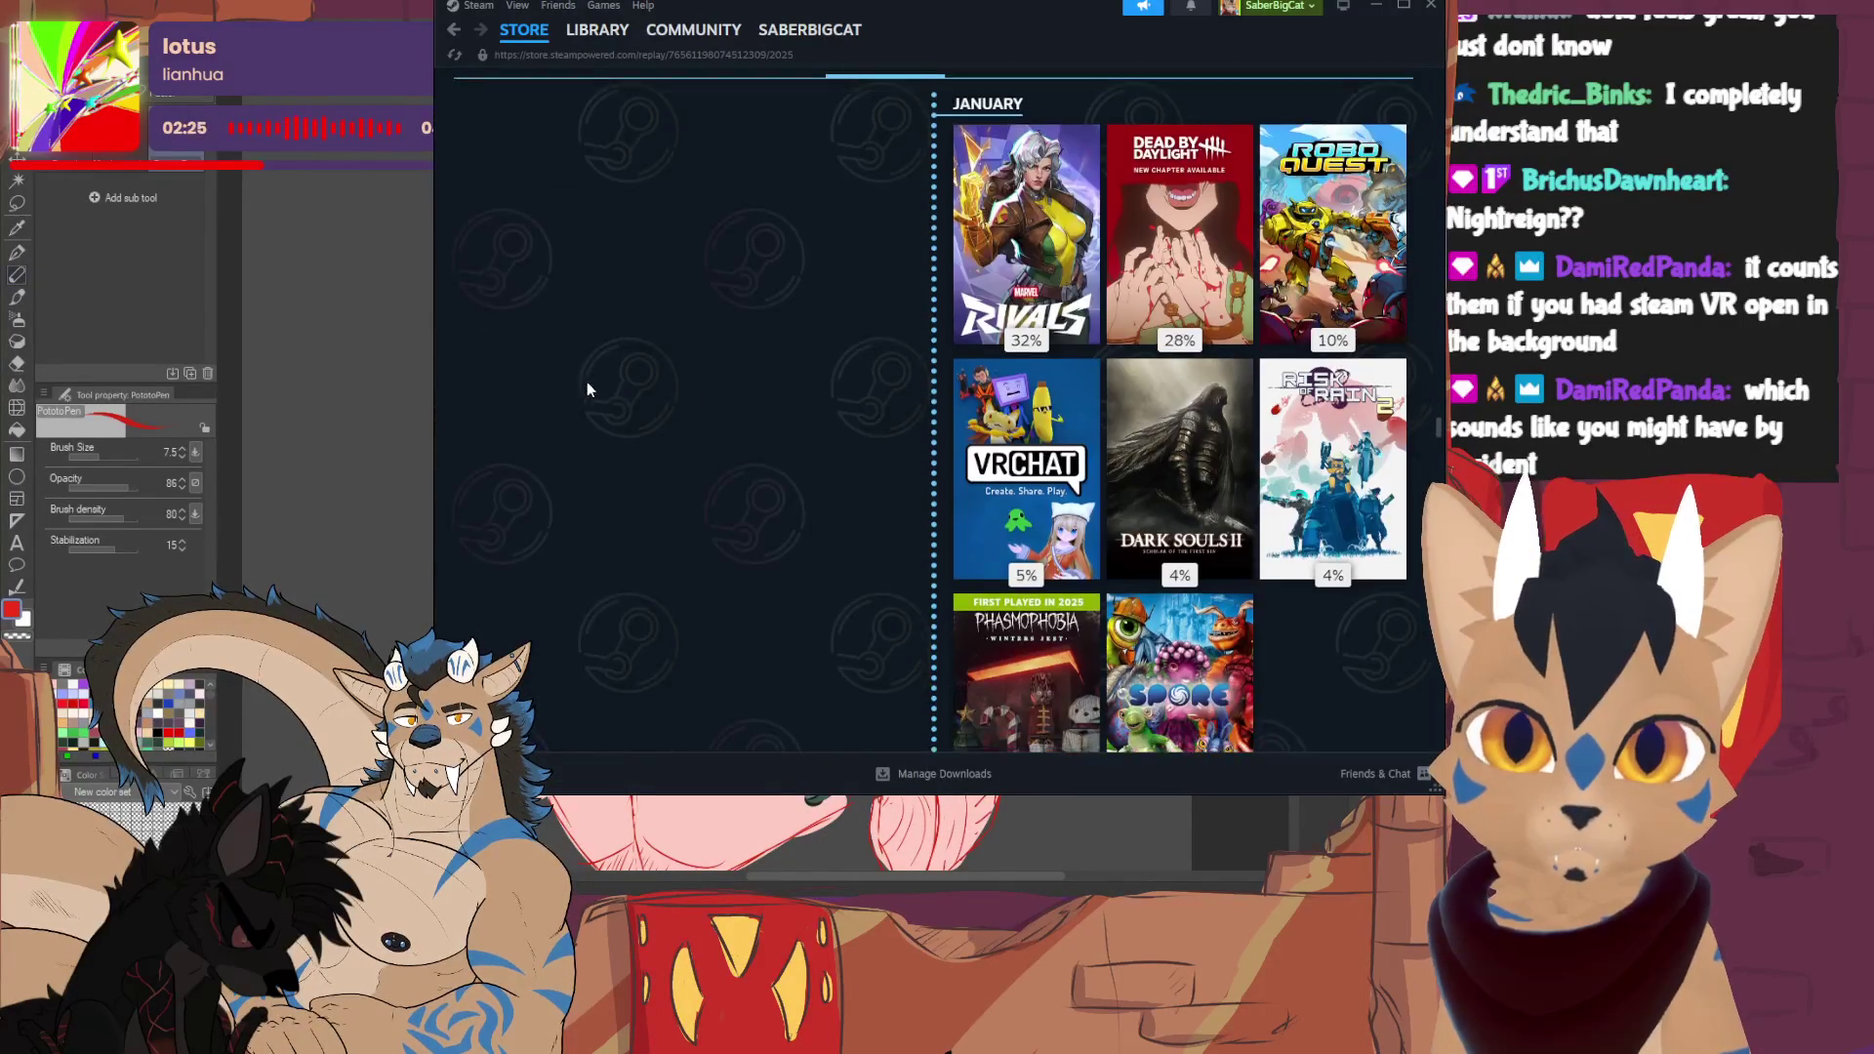
scroll(613, 383, "down", 12)
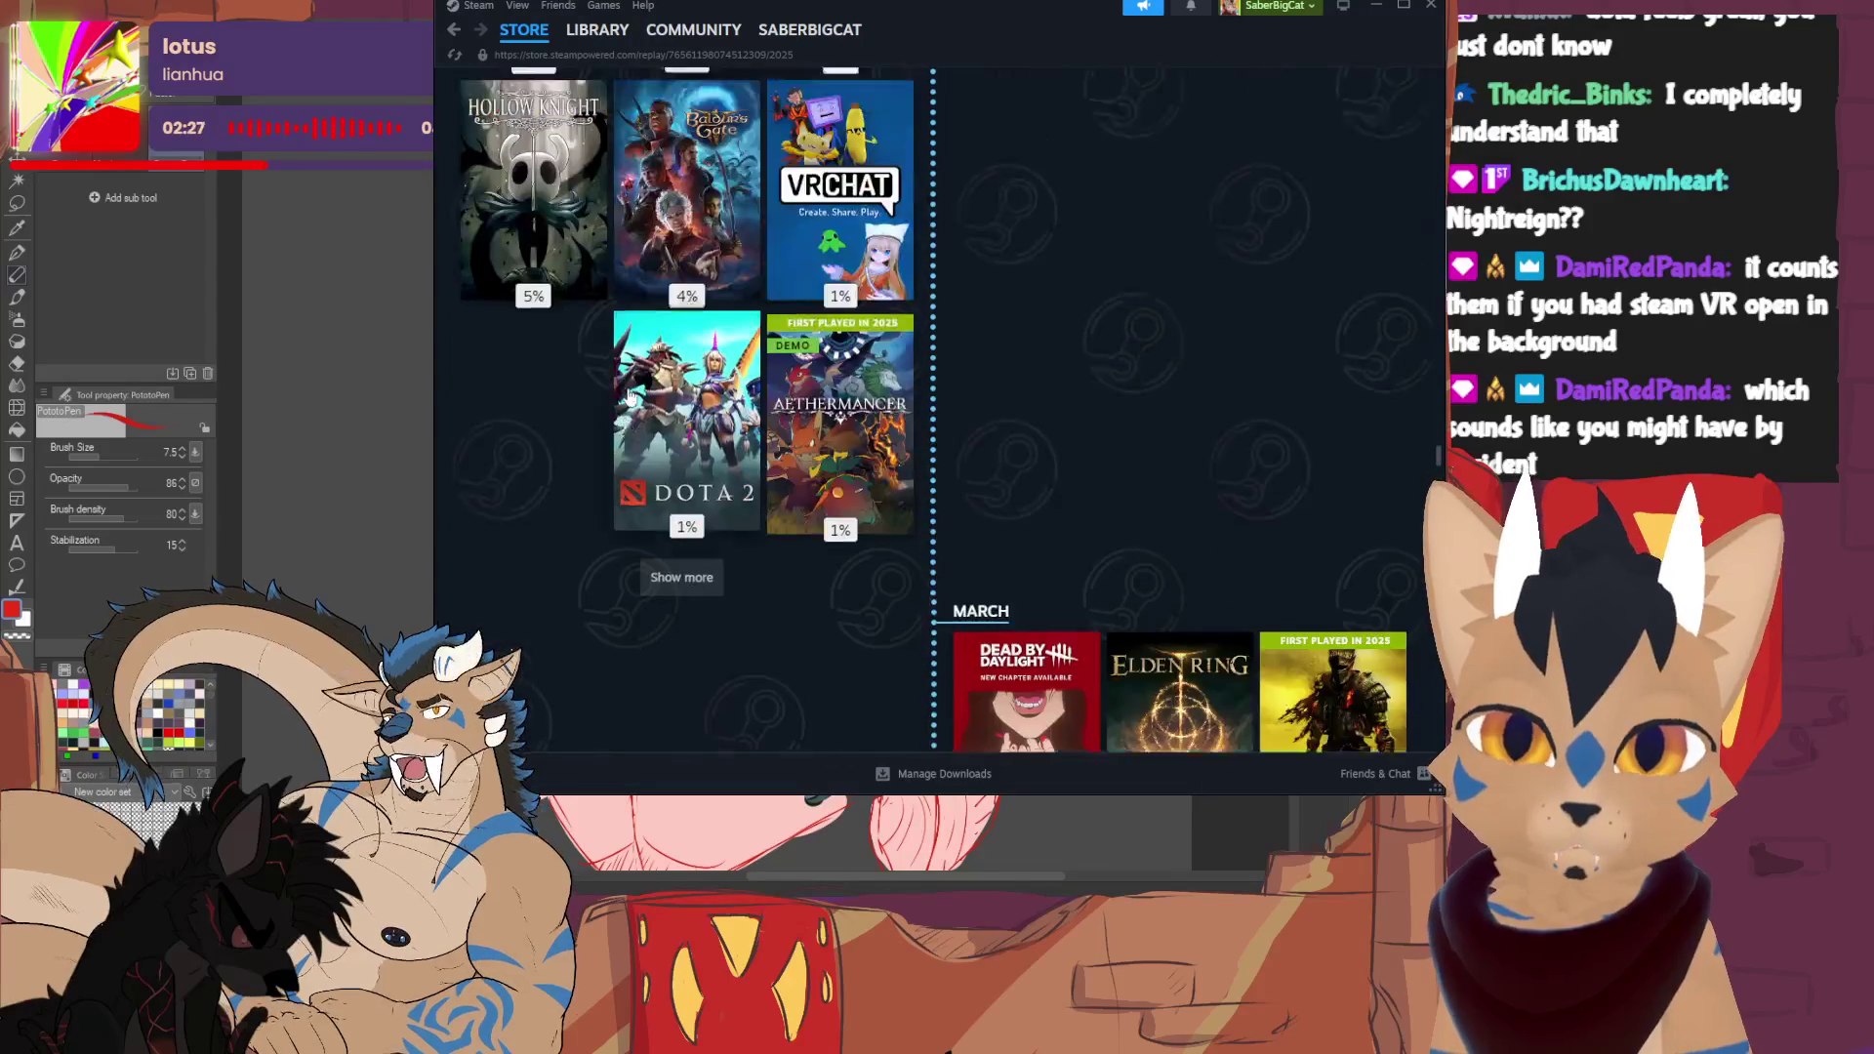
scroll(626, 396, "up", 15)
left_click(1019, 400)
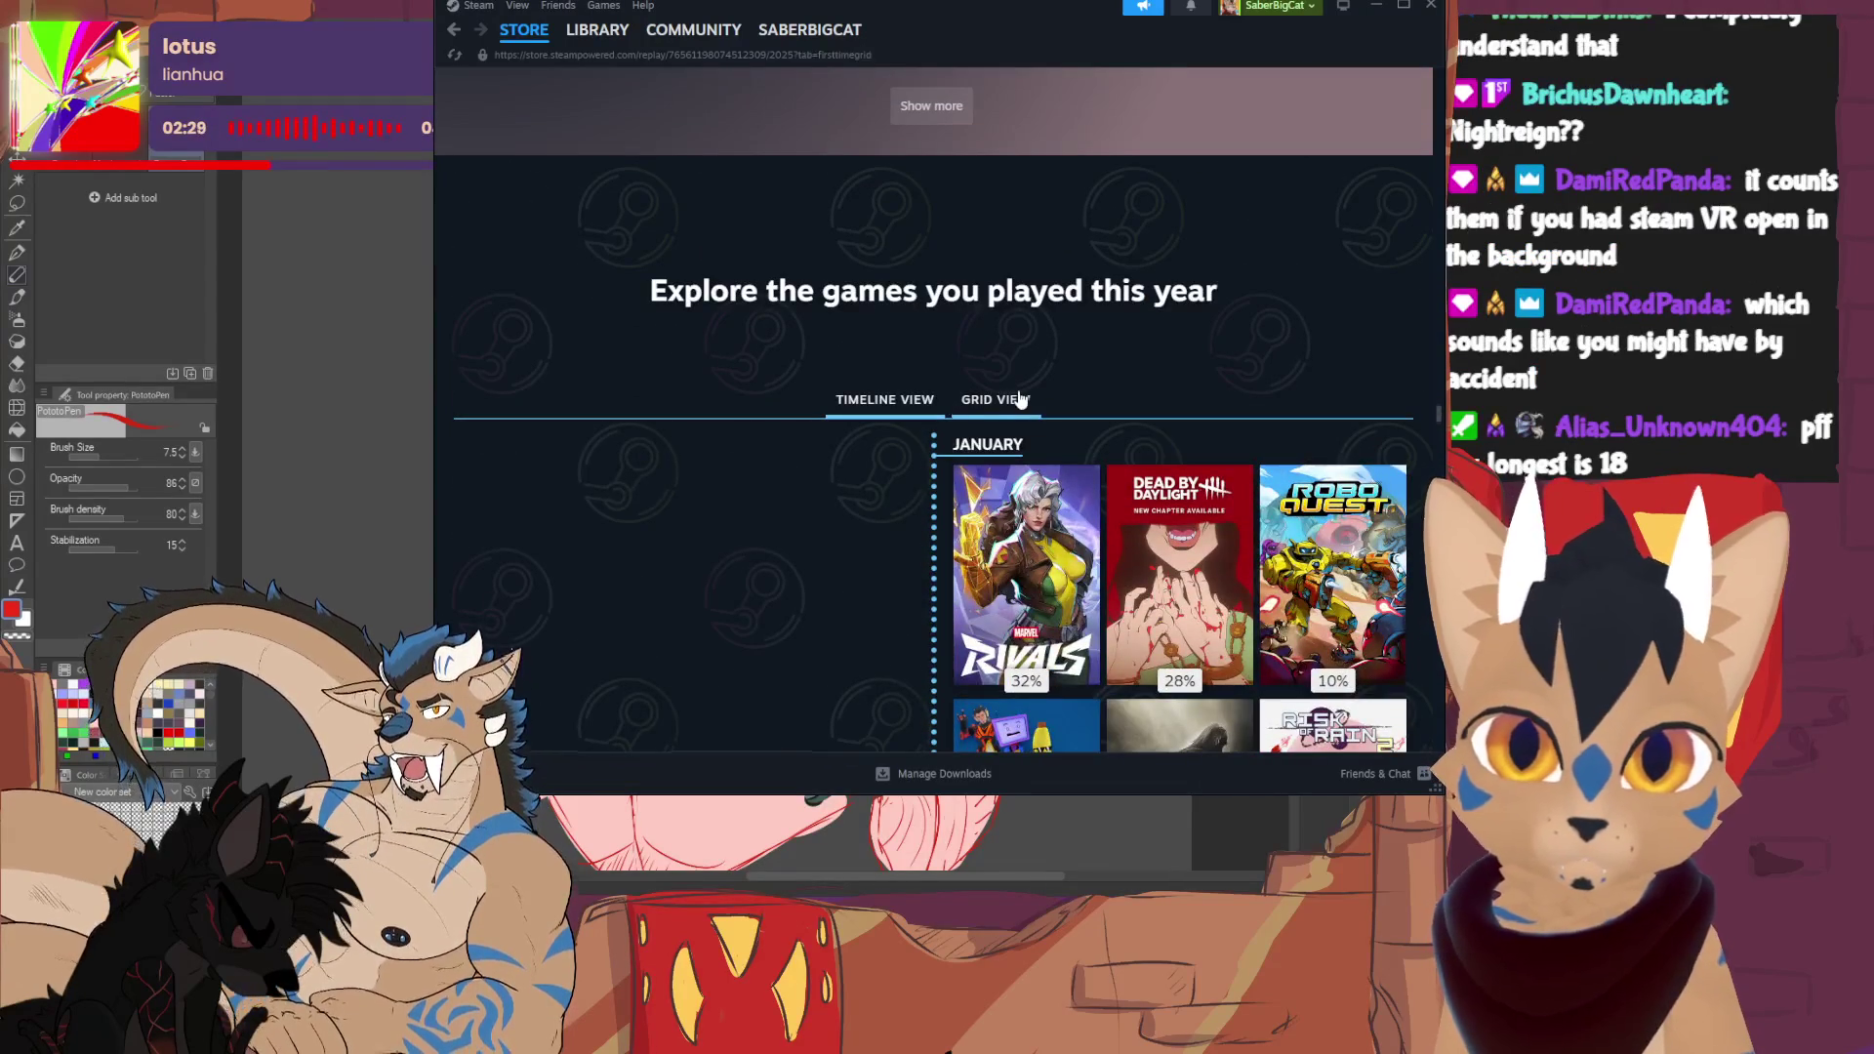
- Scroll through the 2025 games grid down to the 'Thank you for being a part of the Steam Community' section
scroll(781, 389, "down", 5)
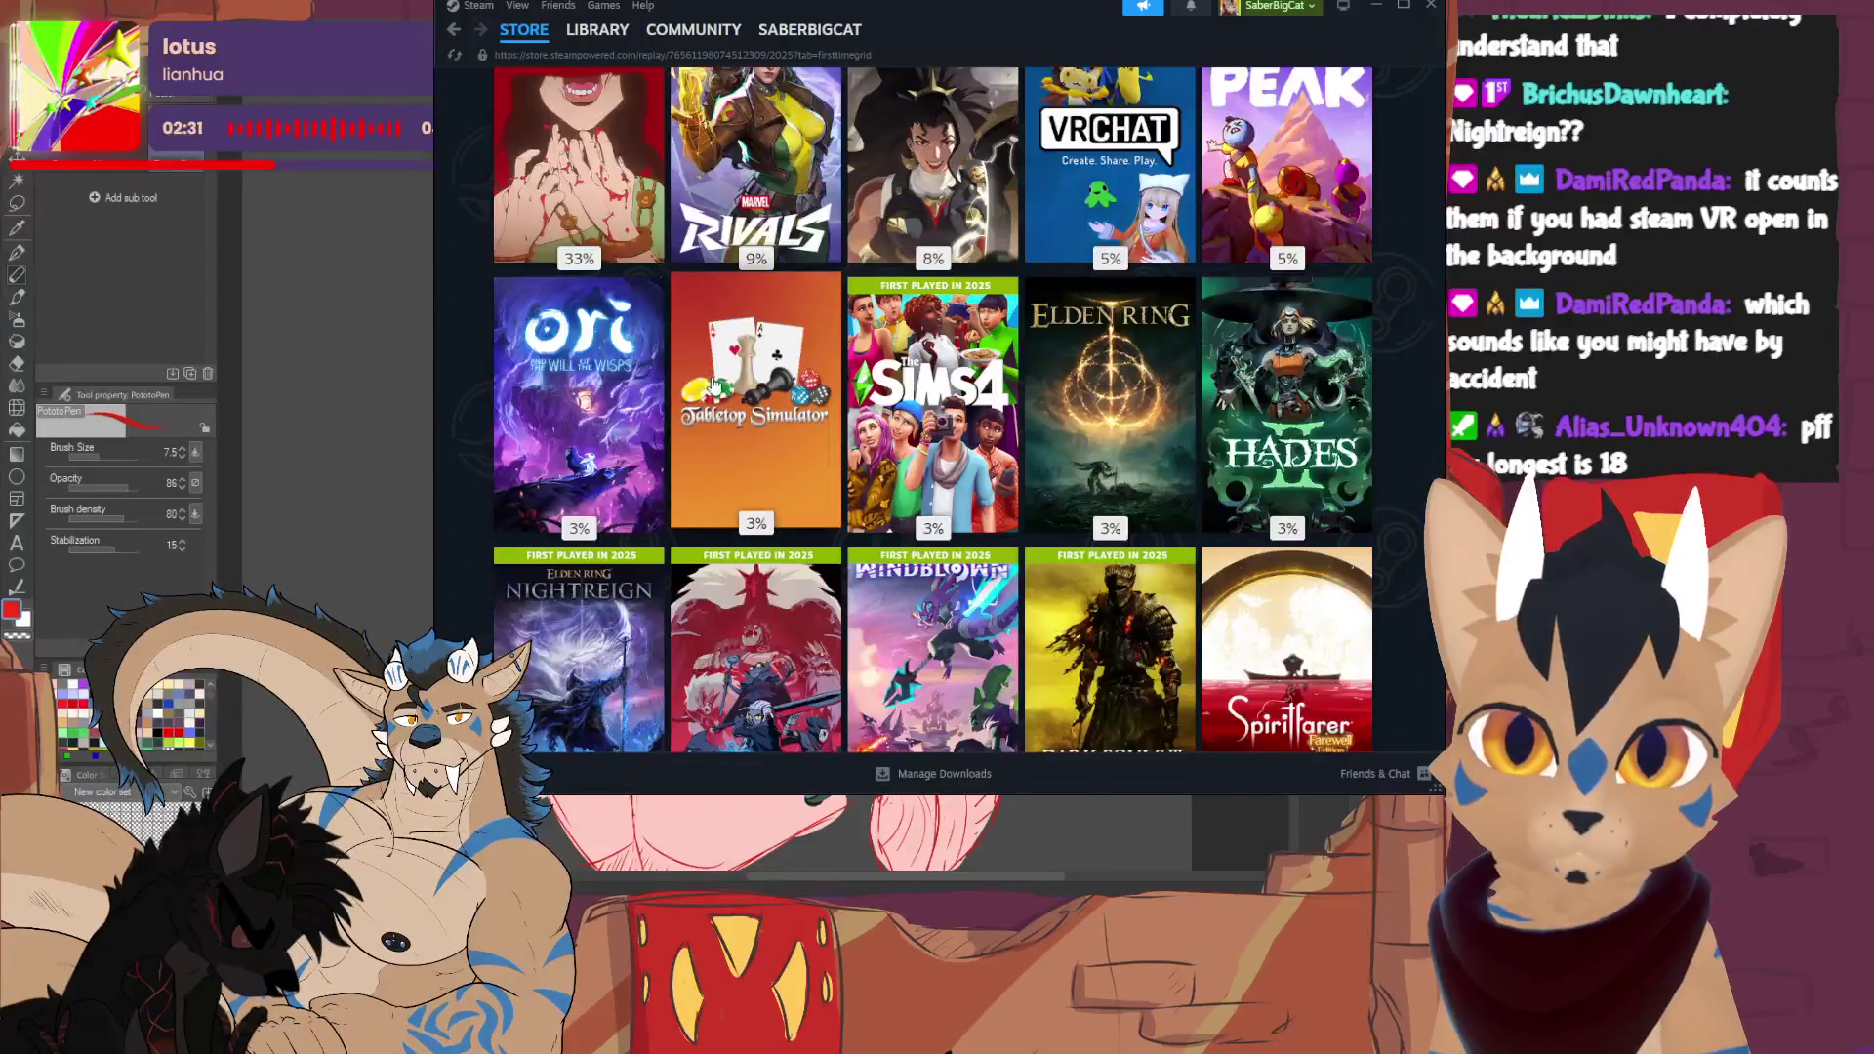
scroll(719, 384, "up", 2)
scroll(738, 385, "down", 3)
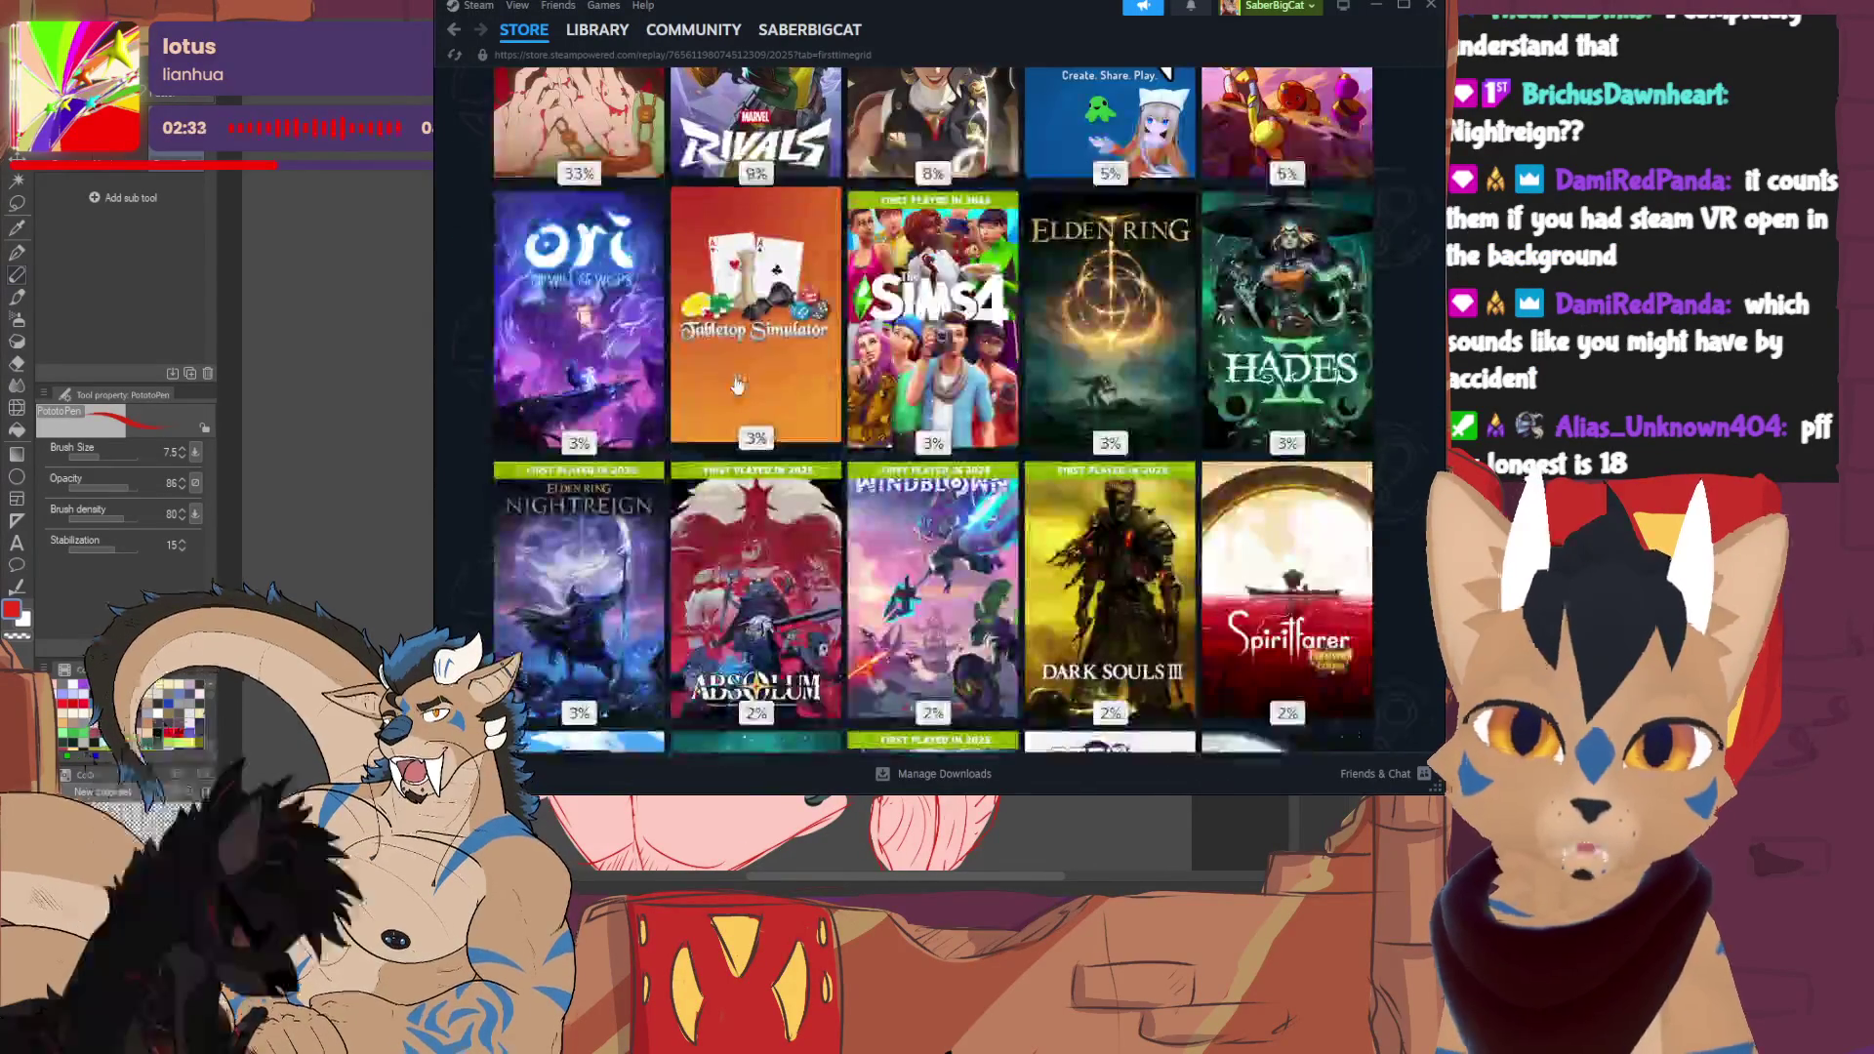
scroll(703, 383, "down", 2)
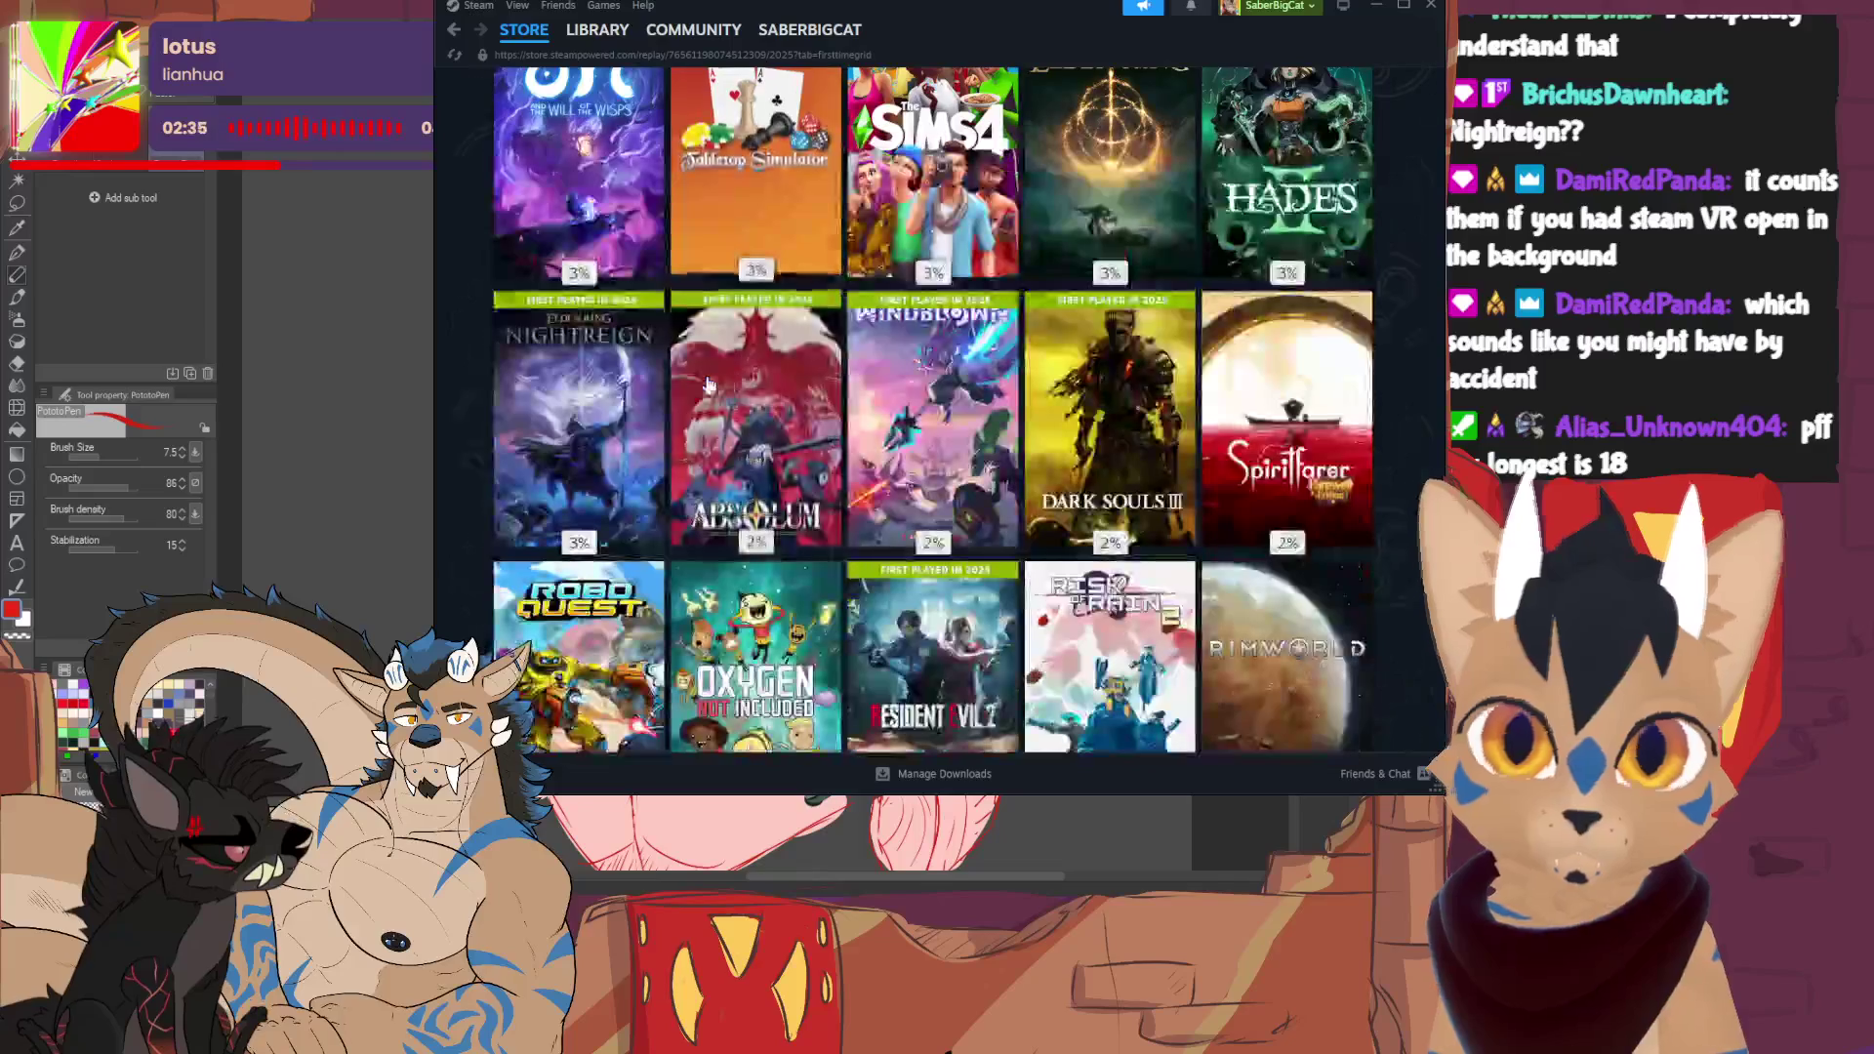
scroll(676, 382, "up", 2)
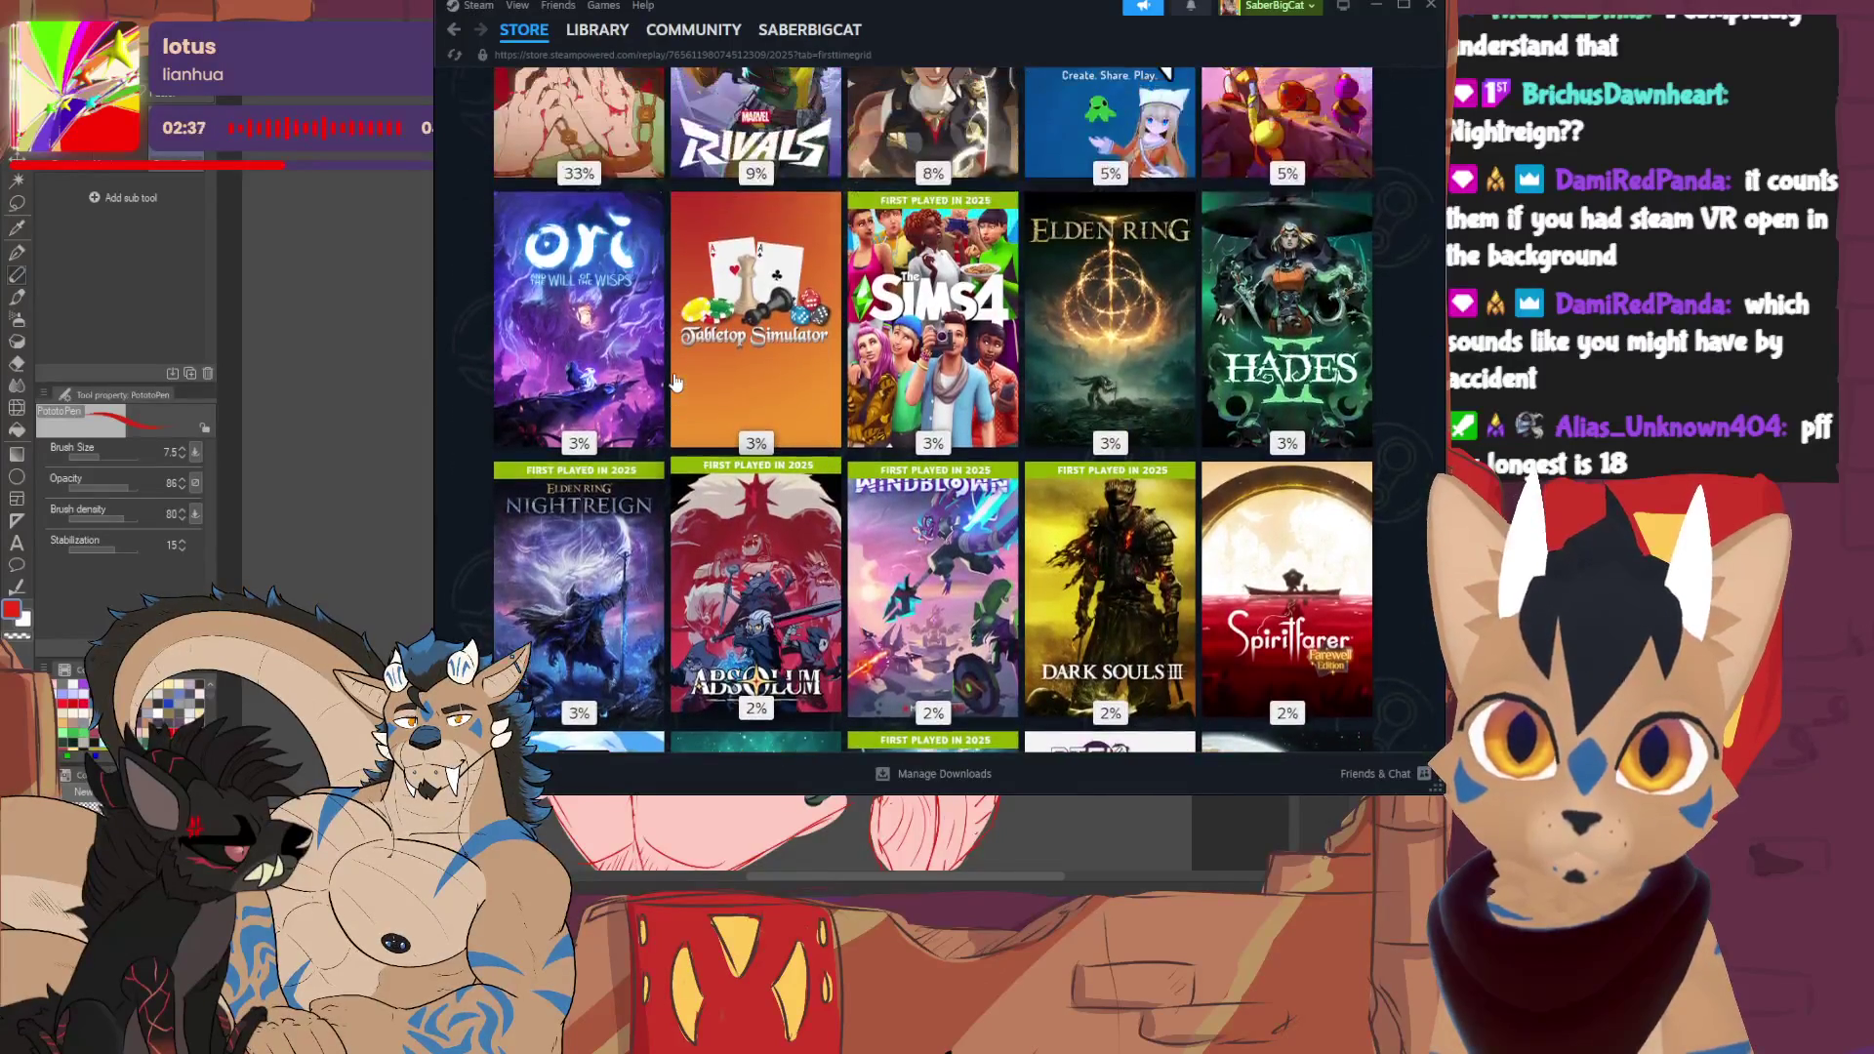
scroll(678, 383, "down", 5)
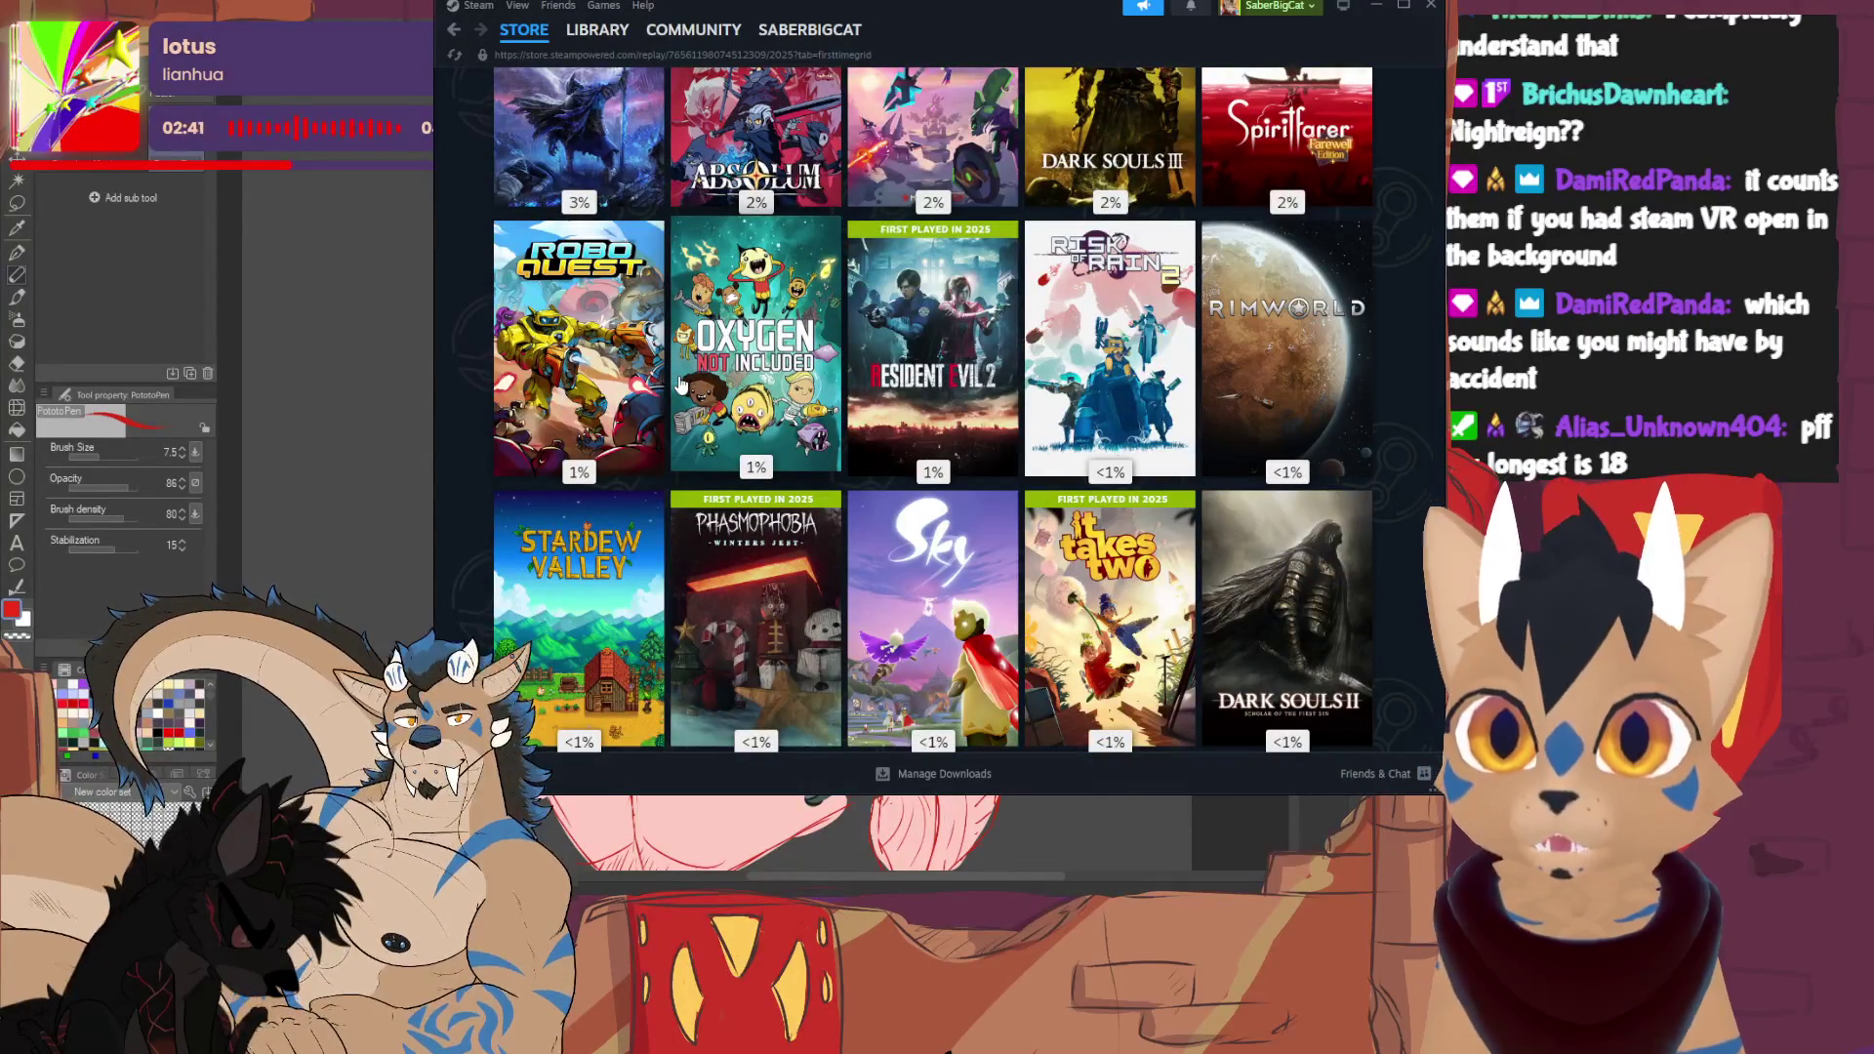
scroll(681, 384, "down", 2)
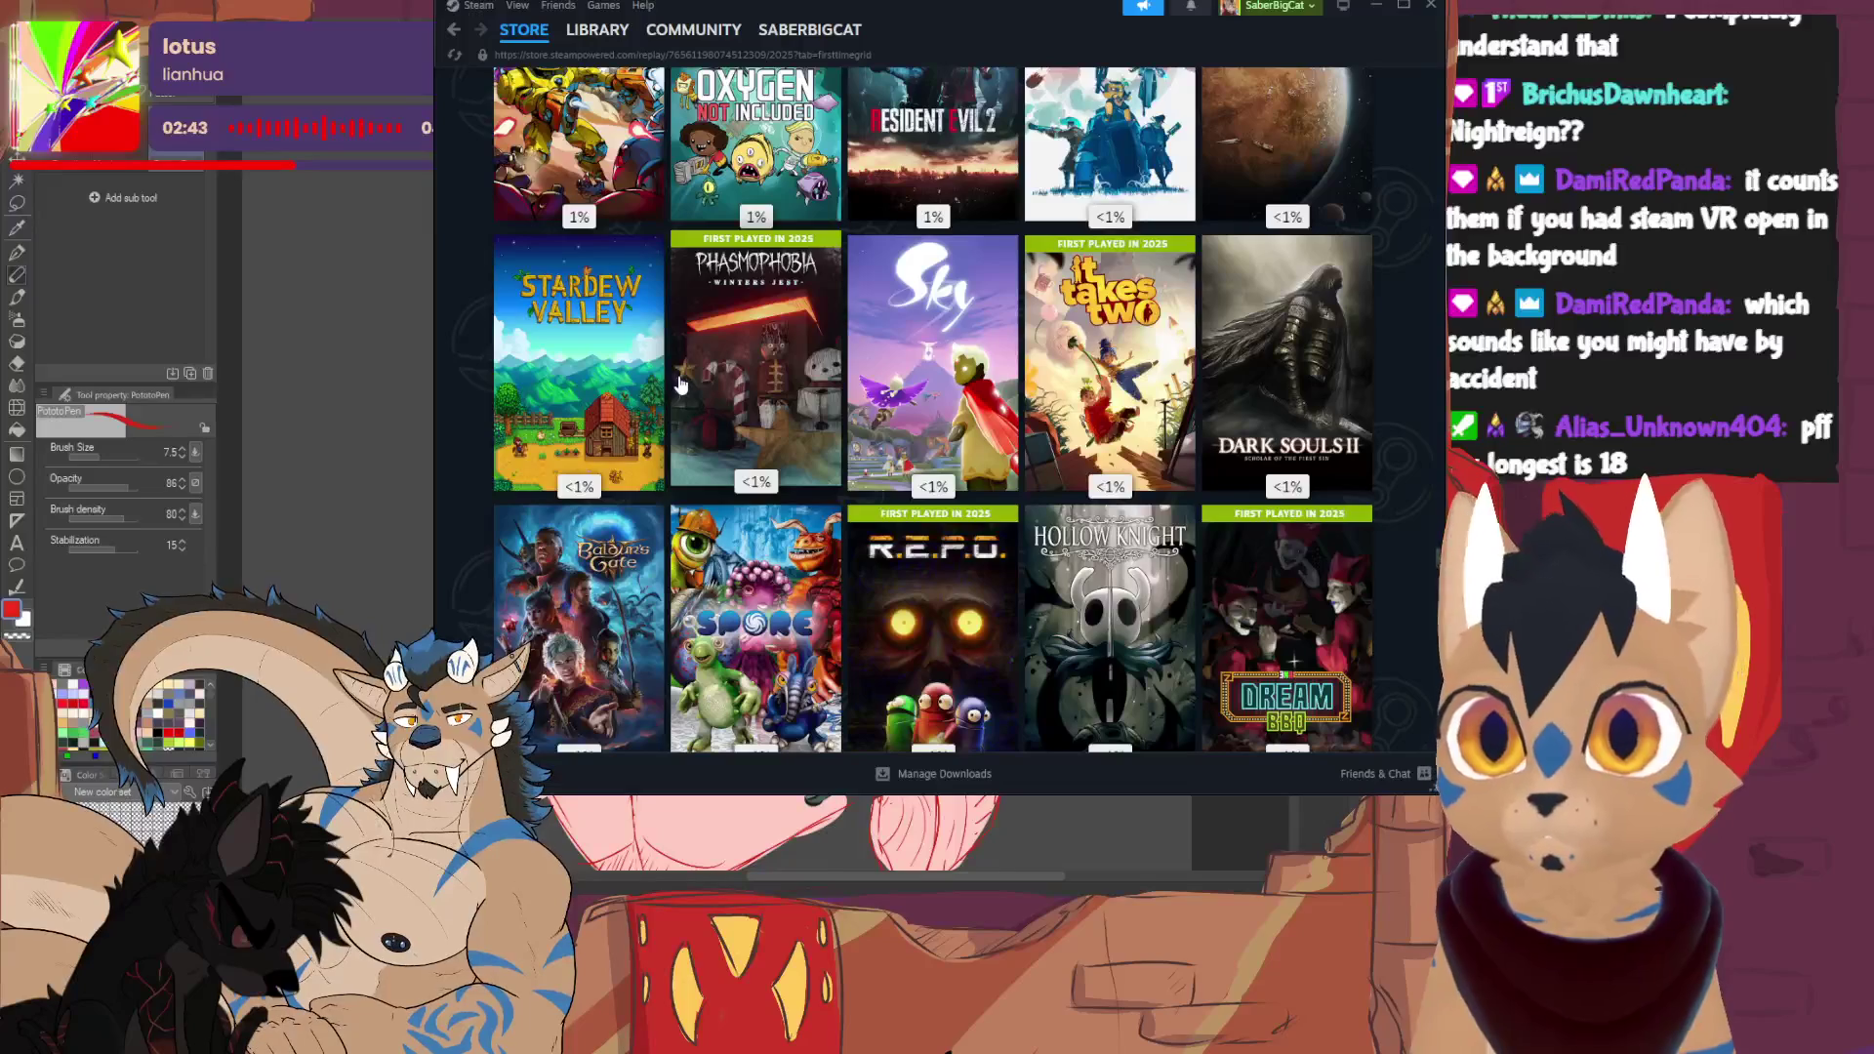
scroll(680, 384, "down", 8)
scroll(723, 396, "down", 2)
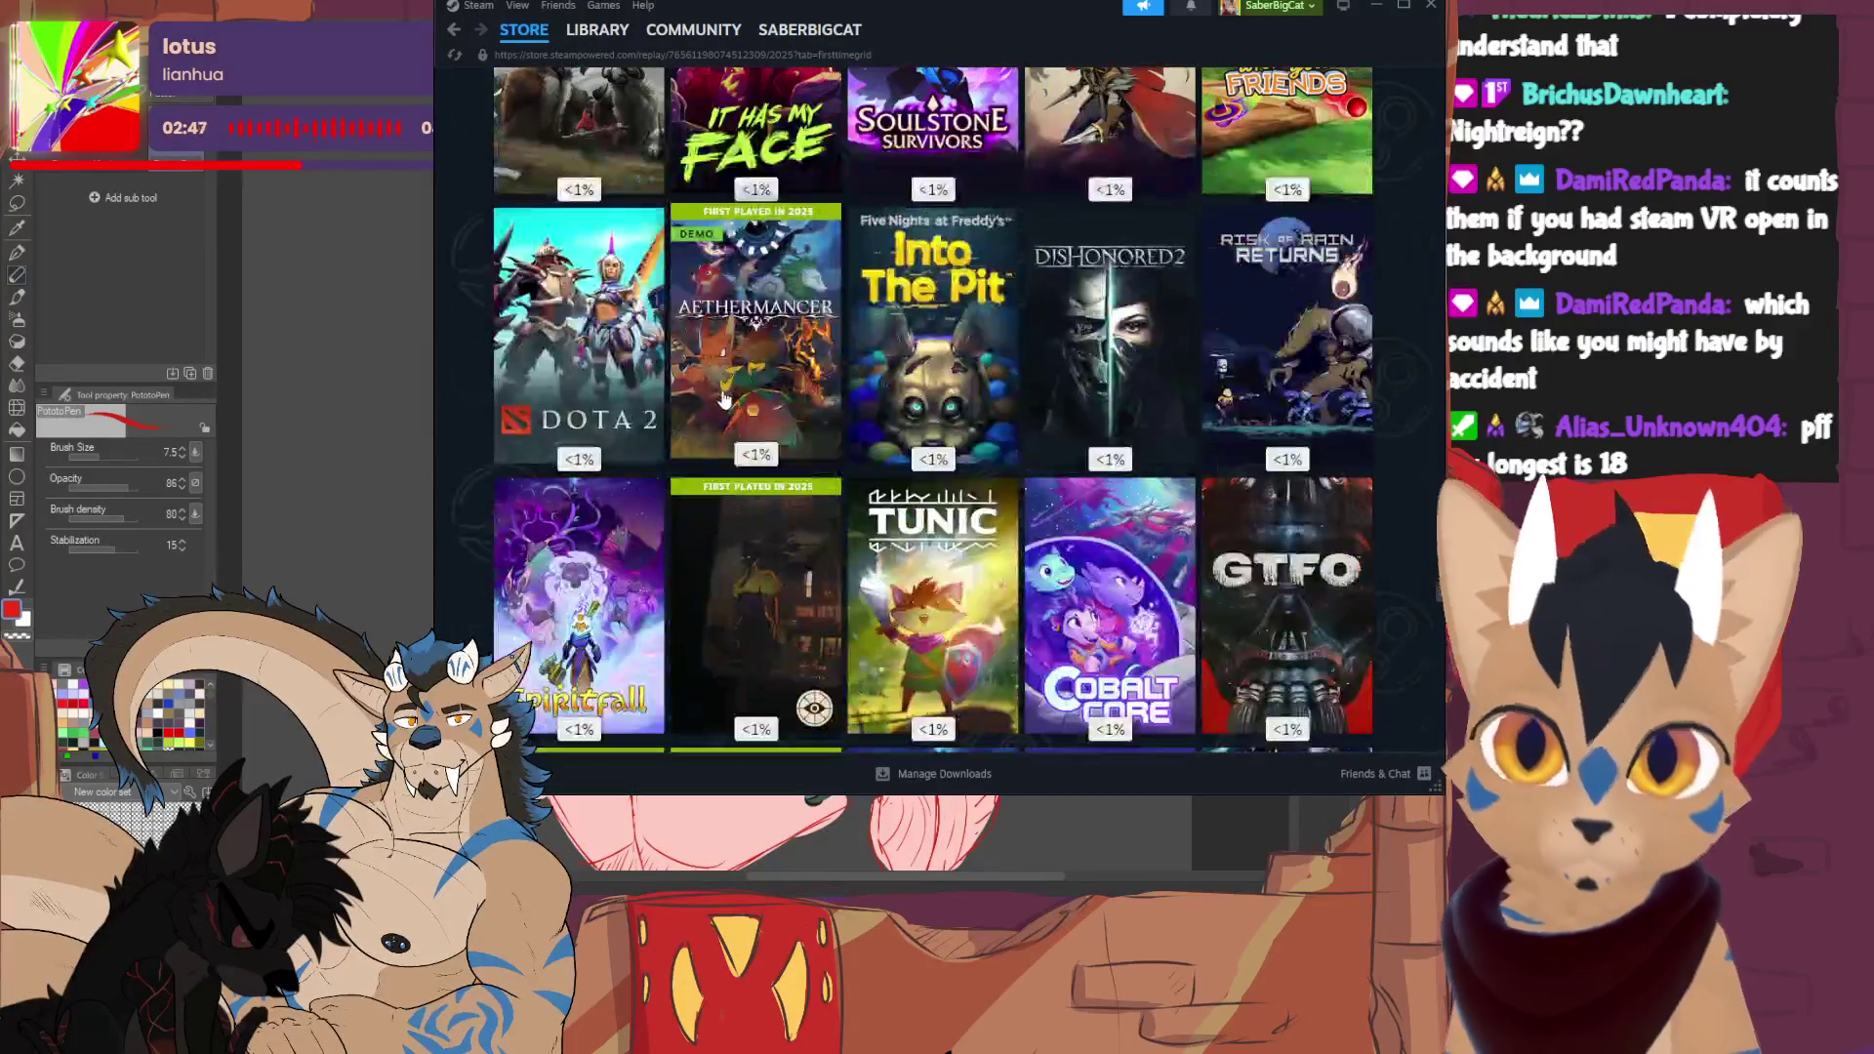
scroll(724, 395, "down", 3)
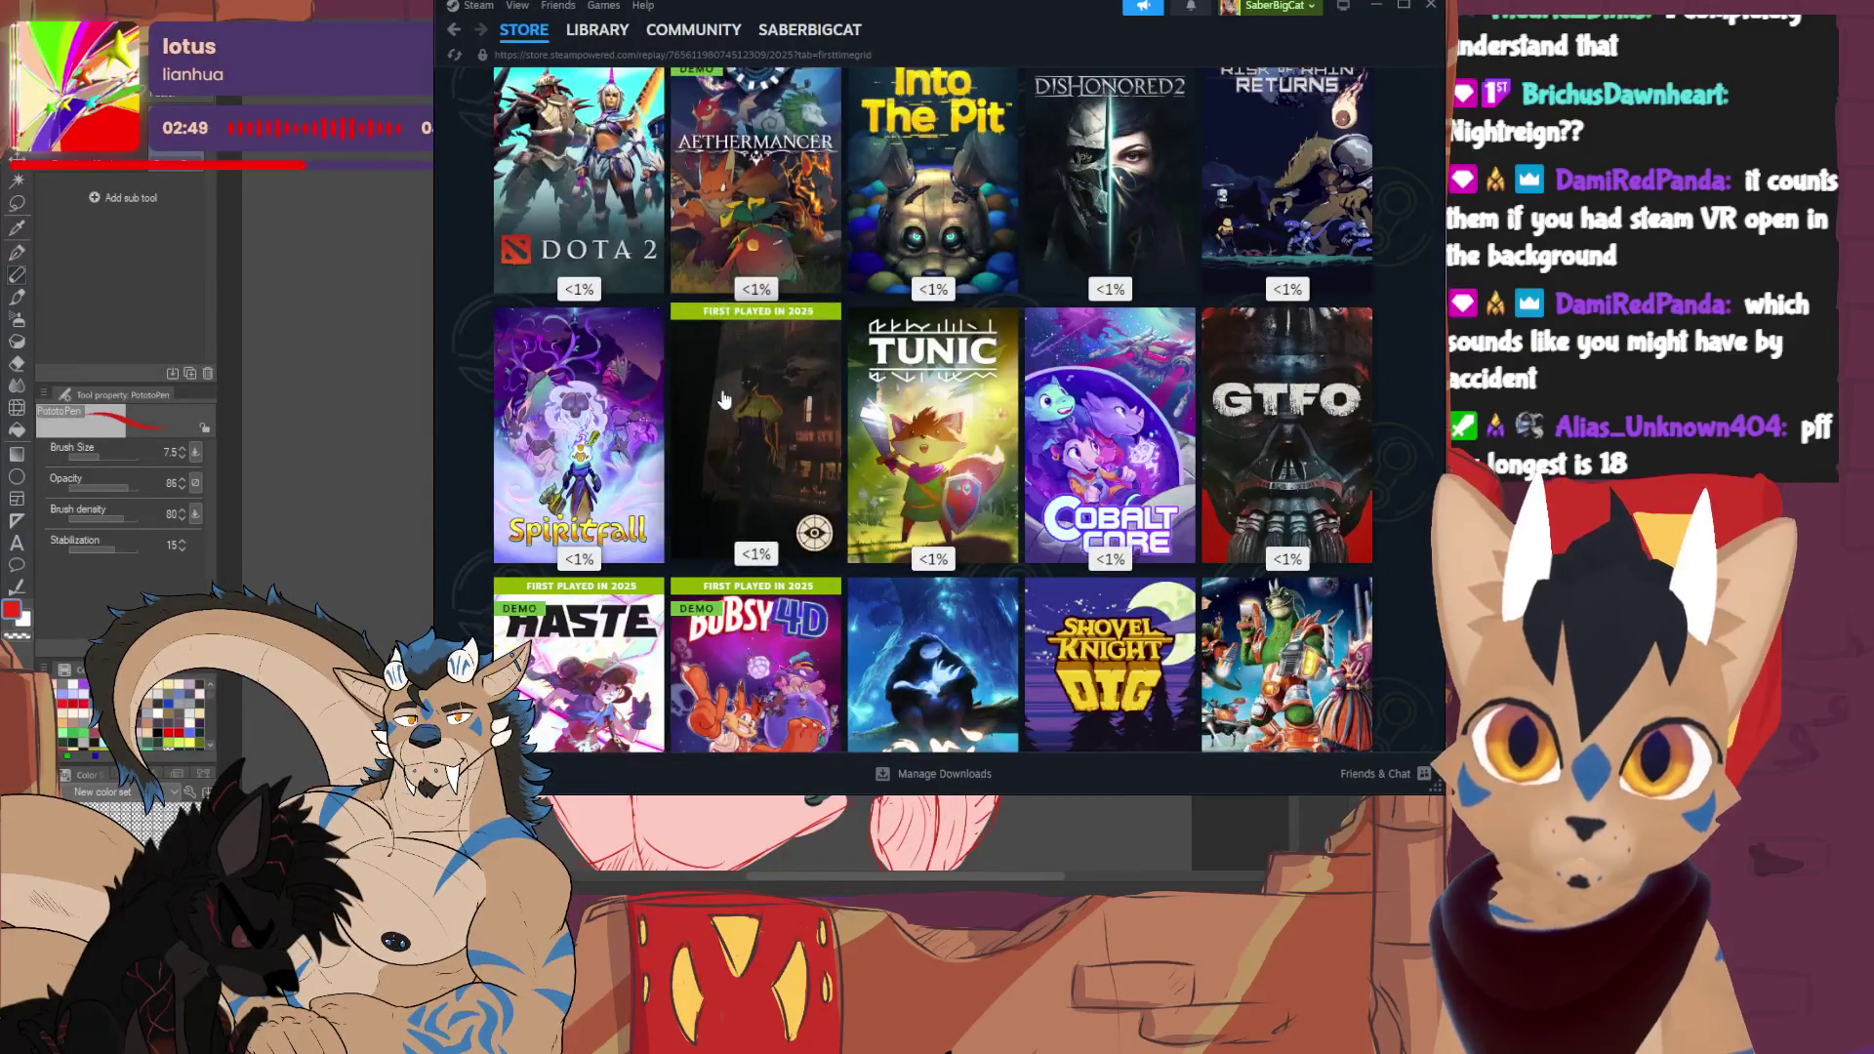
scroll(949, 457, "up", 3)
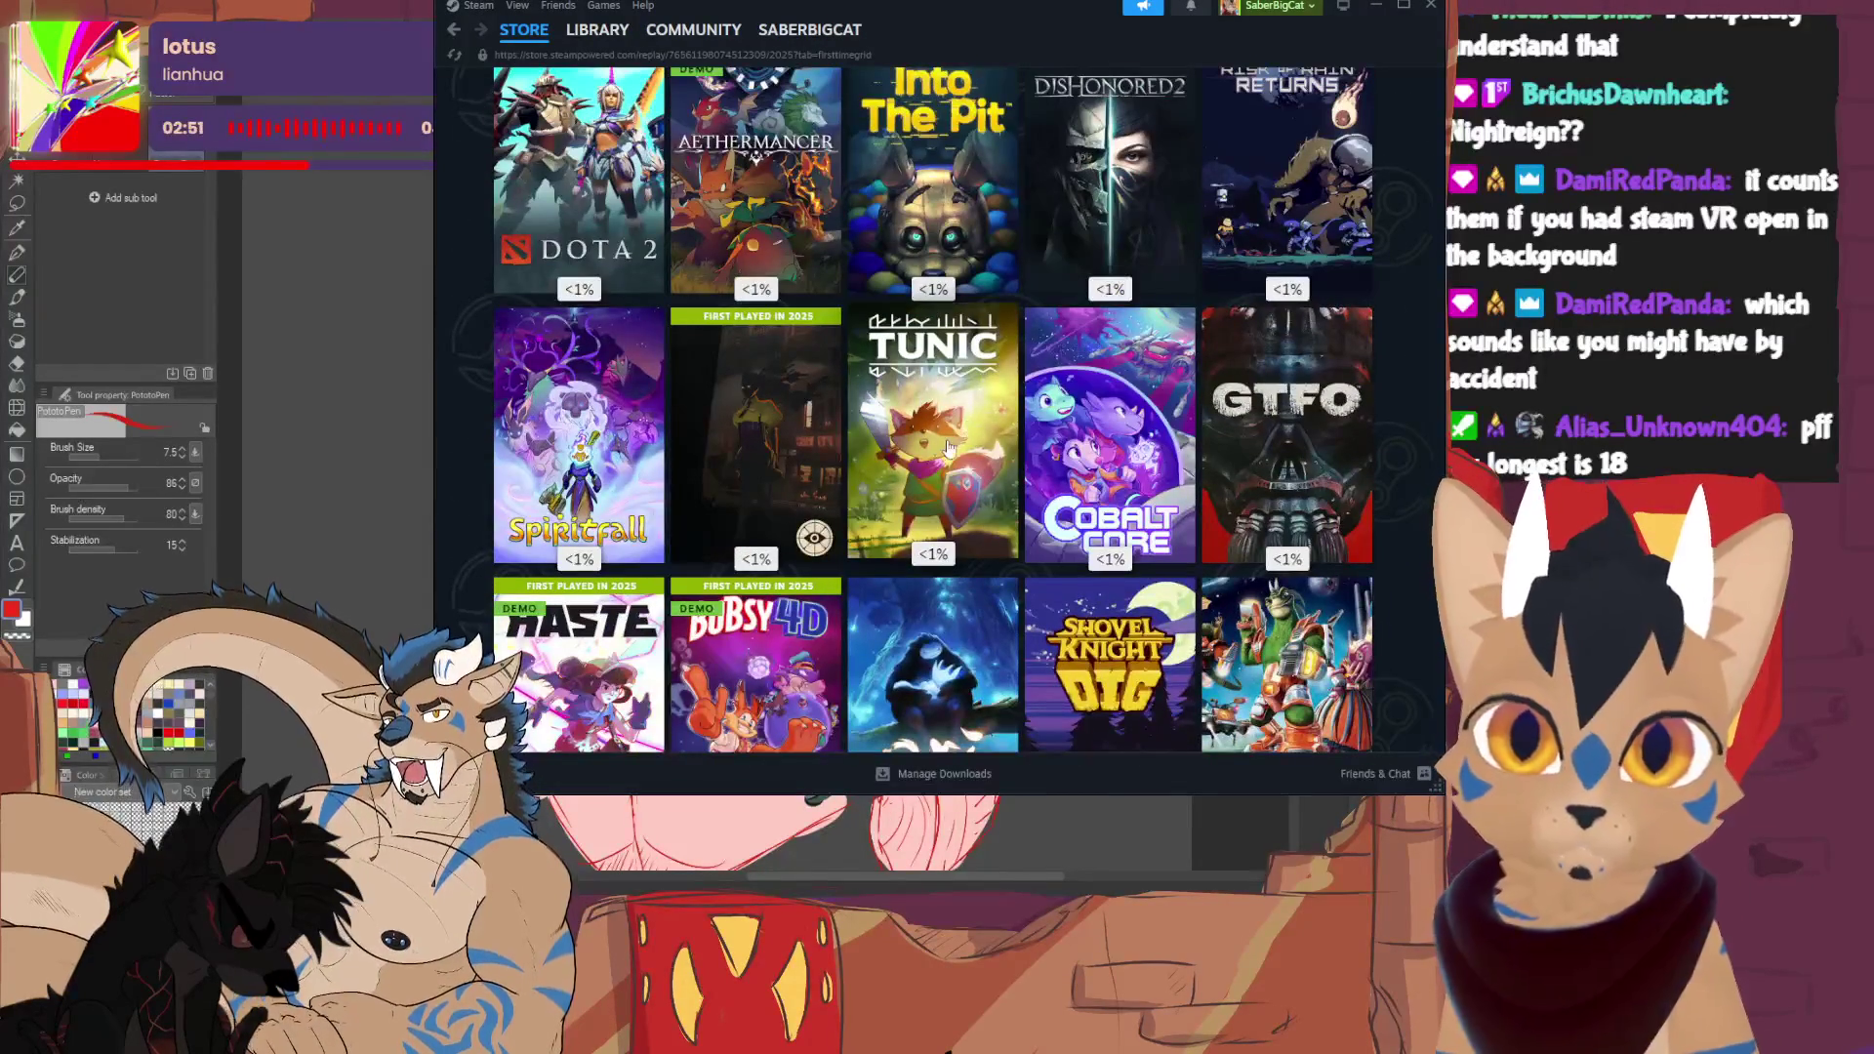
scroll(942, 444, "down", 8)
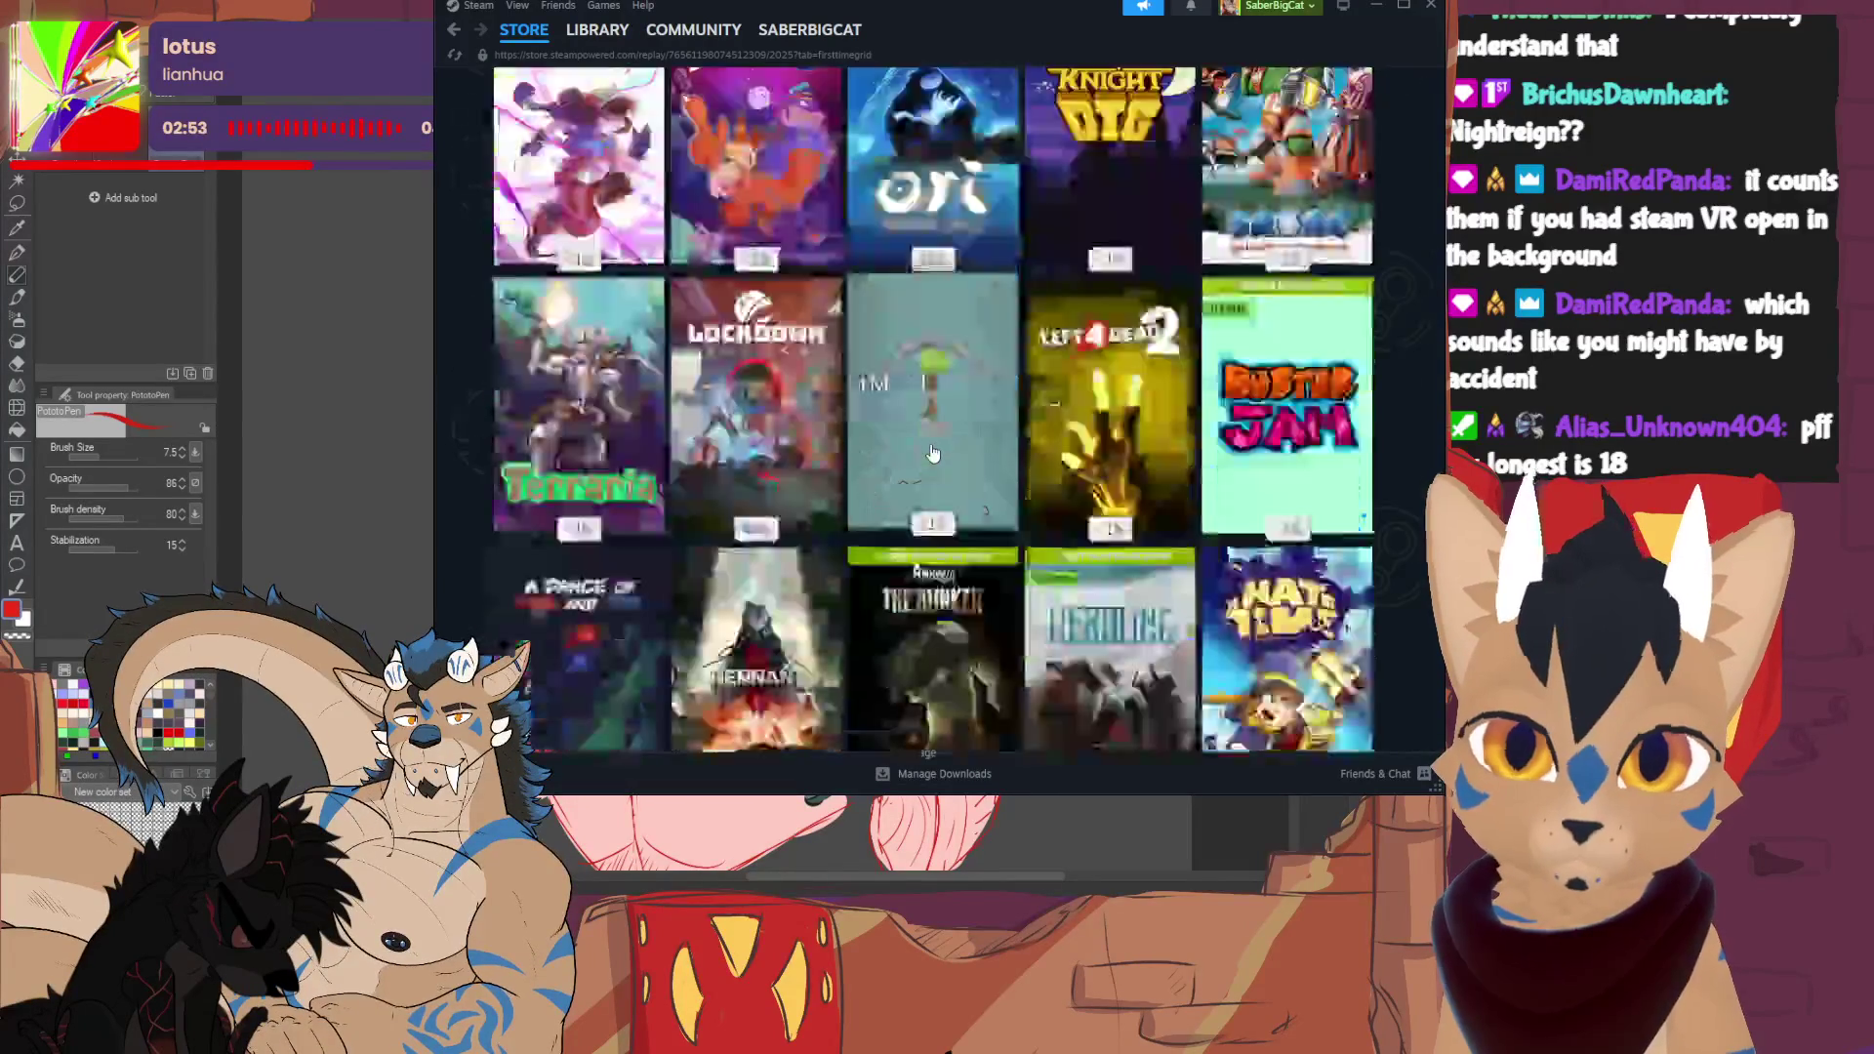
scroll(918, 420, "down", 10)
scroll(836, 474, "down", 5)
scroll(836, 475, "up", 4)
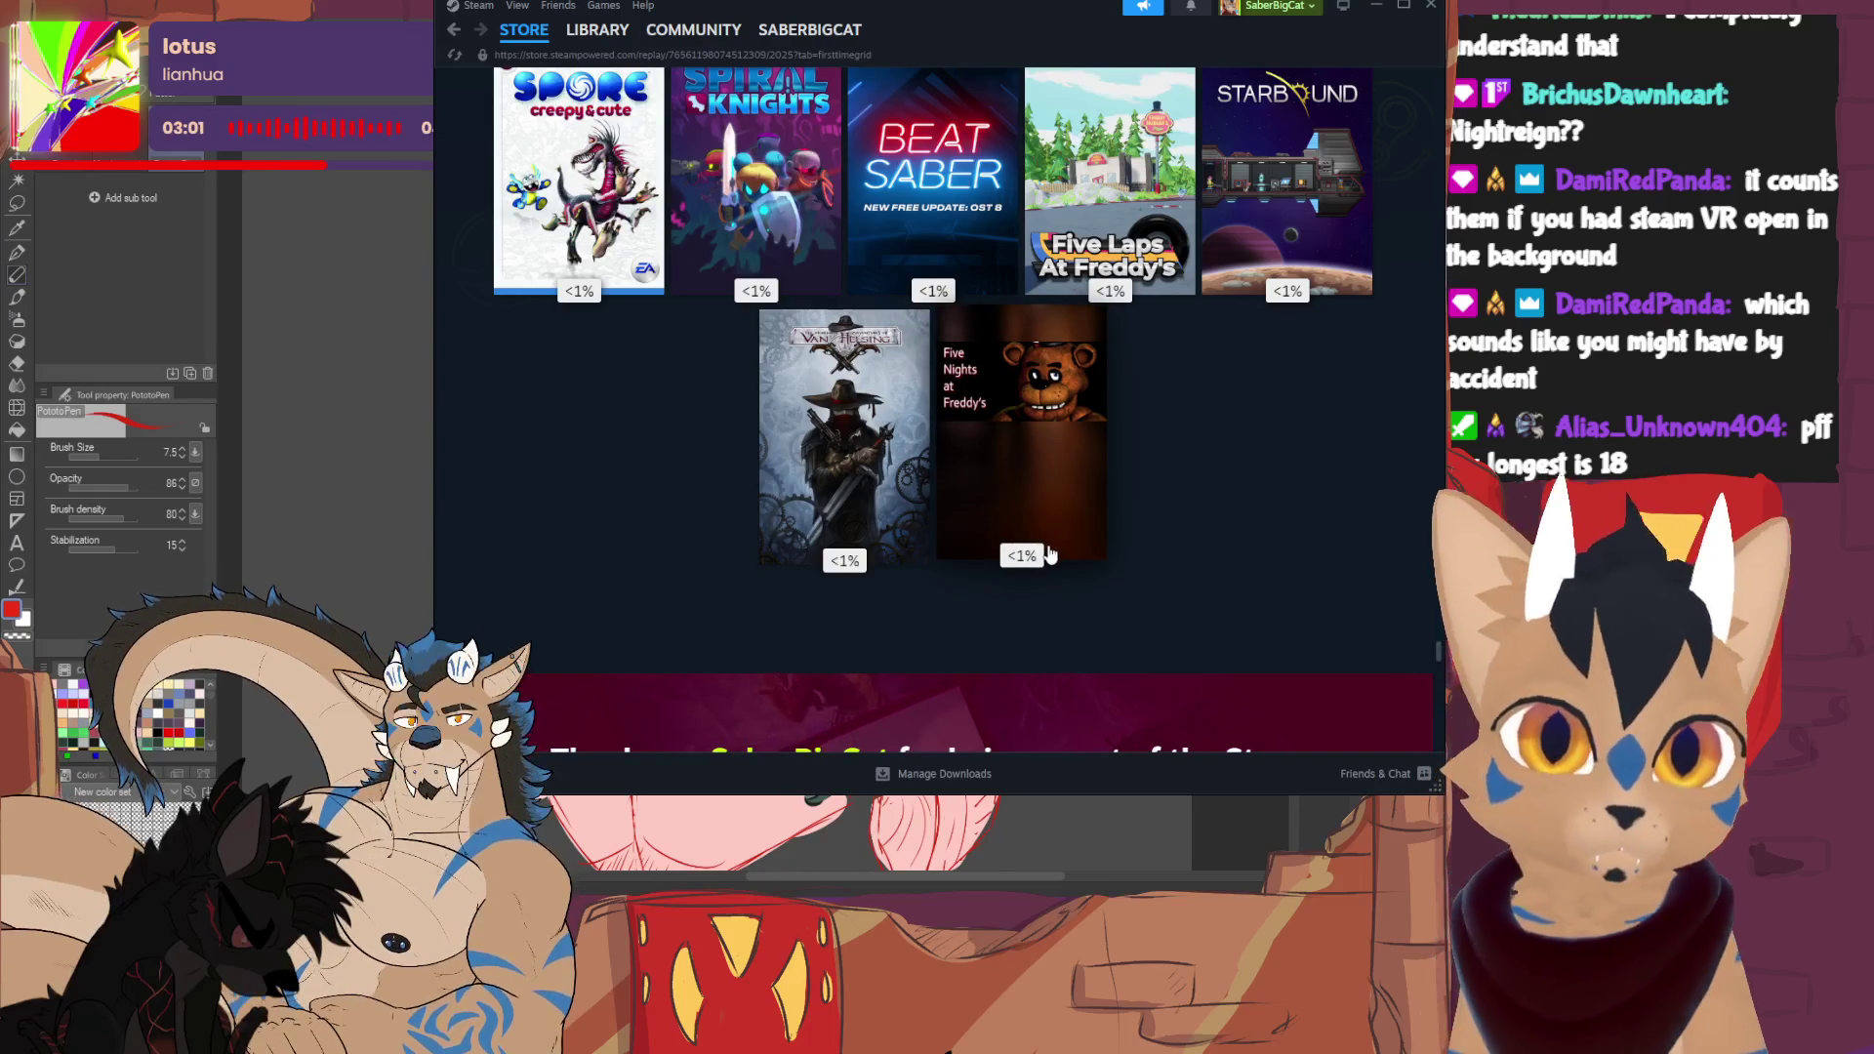
scroll(1049, 555, "down", 5)
scroll(531, 429, "down", 2)
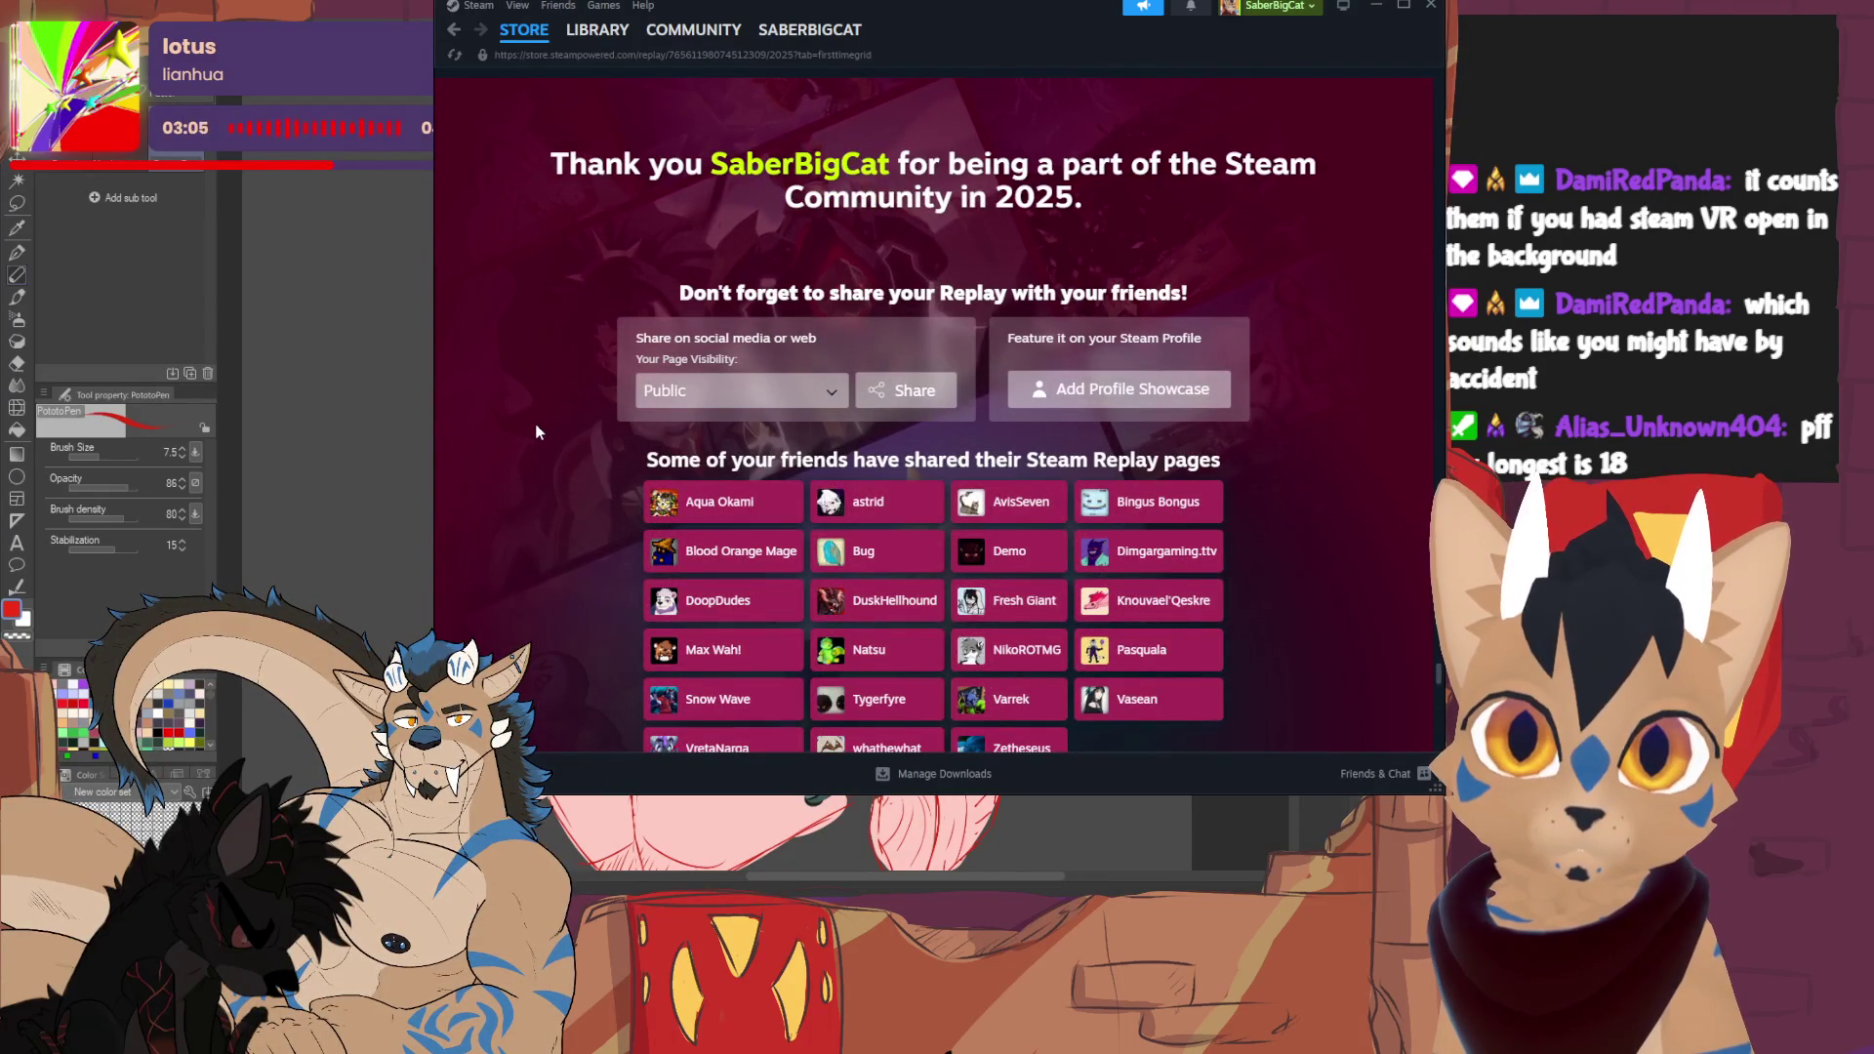
- Scroll past the Replay FAQ and minimize Steam to return to the antlered character drawing
scroll(544, 430, "down", 5)
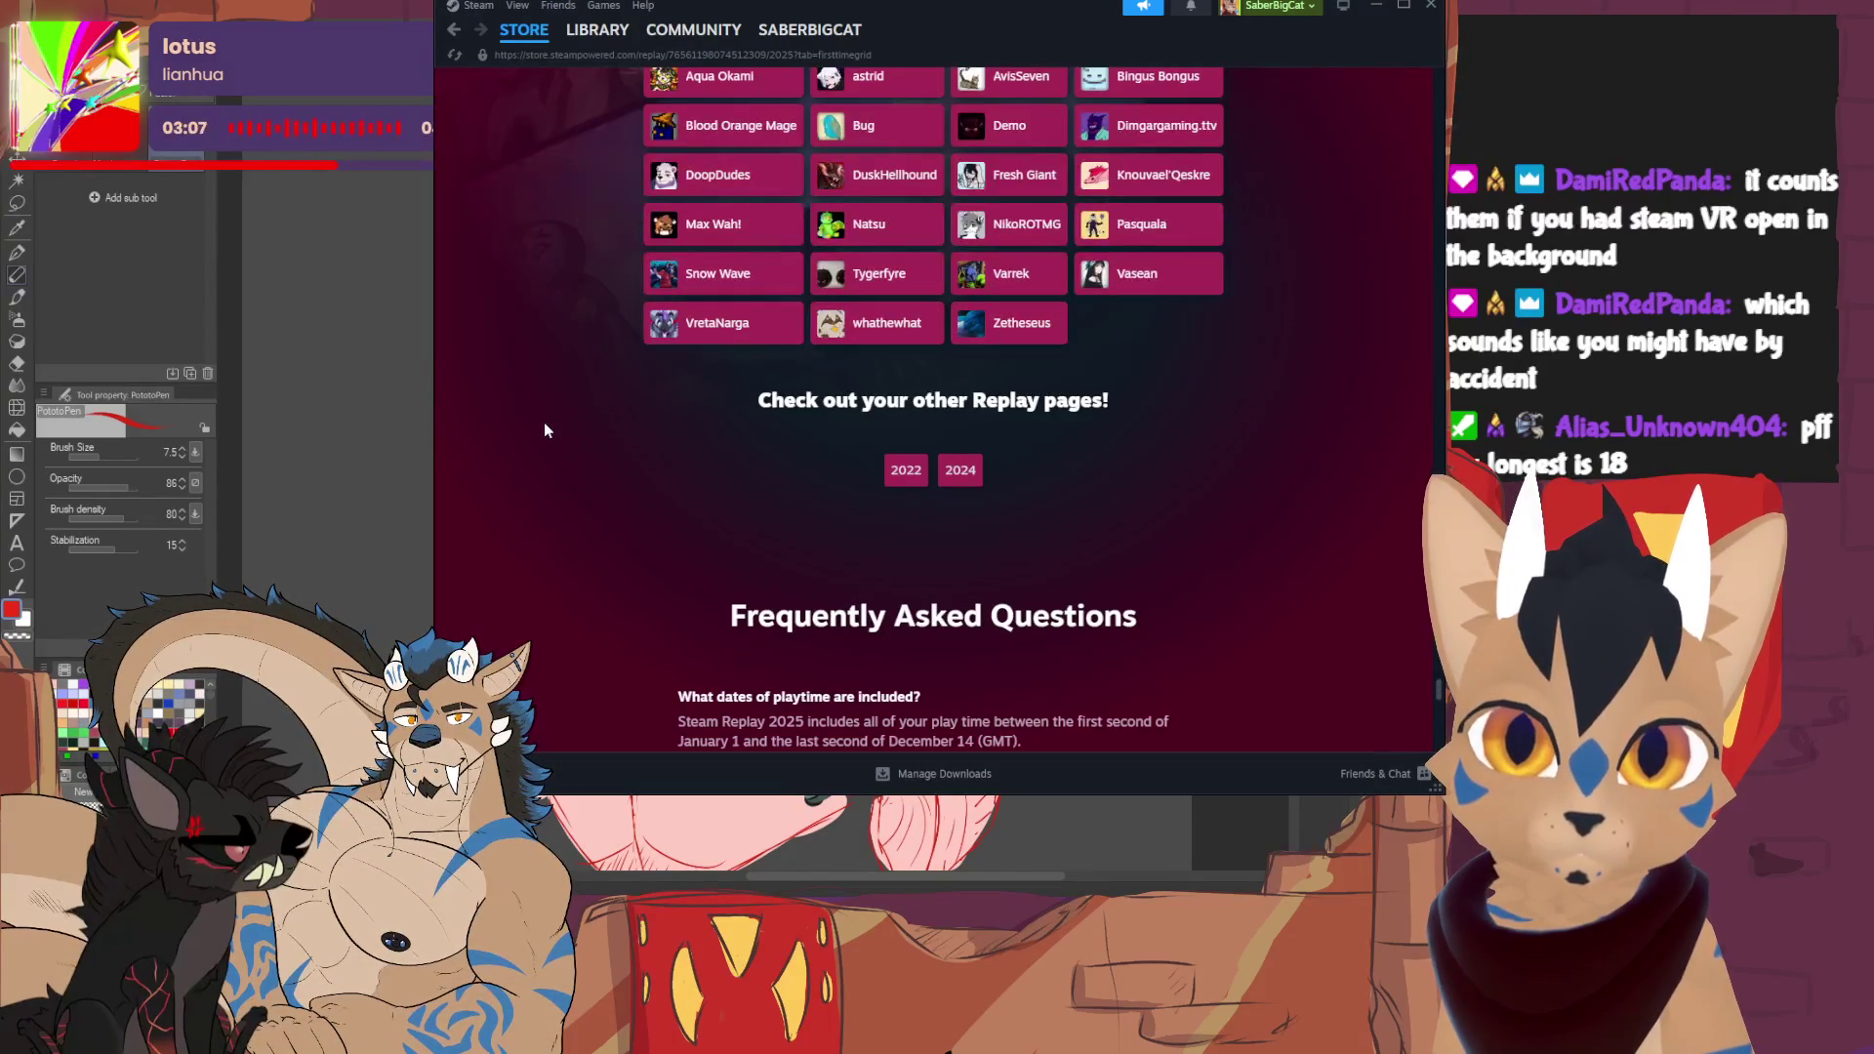
scroll(548, 430, "down", 5)
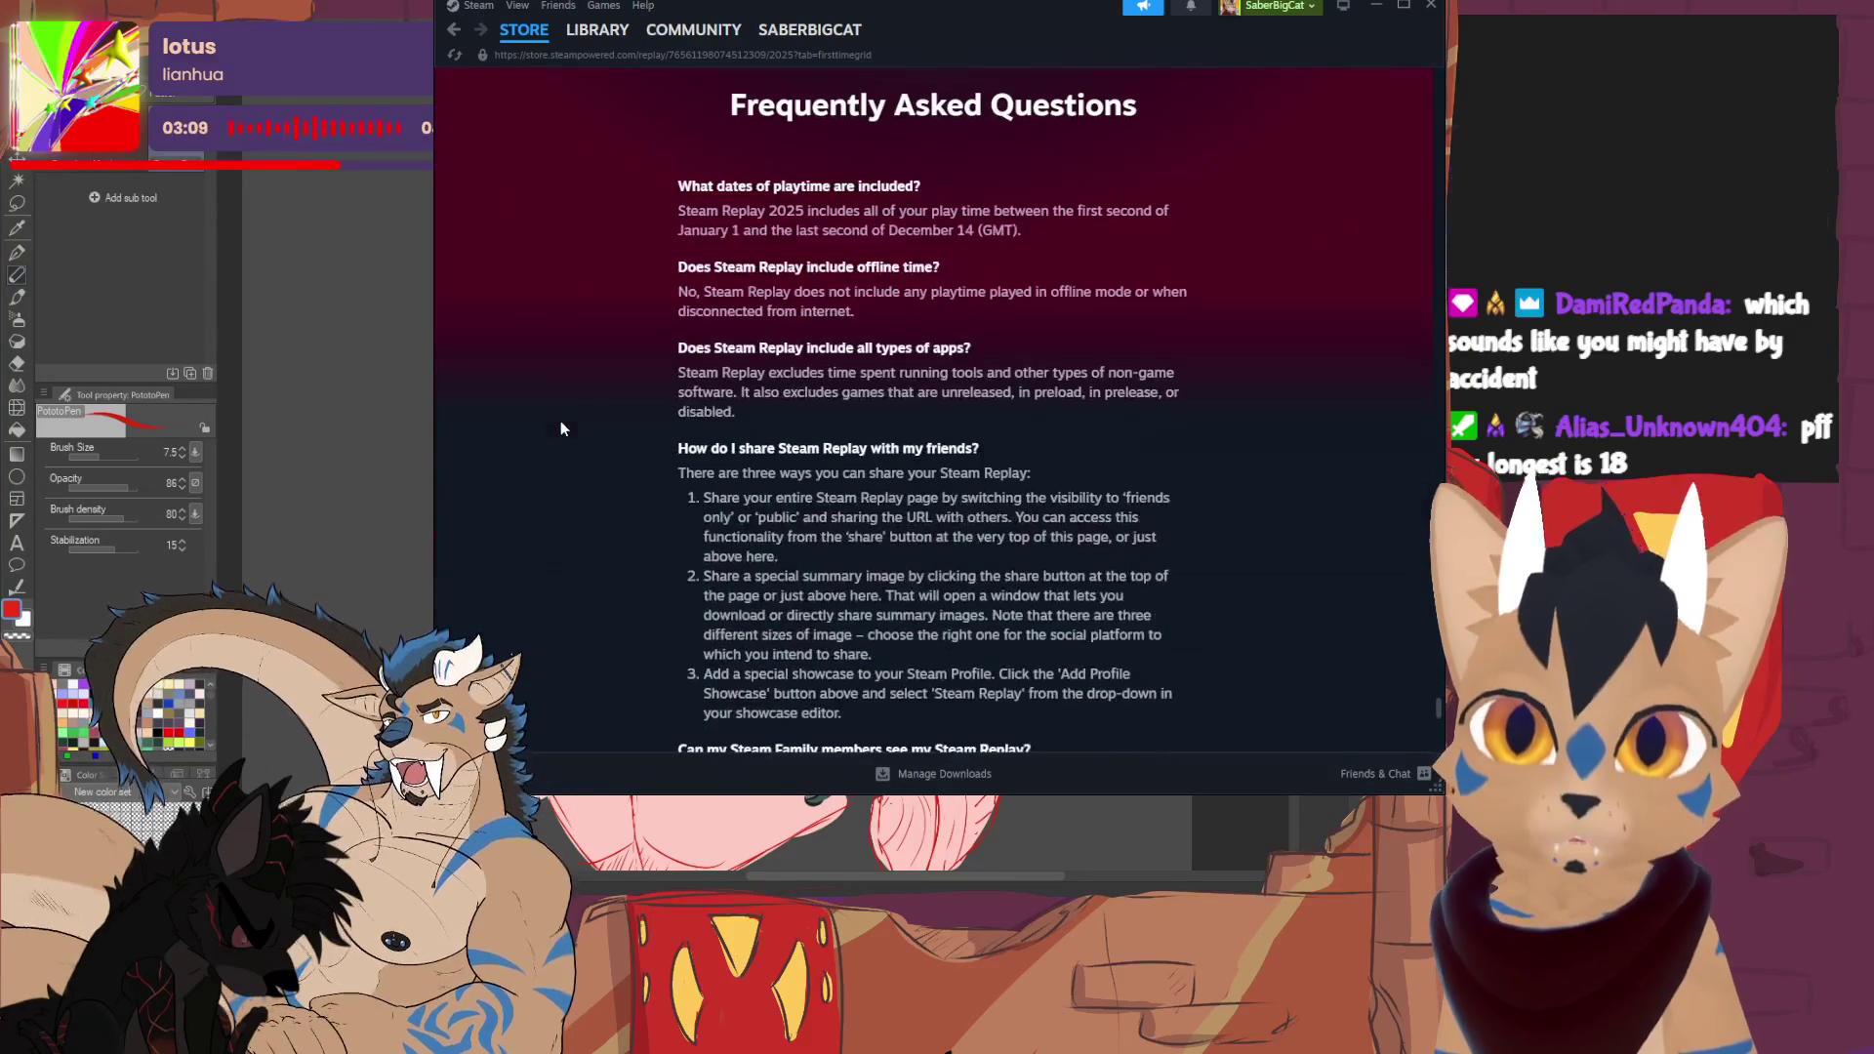
scroll(557, 429, "down", 5)
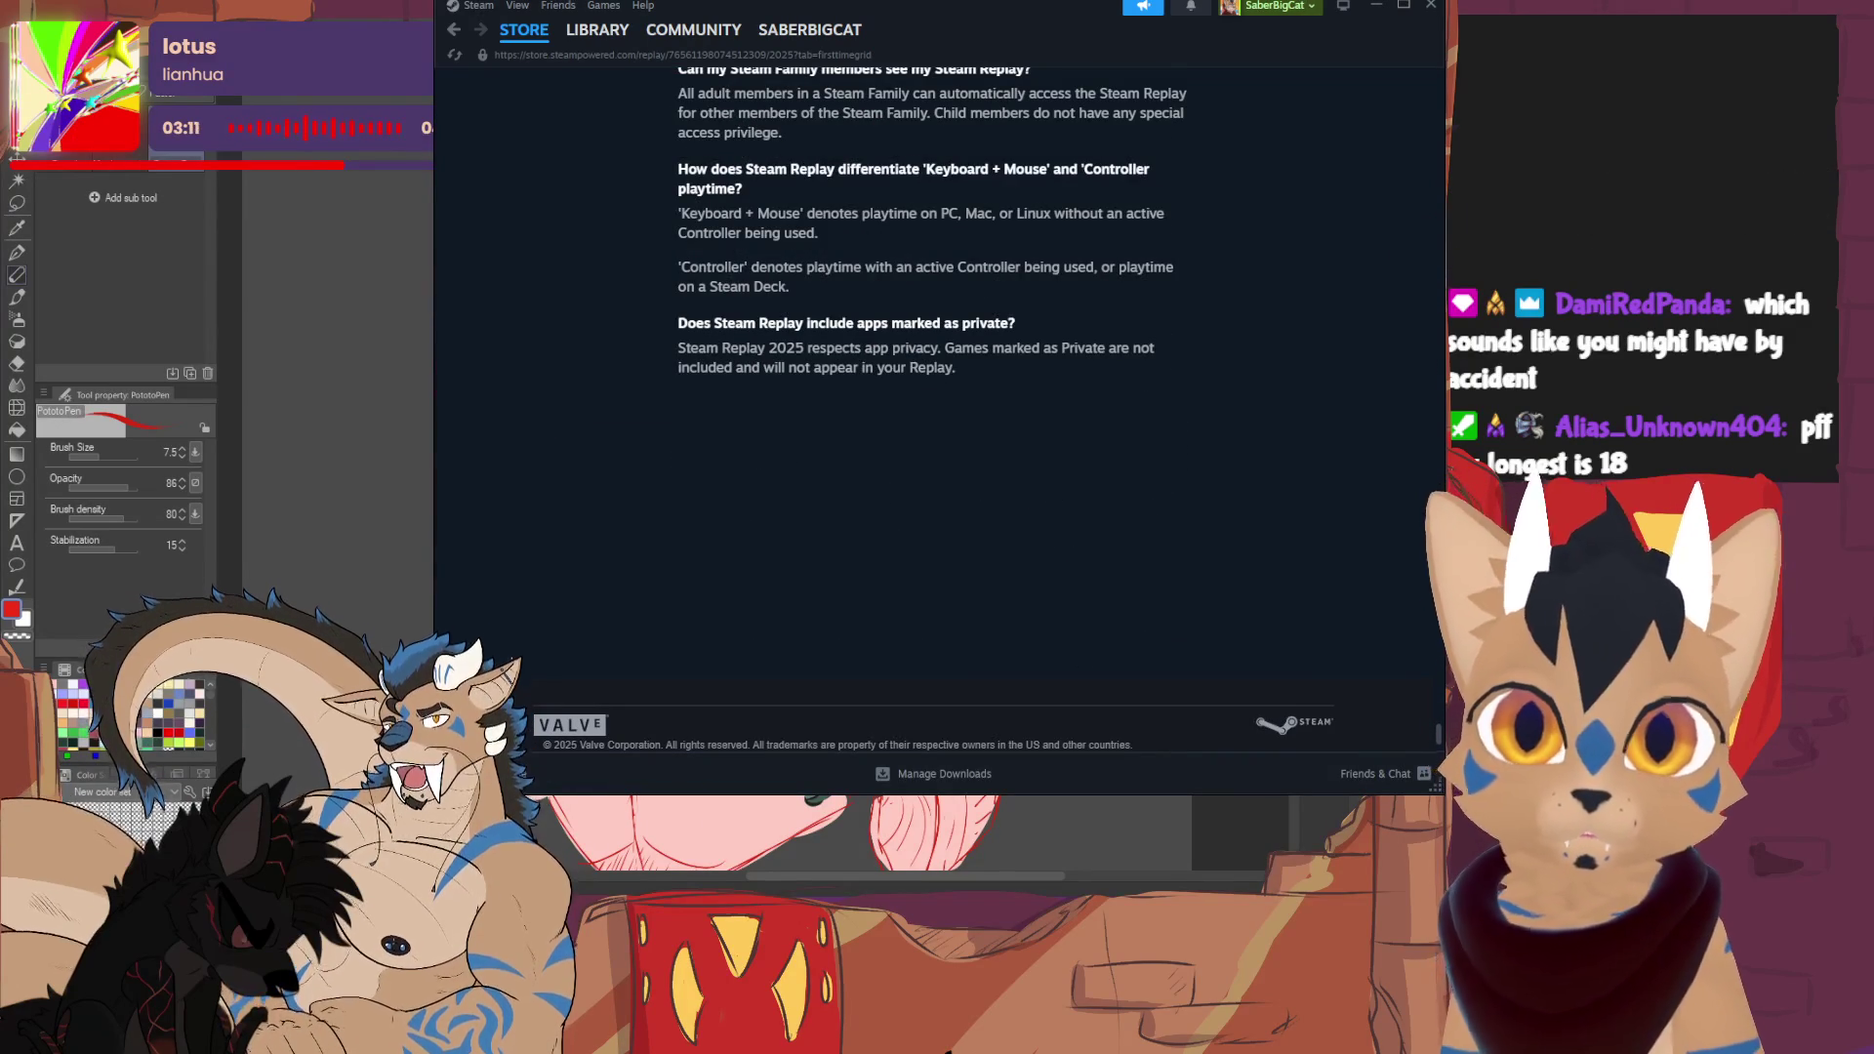
left_click(1375, 5)
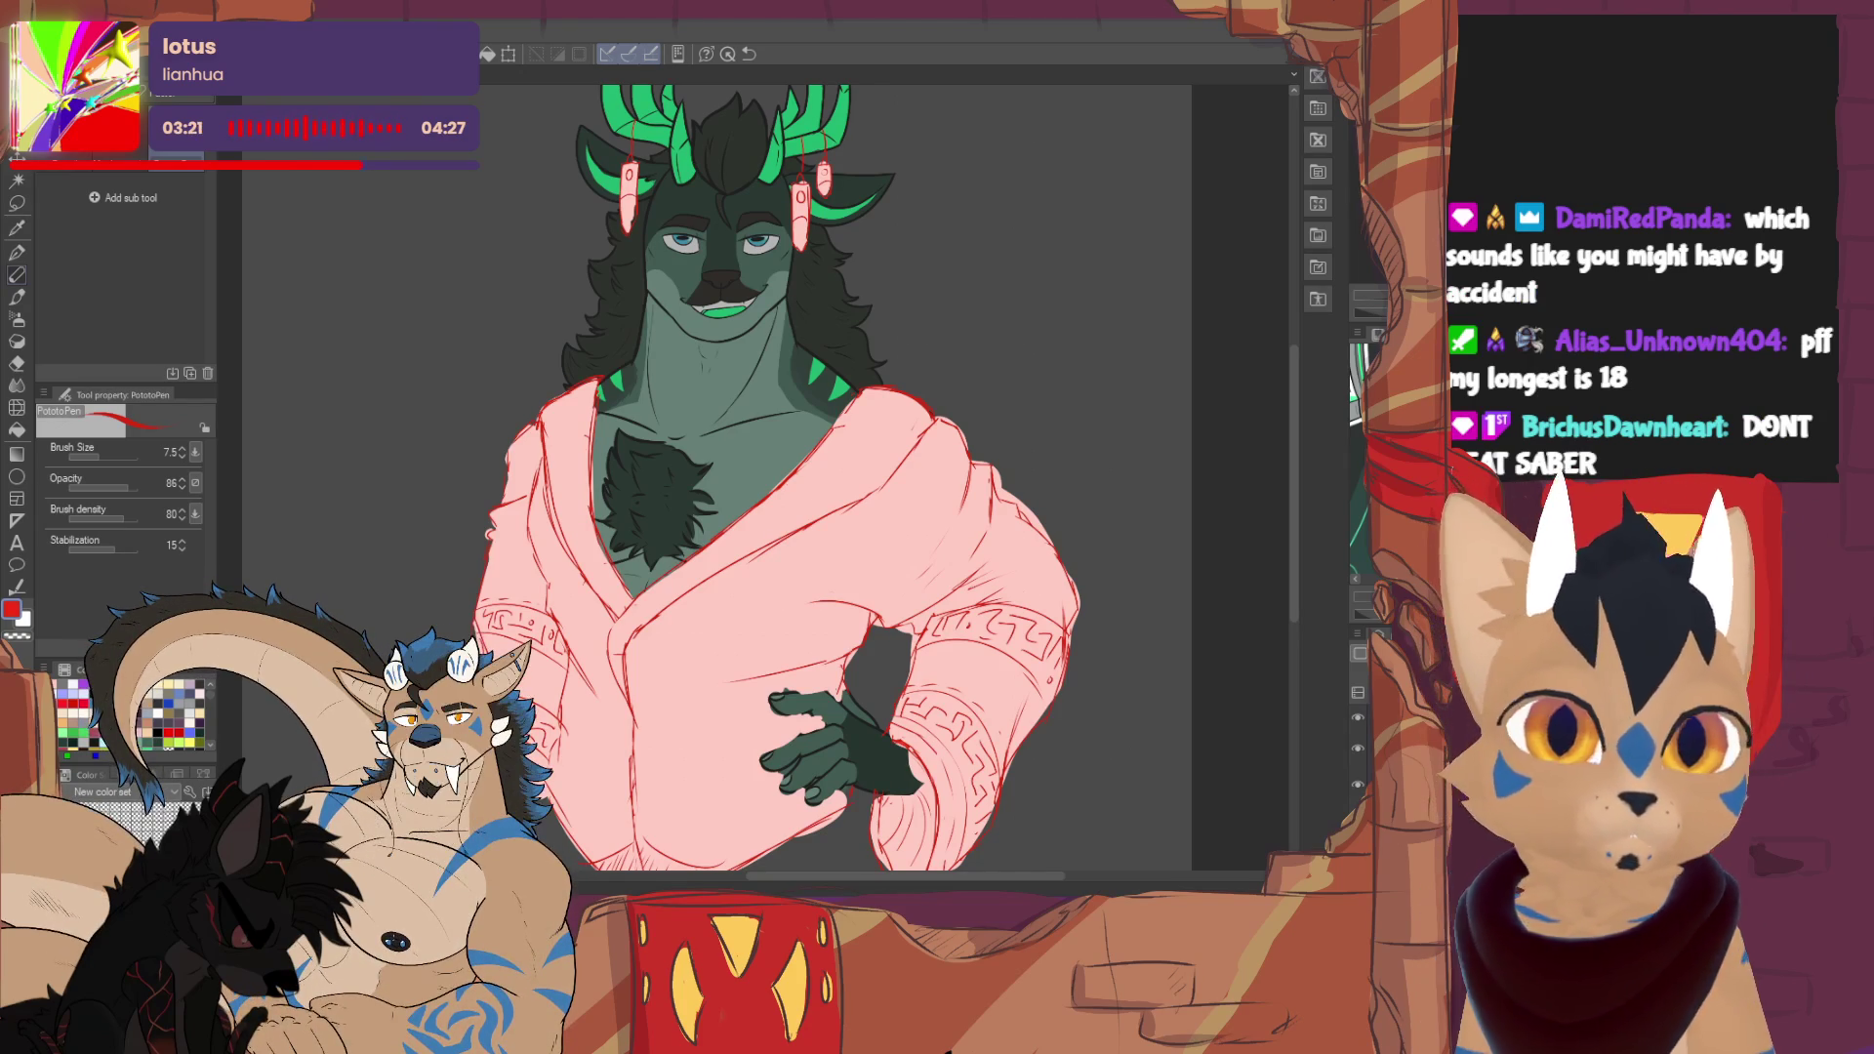
scroll(771, 478, "down", 2)
scroll(742, 478, "up", 1)
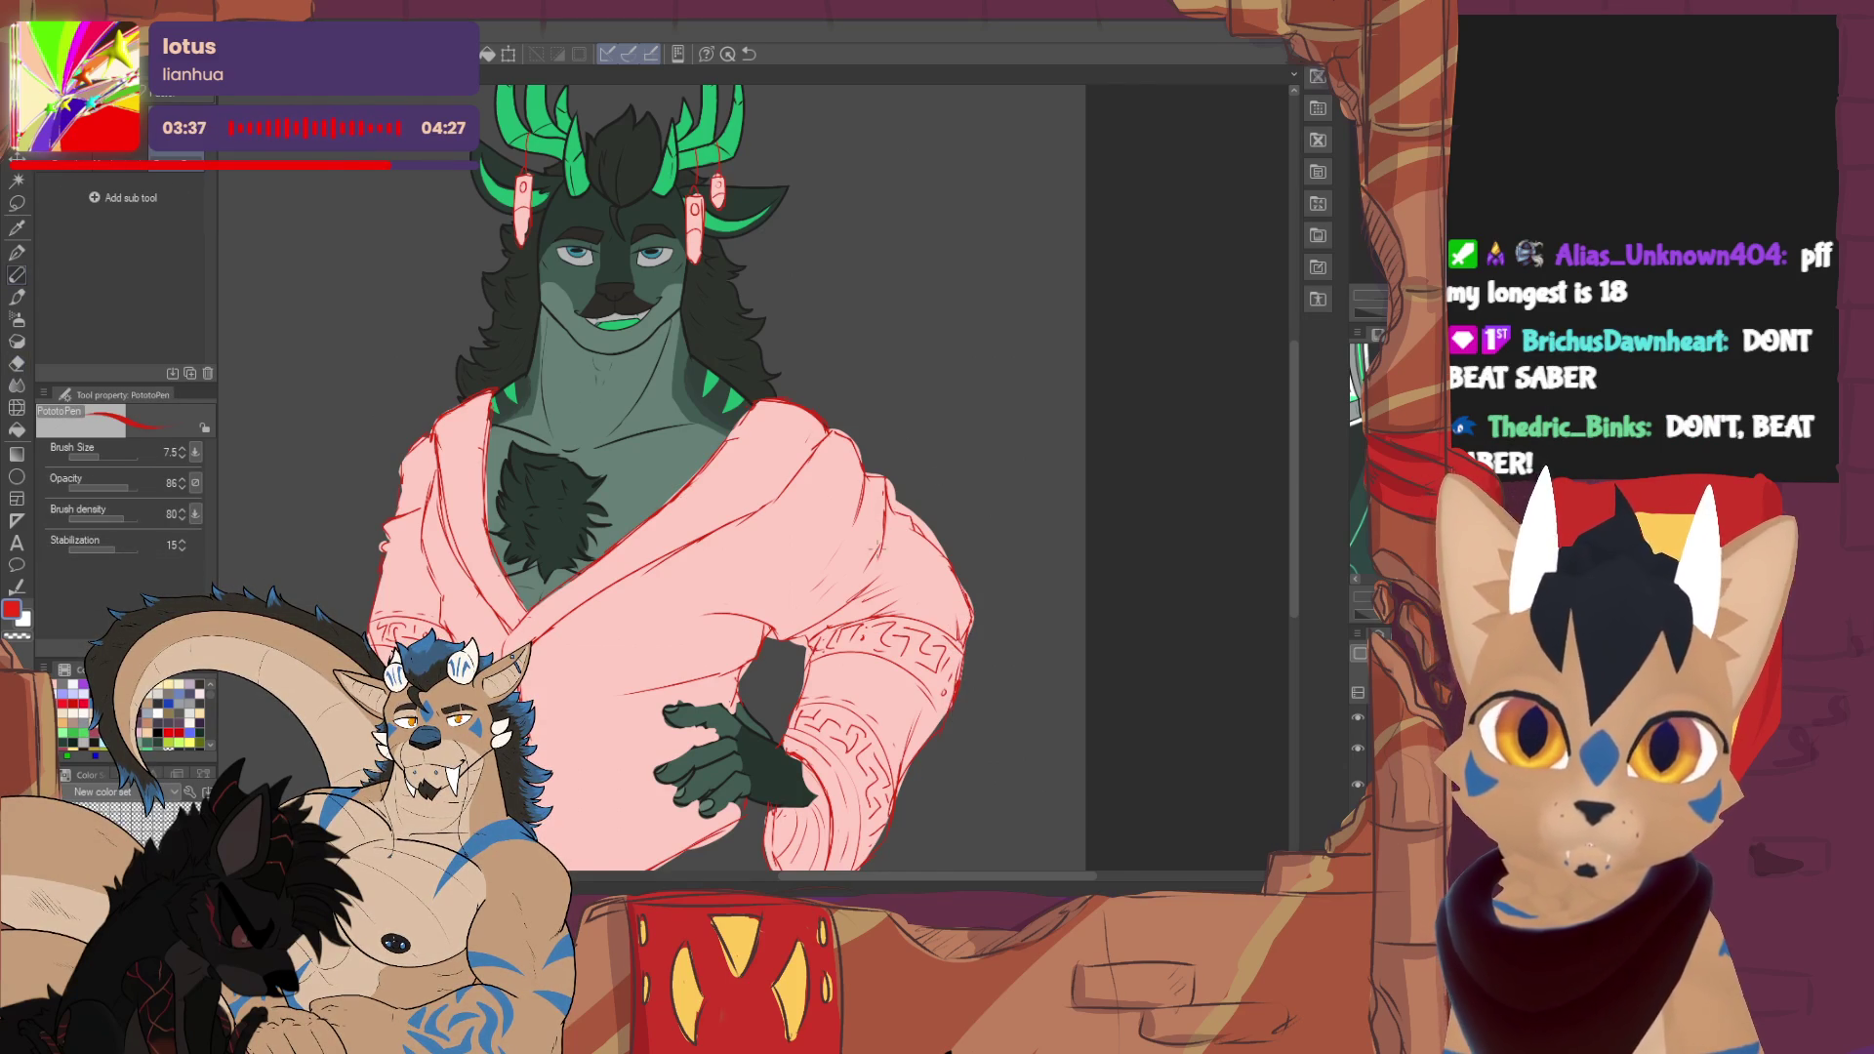
key("ctrl+minus")
key("ctrl+minus")
key("ctrl+minus")
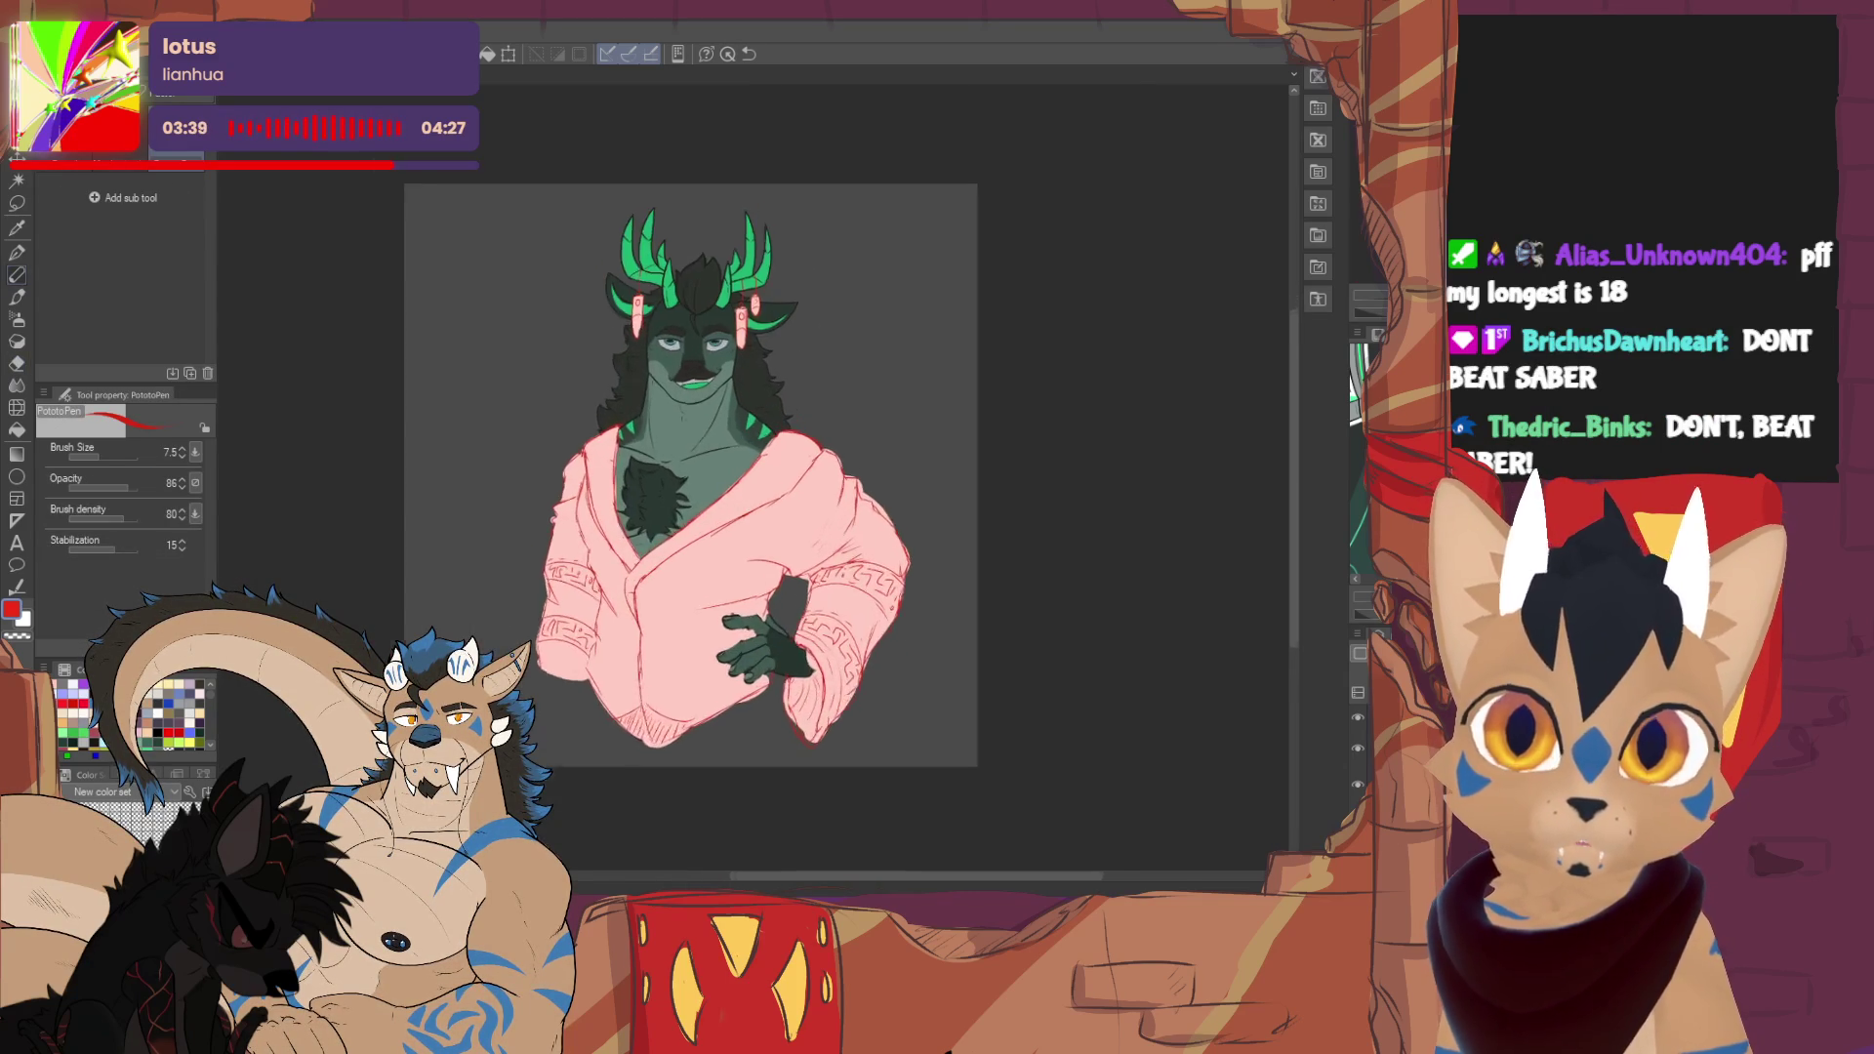
key("ctrl+plus")
key("ctrl+plus")
key("ctrl+plus")
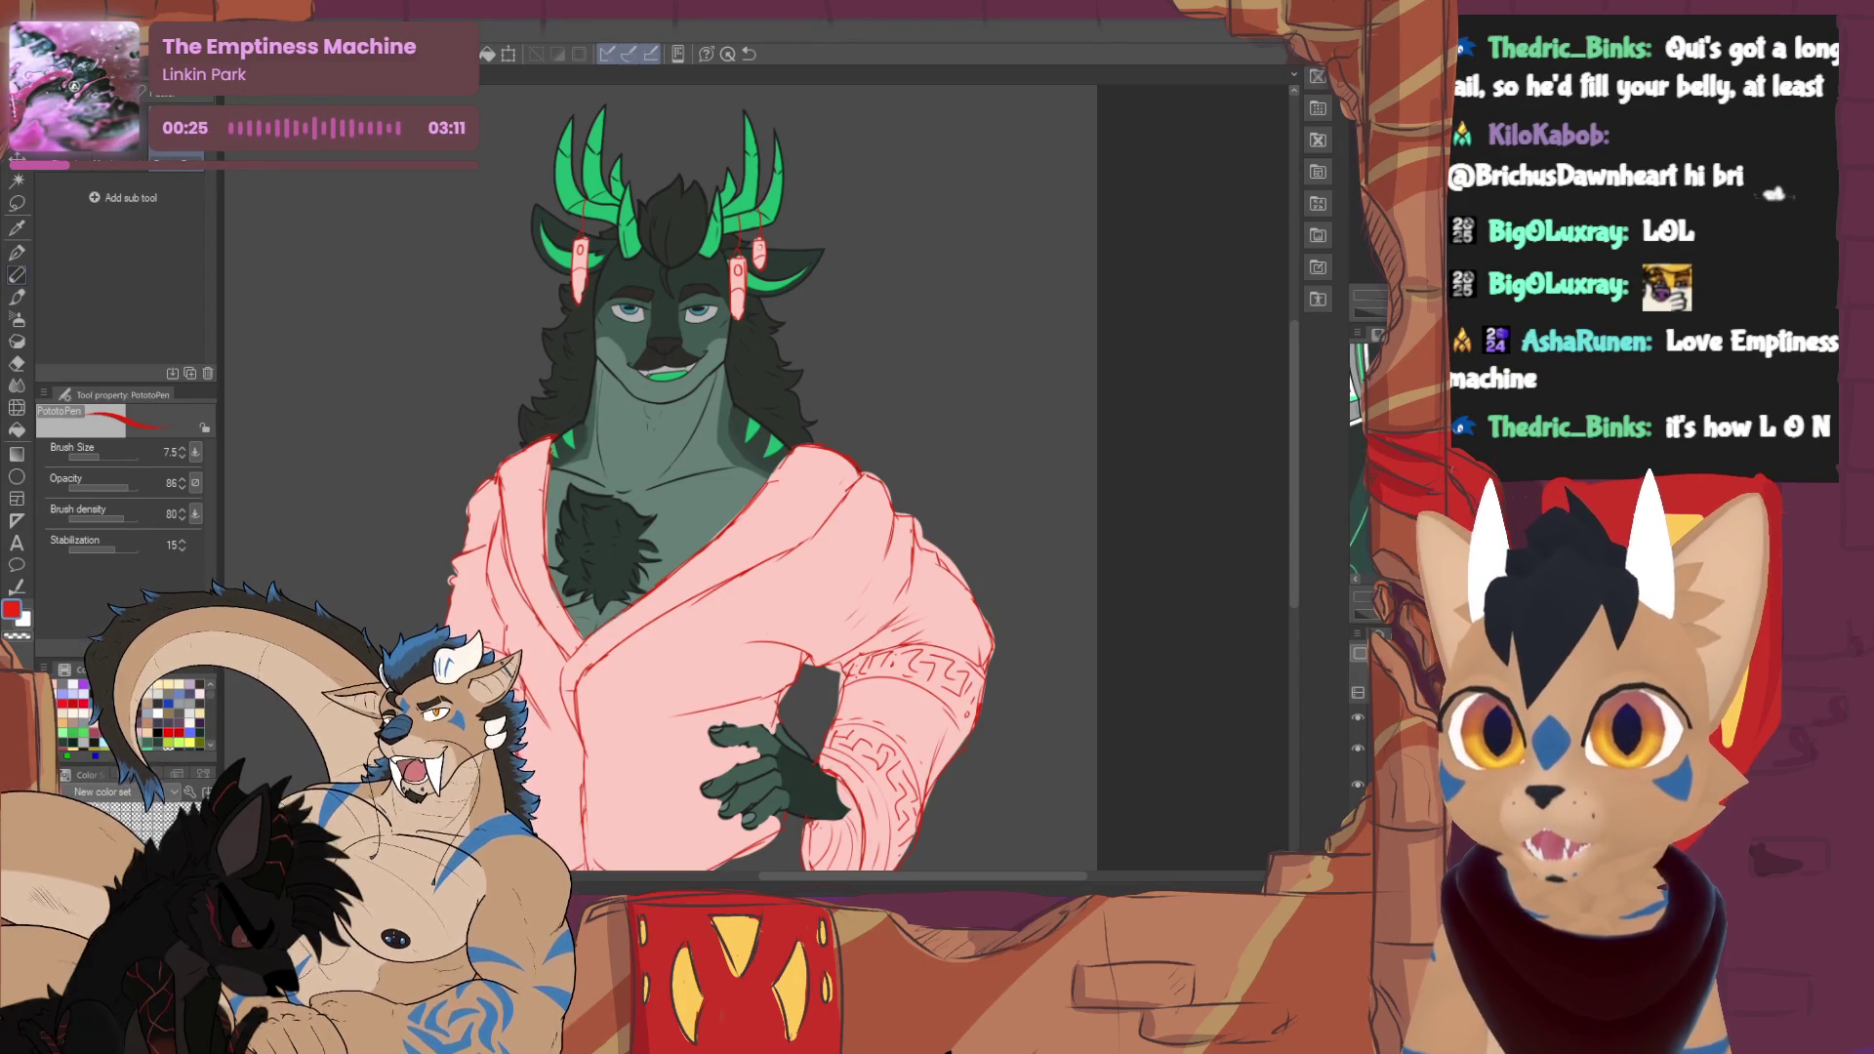
key("ctrl+minus")
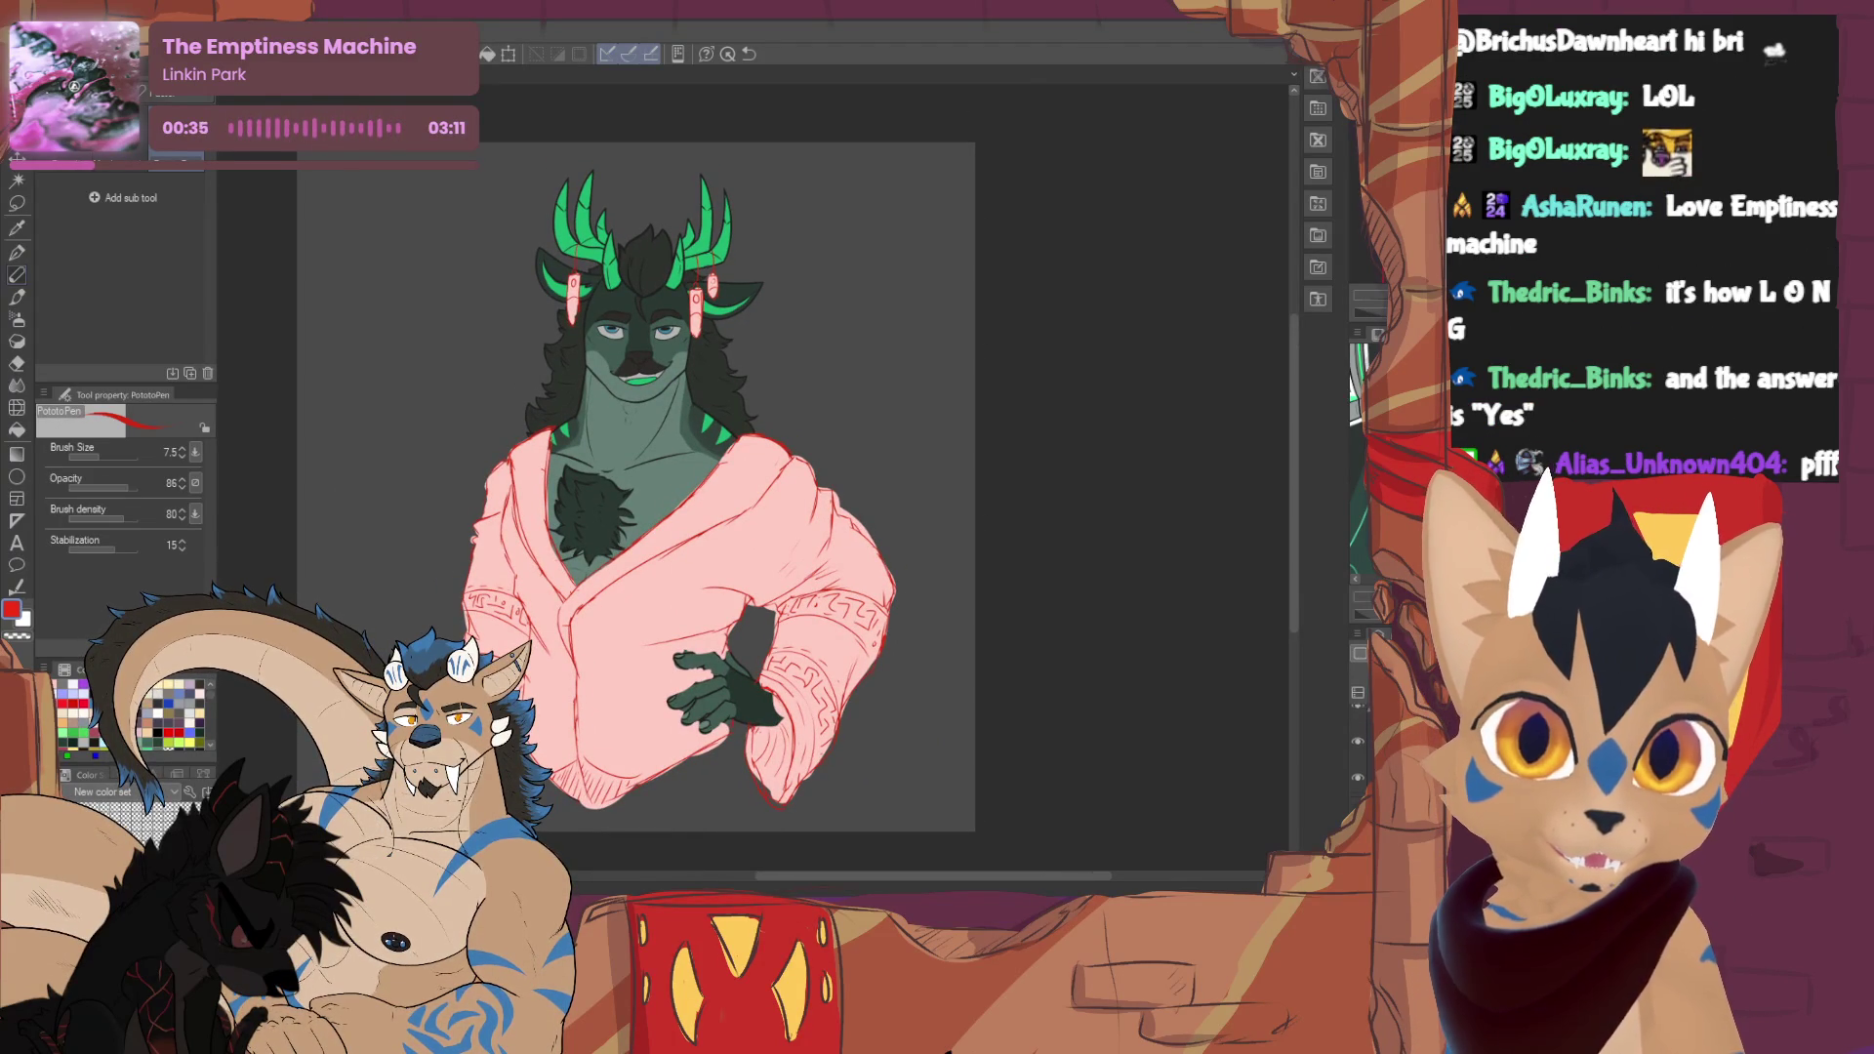
- Switch to the side-view head with glowing antlers and hide the extra antler prongs layer
left_click(1357, 724)
left_click(1358, 724)
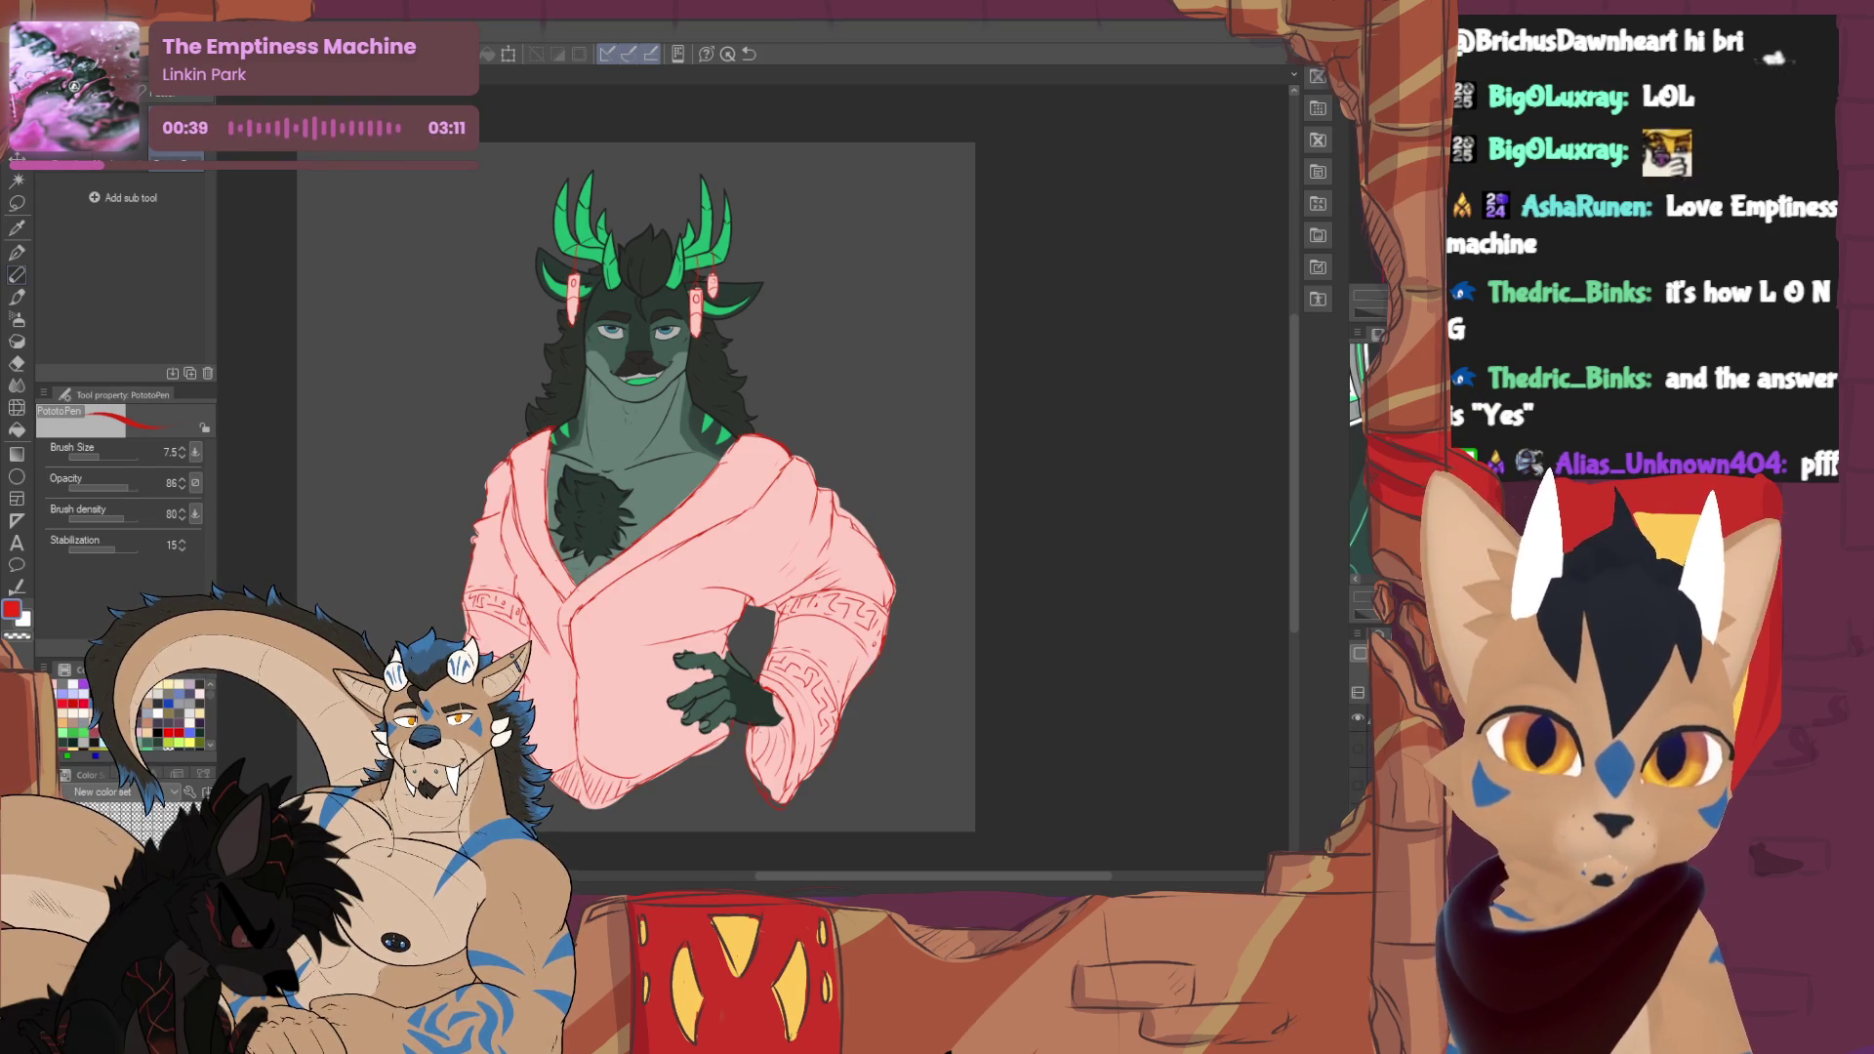
left_click(1358, 725)
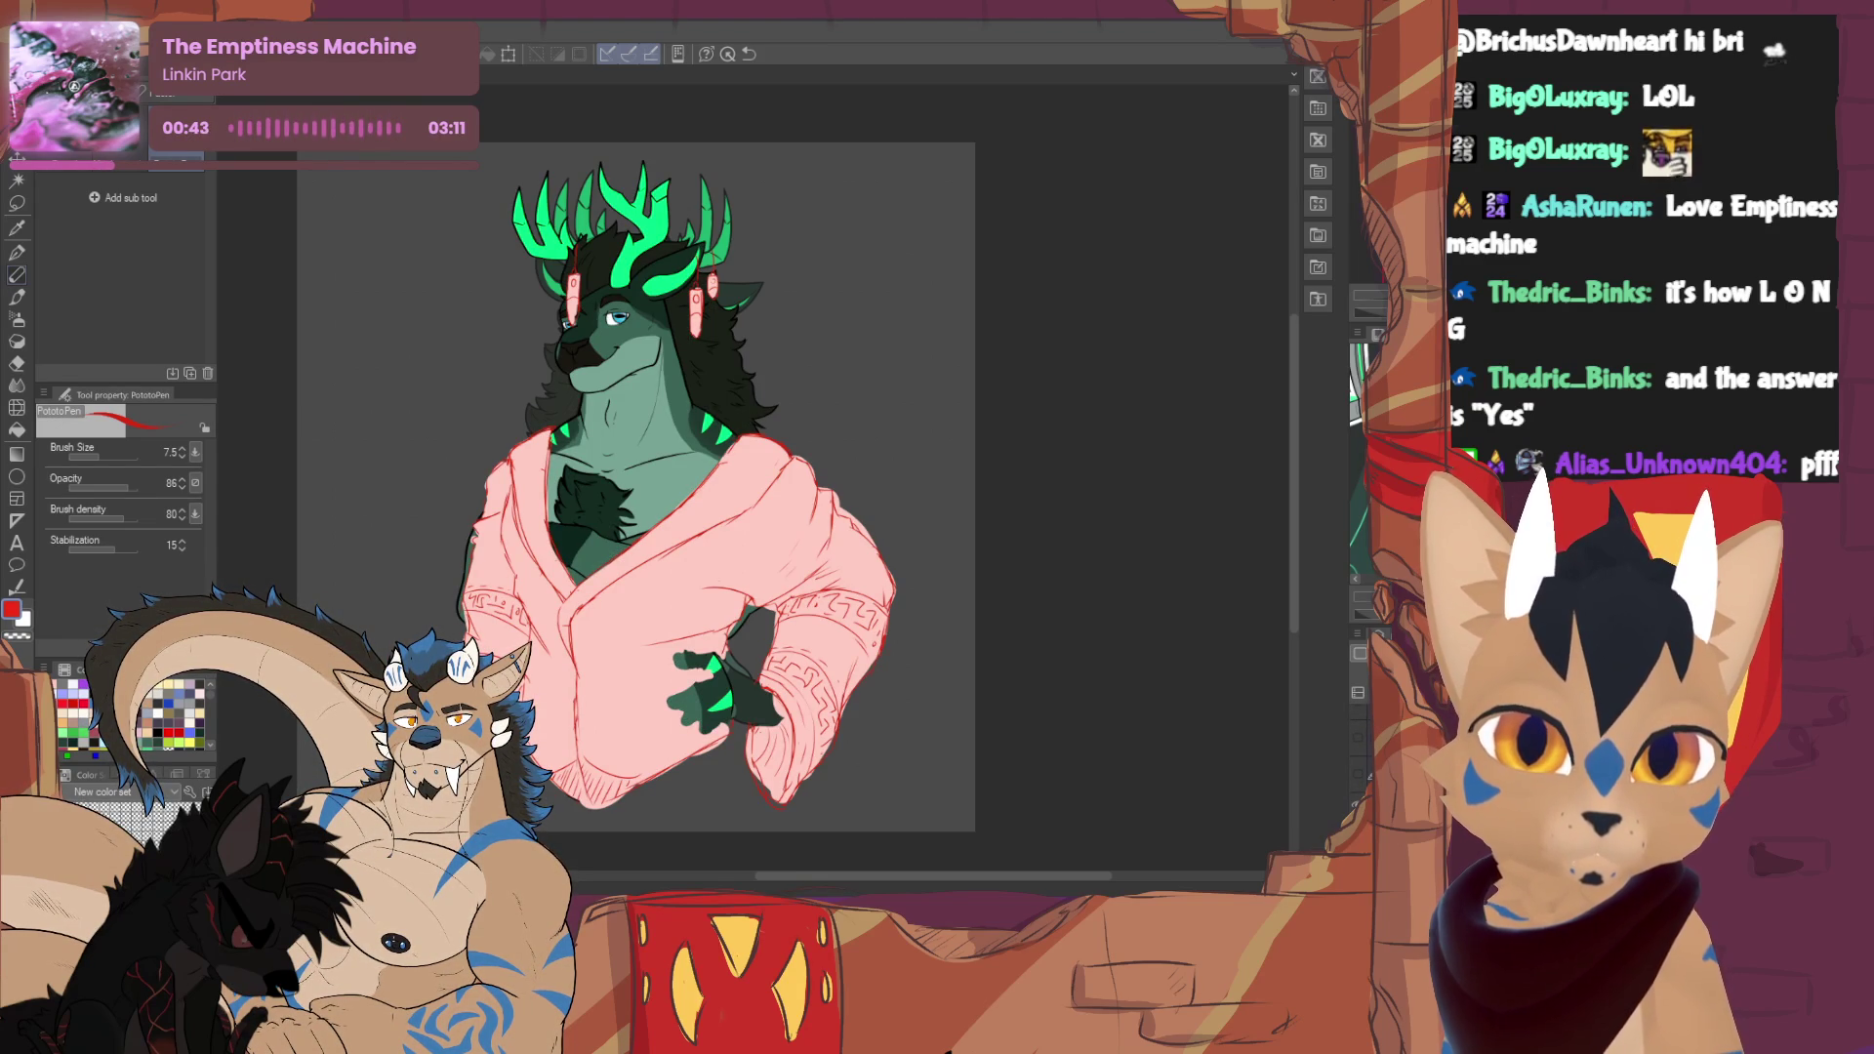
left_click(1358, 724)
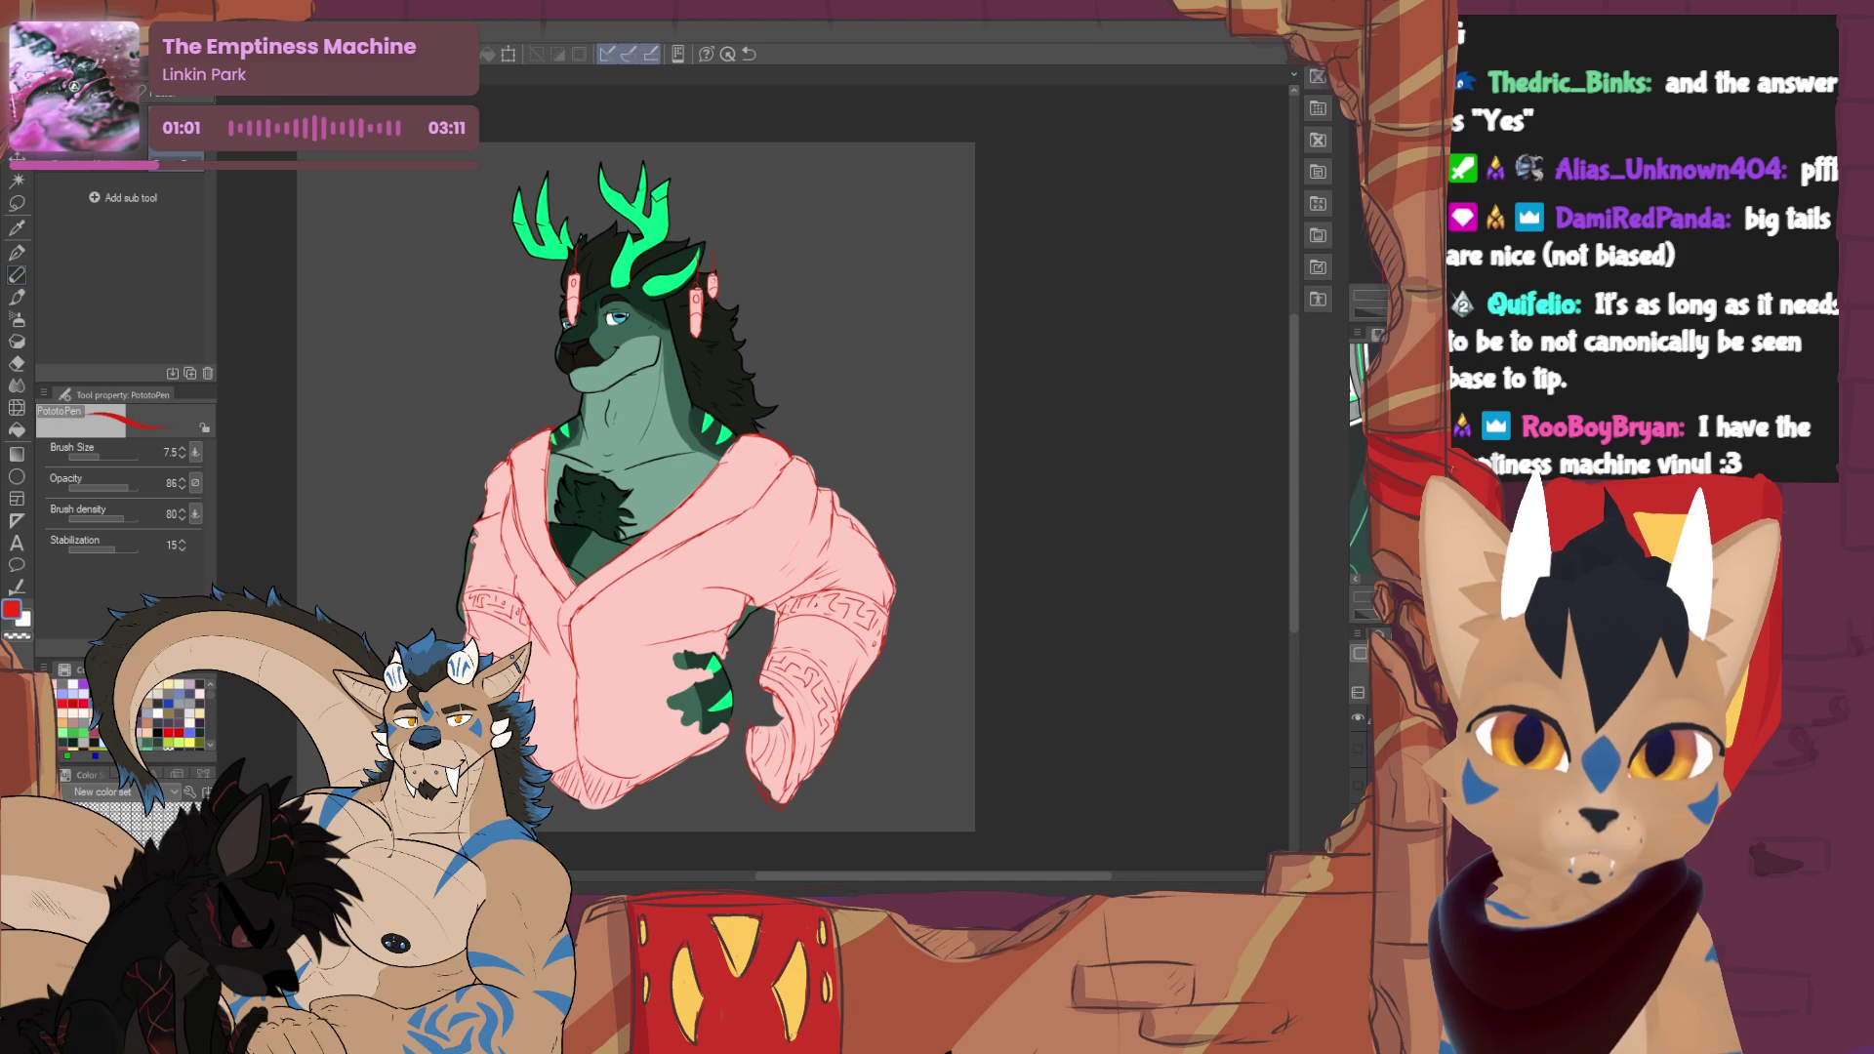
- Toggle the pink robe off and on to compare the arms, then erase a pink ear tuft
left_click(1359, 719)
left_click(1358, 720)
left_click(1359, 720)
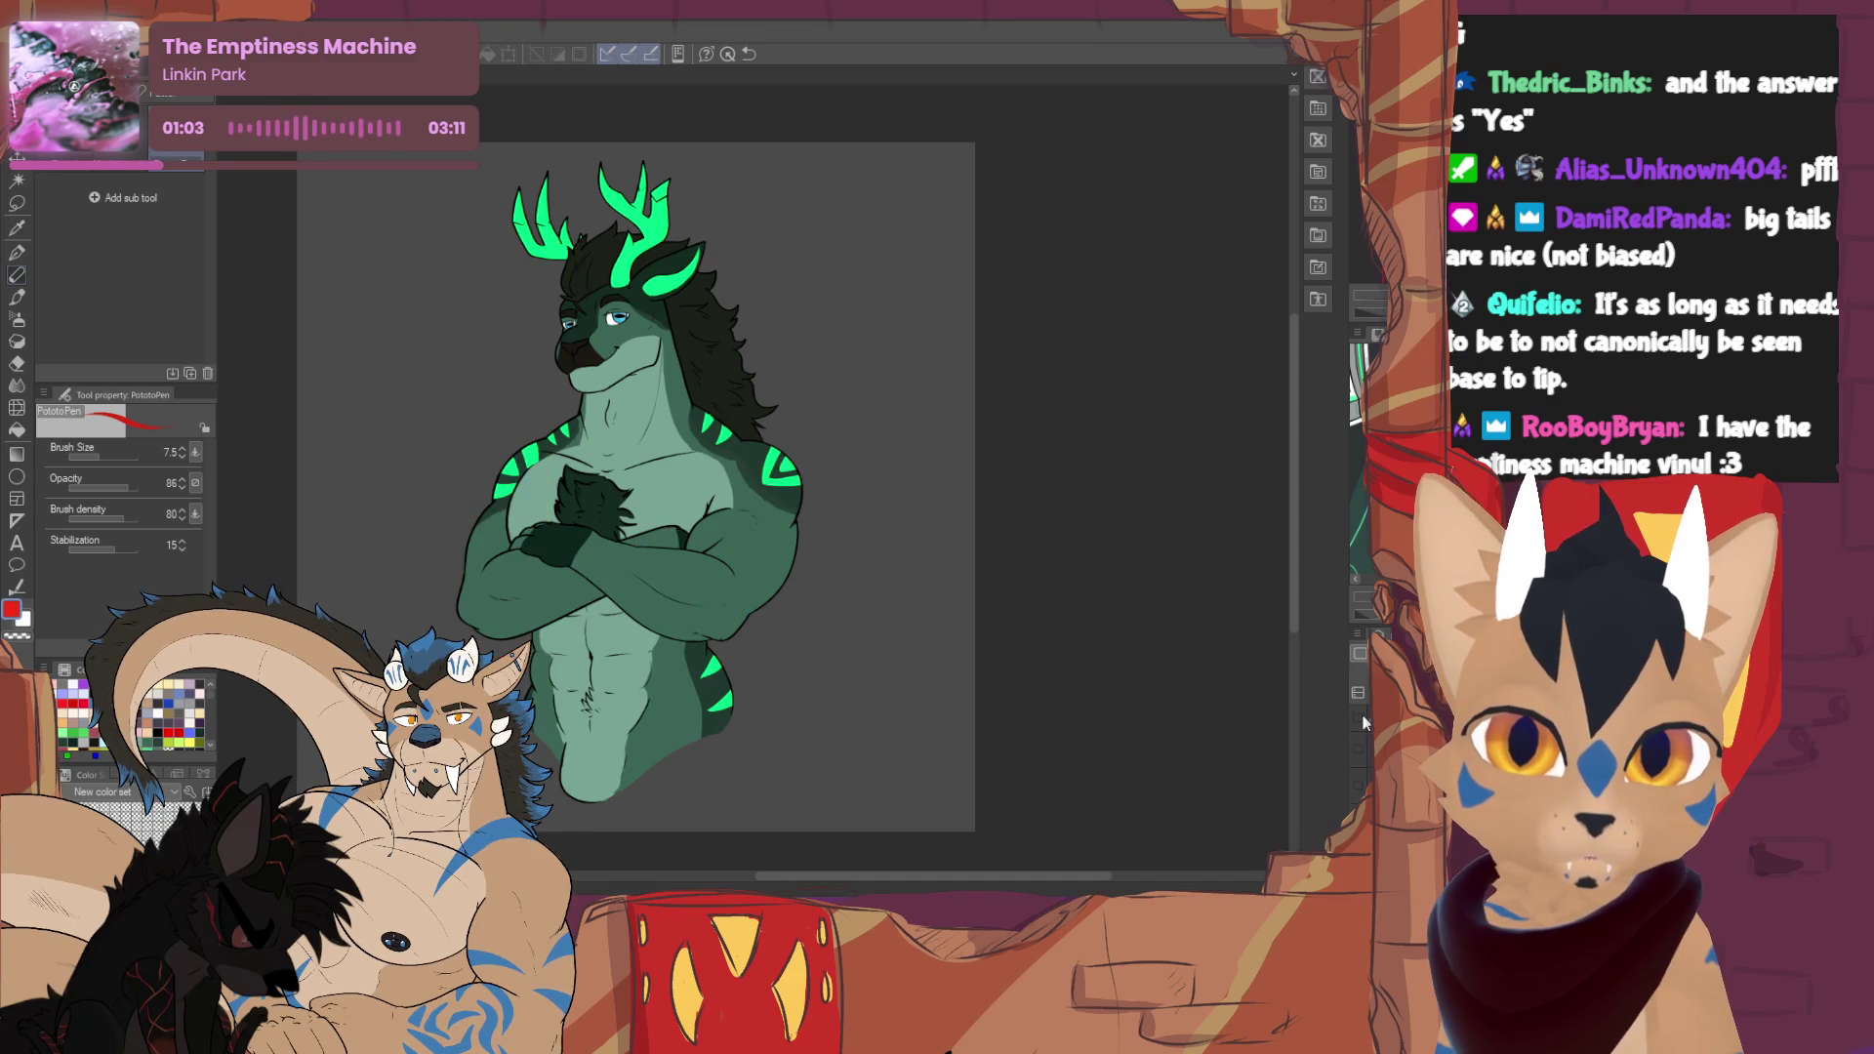
left_click(1360, 720)
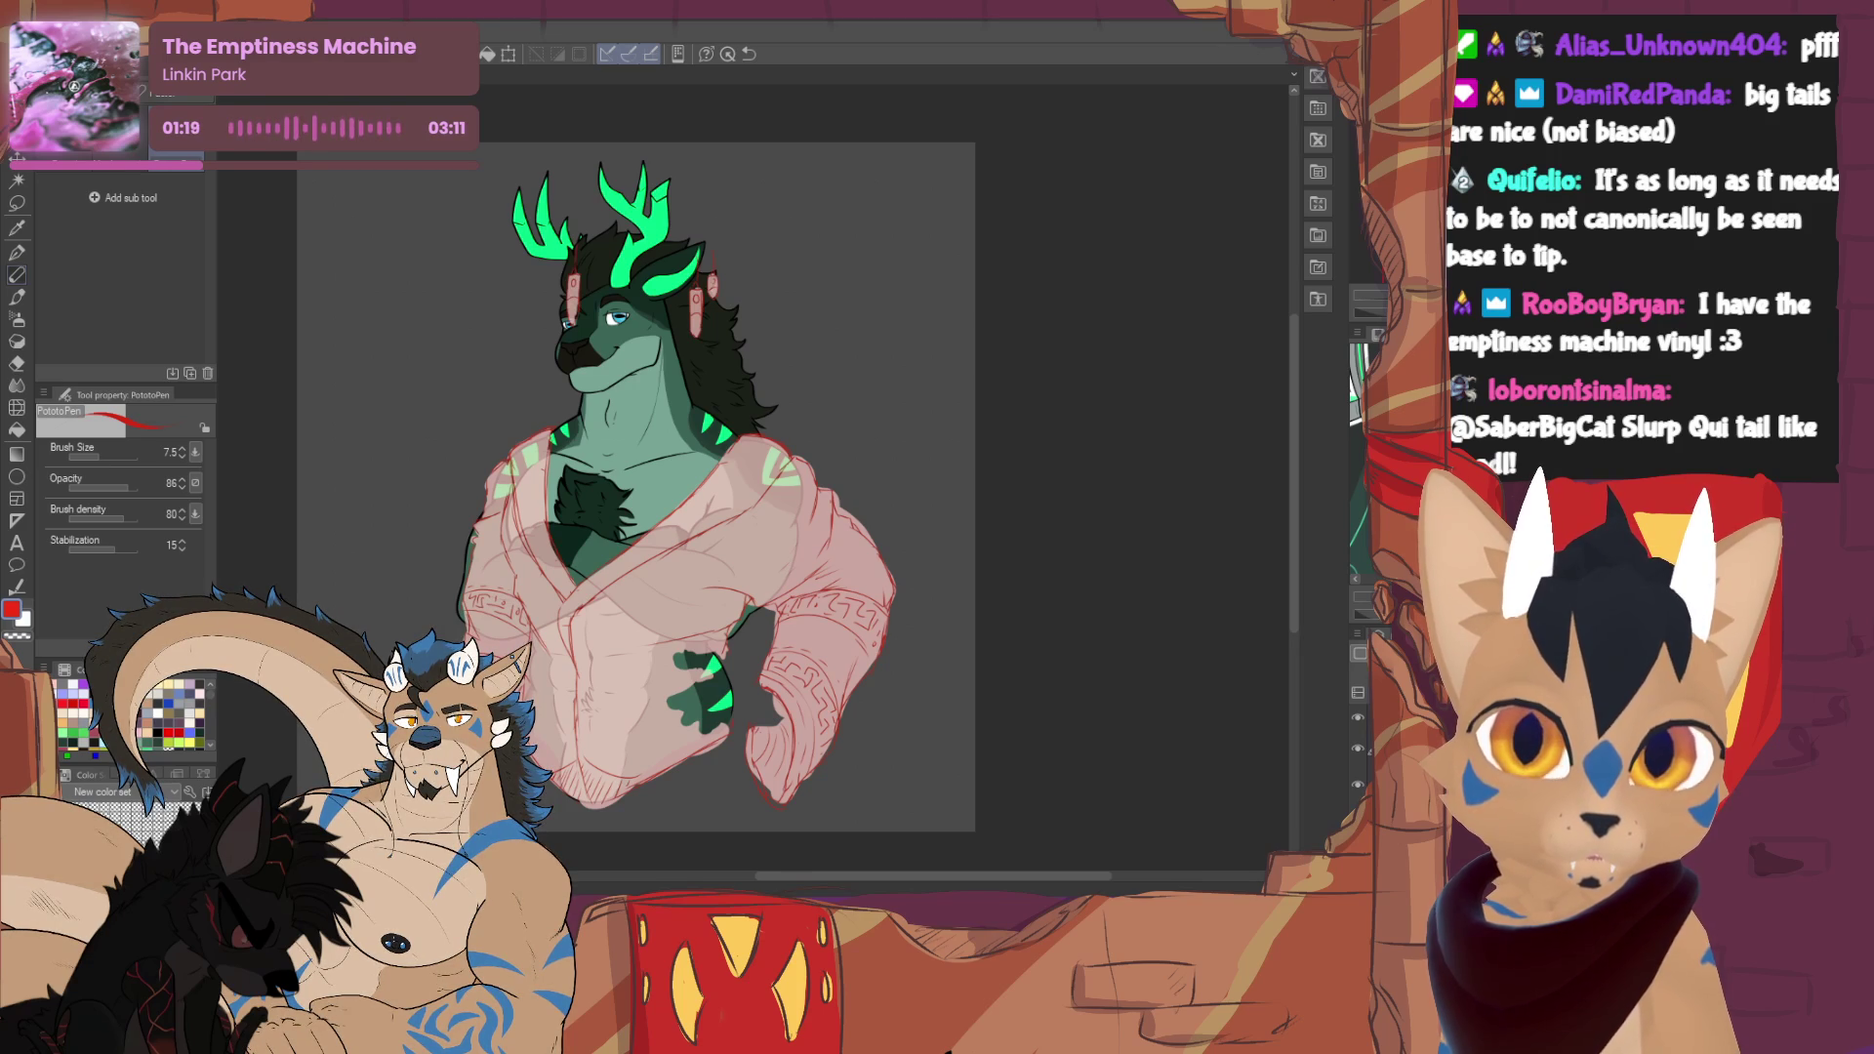
key("e")
mouse_move(711, 275)
left_mouse_down()
mouse_move(695, 337)
mouse_move(708, 263)
left_mouse_up()
- Erase the remaining ear tuft, then clear the lower right arm with a 262.3 eraser
left_click_drag(573, 275, 571, 322)
key("p")
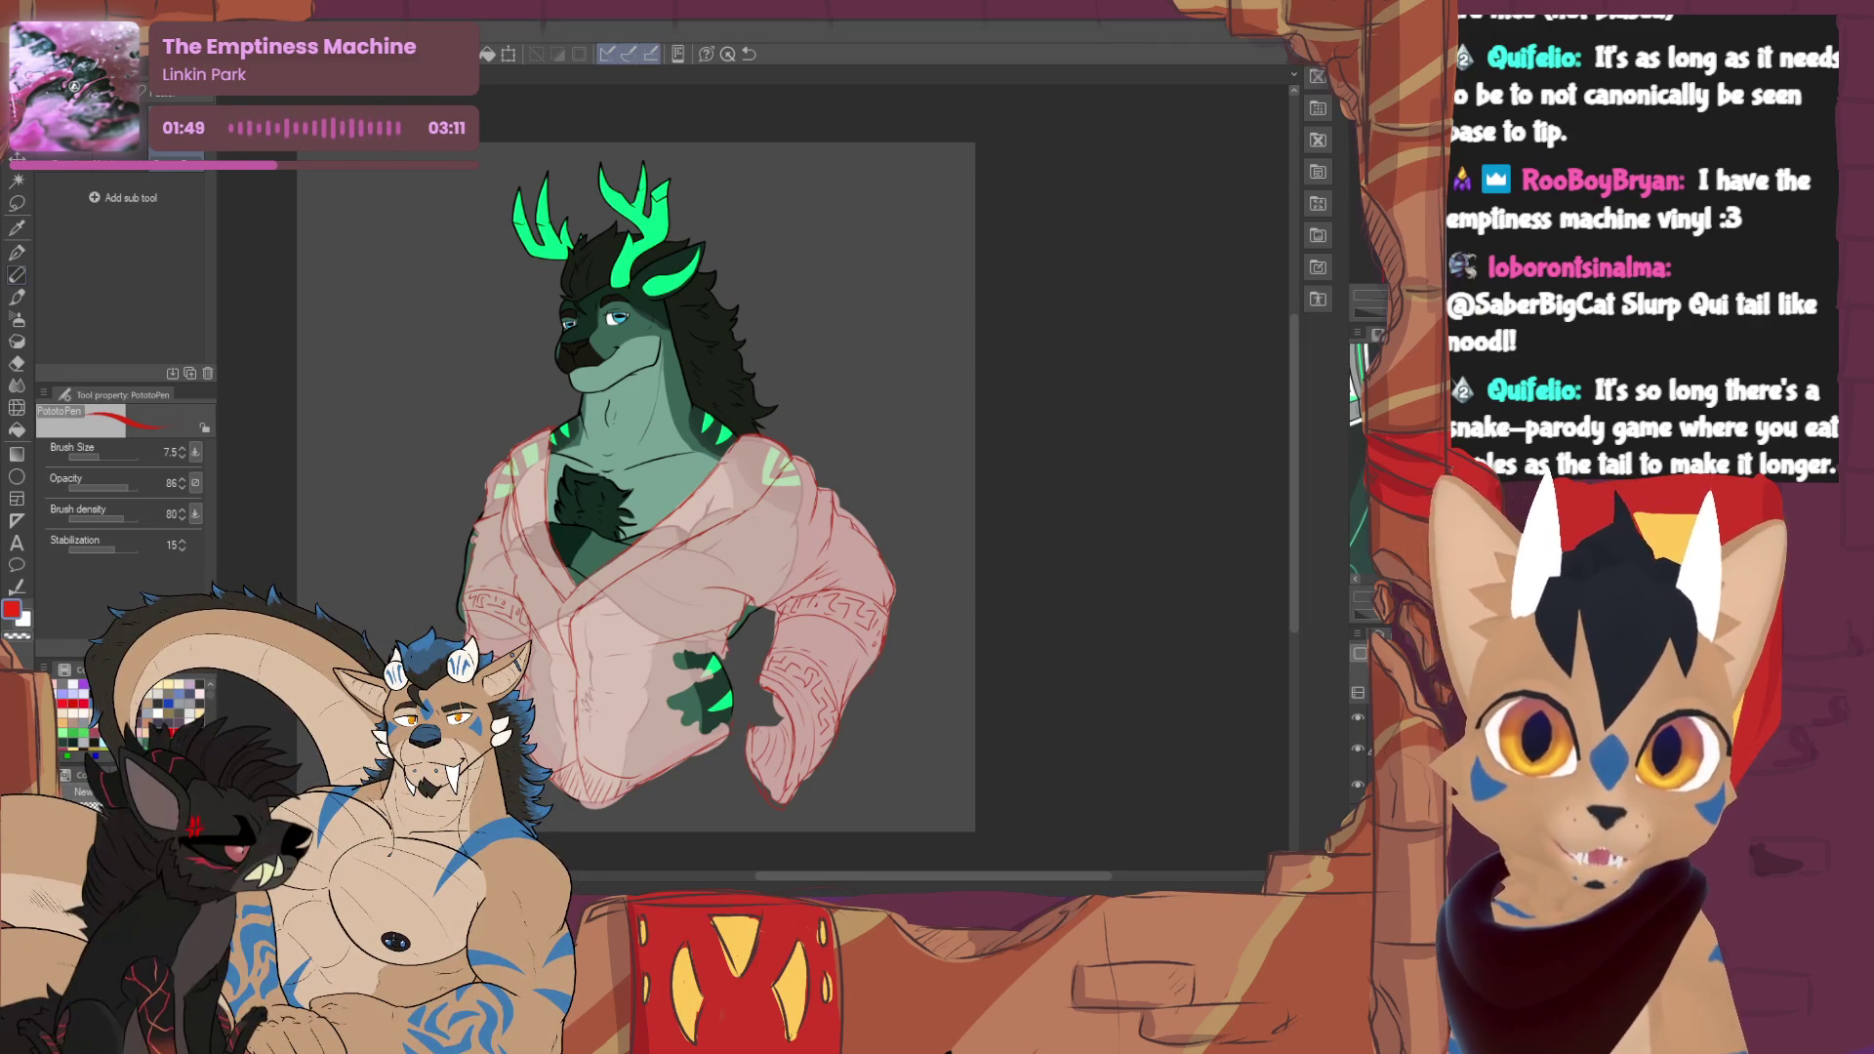
key("e")
left_click(129, 456)
mouse_move(781, 790)
left_mouse_down()
mouse_move(786, 611)
mouse_move(837, 486)
mouse_move(837, 697)
mouse_move(820, 658)
mouse_move(838, 653)
left_mouse_up()
key("p")
key("e")
mouse_move(771, 786)
left_mouse_down()
mouse_move(781, 702)
mouse_move(815, 673)
mouse_move(774, 625)
mouse_move(822, 717)
mouse_move(858, 636)
mouse_move(816, 590)
mouse_move(774, 627)
mouse_move(826, 560)
mouse_move(814, 433)
mouse_move(853, 561)
left_mouse_up()
key("p")
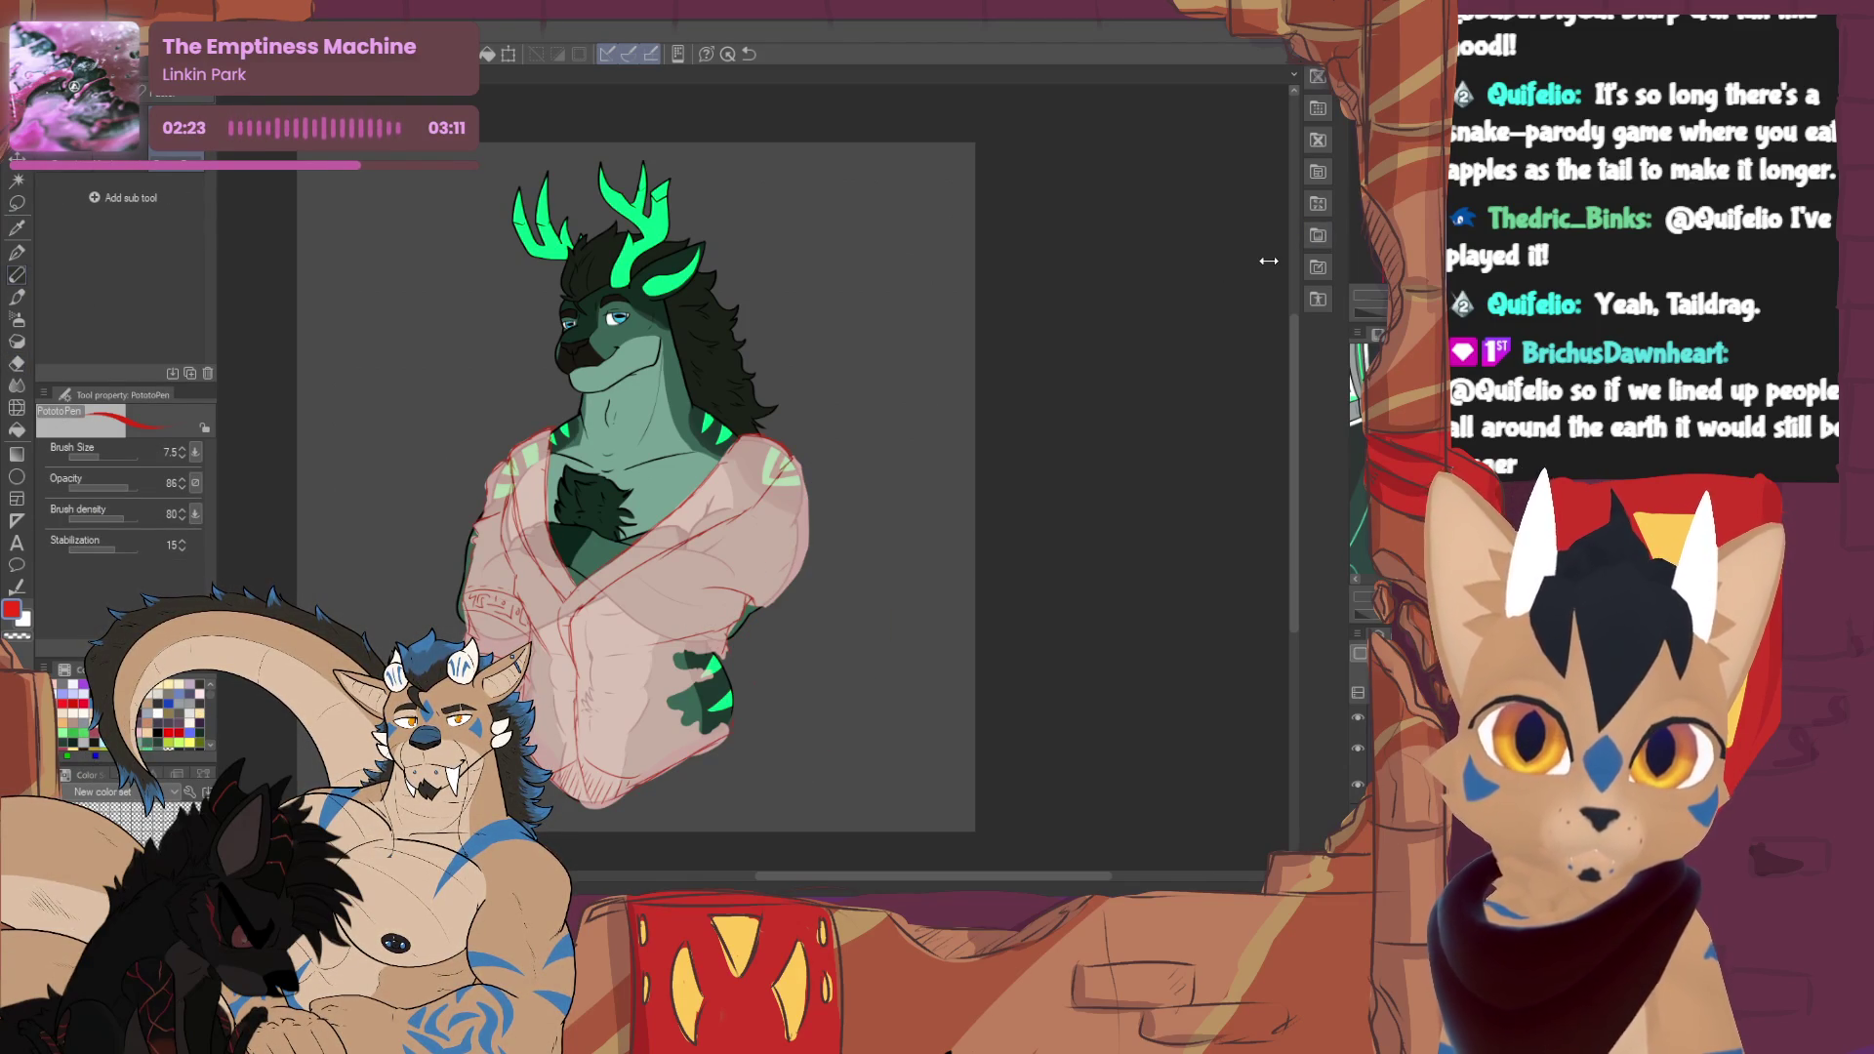
- Alternate between eraser and PototoPen while refining the red arm and torso sketch
key("e")
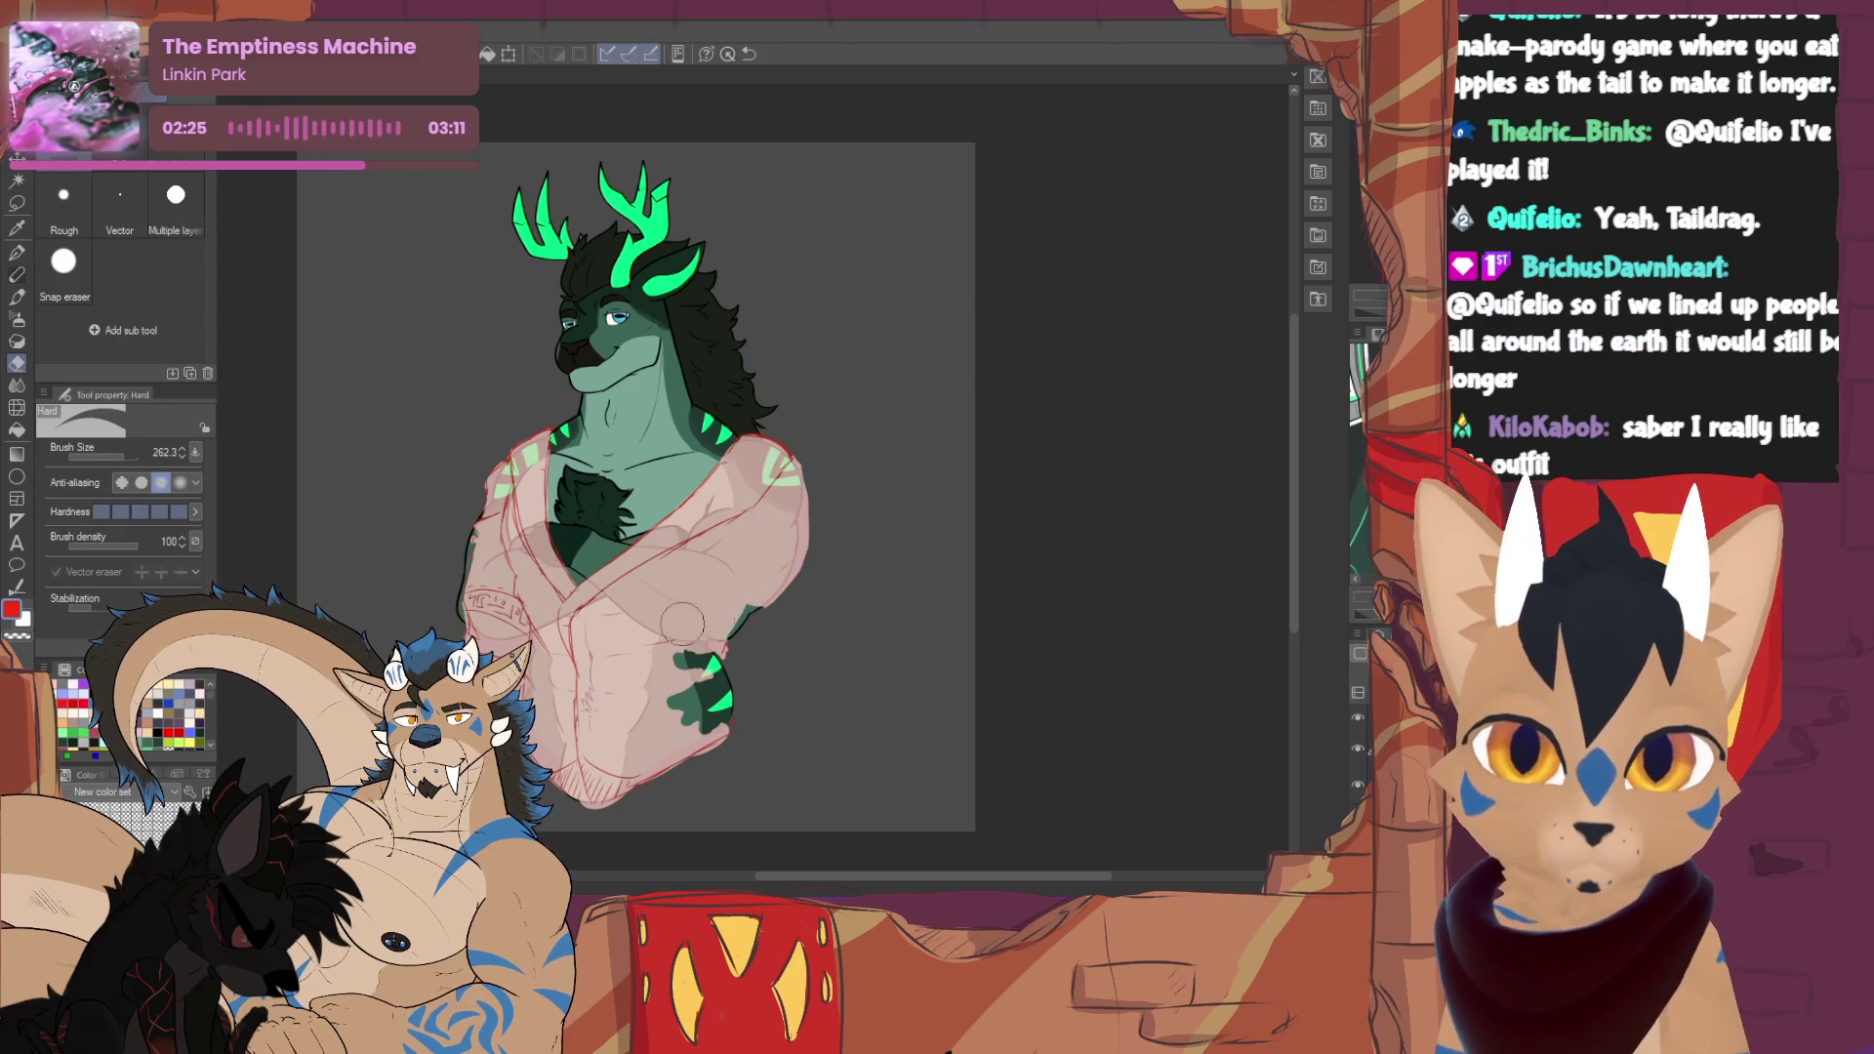
key("p")
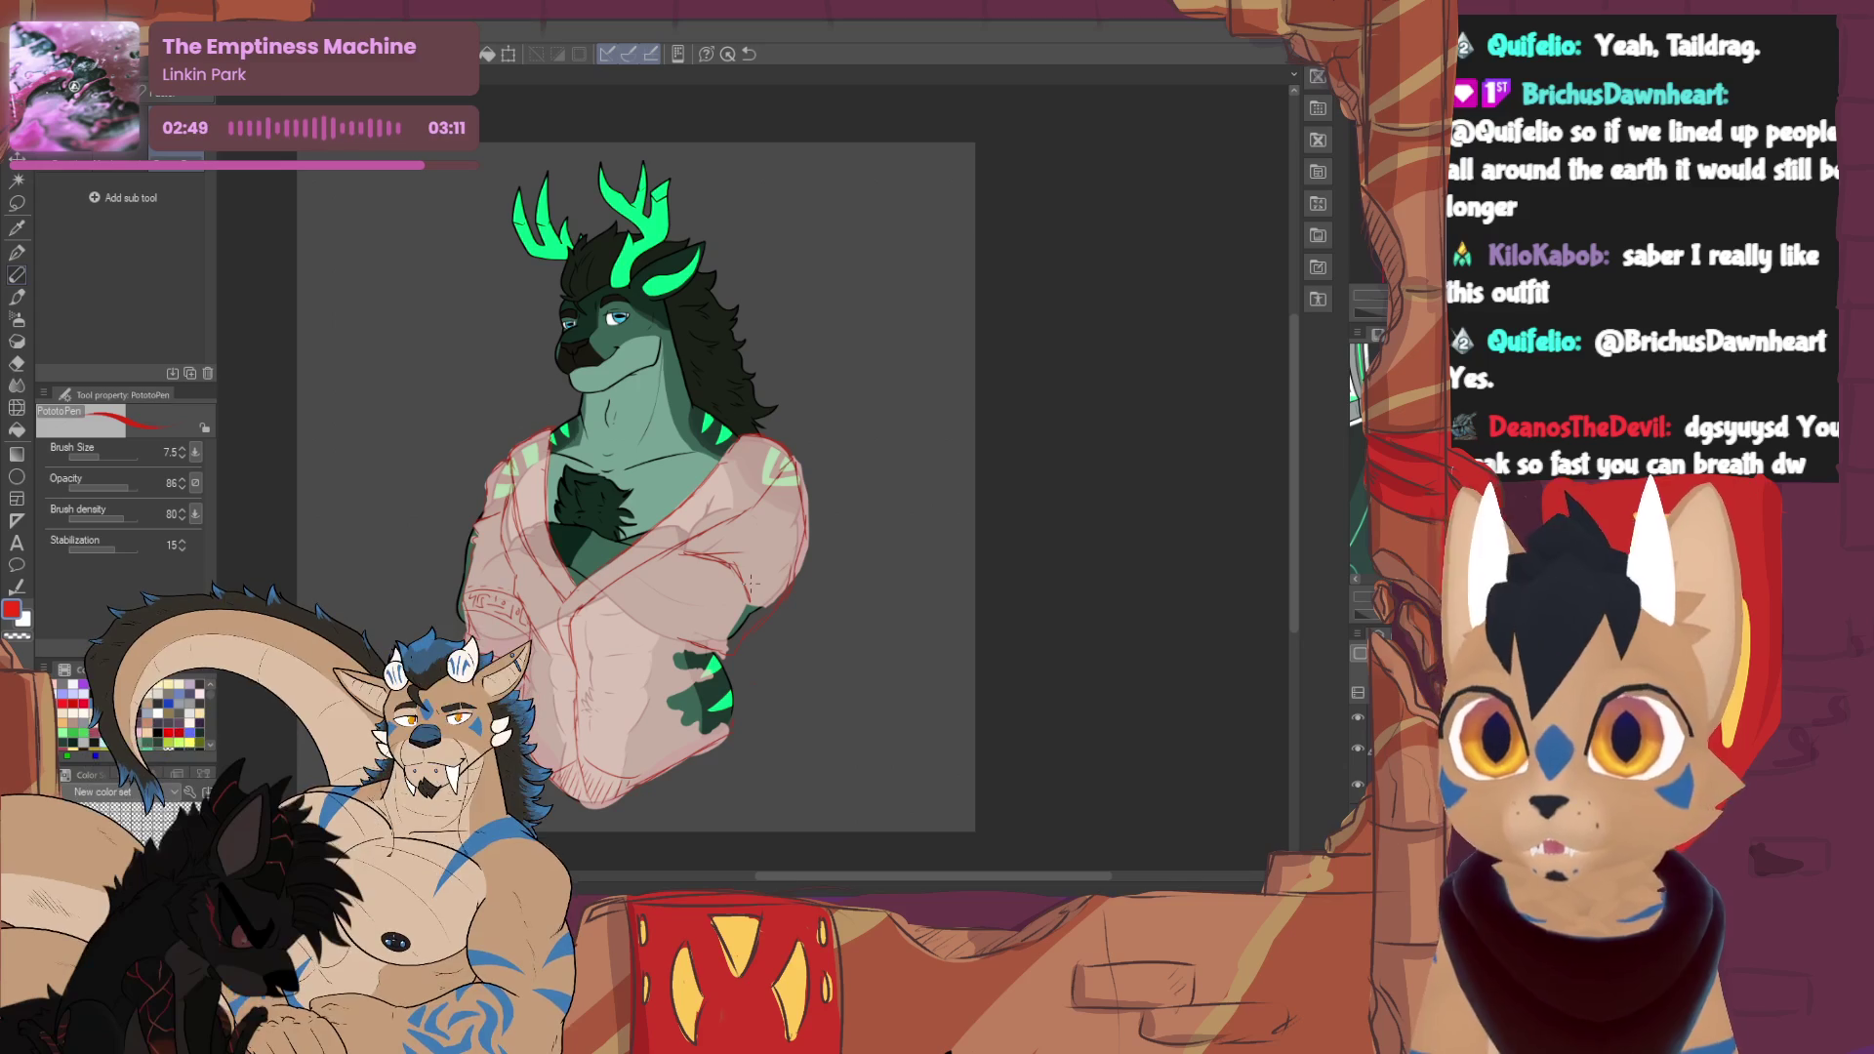
key("e")
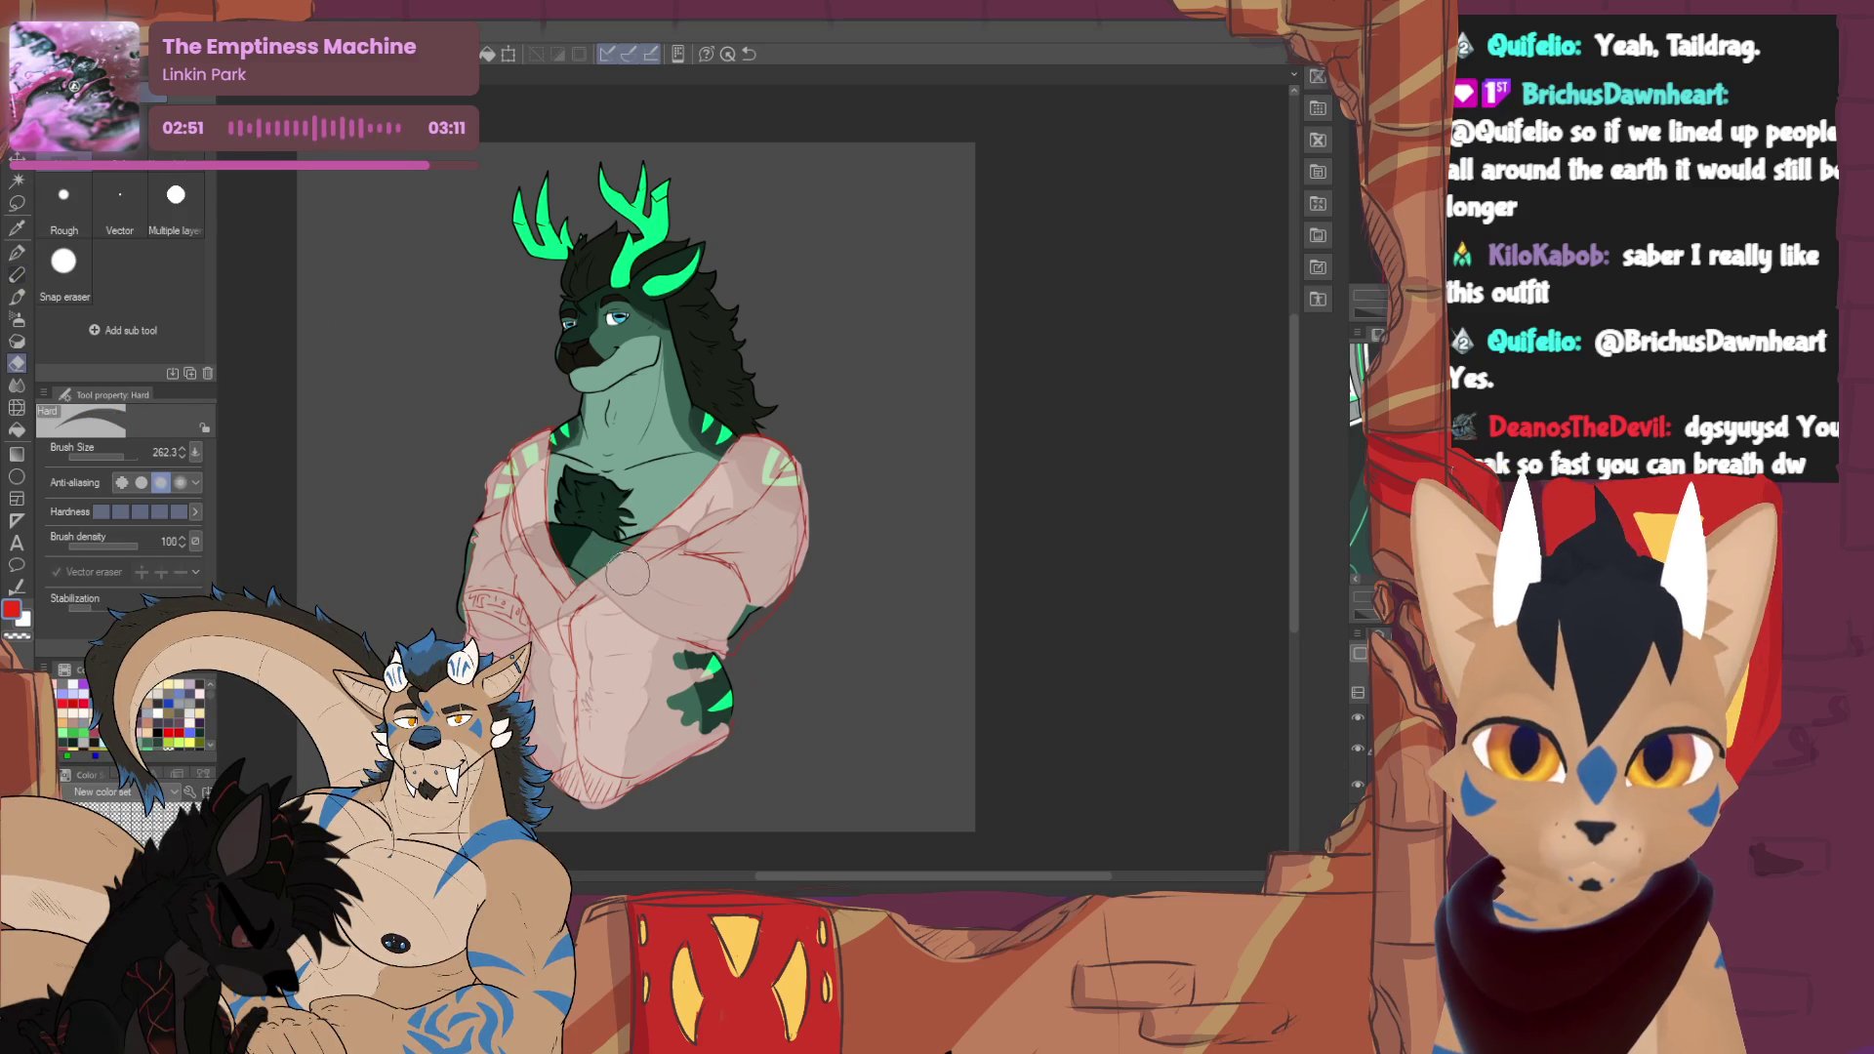
key("p")
key("e")
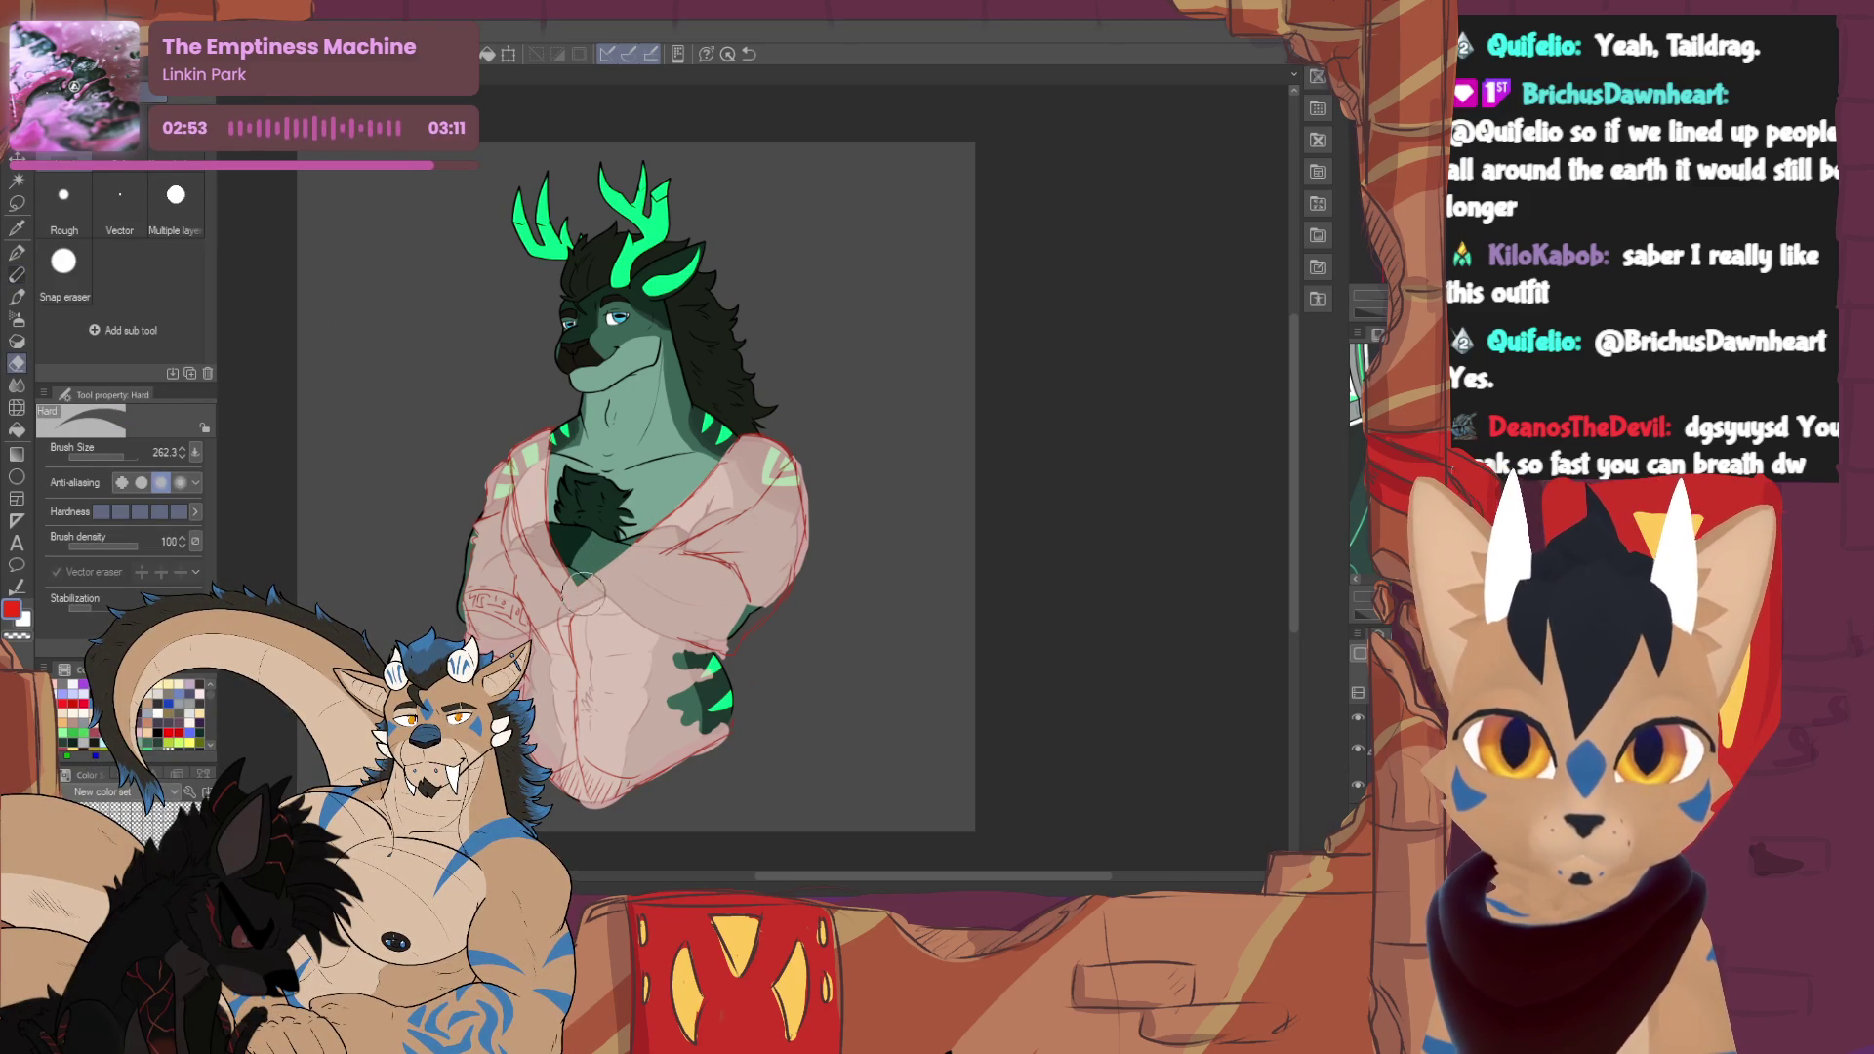
key("p")
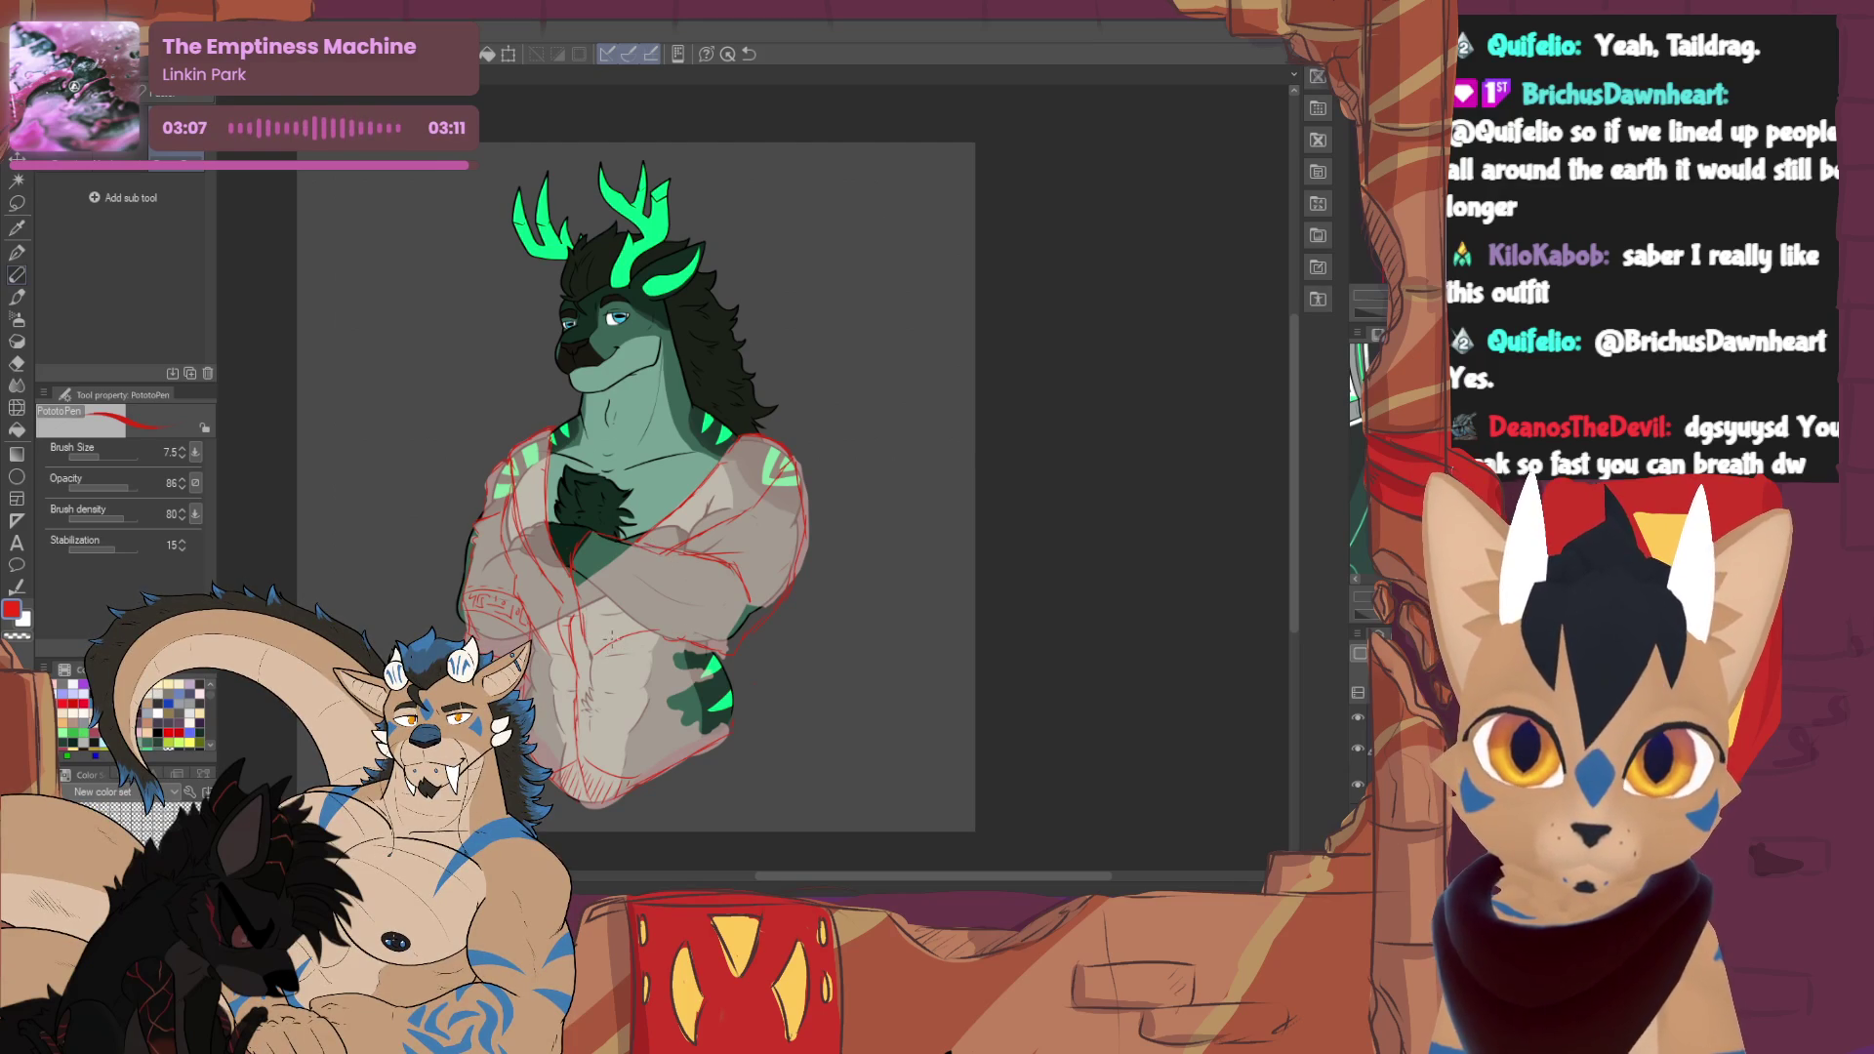
- Refine the red sweater sketch, alternating between the PototoPen and the Hard eraser
key("e")
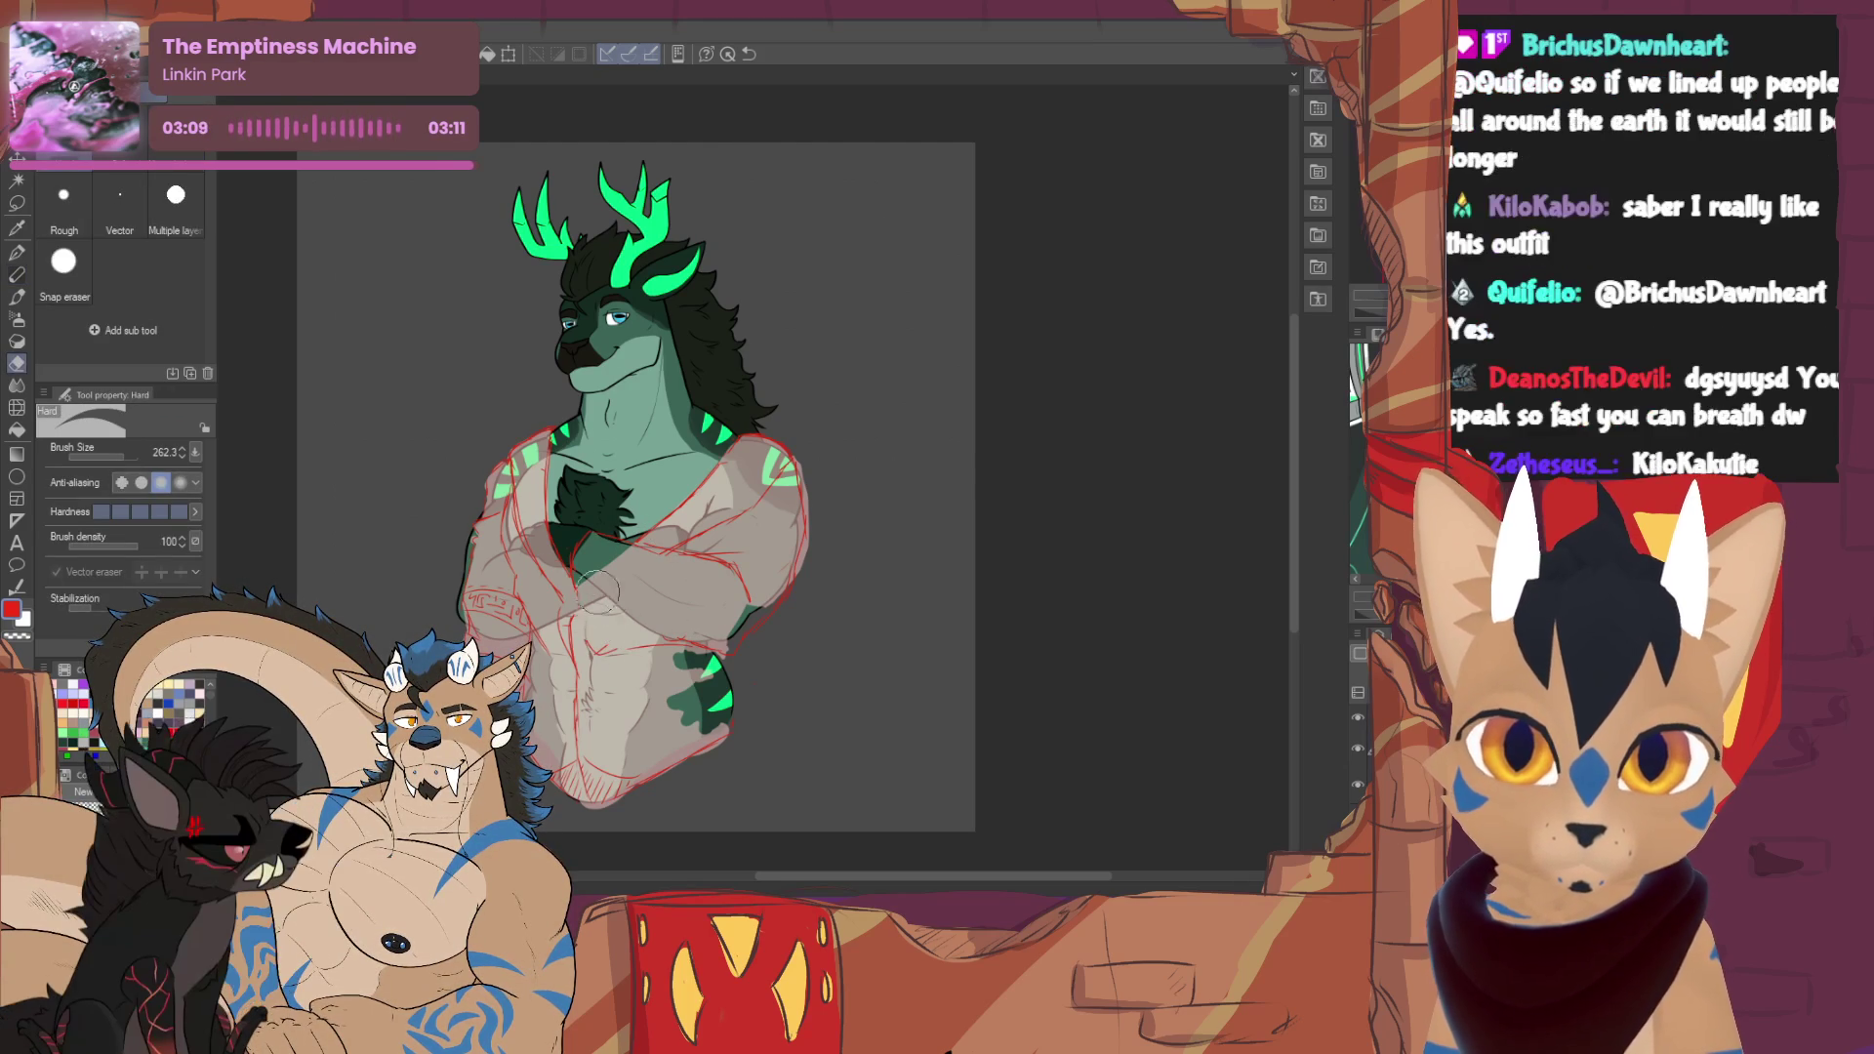
key("p")
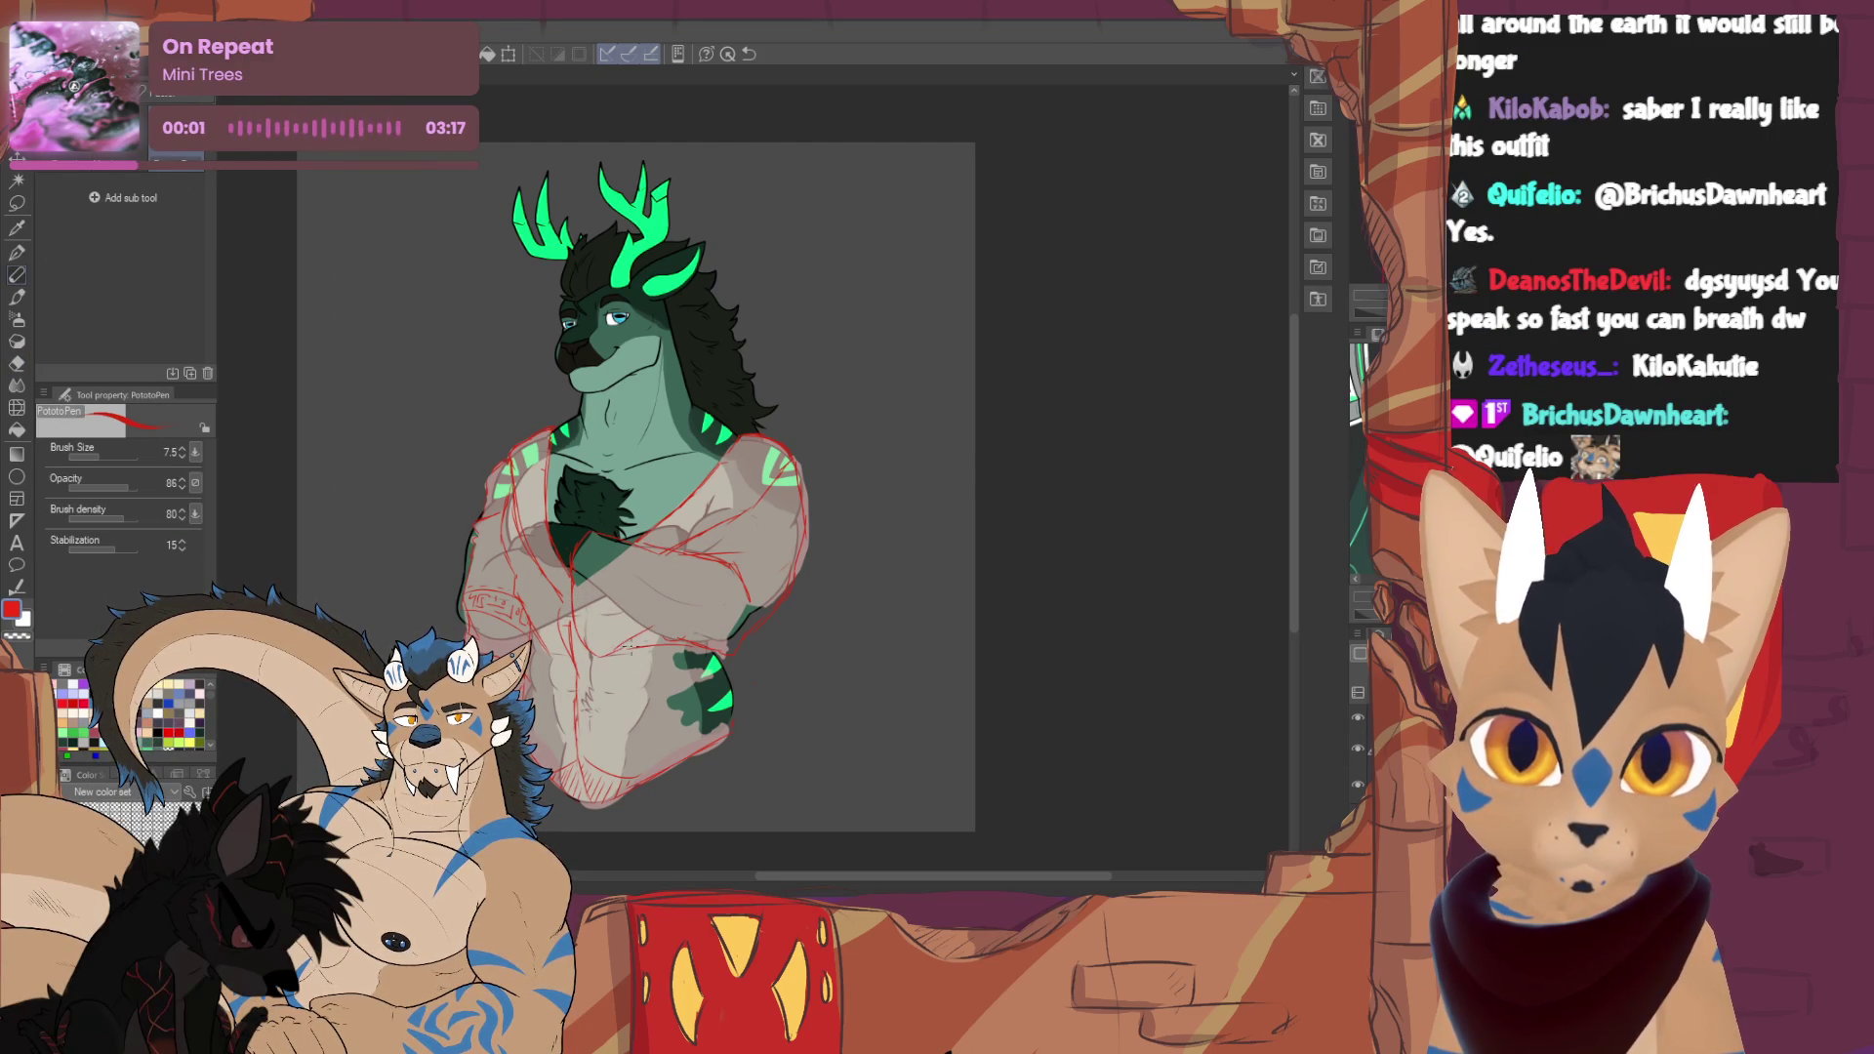
key("e")
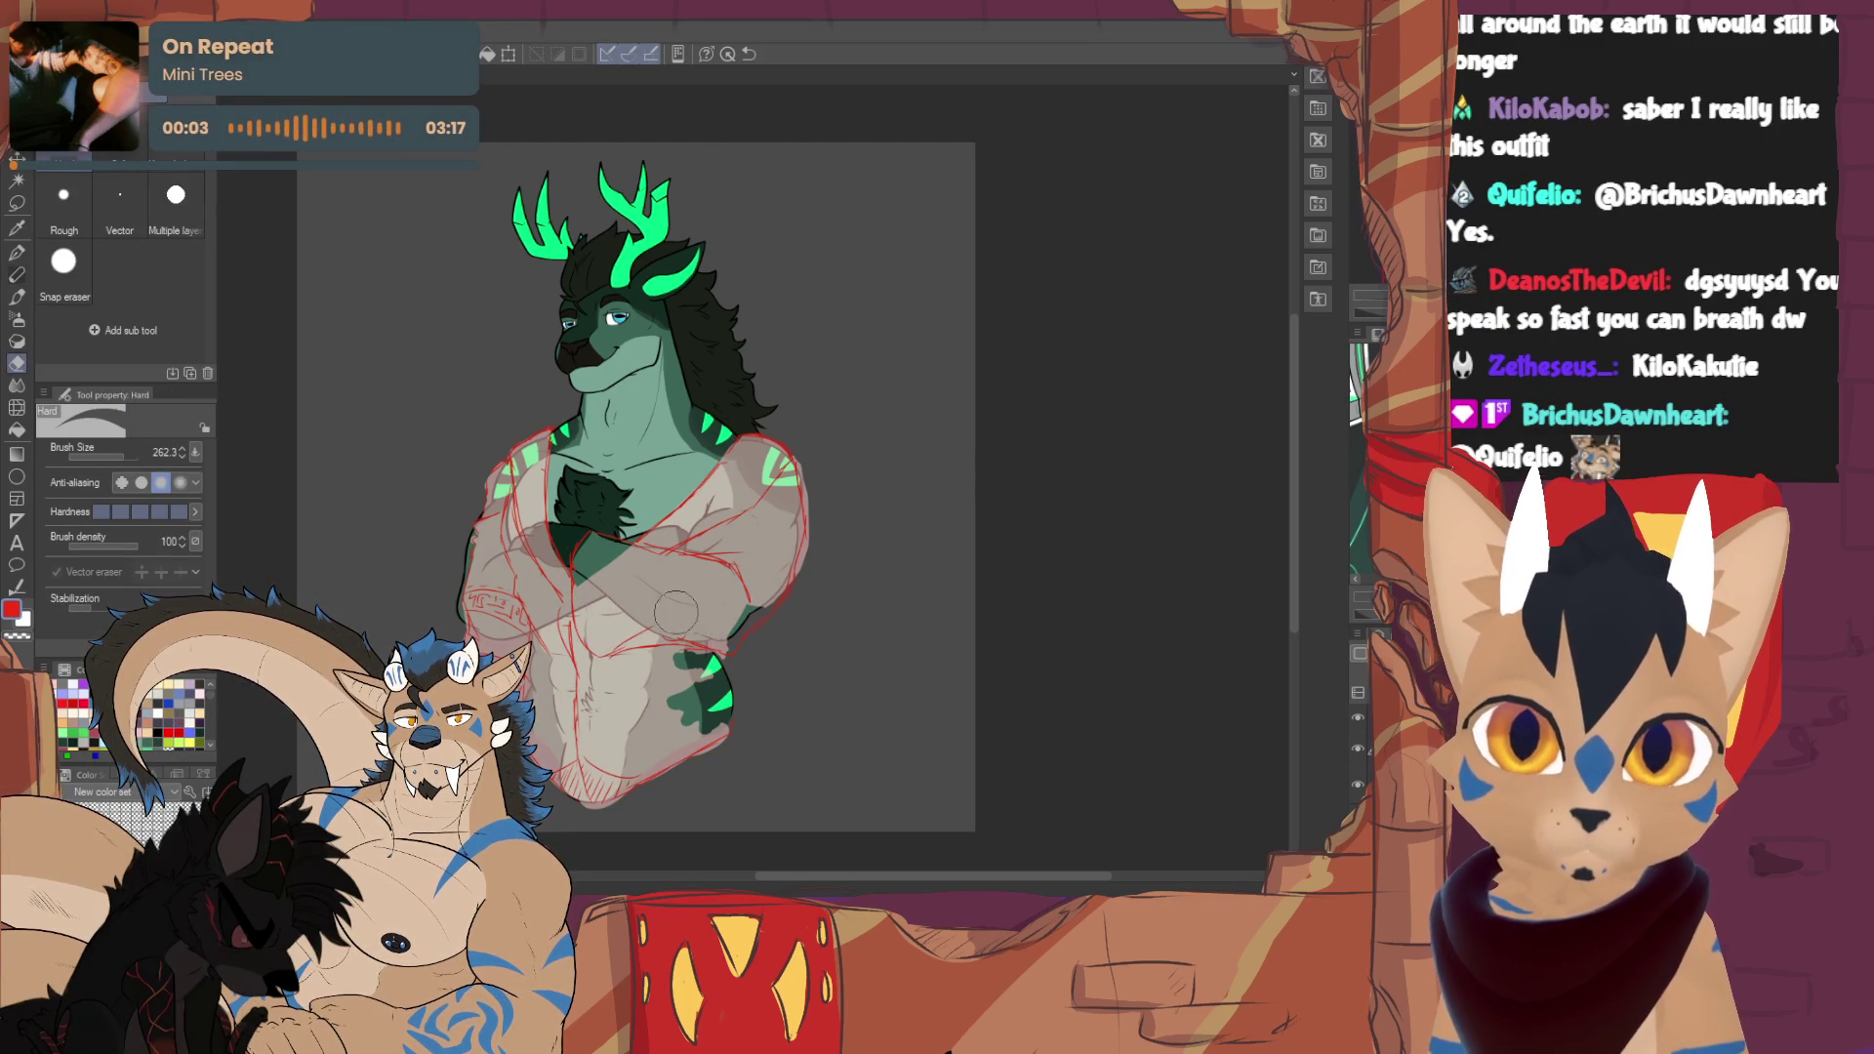
key("p")
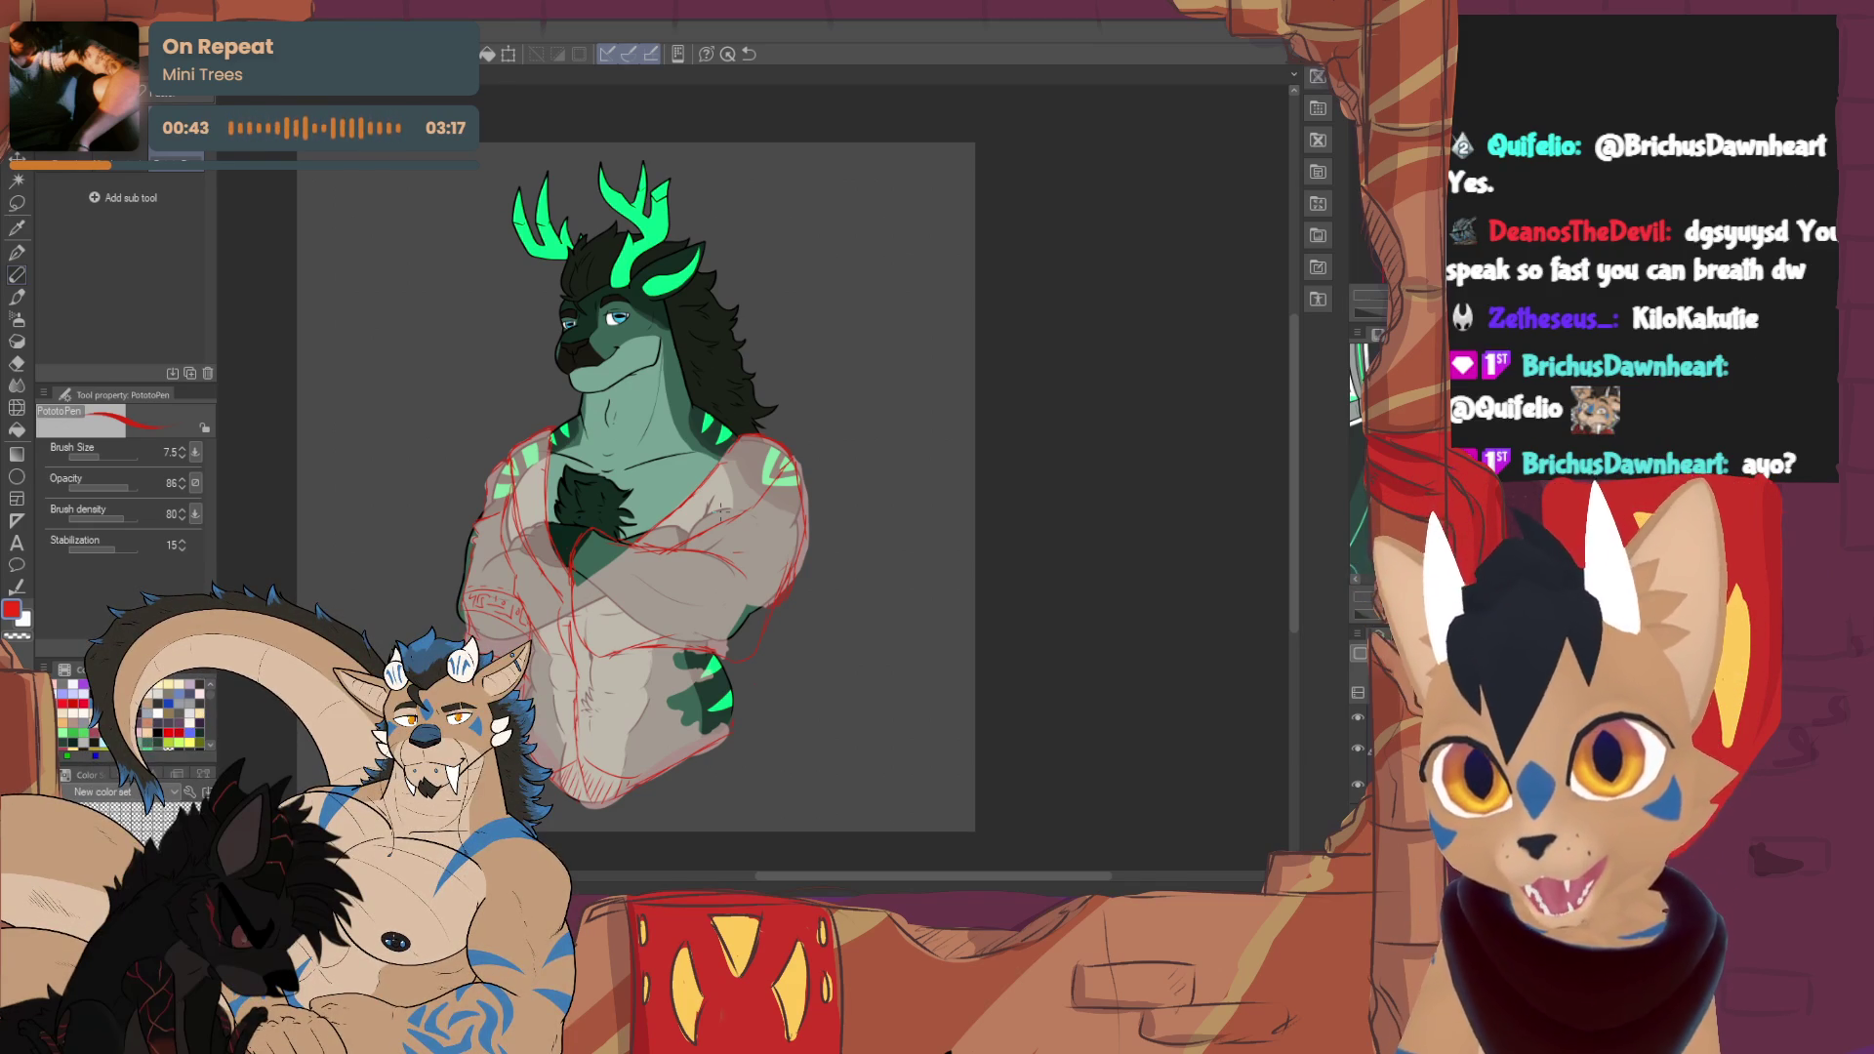
key("e")
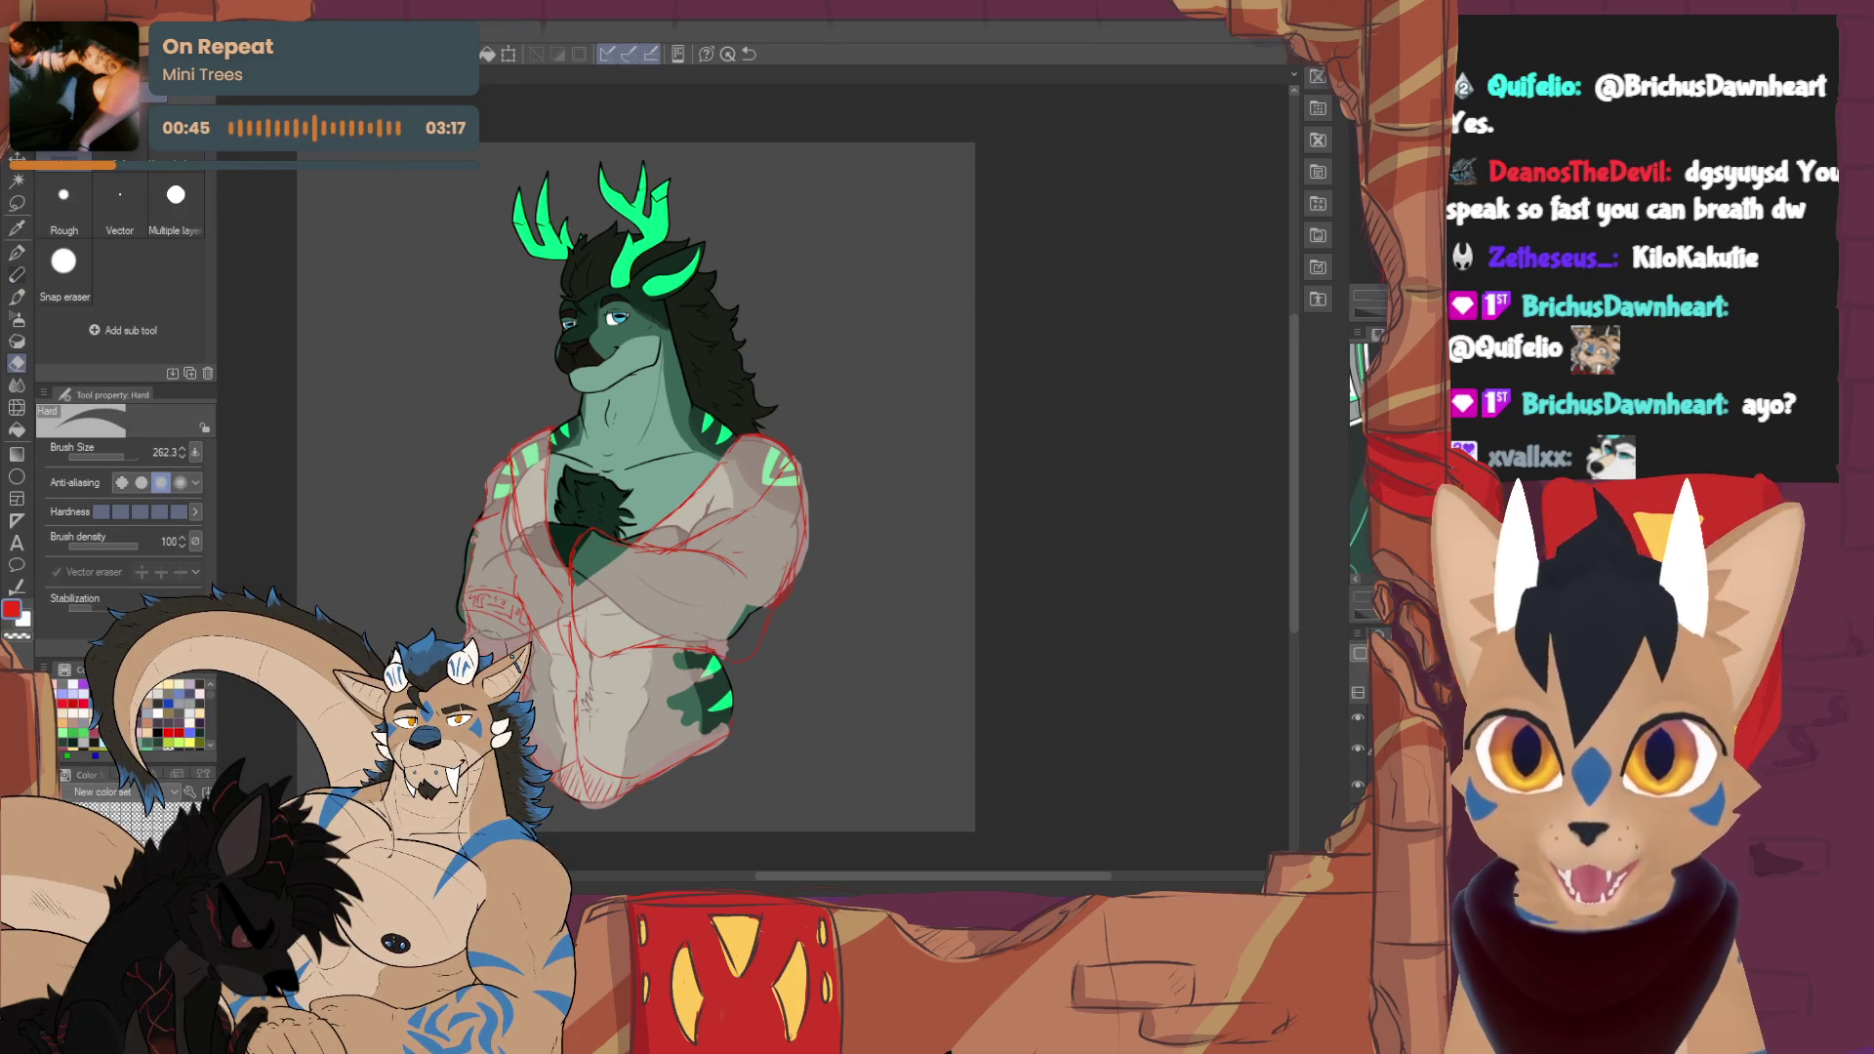
key("p")
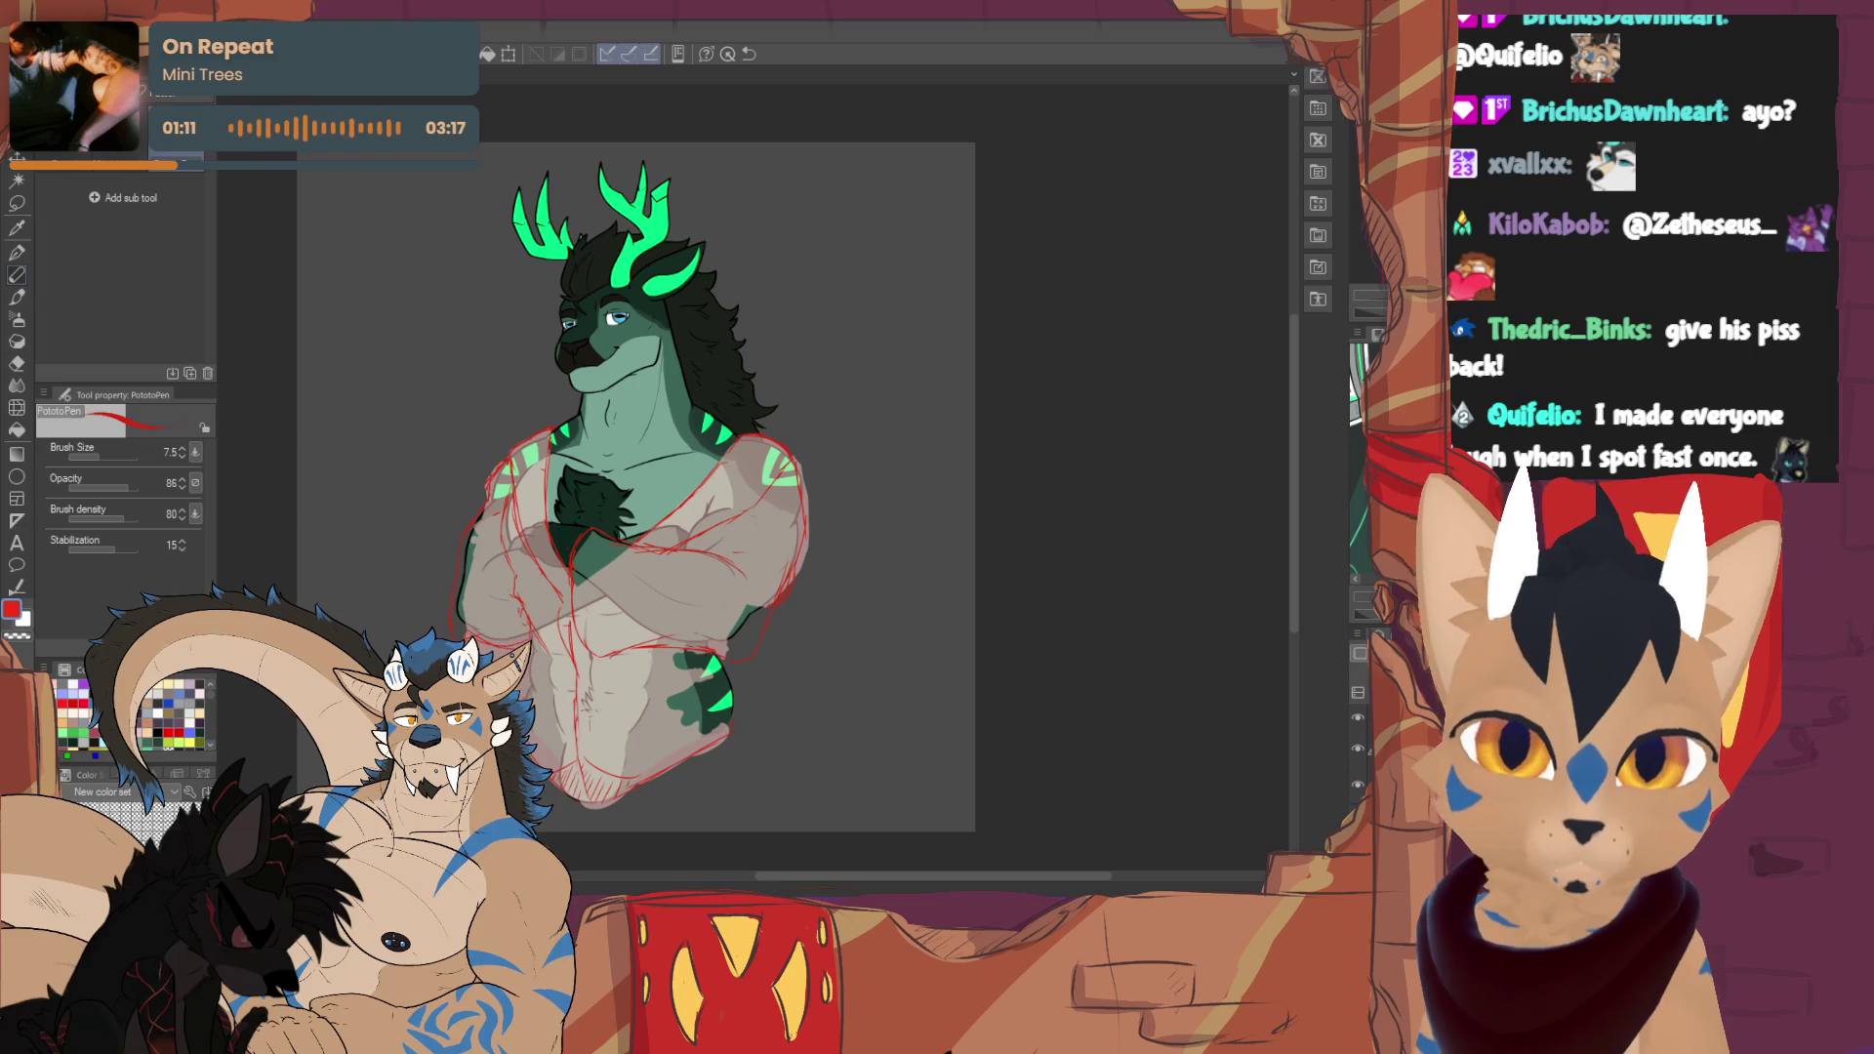
key("e")
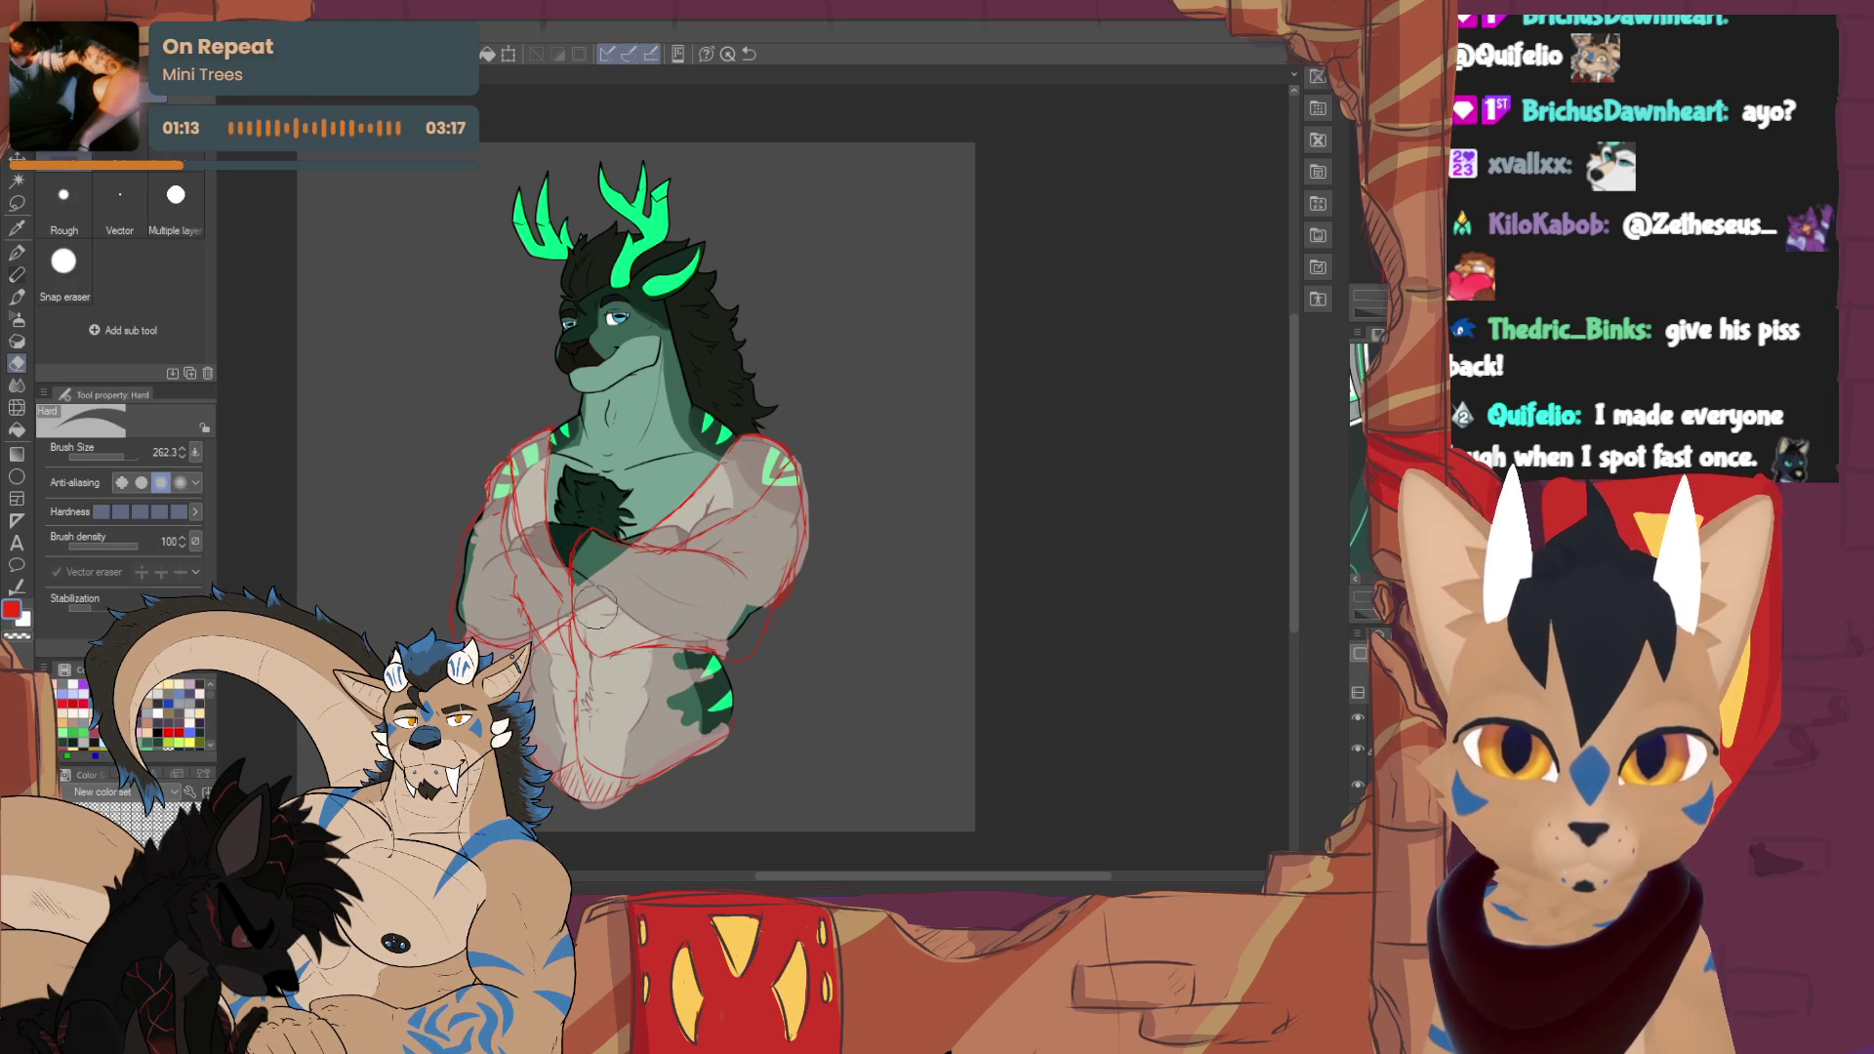
key("p")
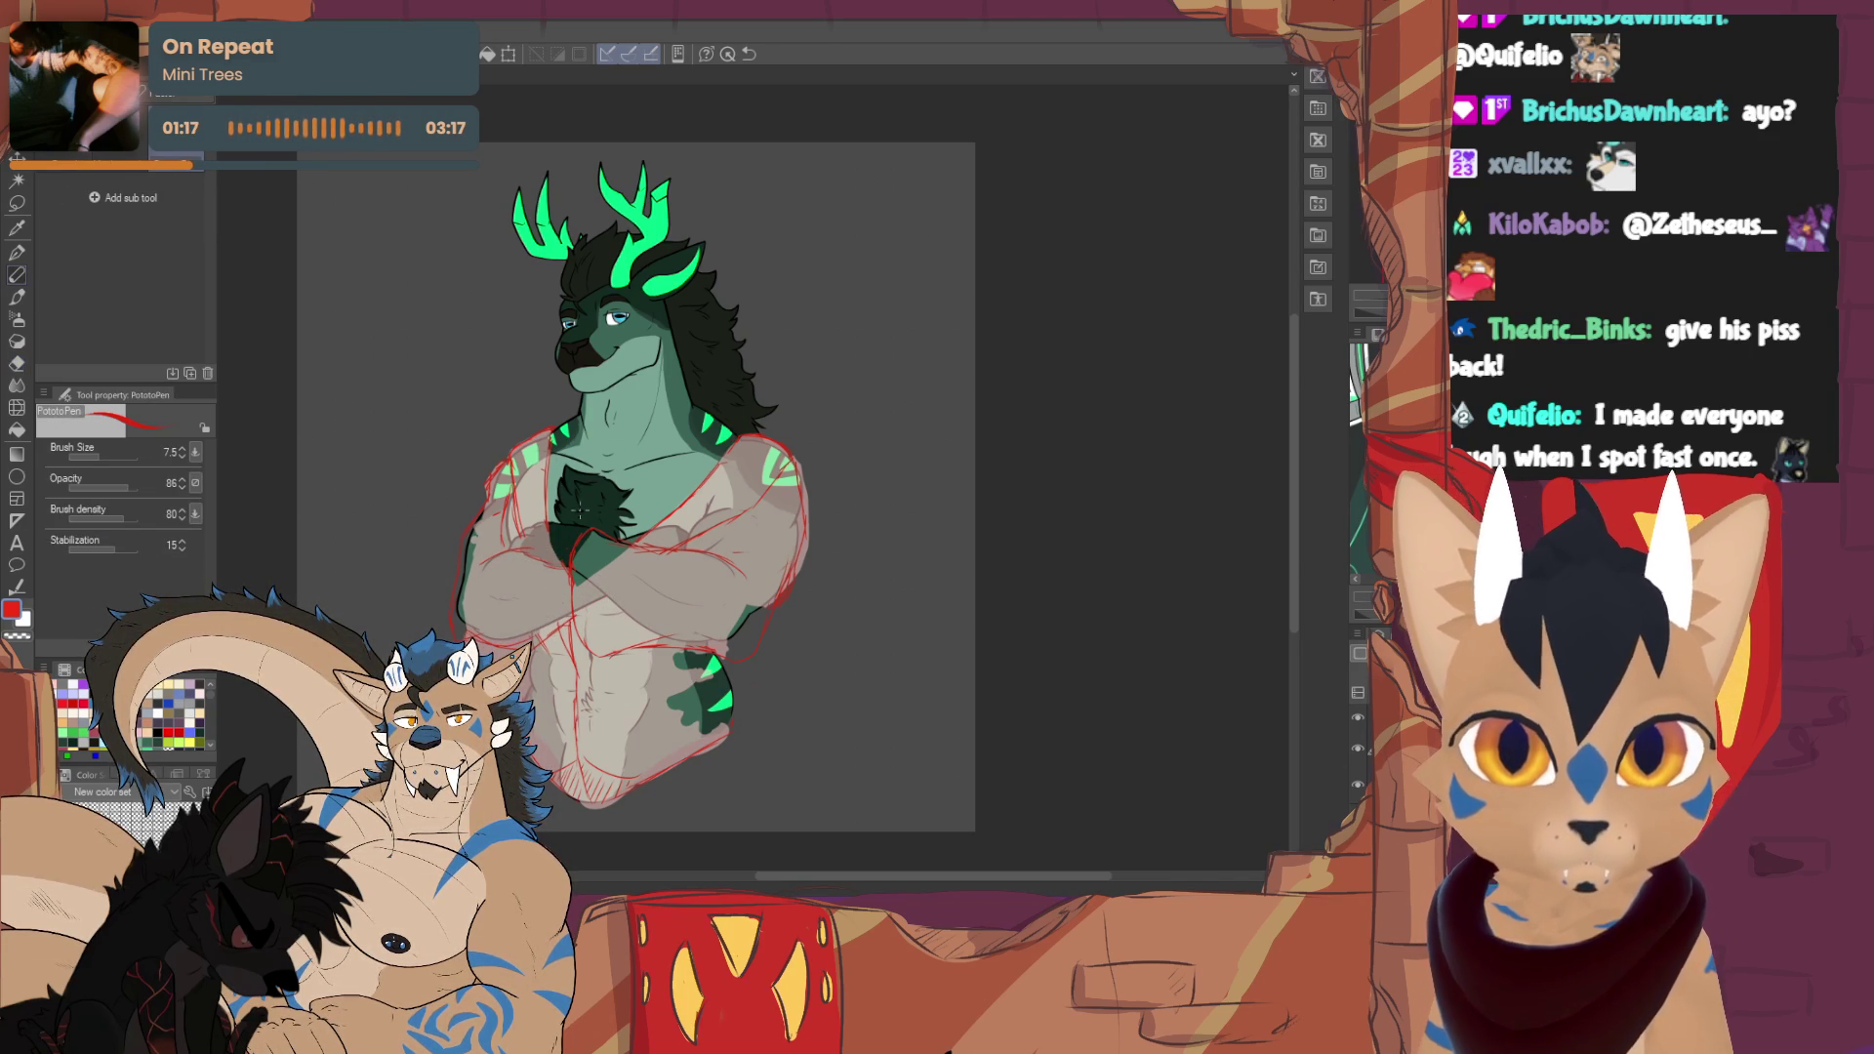
- Erase a small bit of the sketch lines, then make the sweater fill solid light pink
key("e")
left_click_drag(528, 507, 561, 547)
key("p")
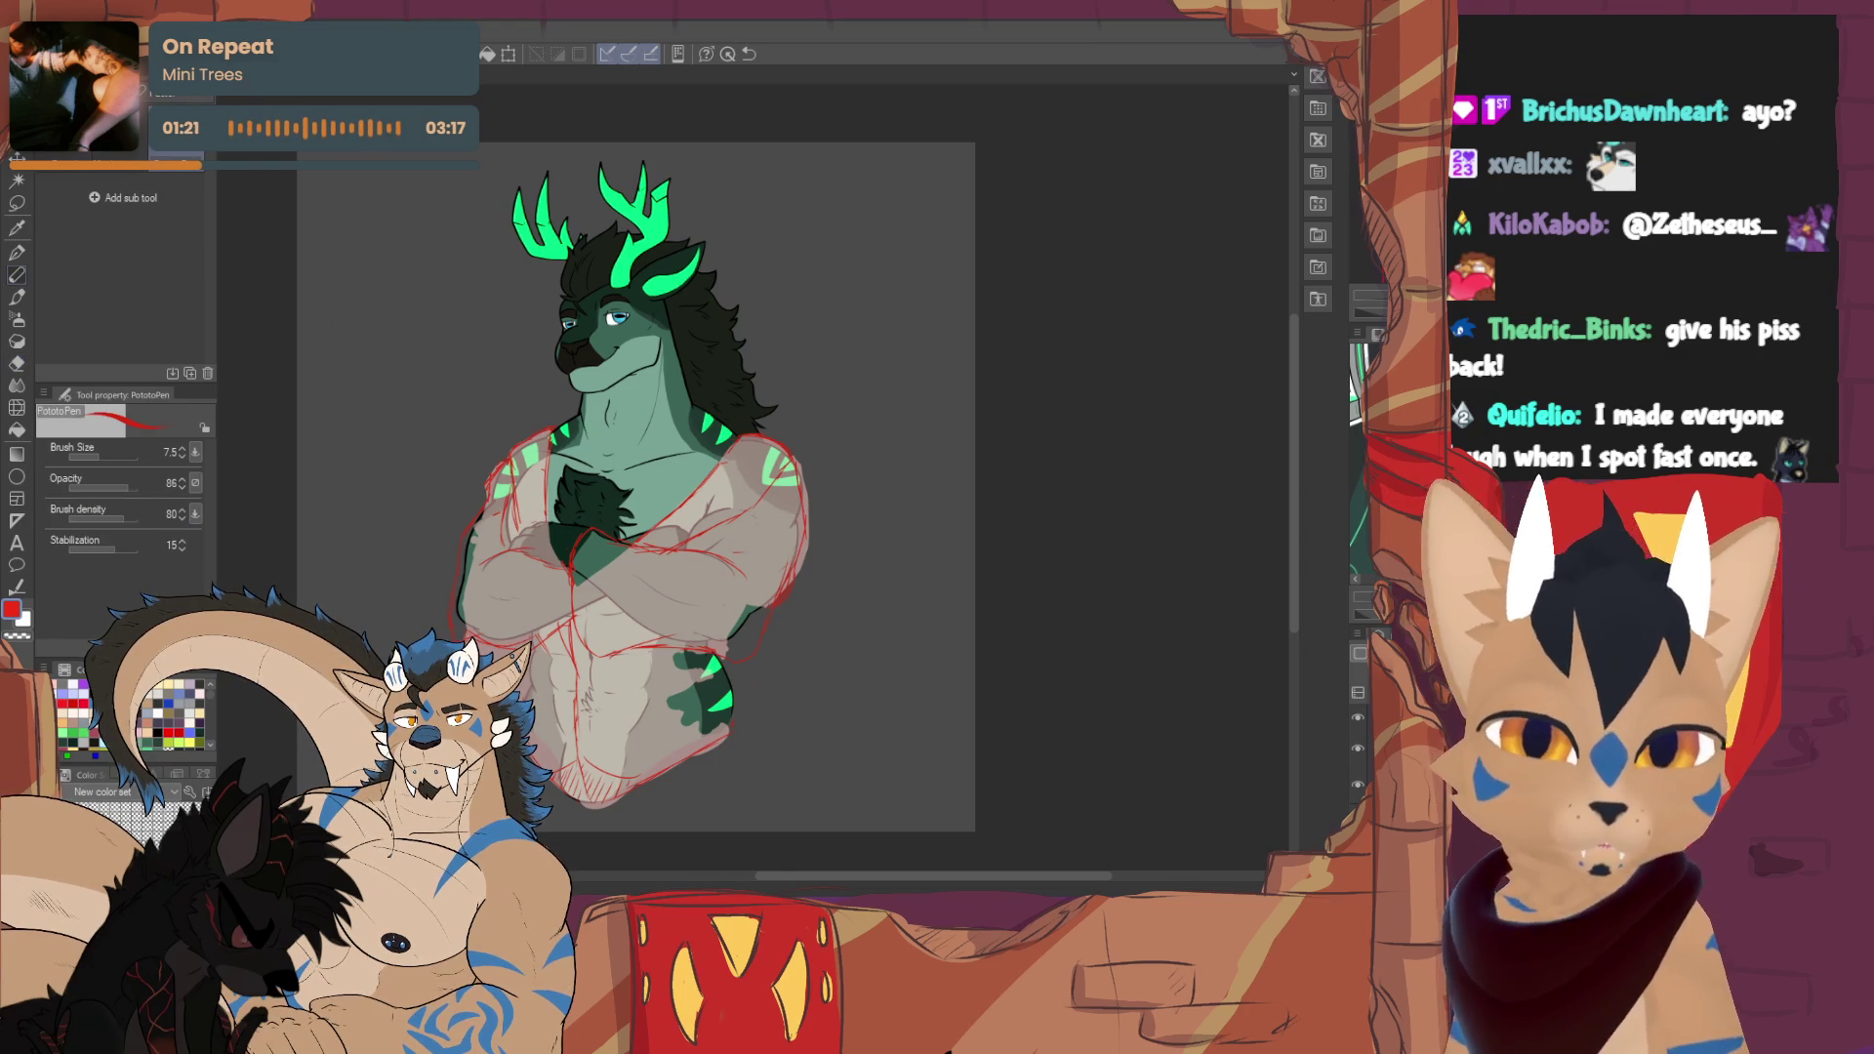
key("e")
key("p")
key("e")
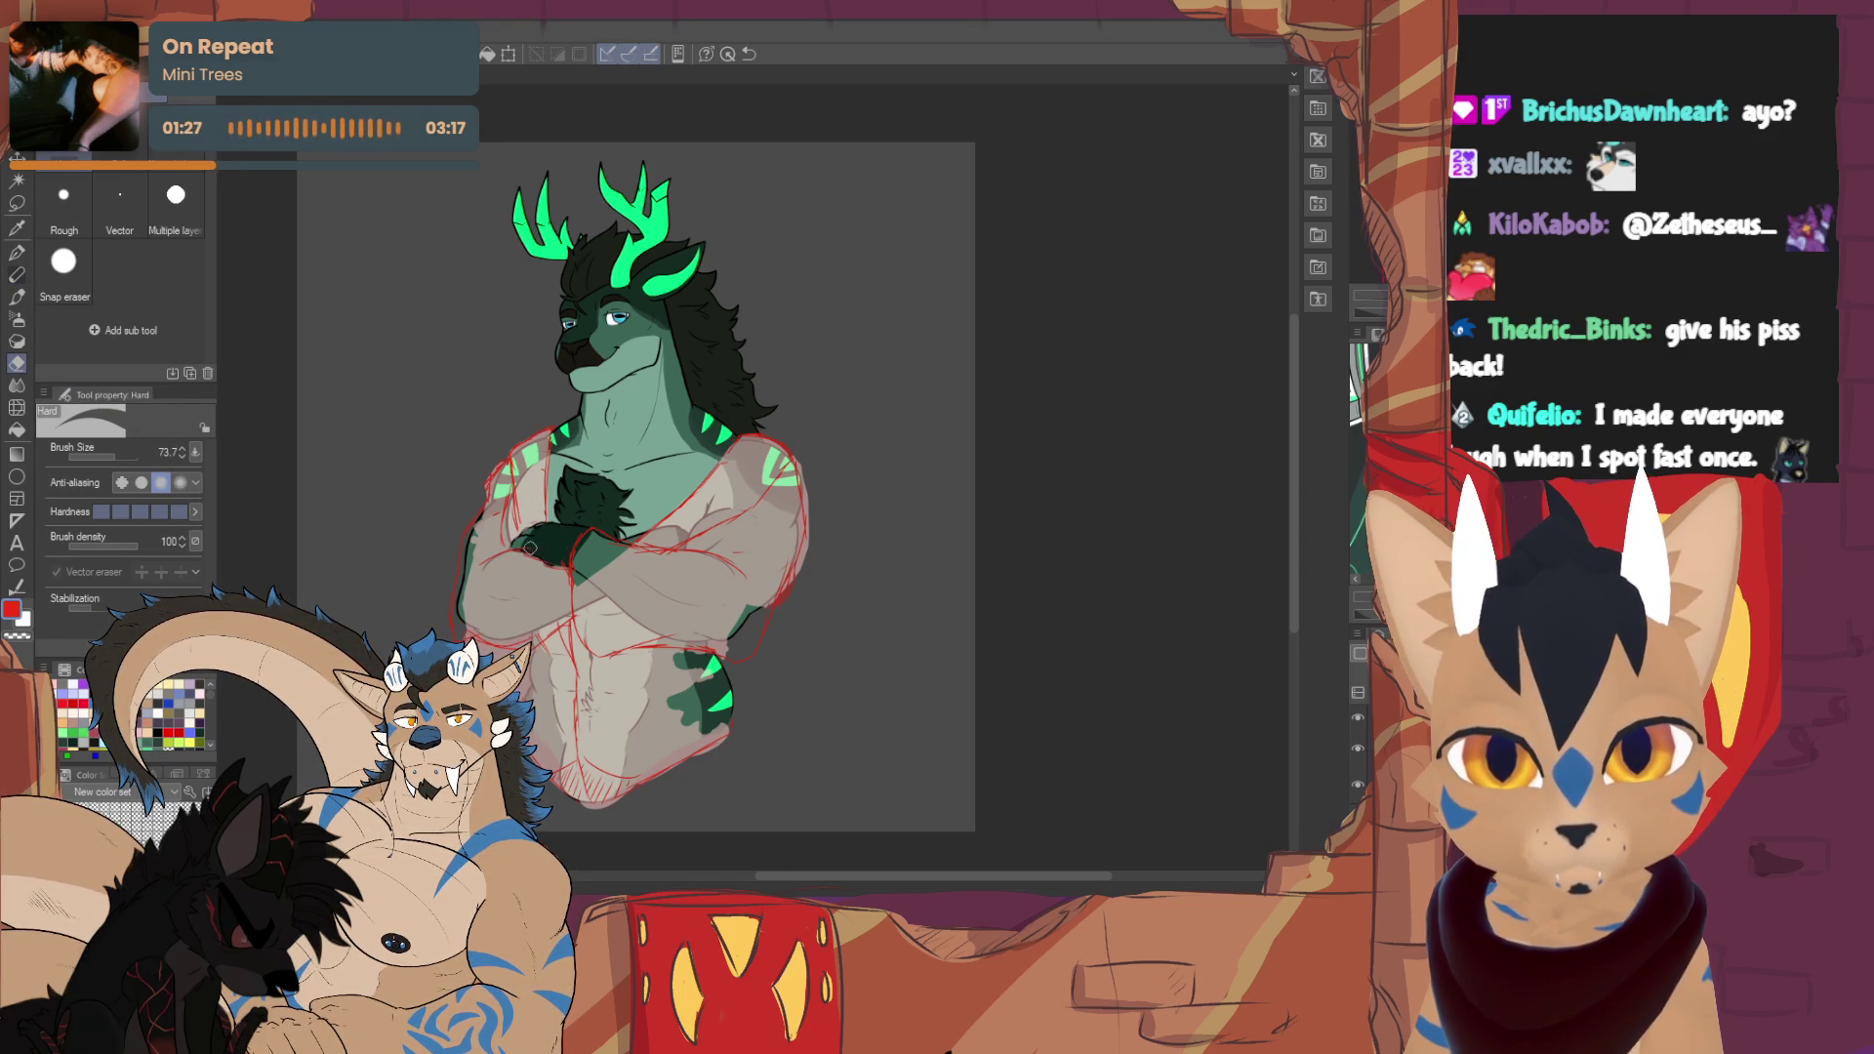
key("p")
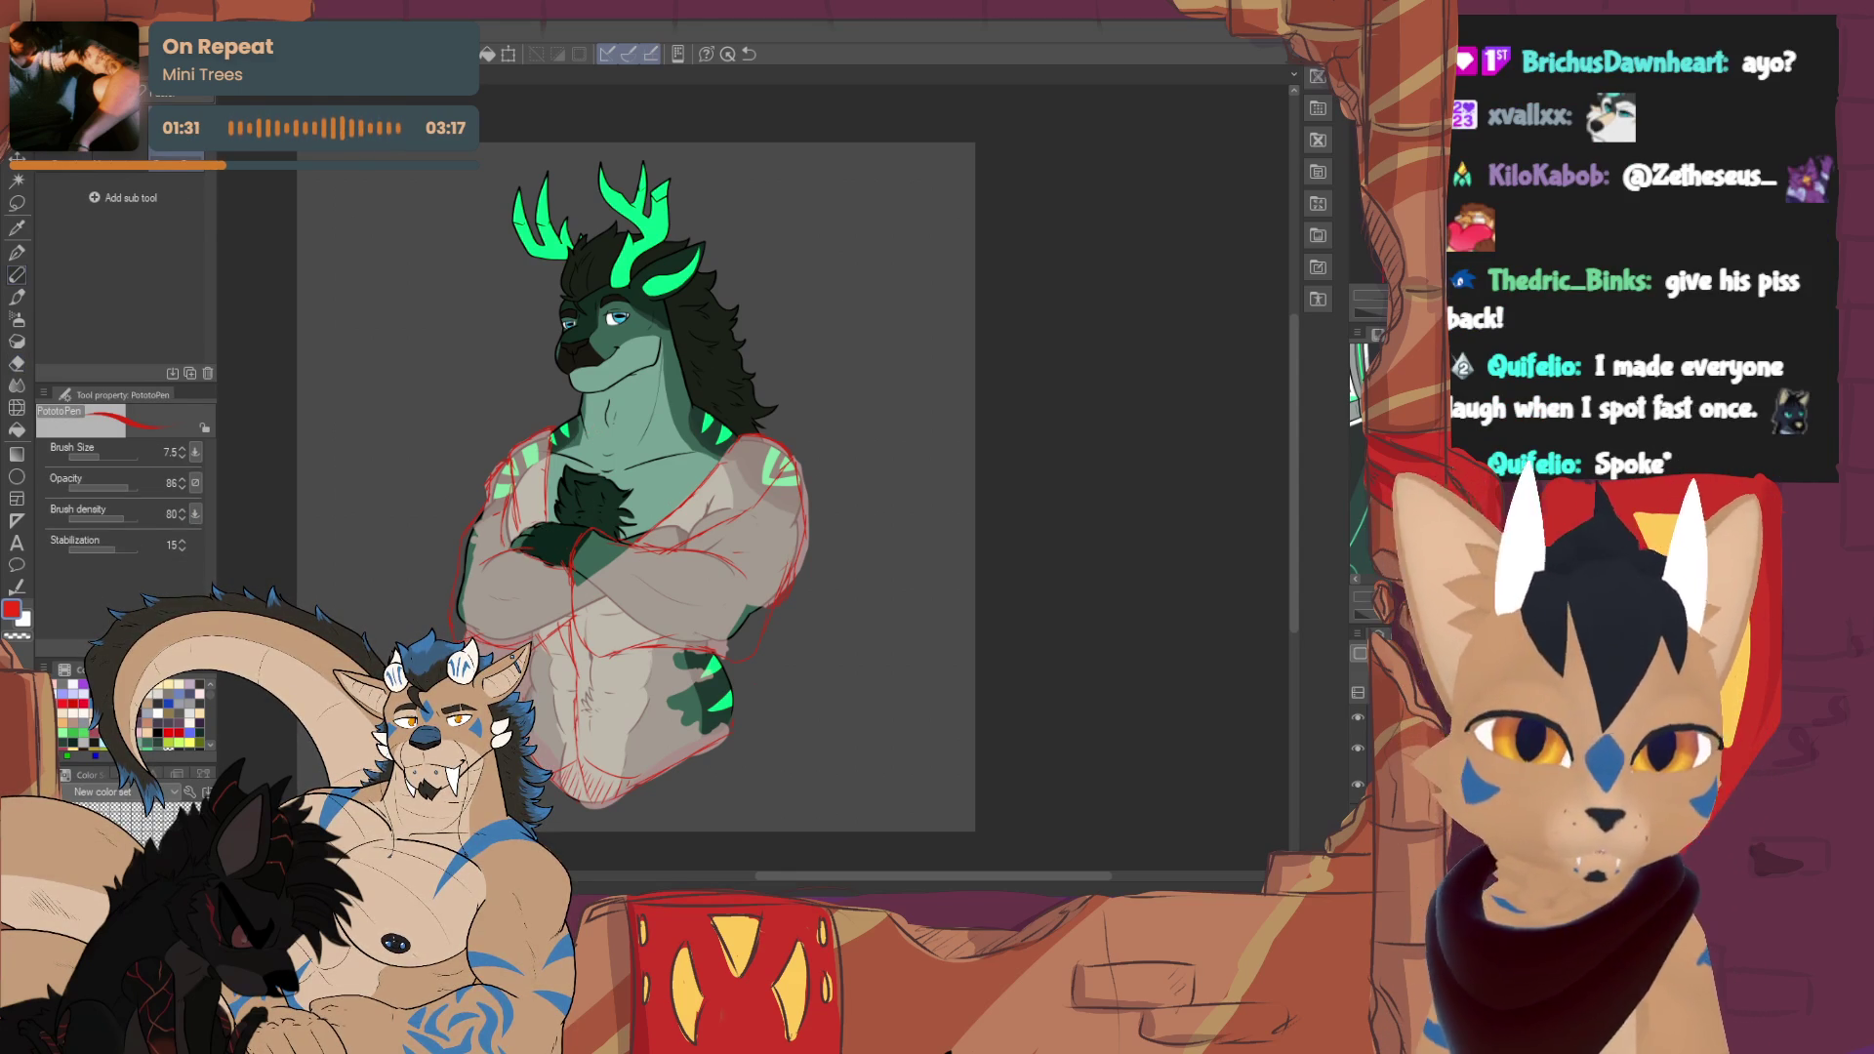
key("ctrl+z")
left_click(629, 600, "alt")
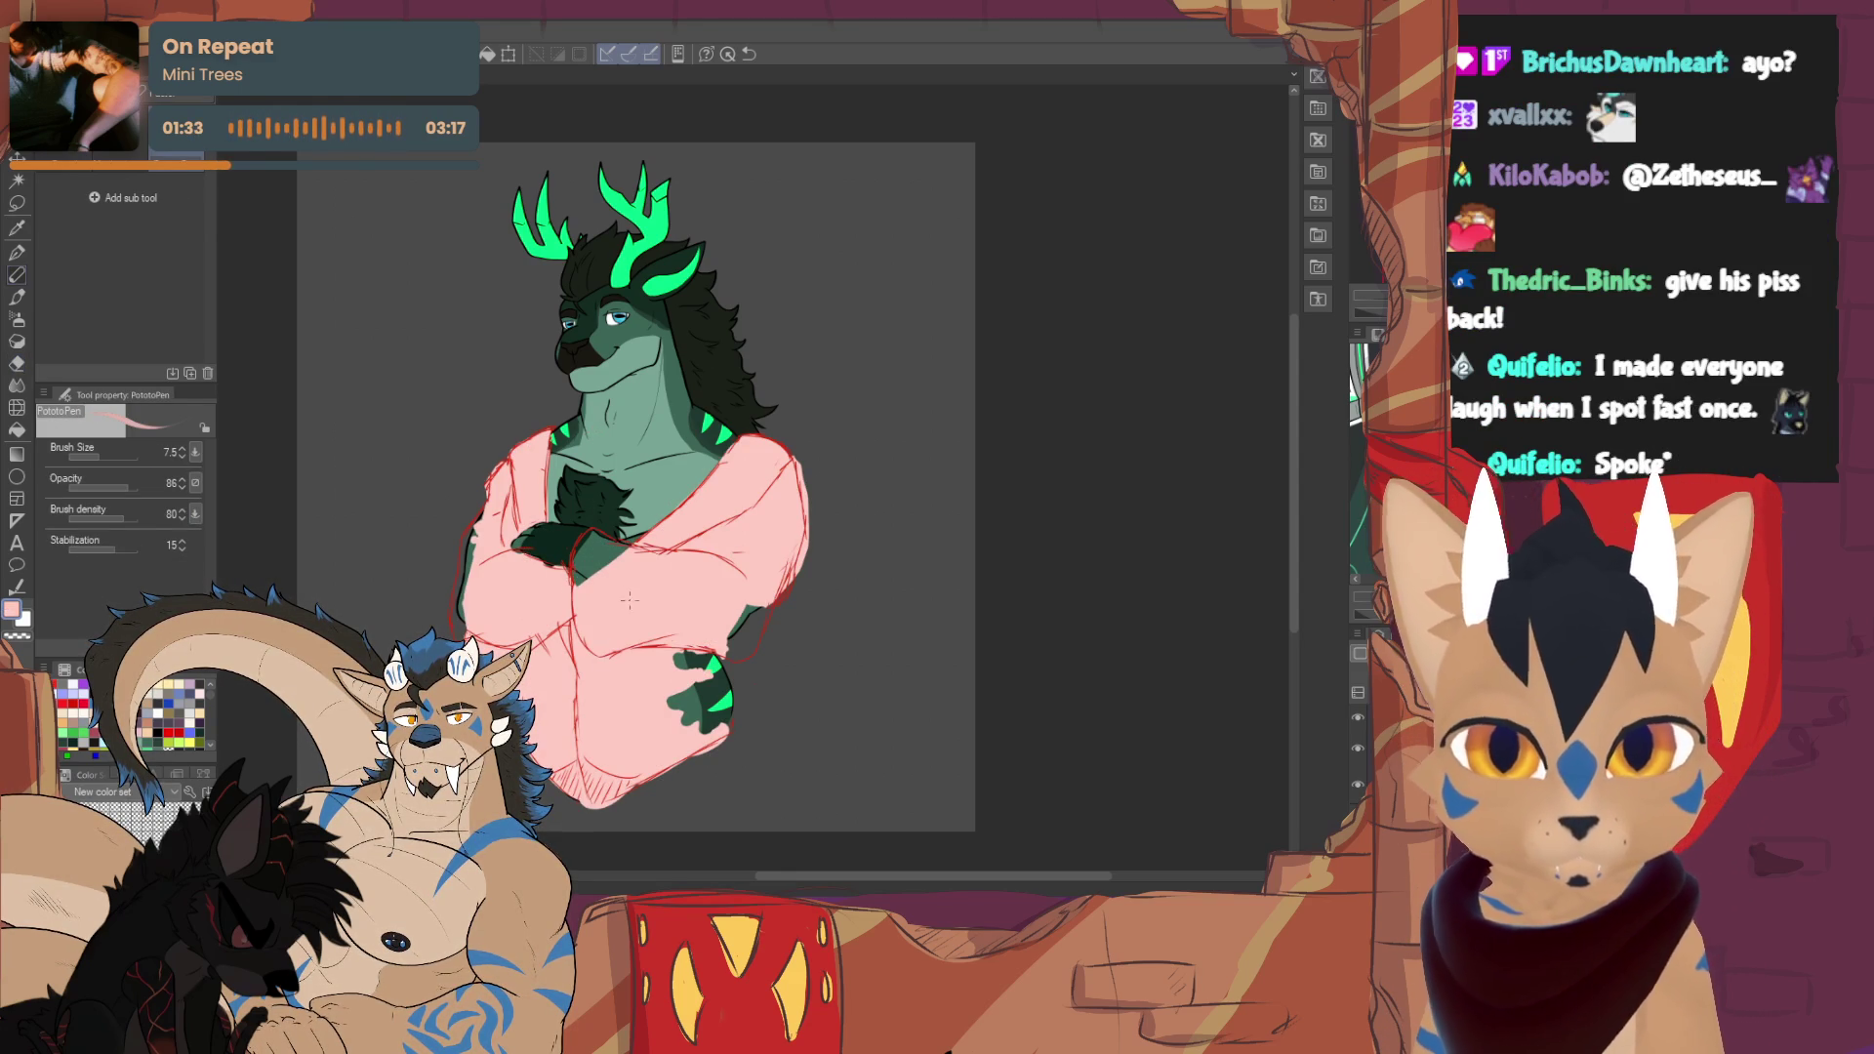
- Sample the sweater's light pink and set up the G-pen at size 73.7
left_click(102, 455)
left_click(103, 455)
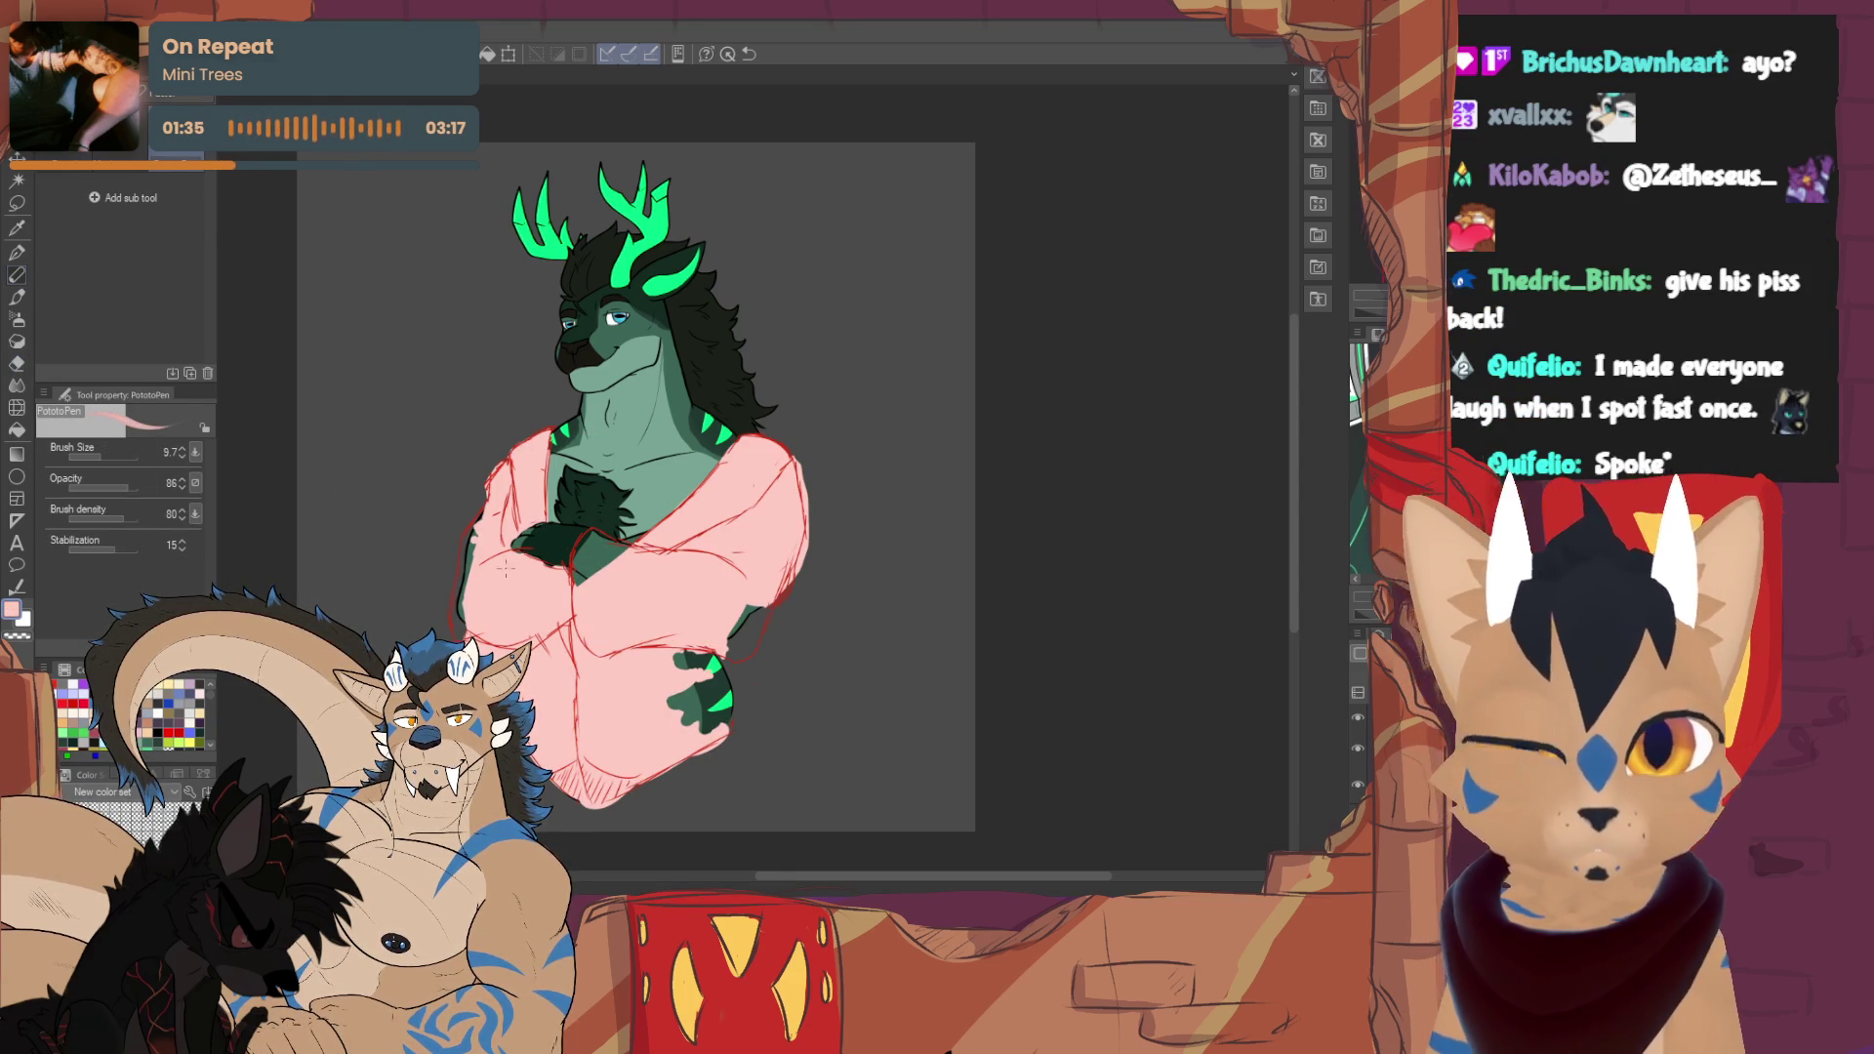
left_click(16, 252)
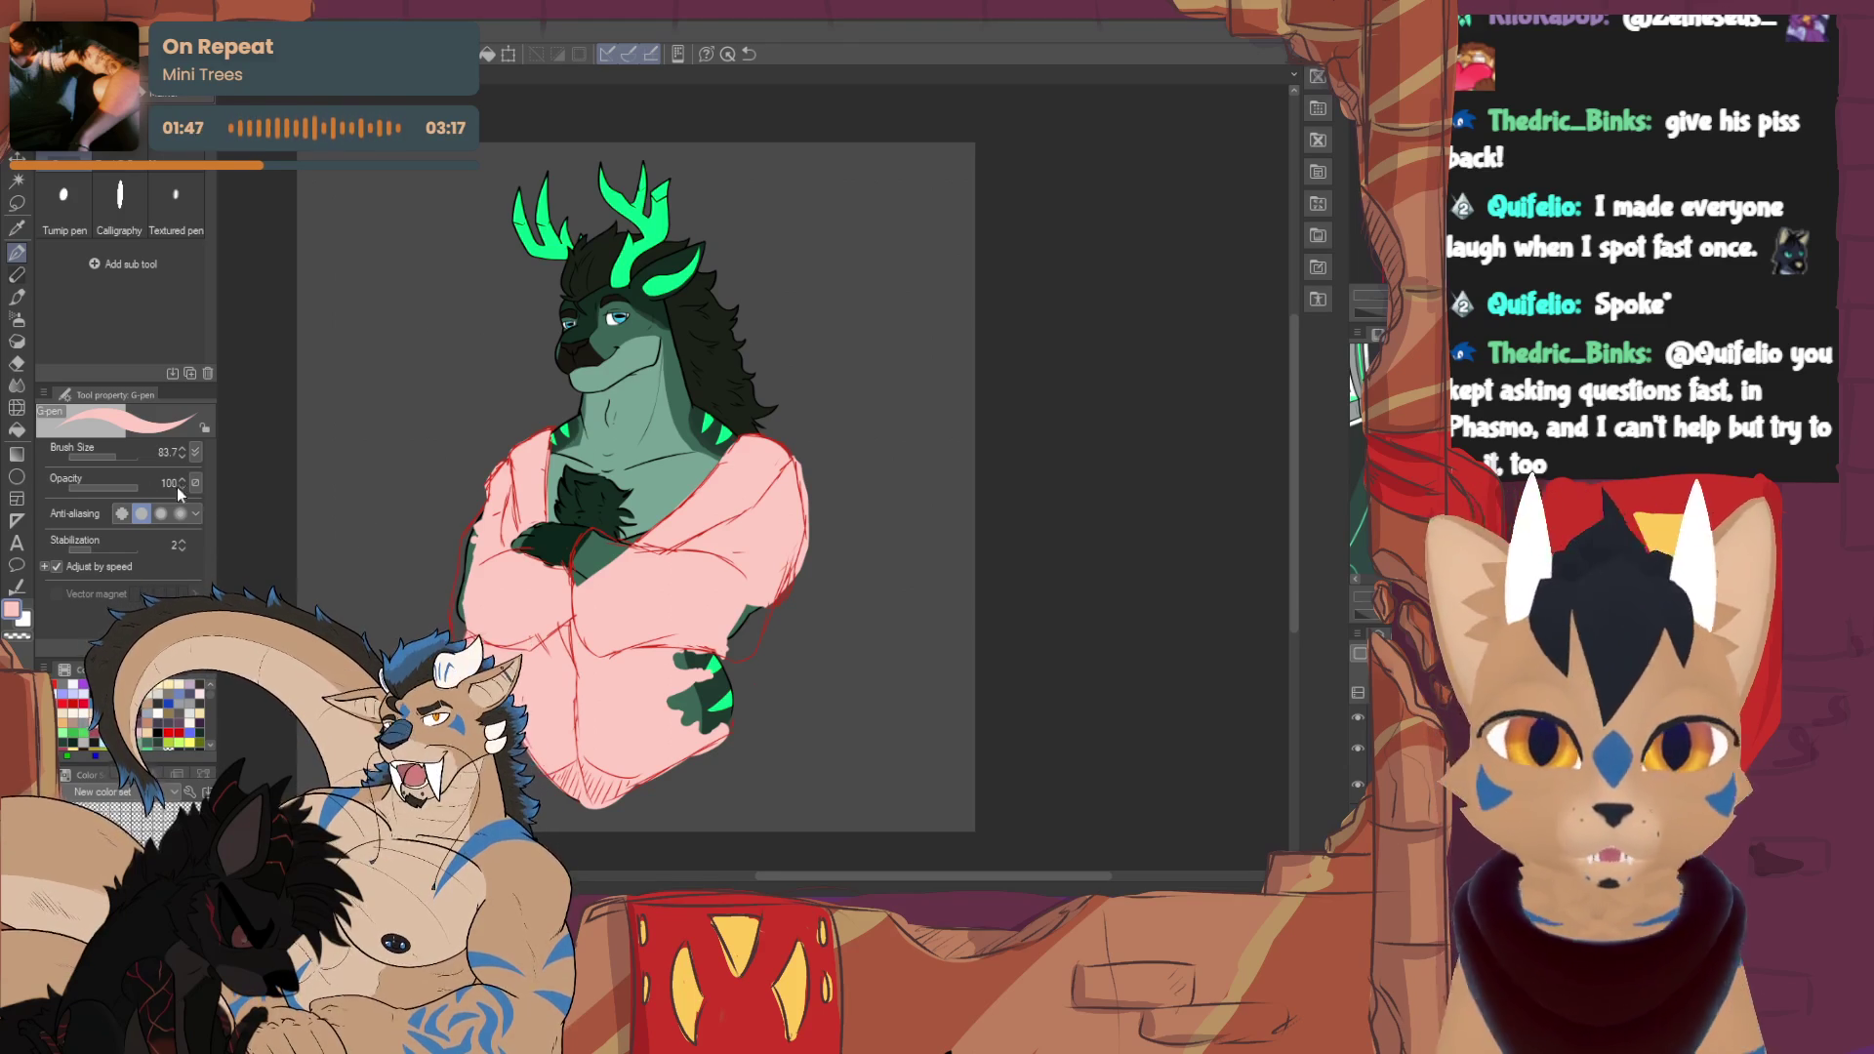
left_click(114, 453)
- Paint pink along the sweater's left edge, the right-sleeve gap and part of the crossed hand
mouse_move(468, 624)
left_mouse_down()
mouse_move(463, 546)
mouse_move(495, 466)
left_mouse_up()
mouse_move(731, 630)
left_mouse_down()
mouse_move(738, 646)
mouse_move(760, 597)
mouse_move(707, 674)
mouse_move(725, 723)
mouse_move(695, 664)
mouse_move(673, 718)
mouse_move(727, 727)
mouse_move(730, 679)
left_mouse_up()
mouse_move(585, 566)
left_mouse_down()
mouse_move(591, 539)
mouse_move(625, 559)
mouse_move(609, 554)
left_mouse_up()
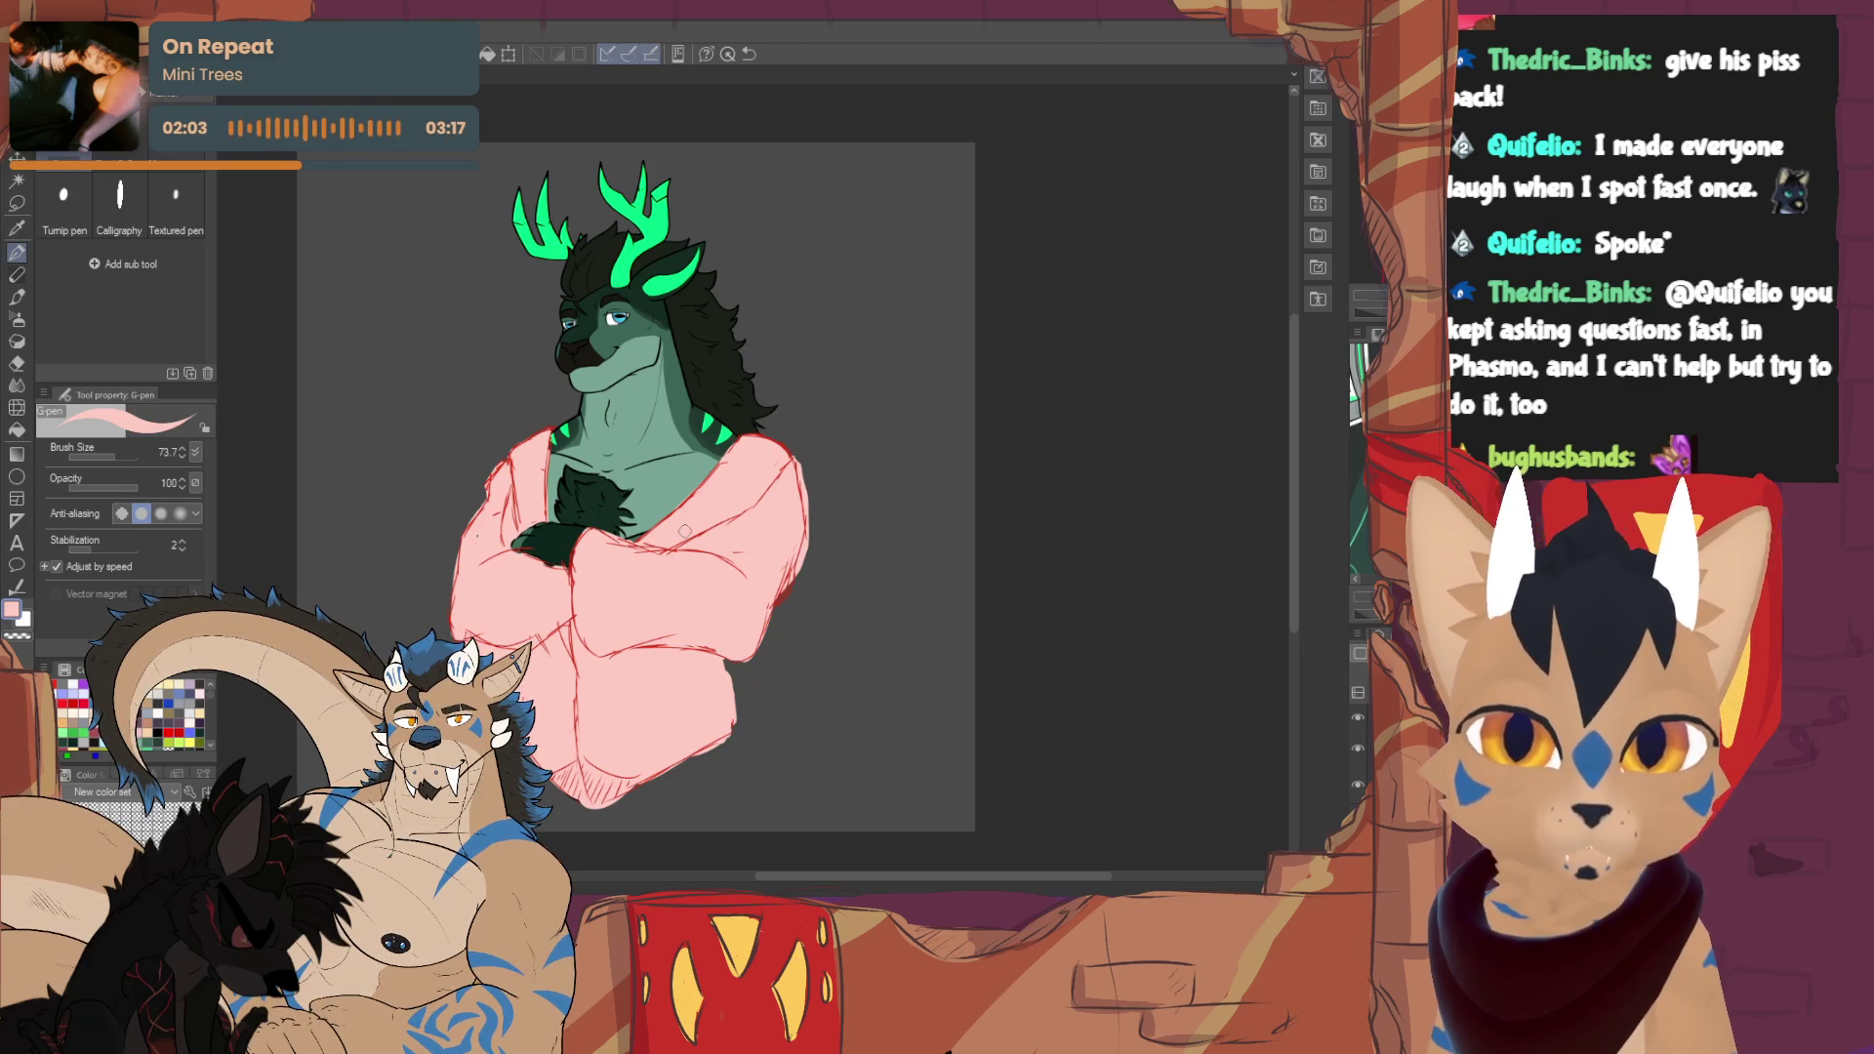
key("e")
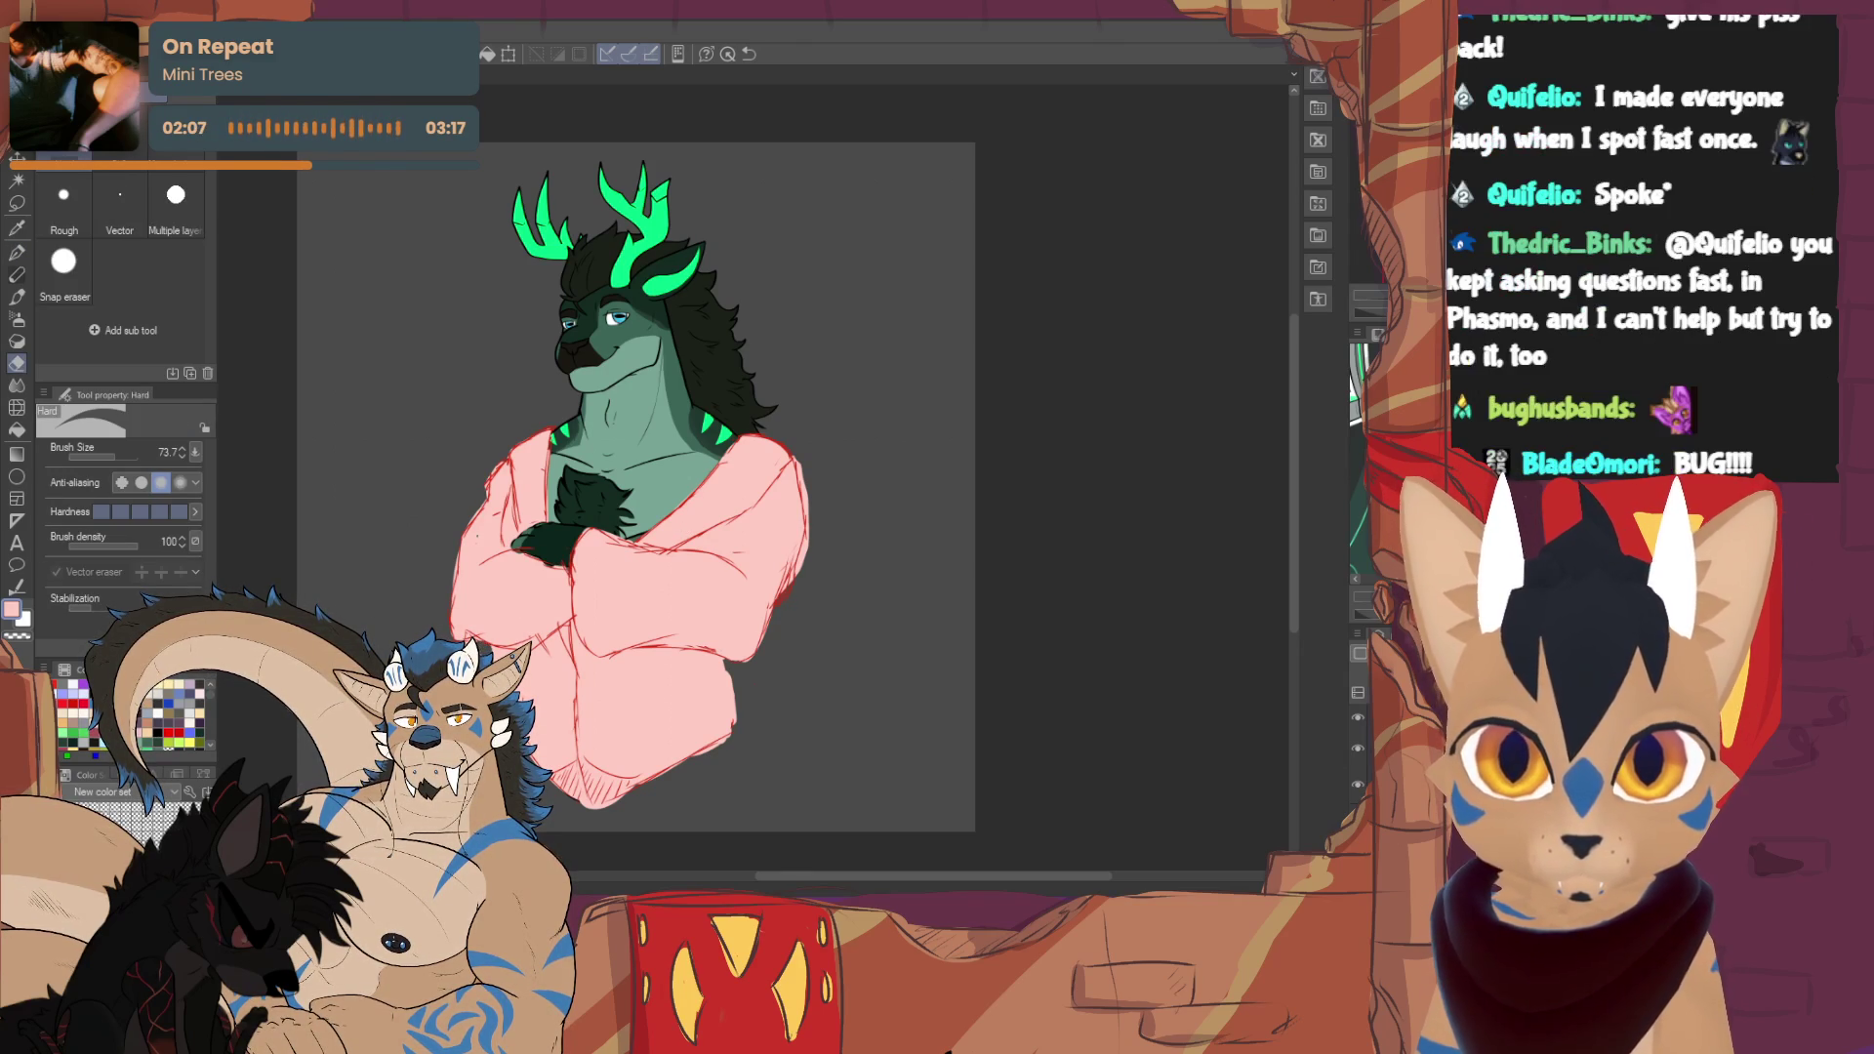
key("p")
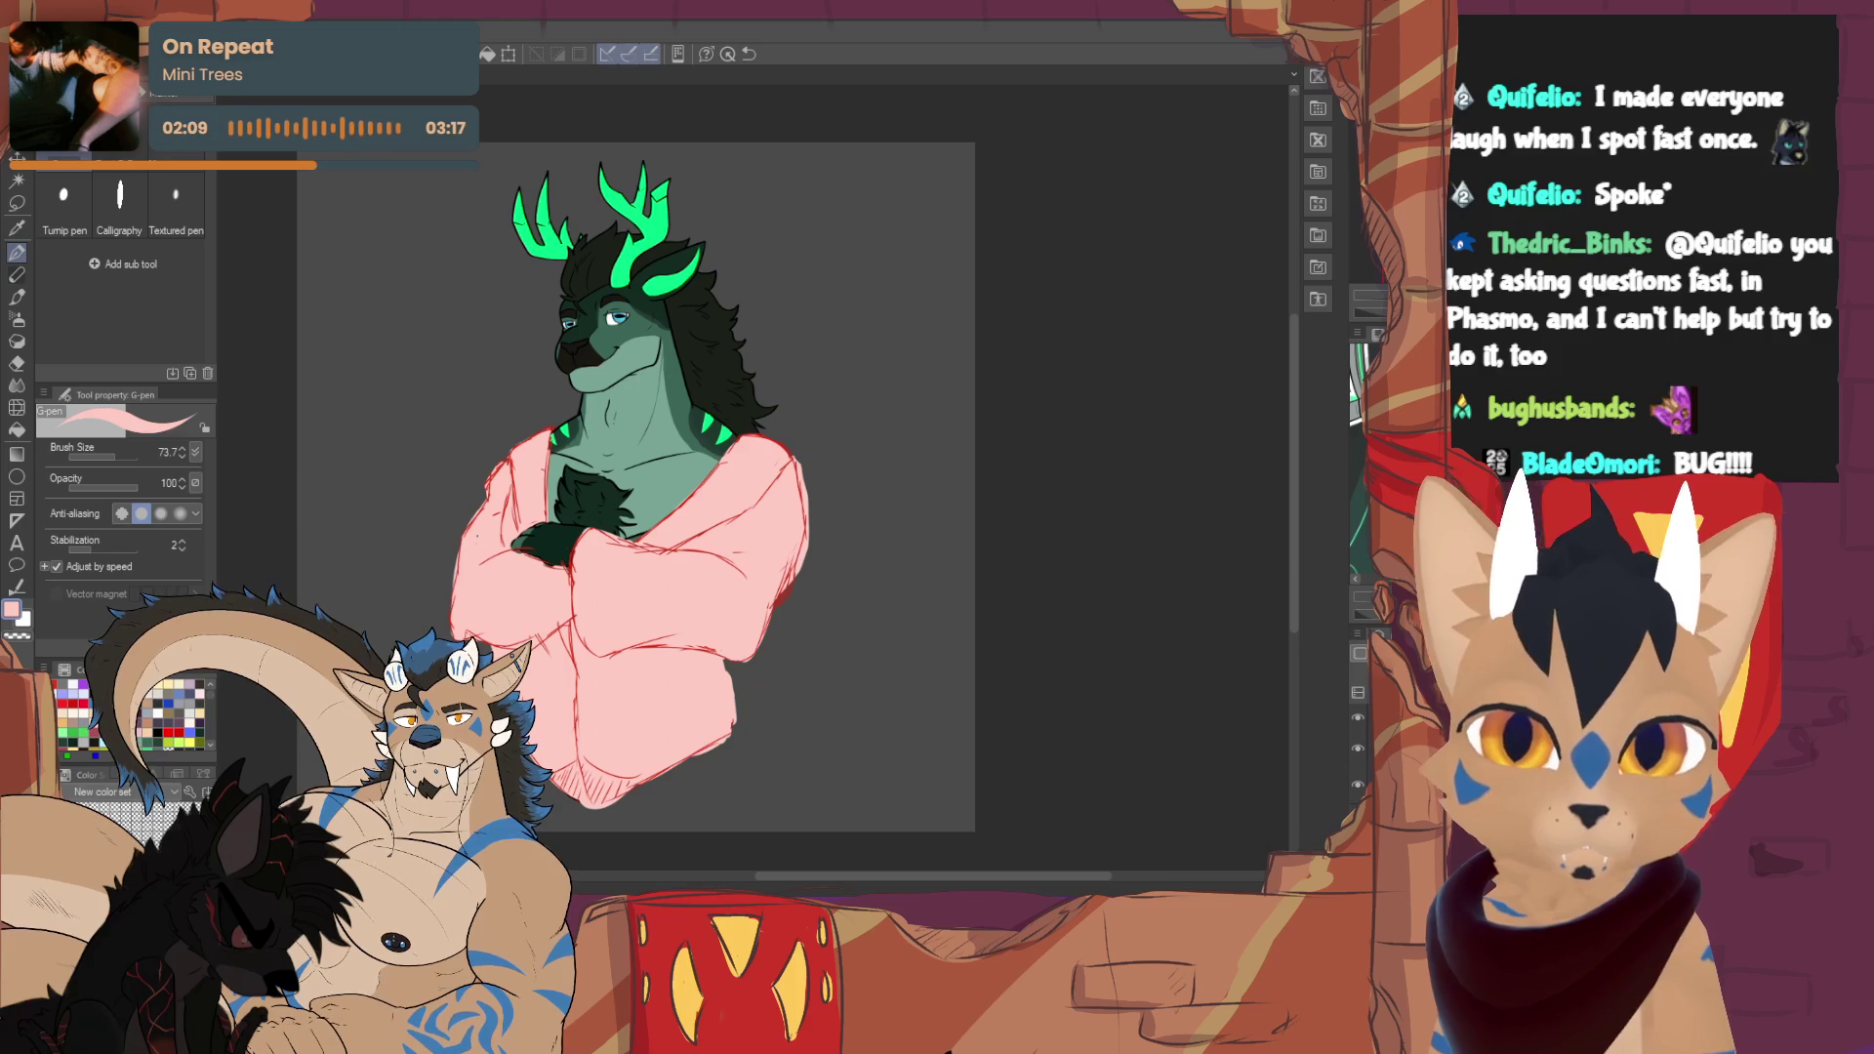
key("ctrl+z")
key("e")
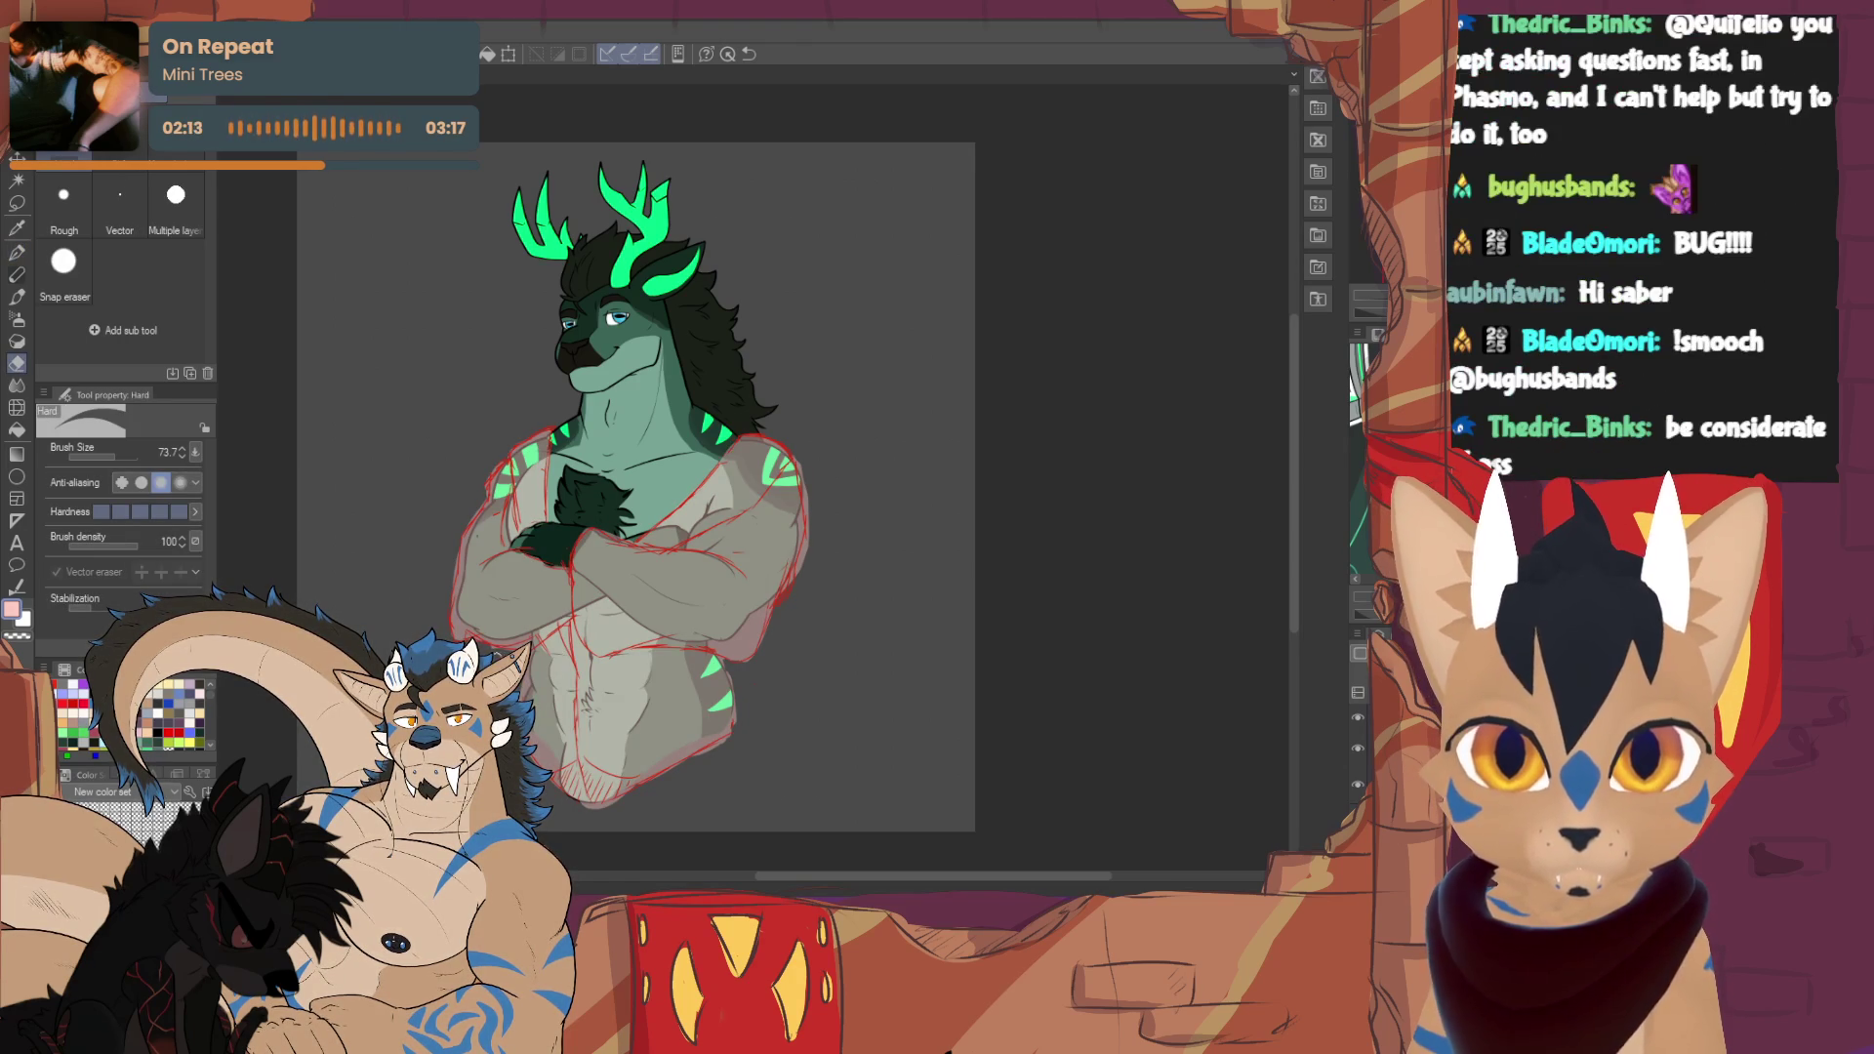
key("p")
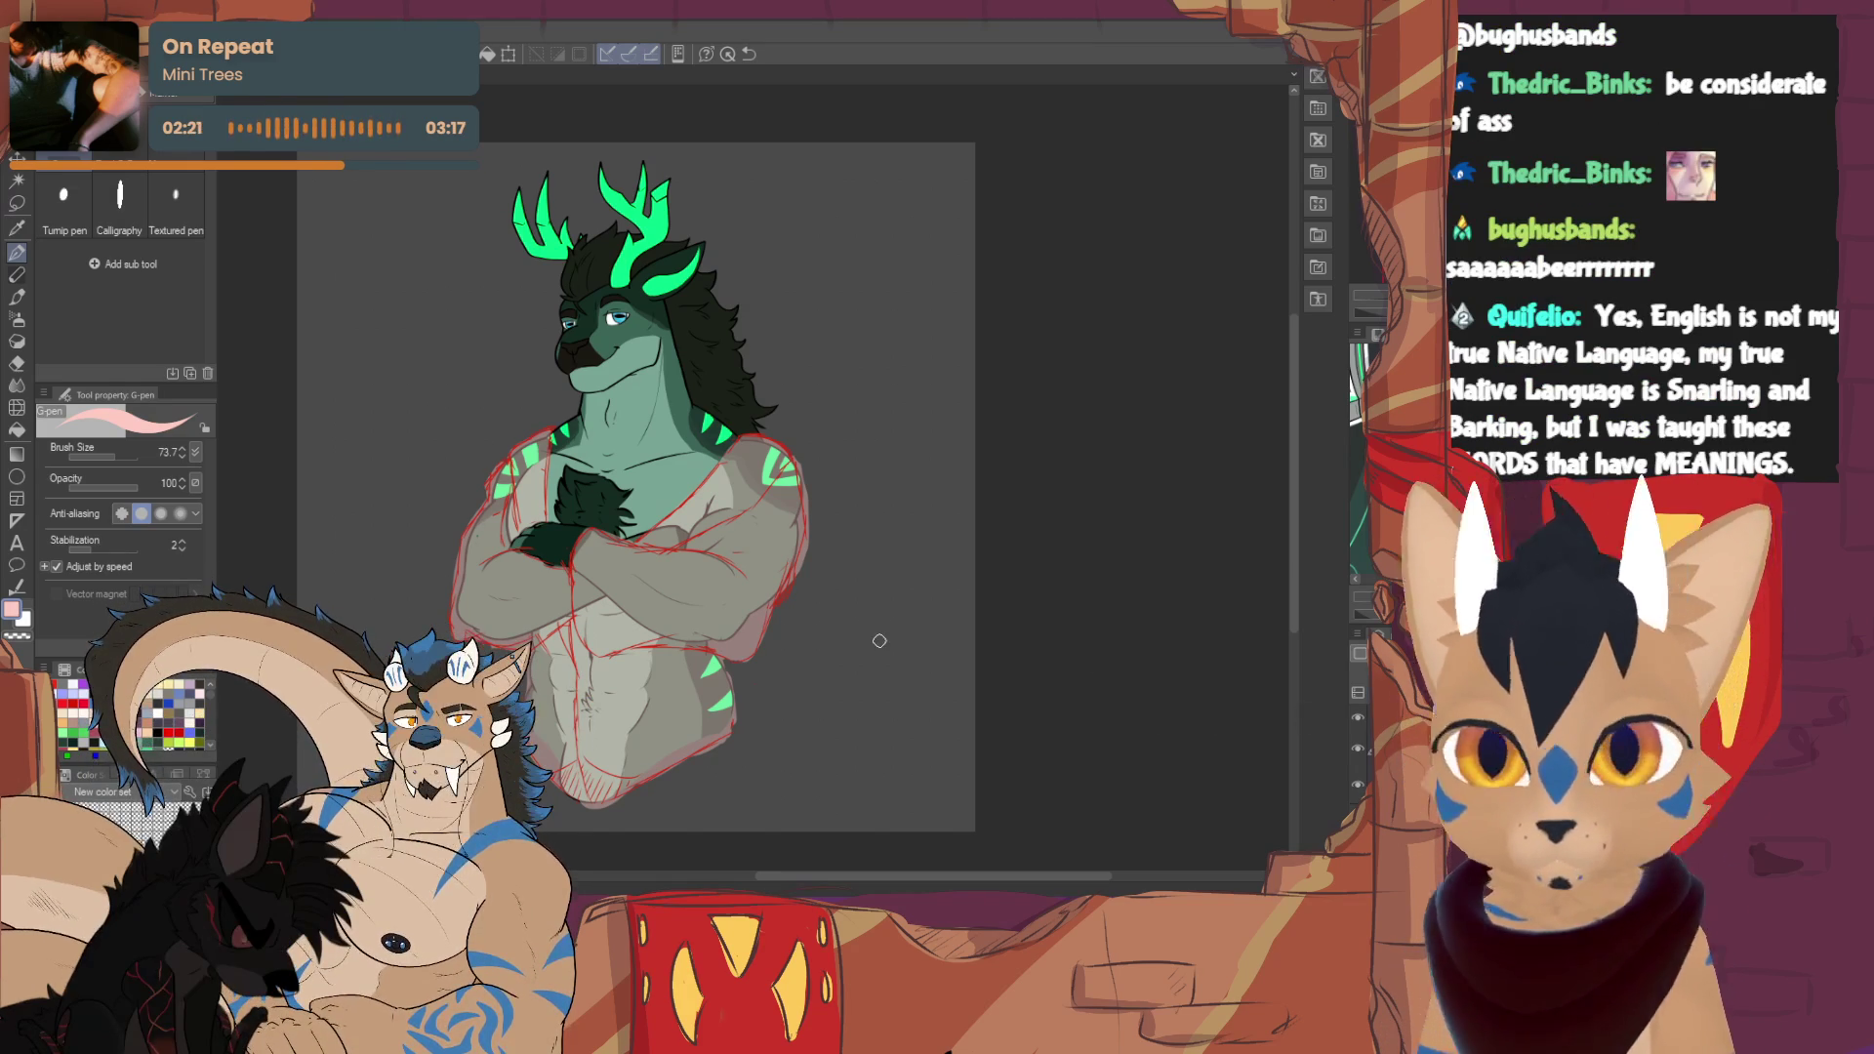
key("p")
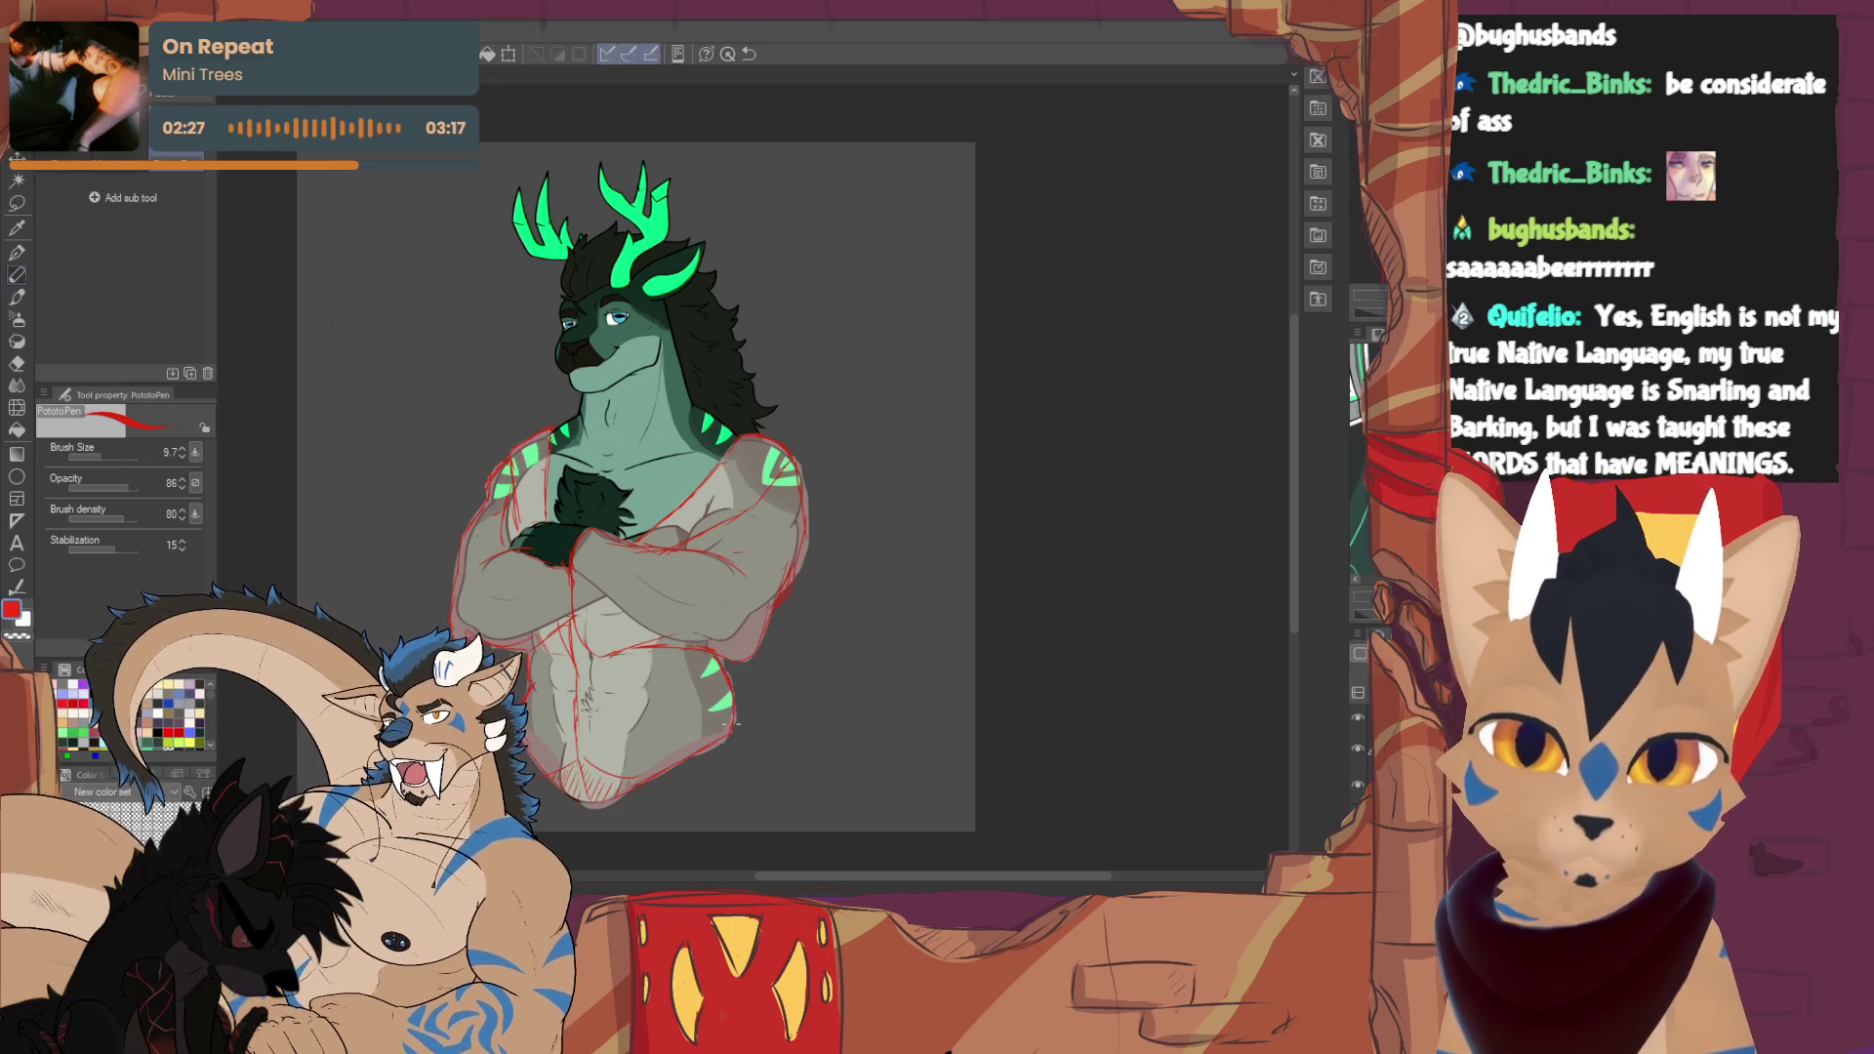
key("e")
key("p")
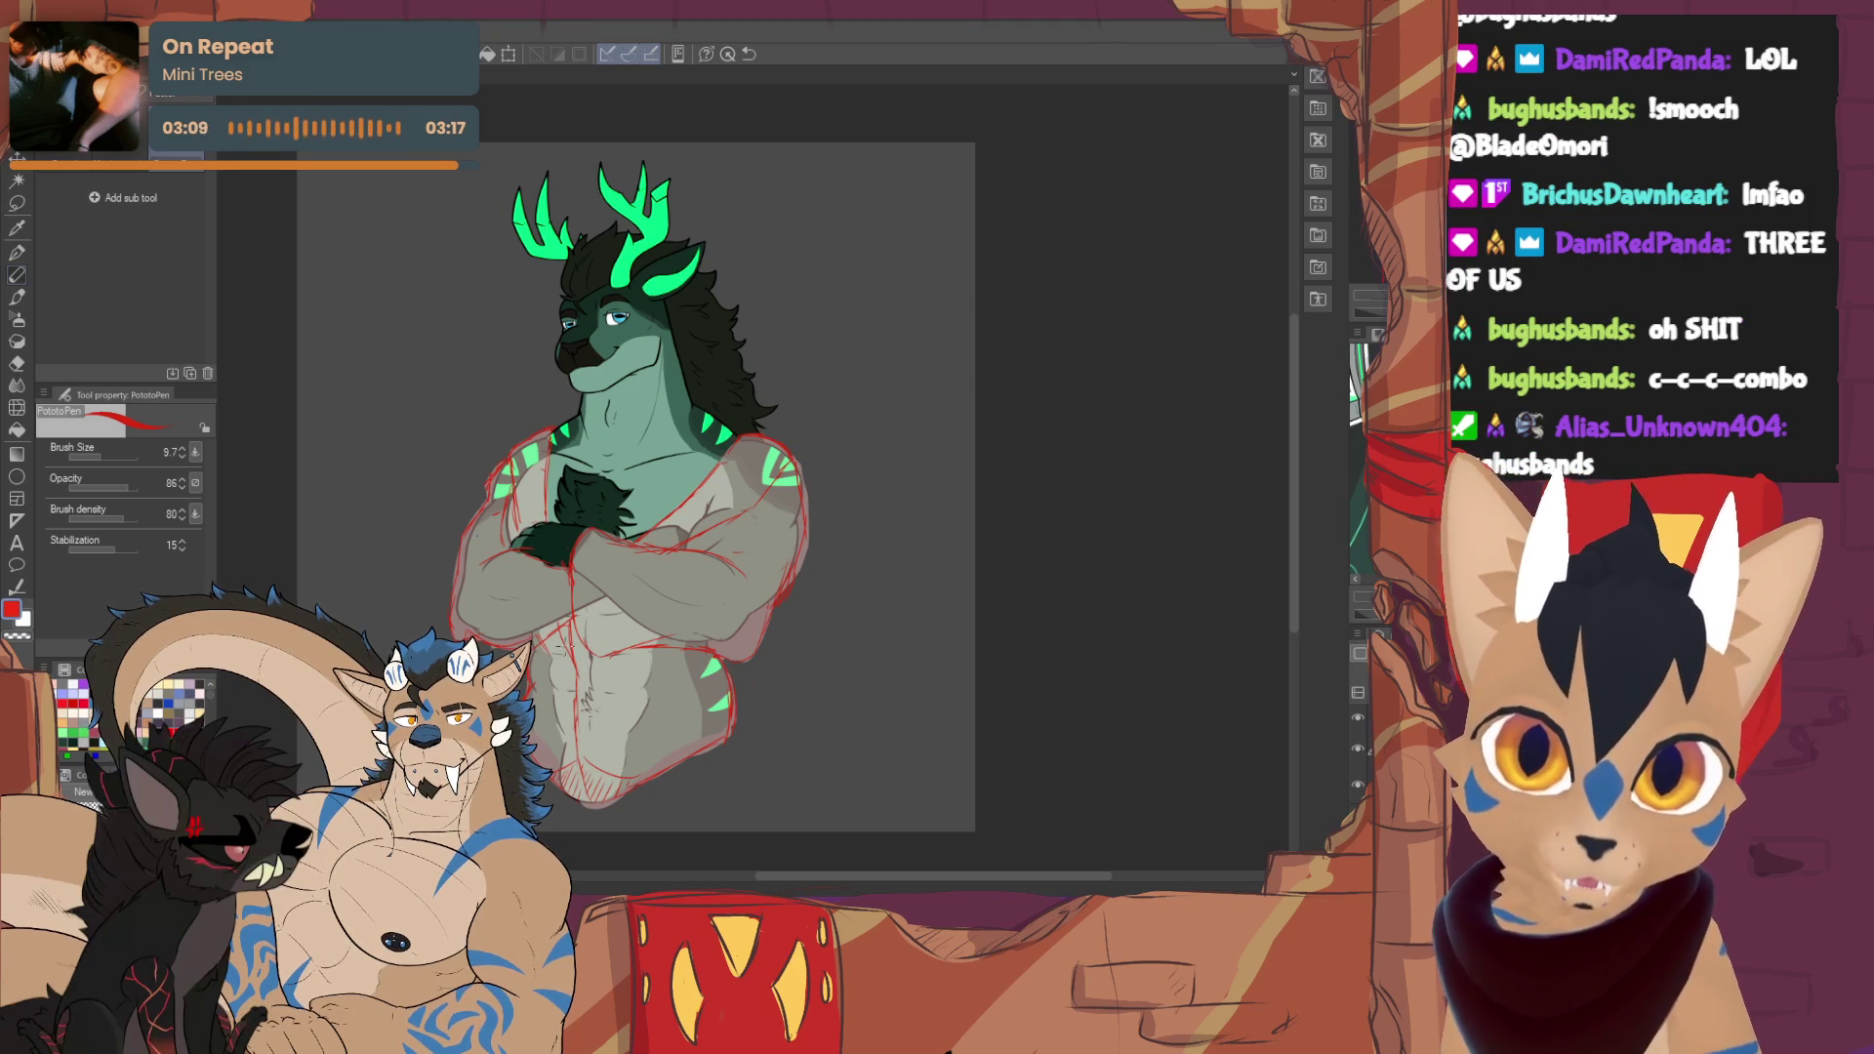
key("e")
key("p")
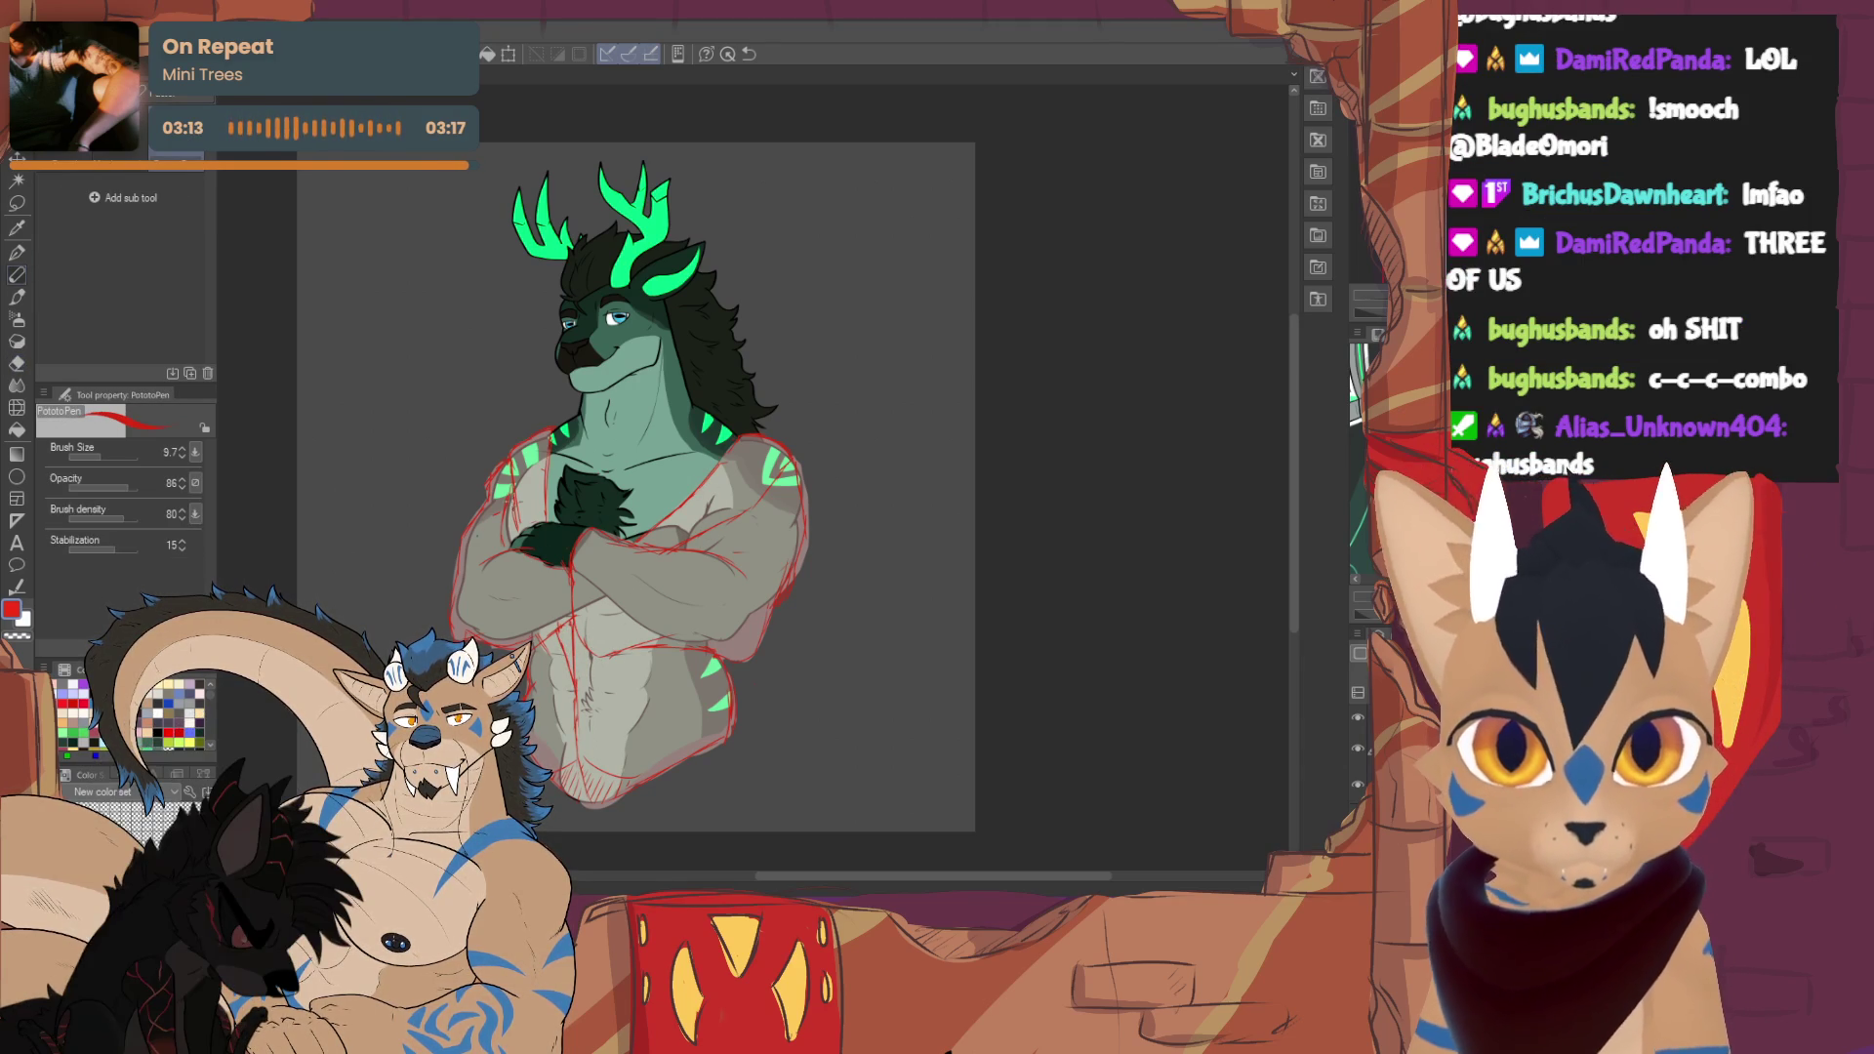
key("e")
key("p")
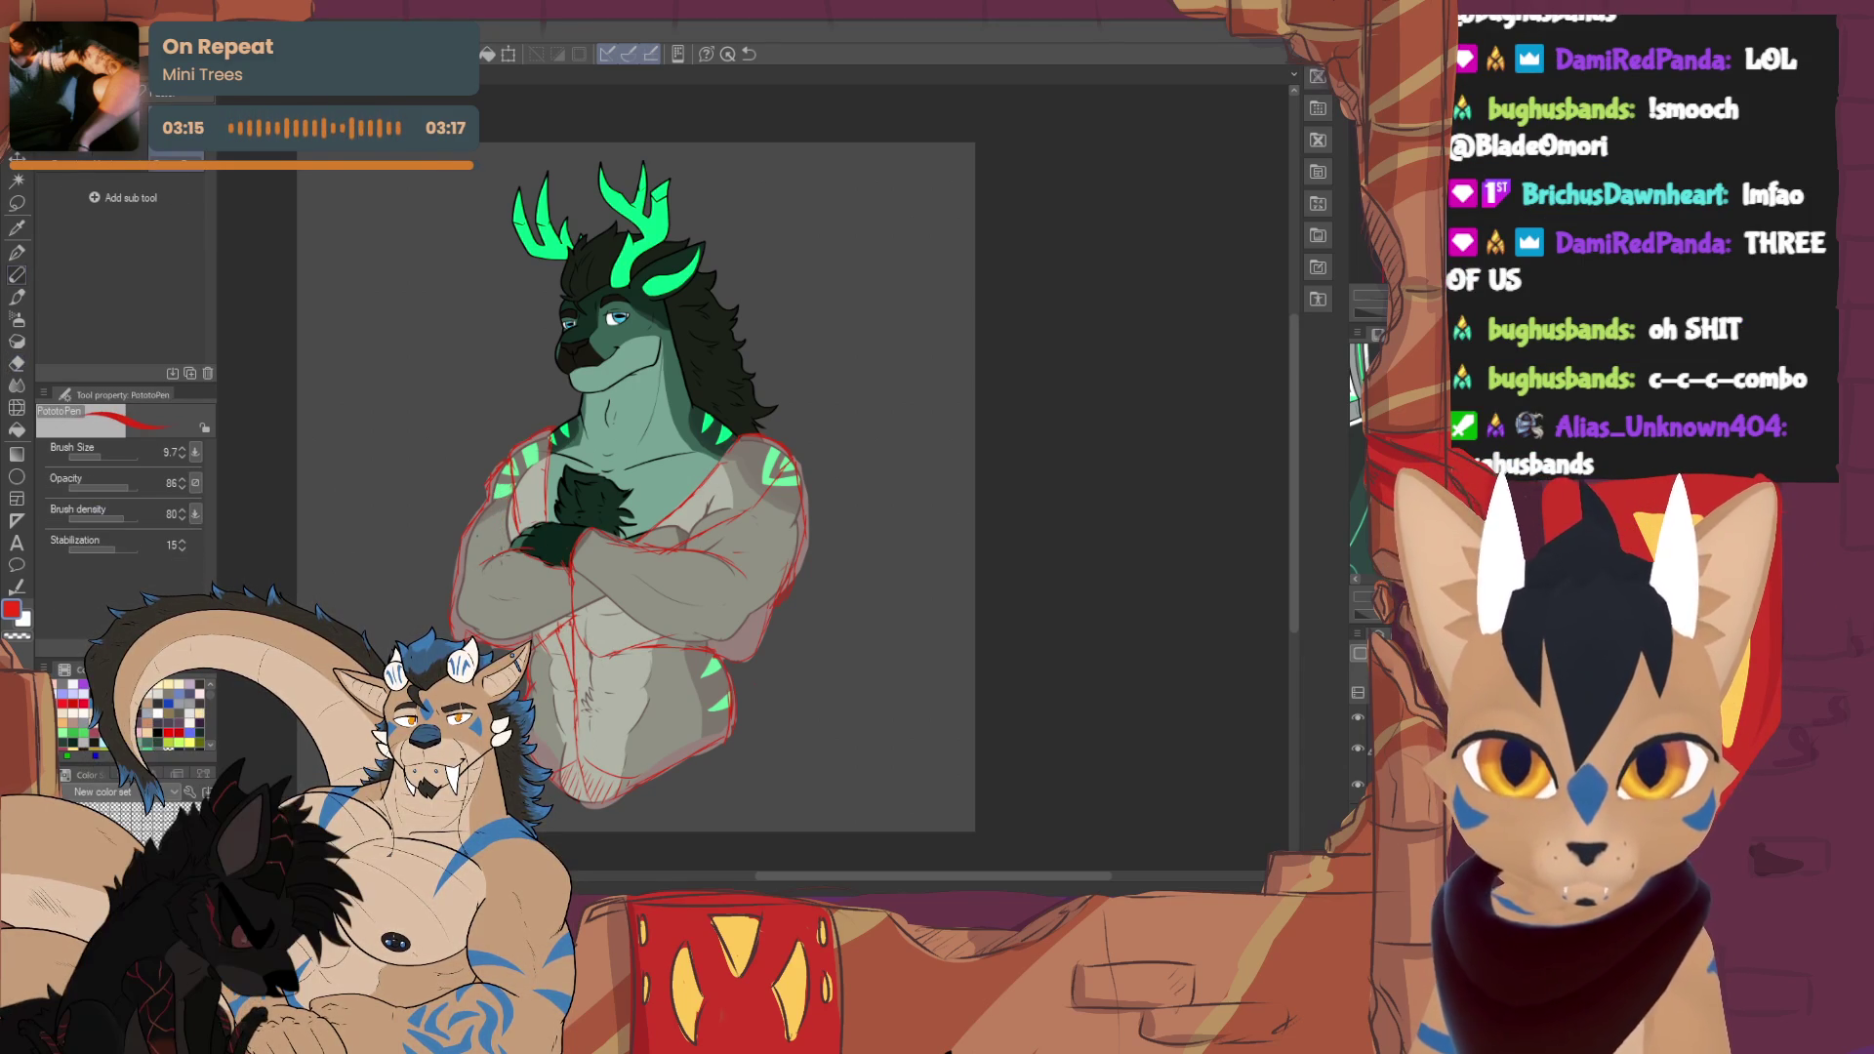
key("e")
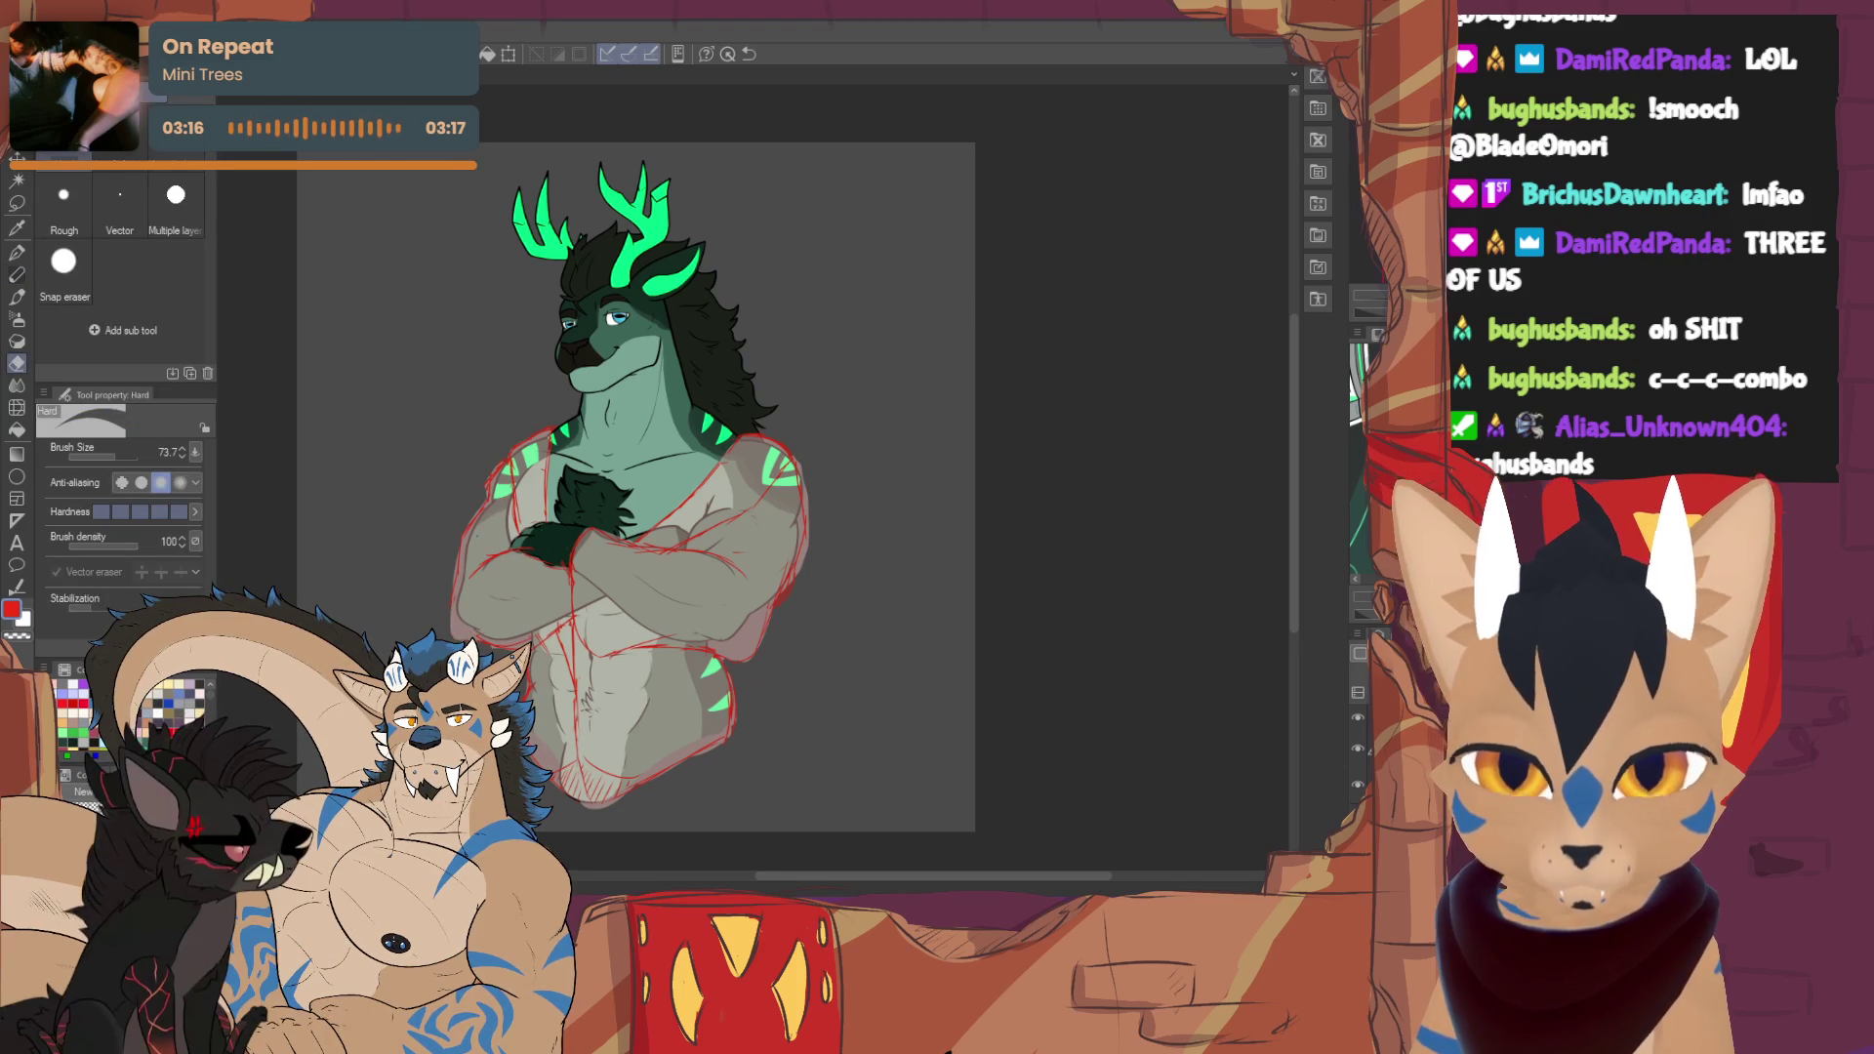
key("p")
key("e")
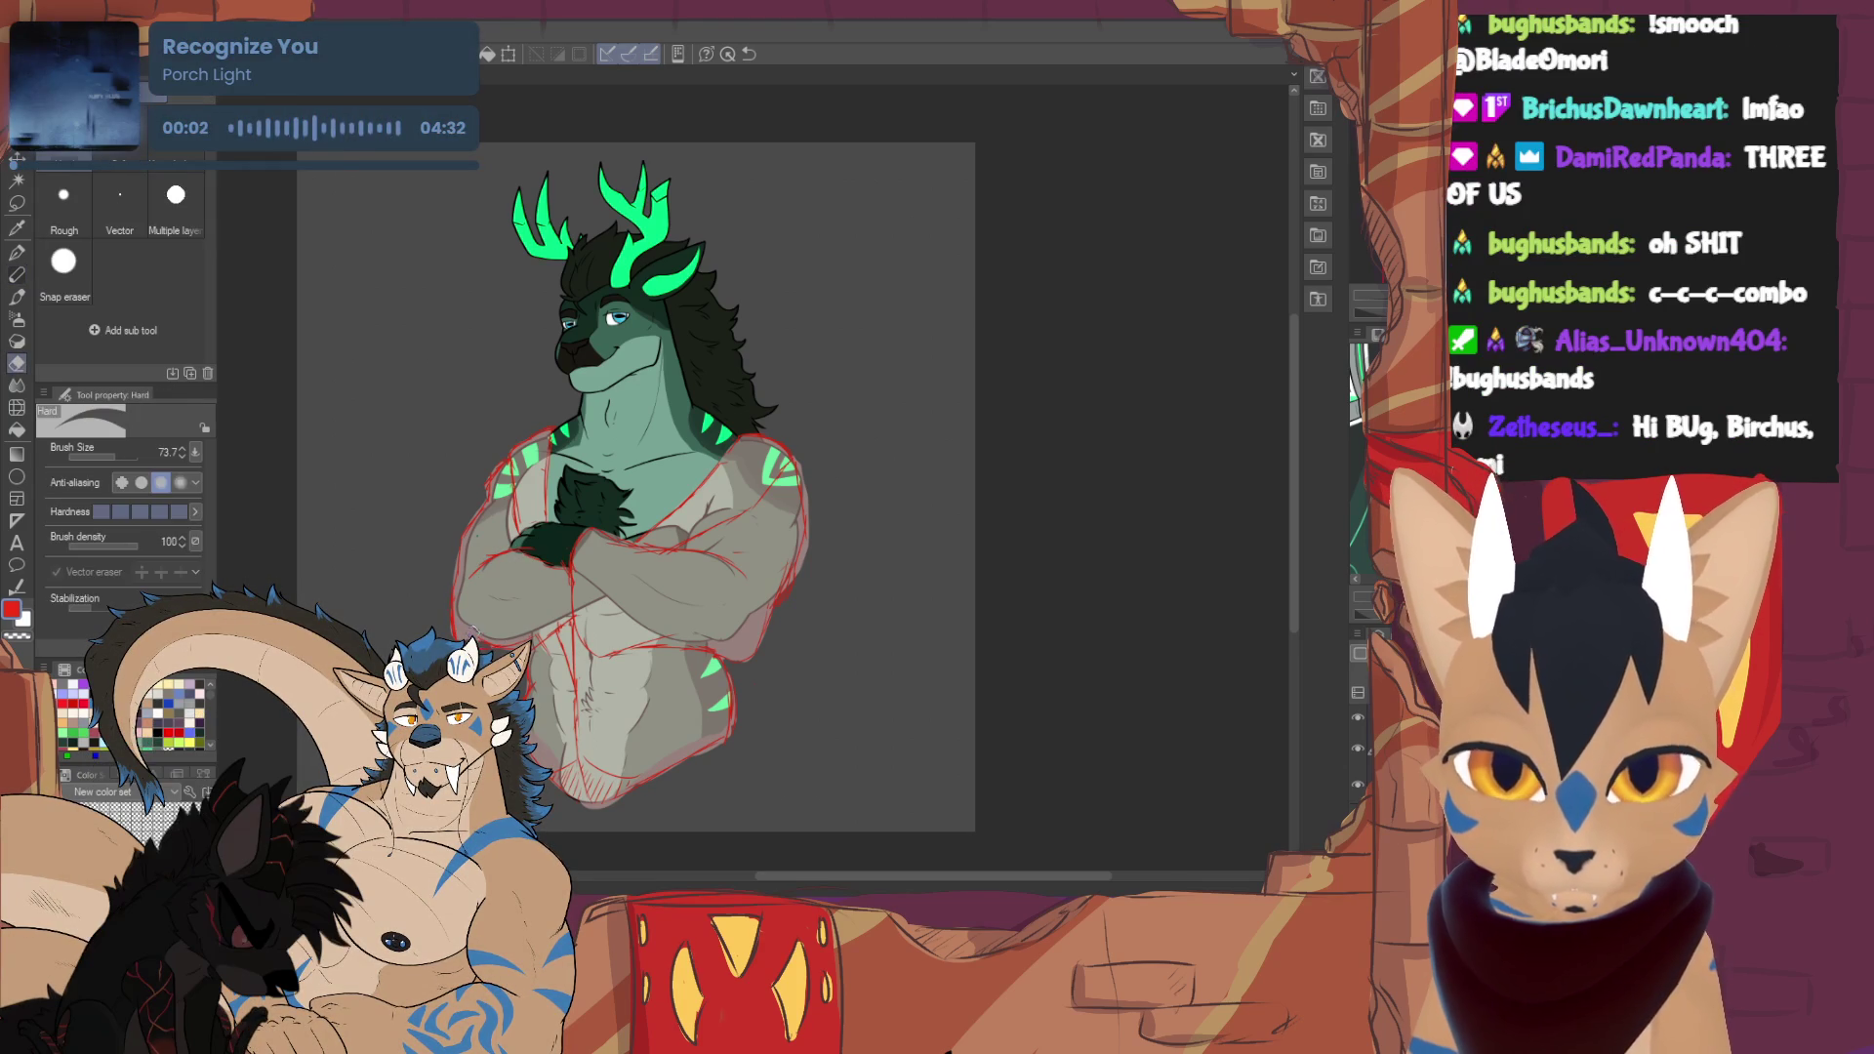
key("p")
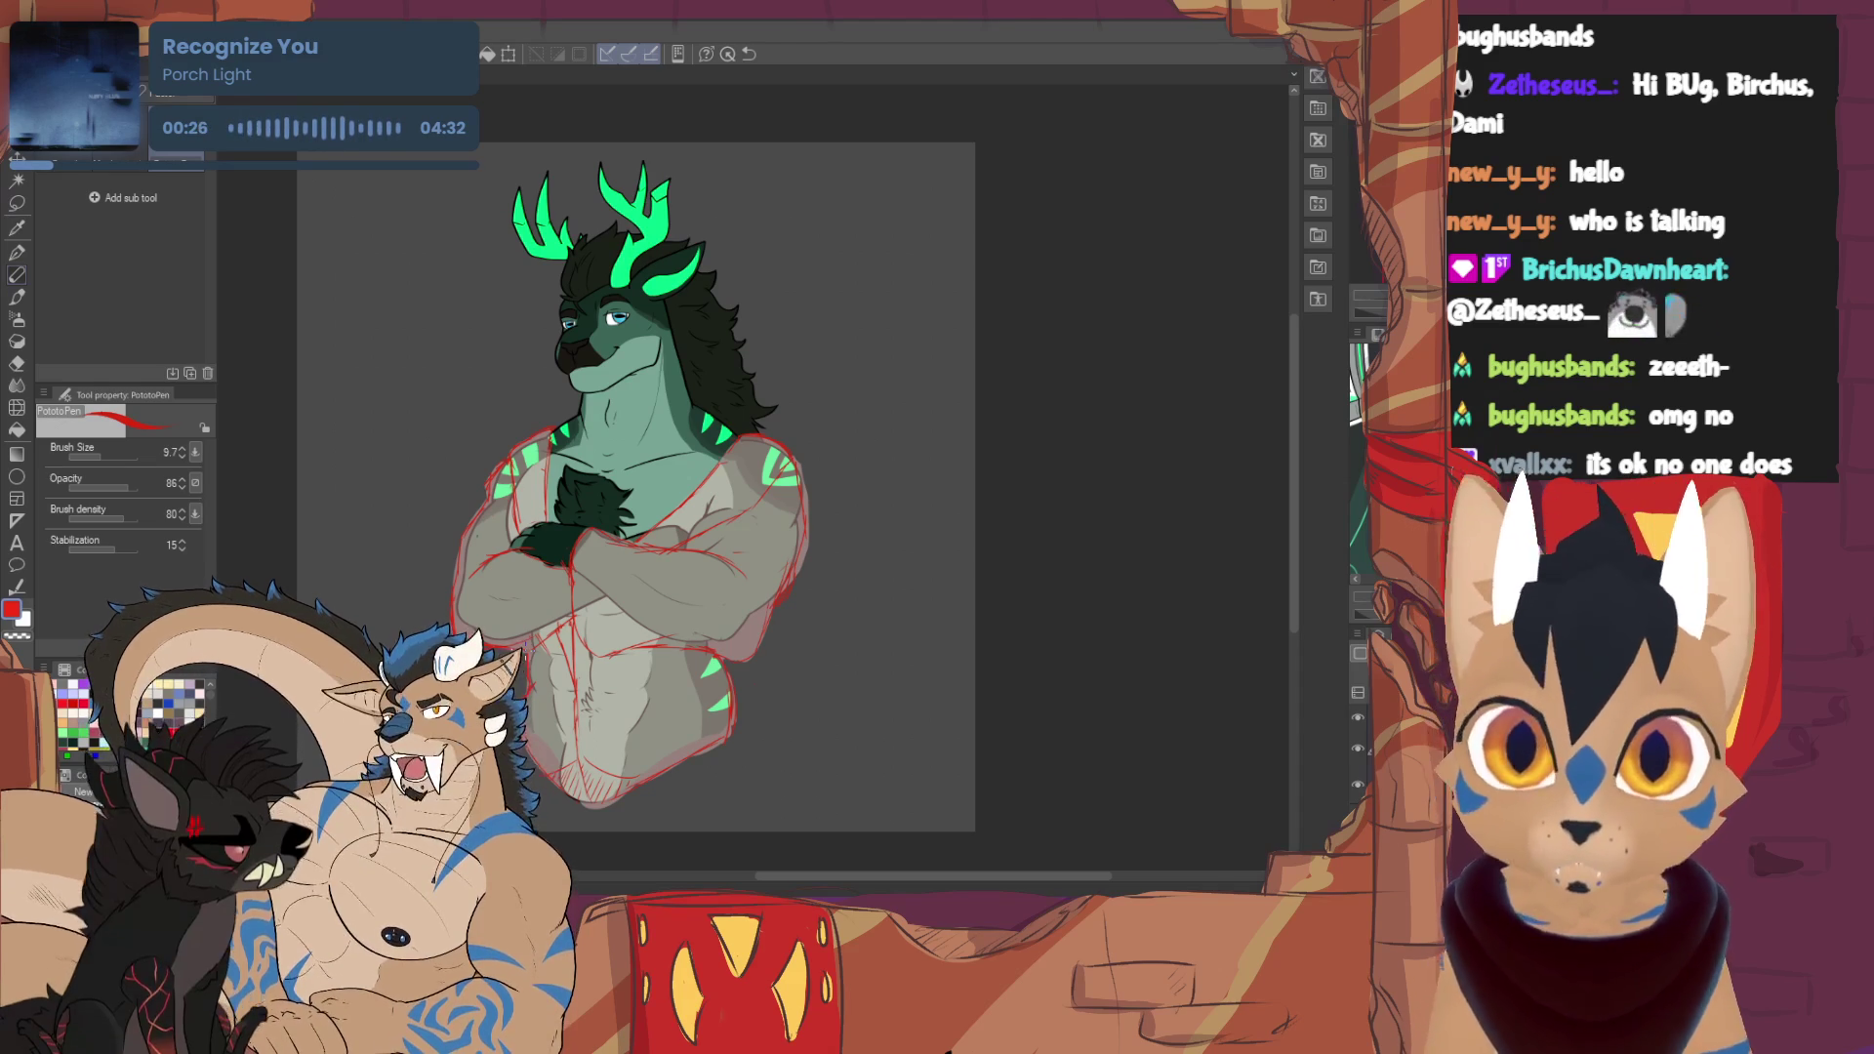
key("e")
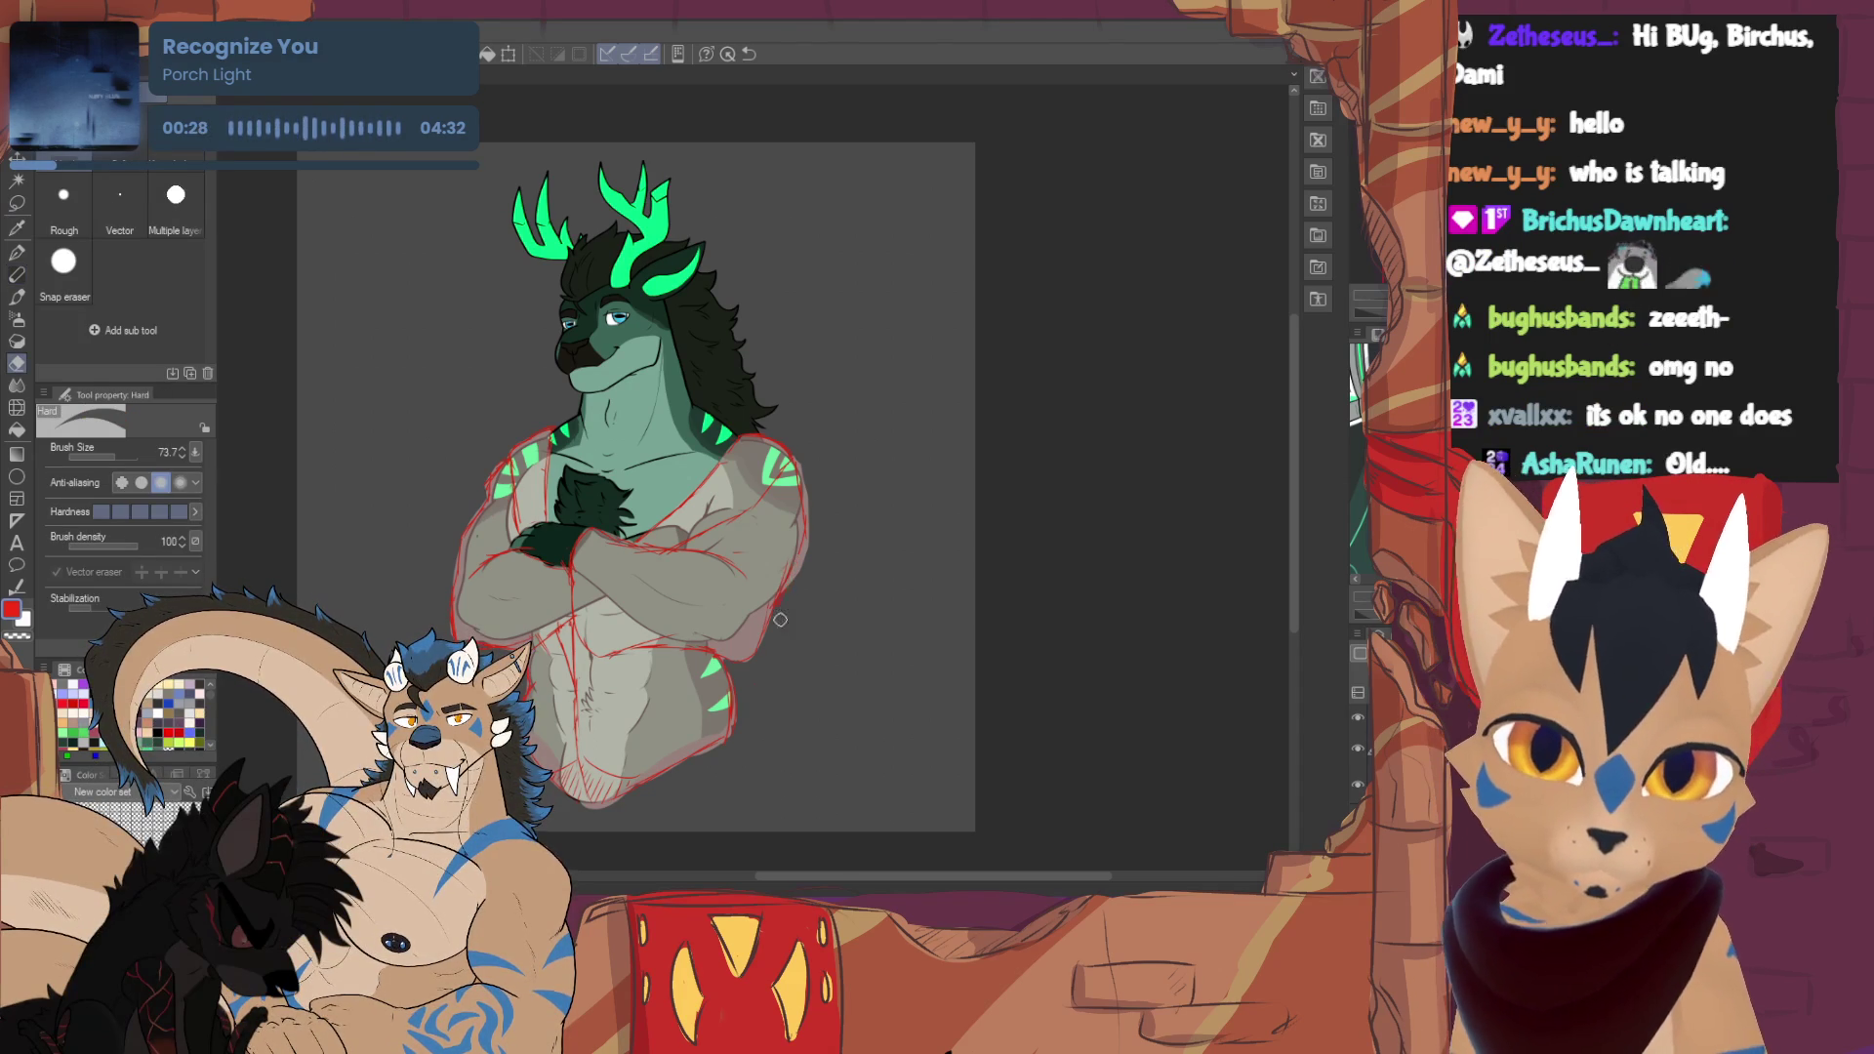
key("p")
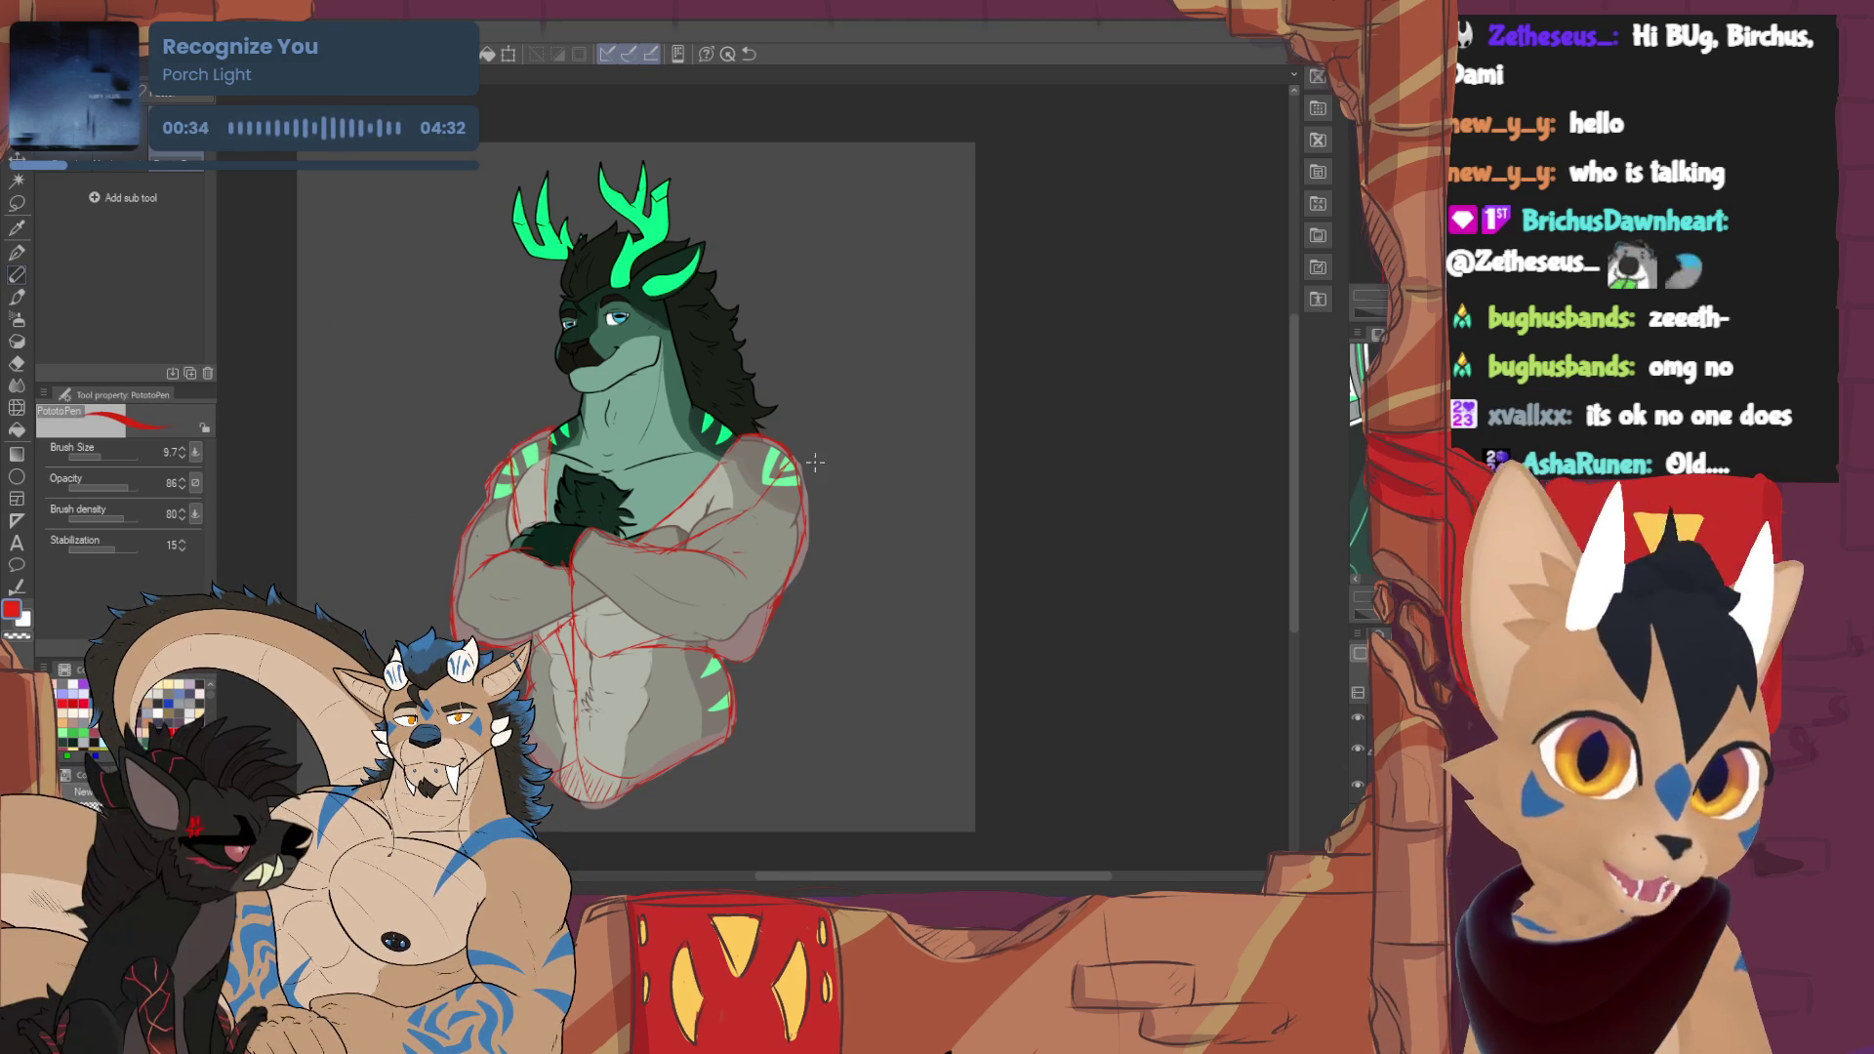
key("e")
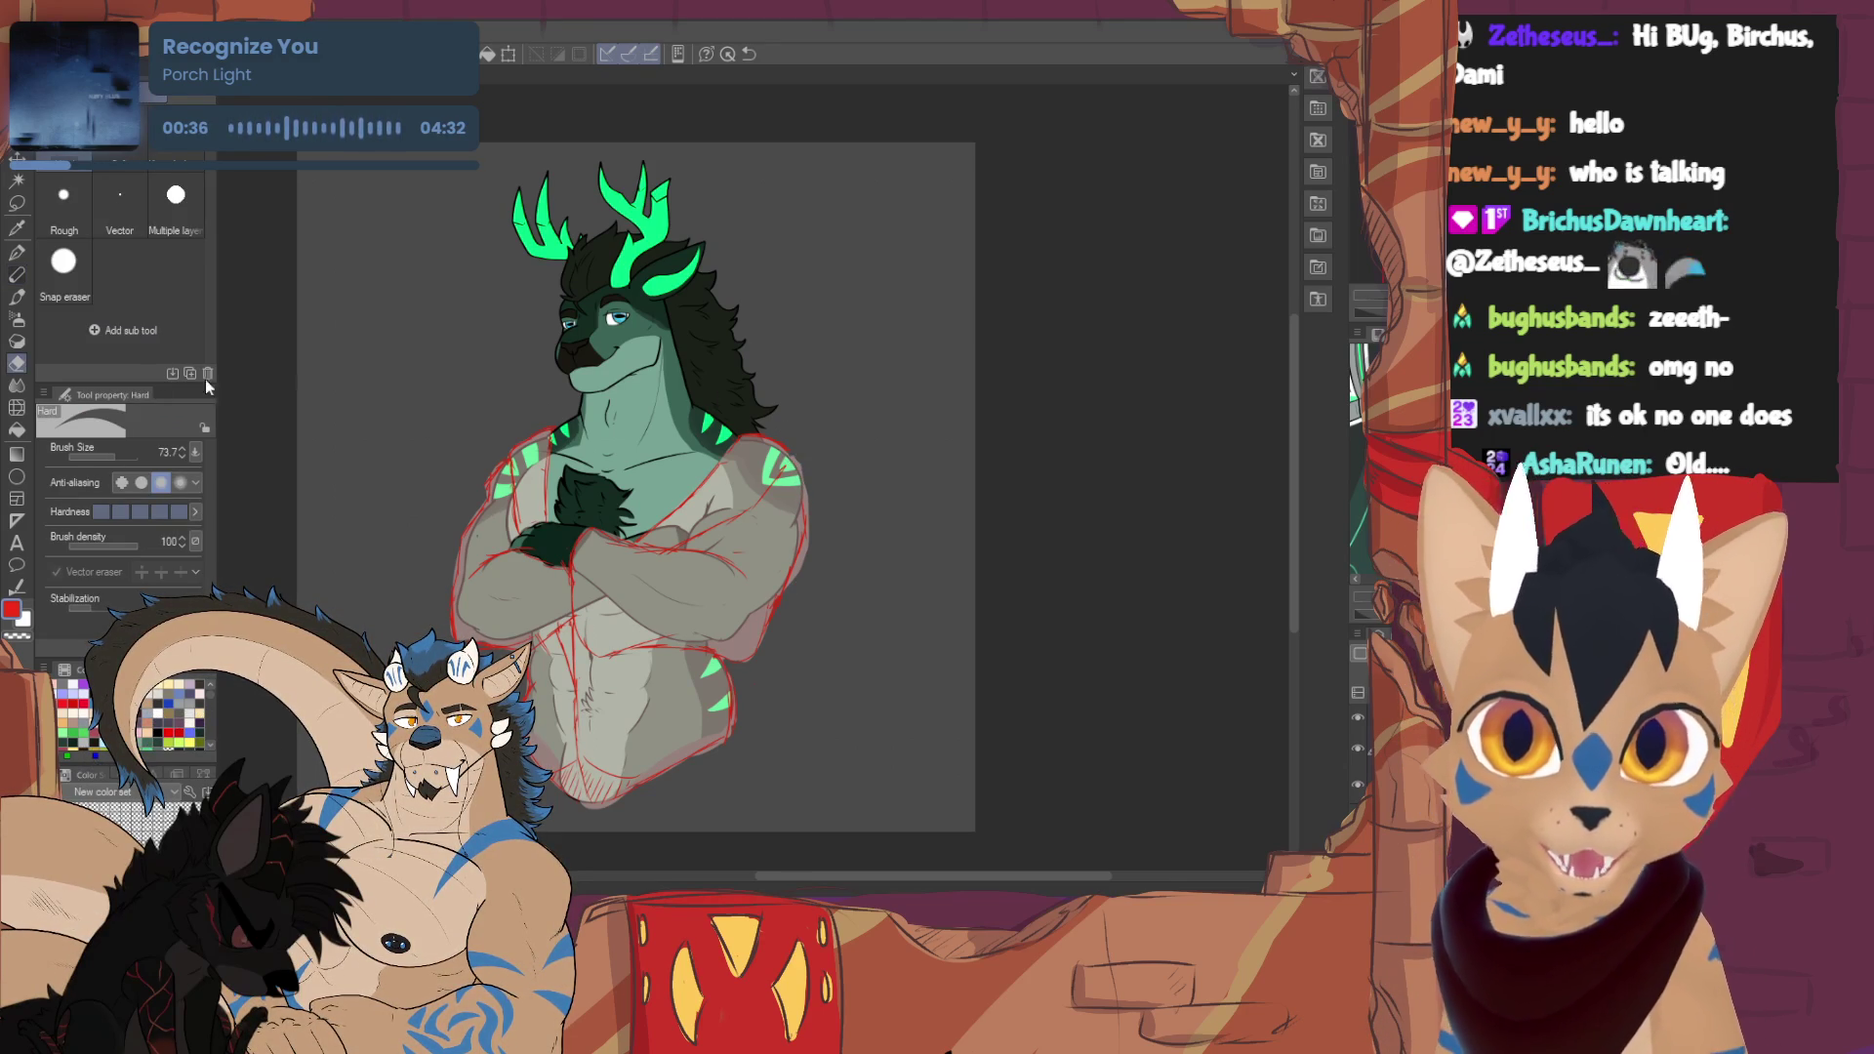
key("p")
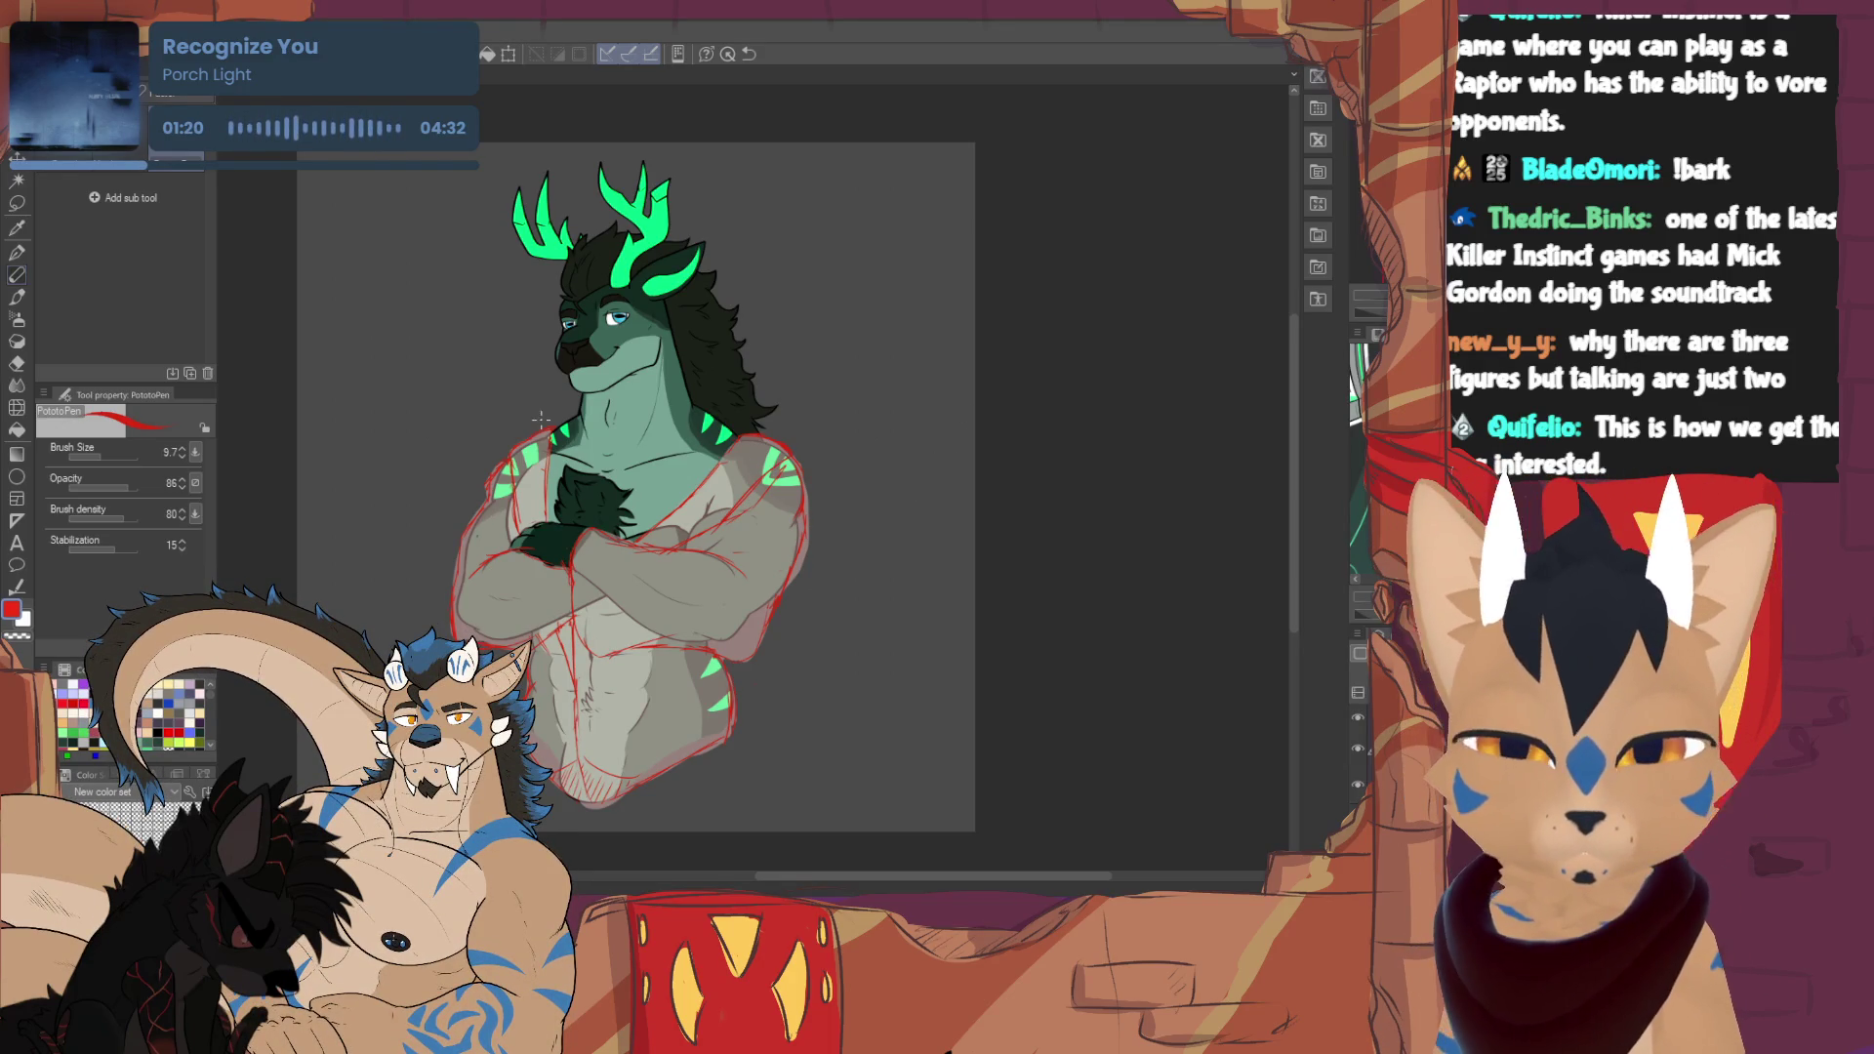
key("e")
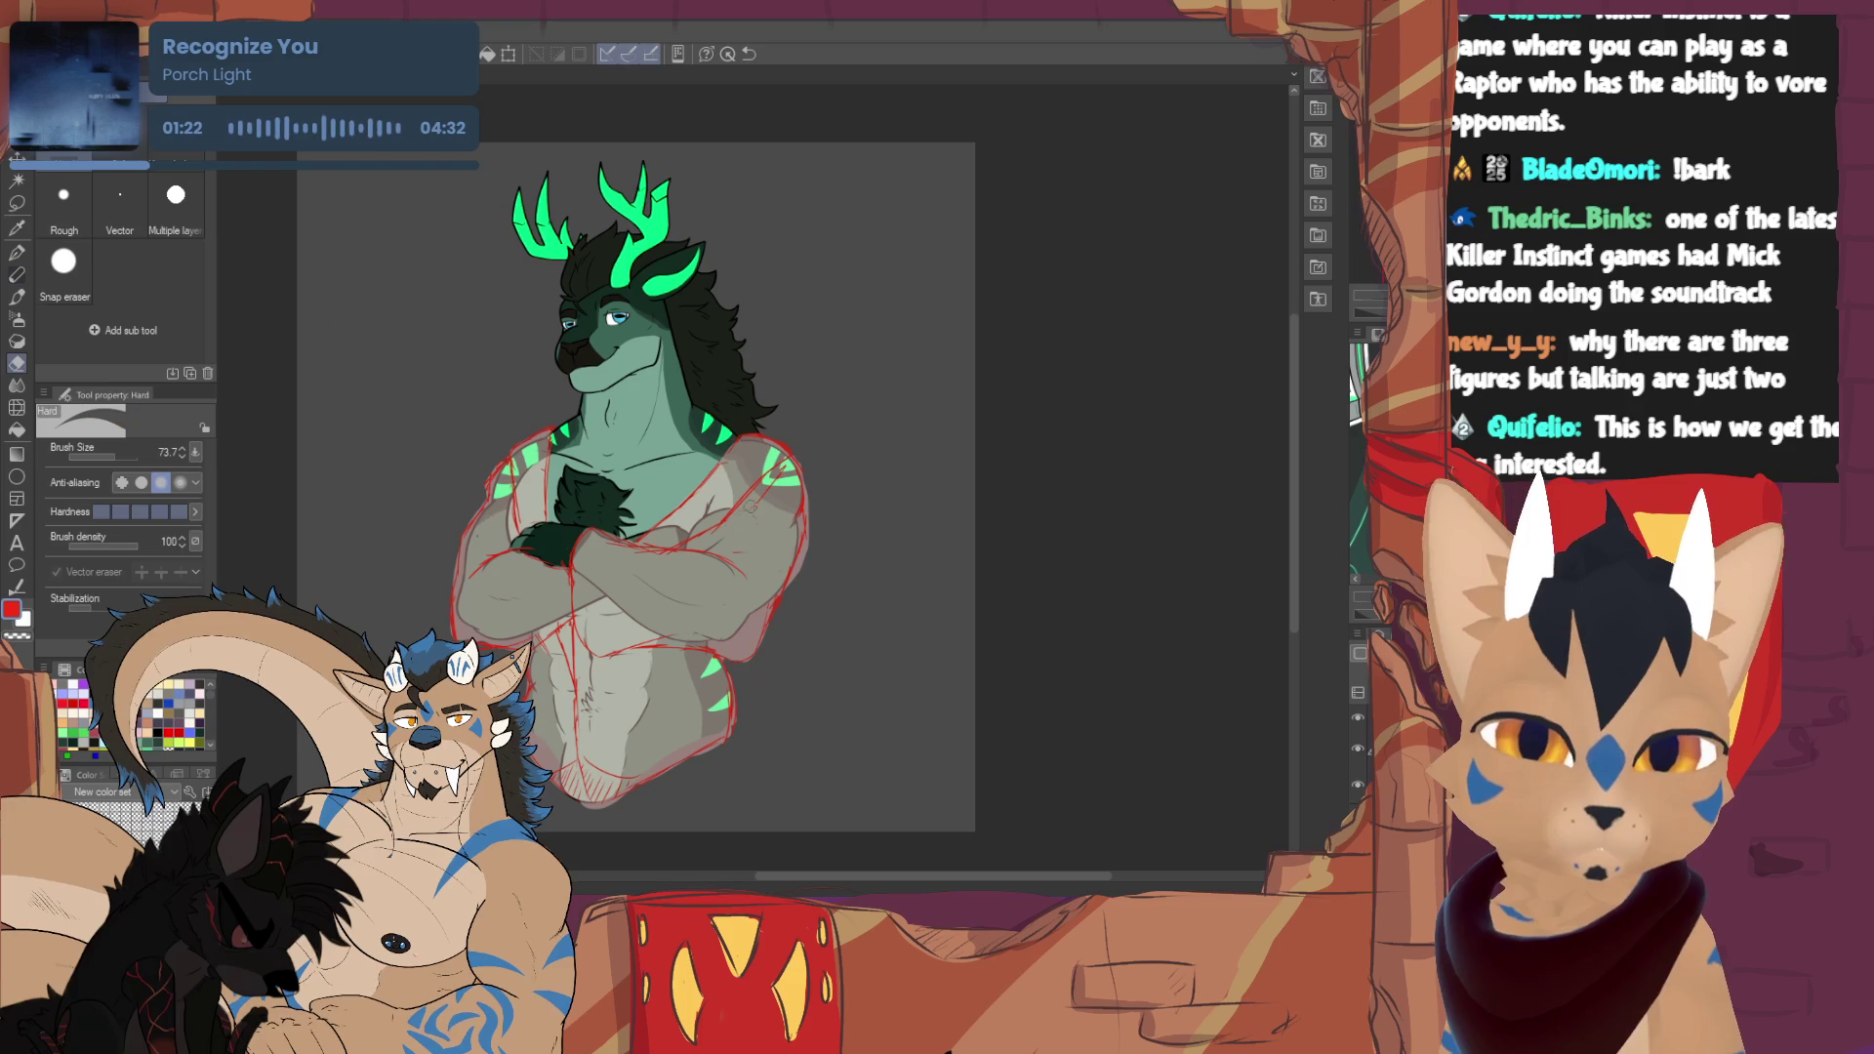
key("p")
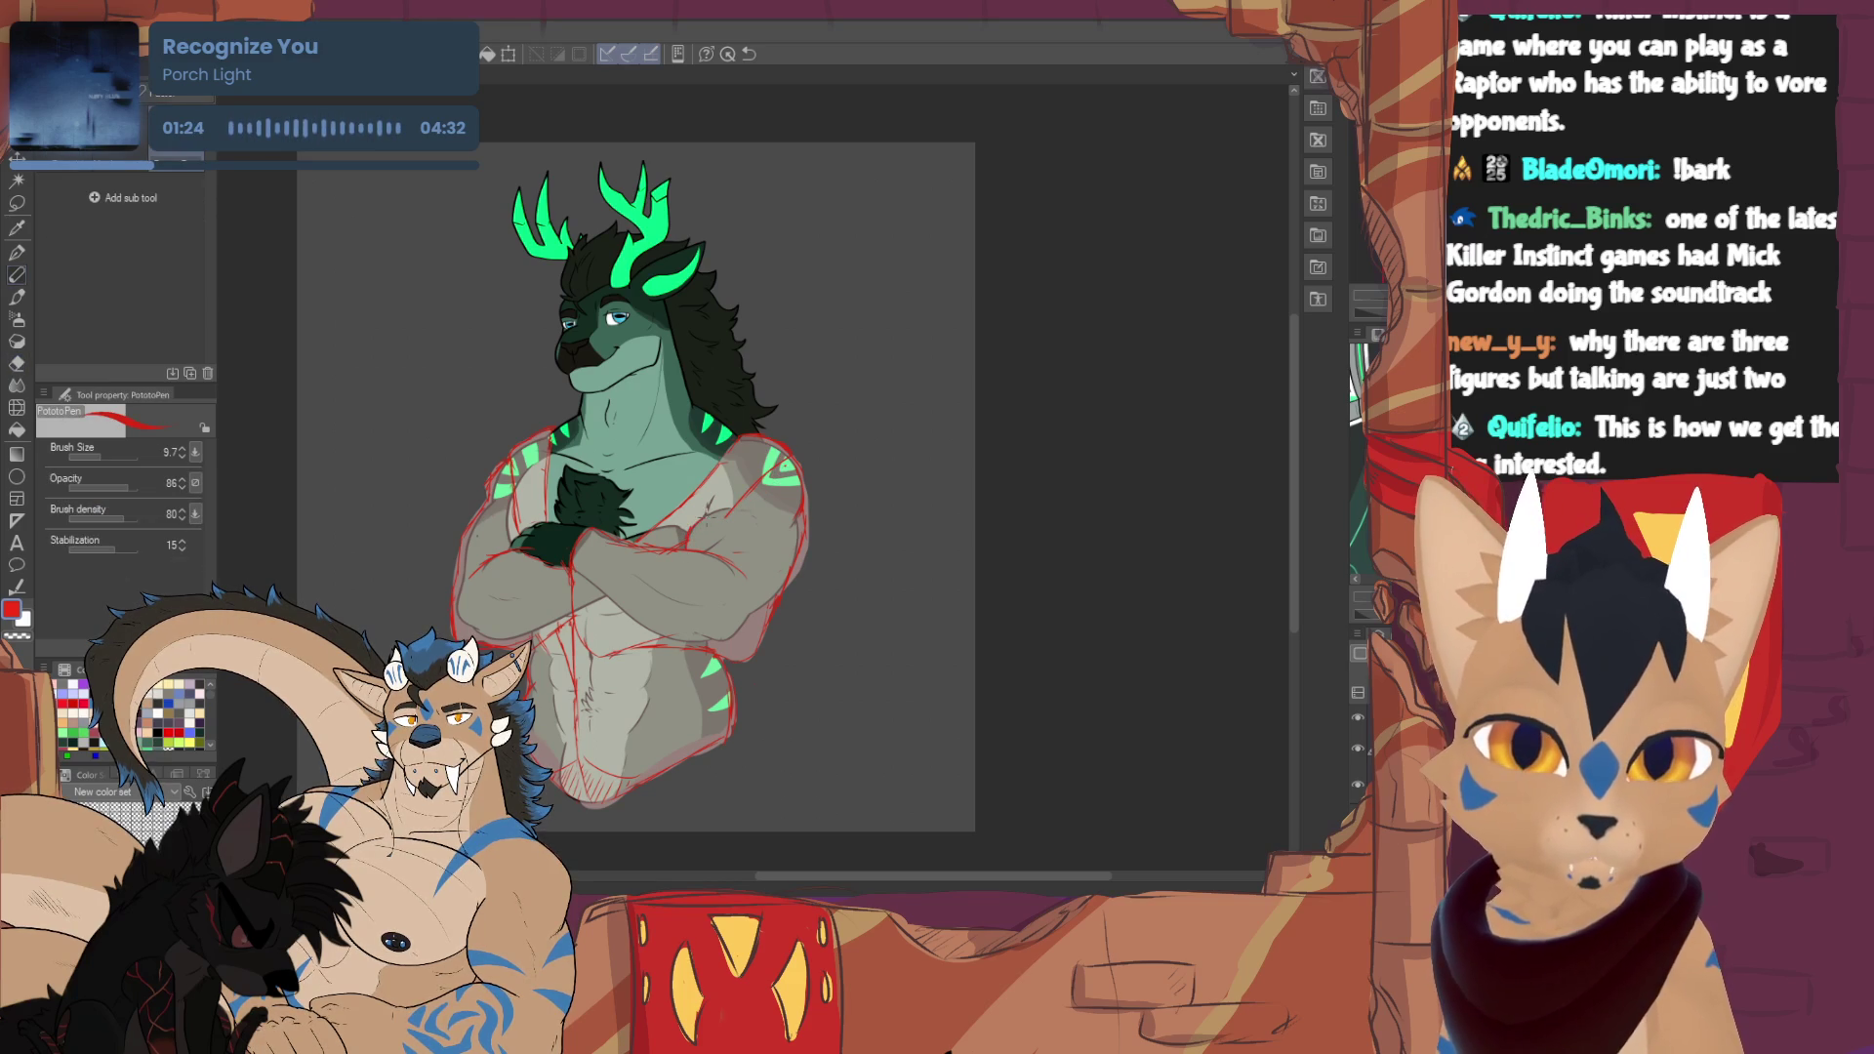
key("e")
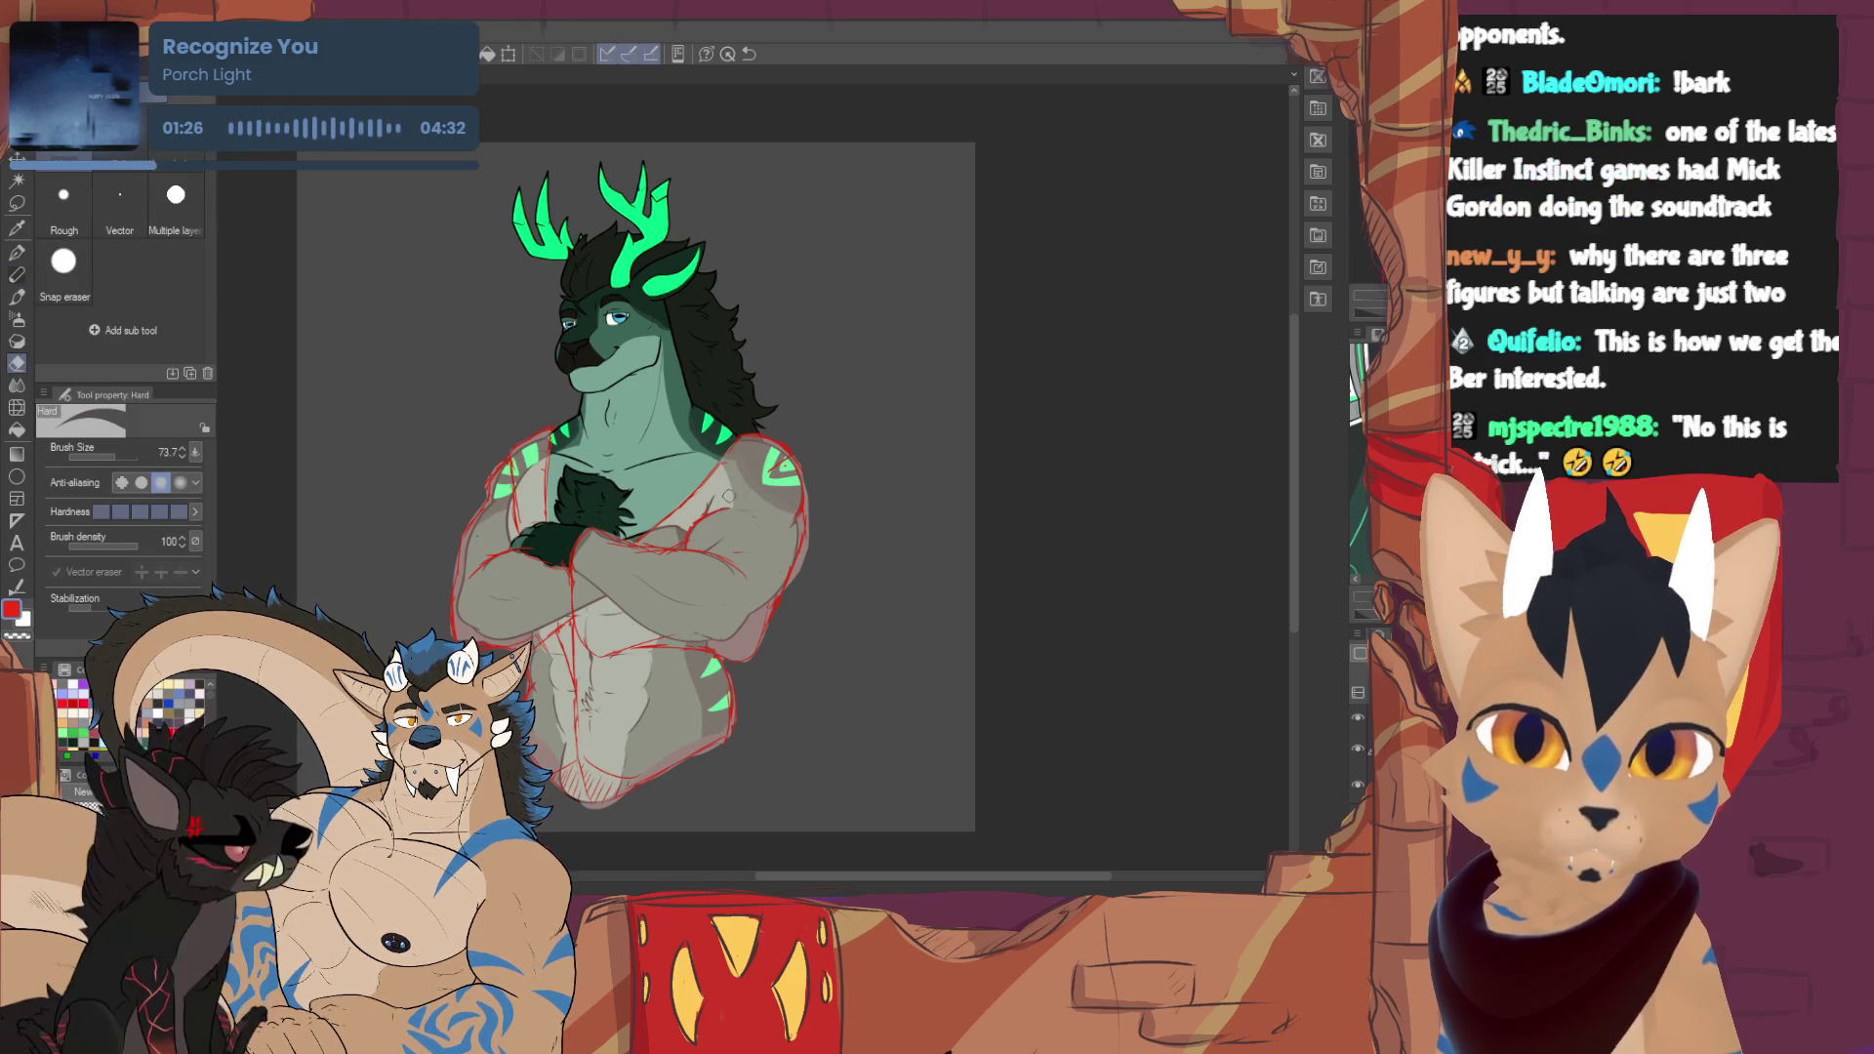
key("p")
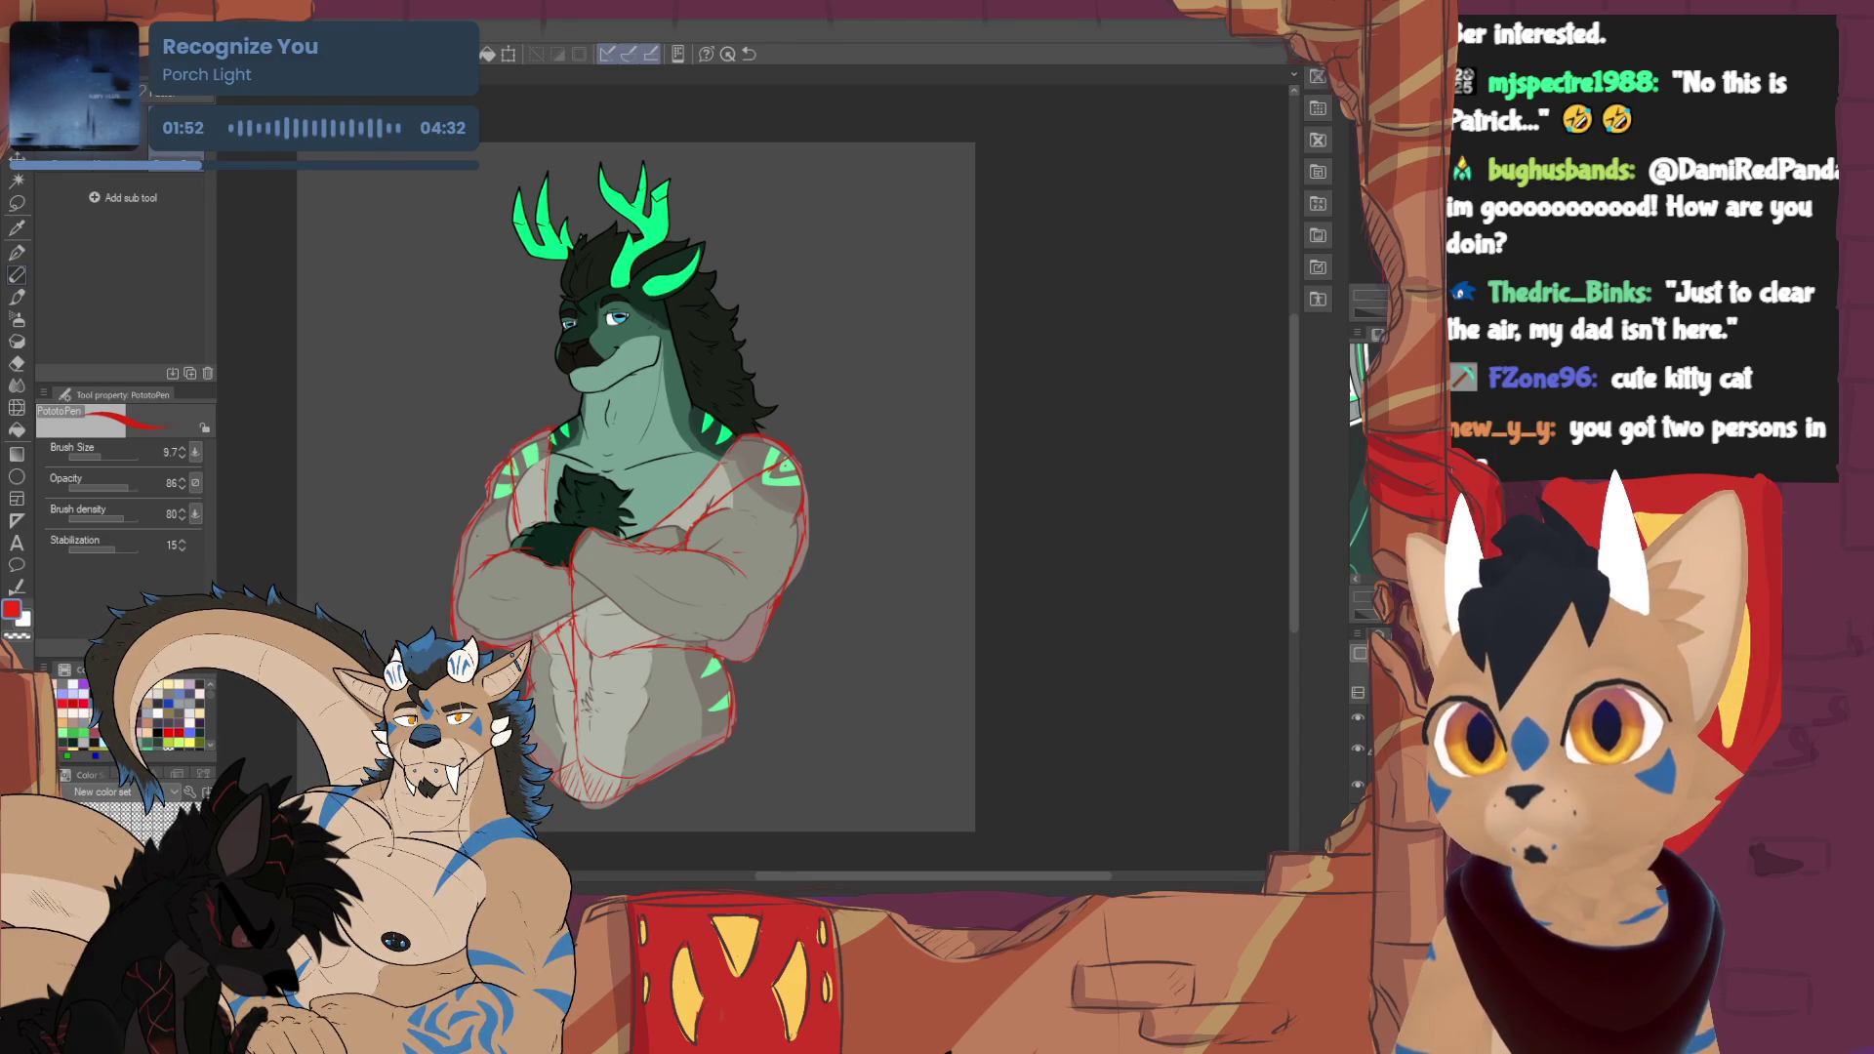
key("ctrl+Tab")
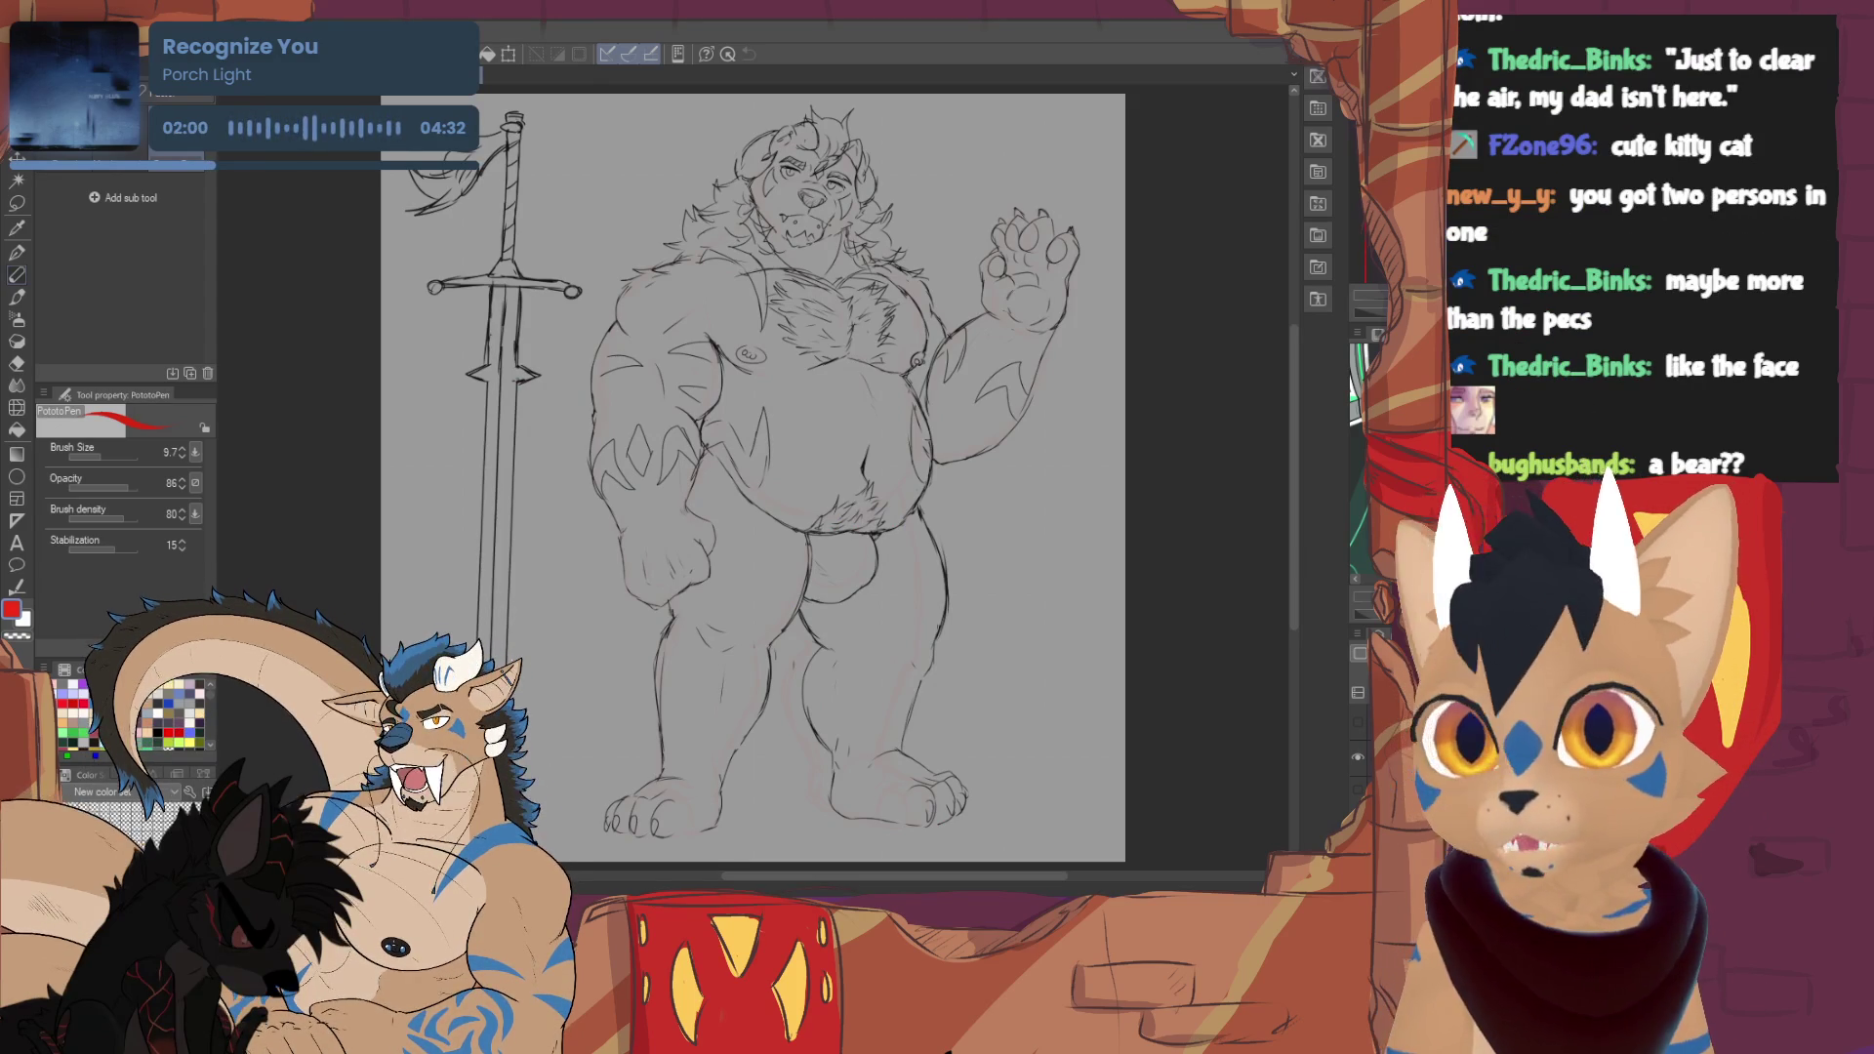
- Nudge the bear sketch slightly right and down, and thicken the pen to 30.3
left_click_drag(752, 478, 791, 492)
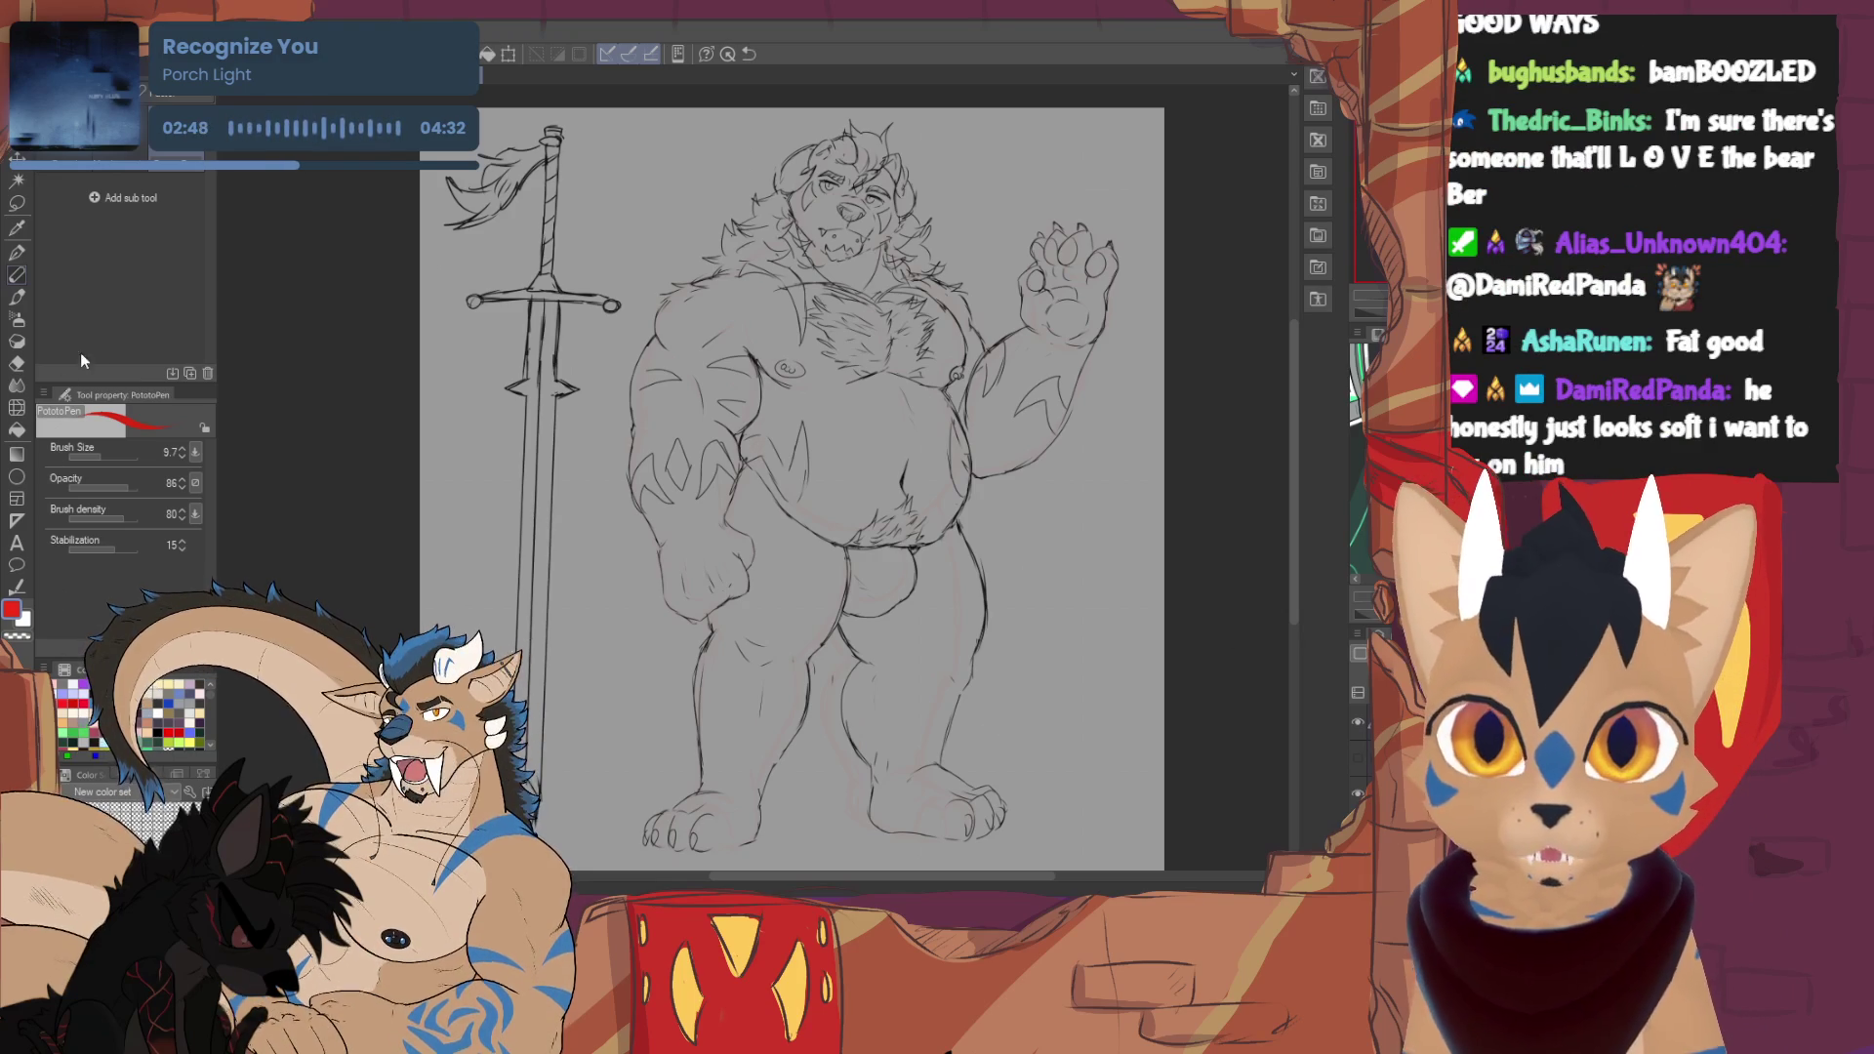
left_click(105, 449)
- Hand-letter 'THIS IS A MAN' in thick red beside the bear's head
left_click_drag(599, 153, 602, 229)
mouse_move(576, 172)
left_mouse_down()
mouse_move(621, 145)
mouse_move(629, 224)
left_mouse_up()
mouse_move(652, 137)
left_mouse_down()
mouse_move(649, 211)
mouse_move(650, 174)
left_mouse_up()
mouse_move(691, 138)
left_mouse_down()
mouse_move(685, 209)
mouse_move(709, 193)
left_mouse_up()
mouse_move(670, 151)
left_mouse_down()
mouse_move(723, 129)
mouse_move(703, 202)
left_mouse_up()
left_click_drag(556, 296, 556, 340)
left_click_drag(532, 363, 581, 344)
mouse_move(667, 303)
left_mouse_down()
mouse_move(671, 254)
mouse_move(701, 288)
left_mouse_up()
left_click_drag(663, 280, 707, 259)
mouse_move(564, 461)
left_mouse_down()
mouse_move(592, 430)
mouse_move(624, 457)
mouse_move(644, 369)
left_mouse_up()
mouse_move(645, 369)
left_mouse_down()
mouse_move(656, 418)
mouse_move(691, 424)
left_mouse_up()
left_click_drag(691, 423, 697, 342)
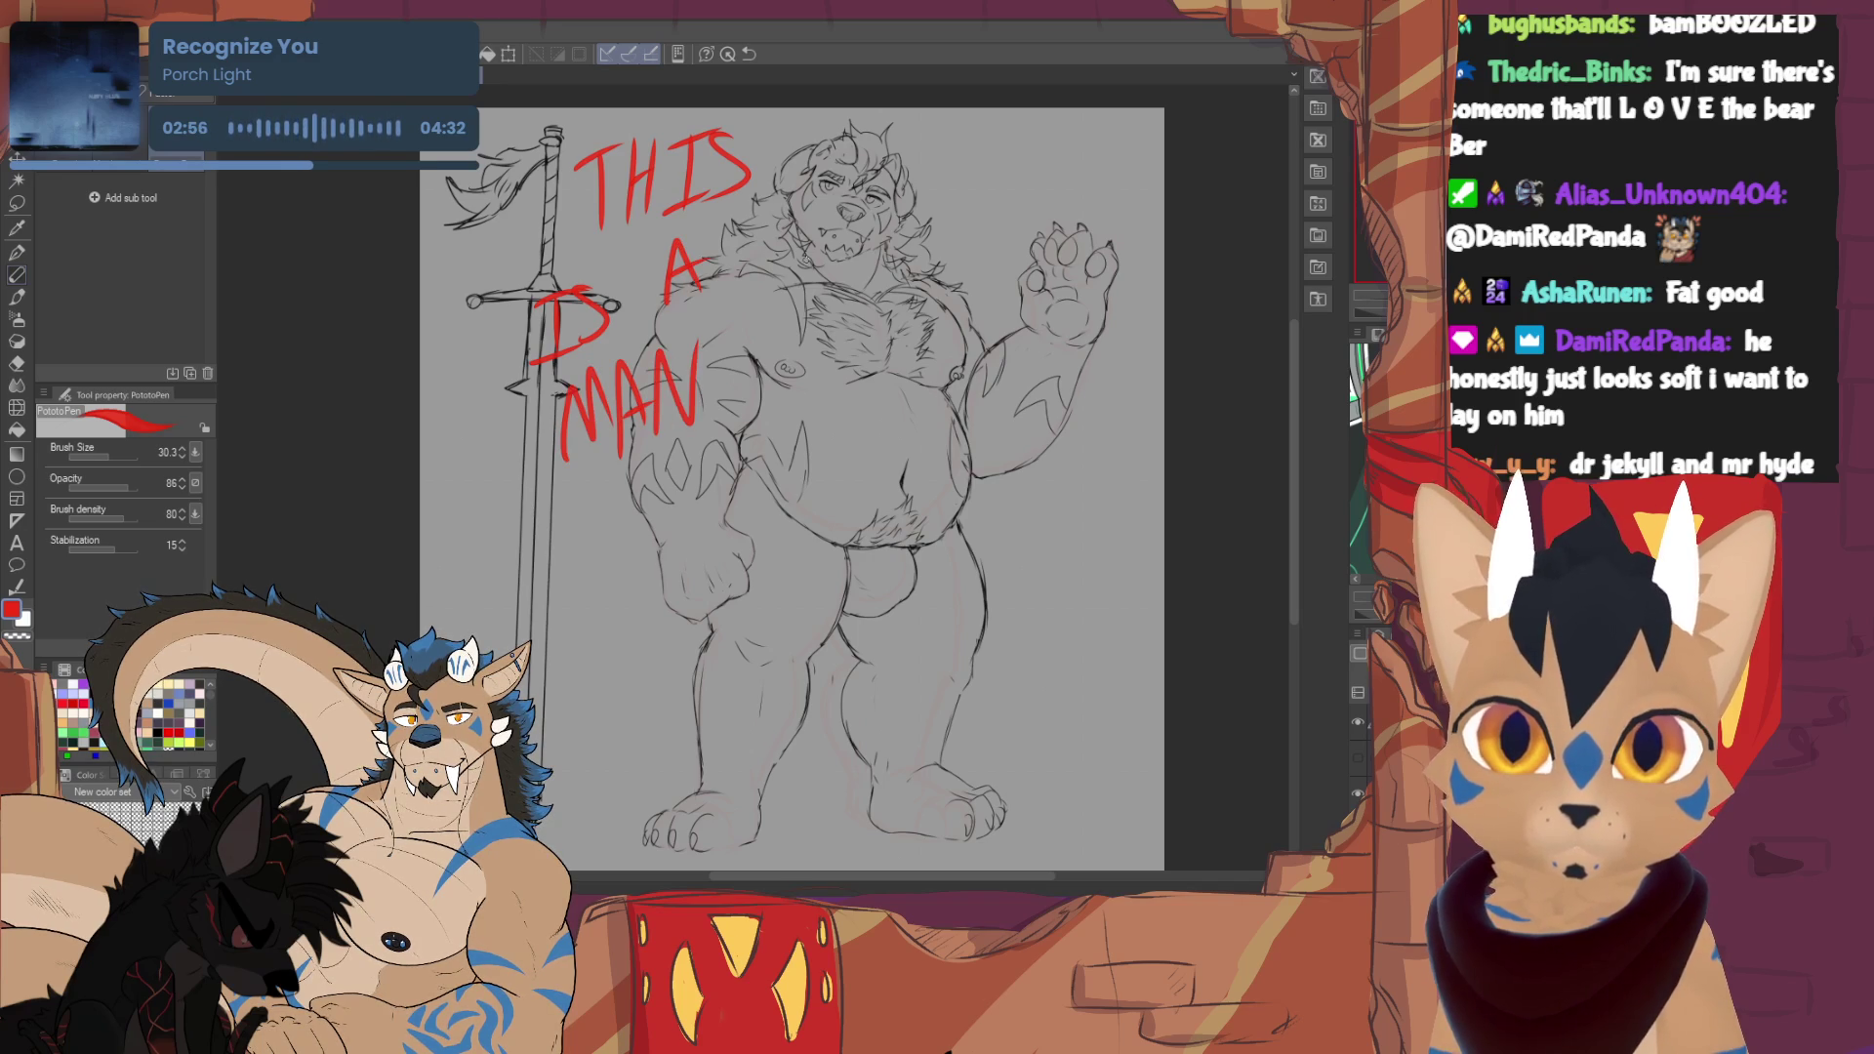
- Draw two red arrows pointing at the bear, then reveal the blue armor sketch
mouse_move(944, 152)
left_mouse_down()
mouse_move(952, 227)
mouse_move(997, 217)
left_mouse_up()
mouse_move(591, 500)
left_mouse_down()
mouse_move(538, 564)
mouse_move(630, 640)
left_mouse_up()
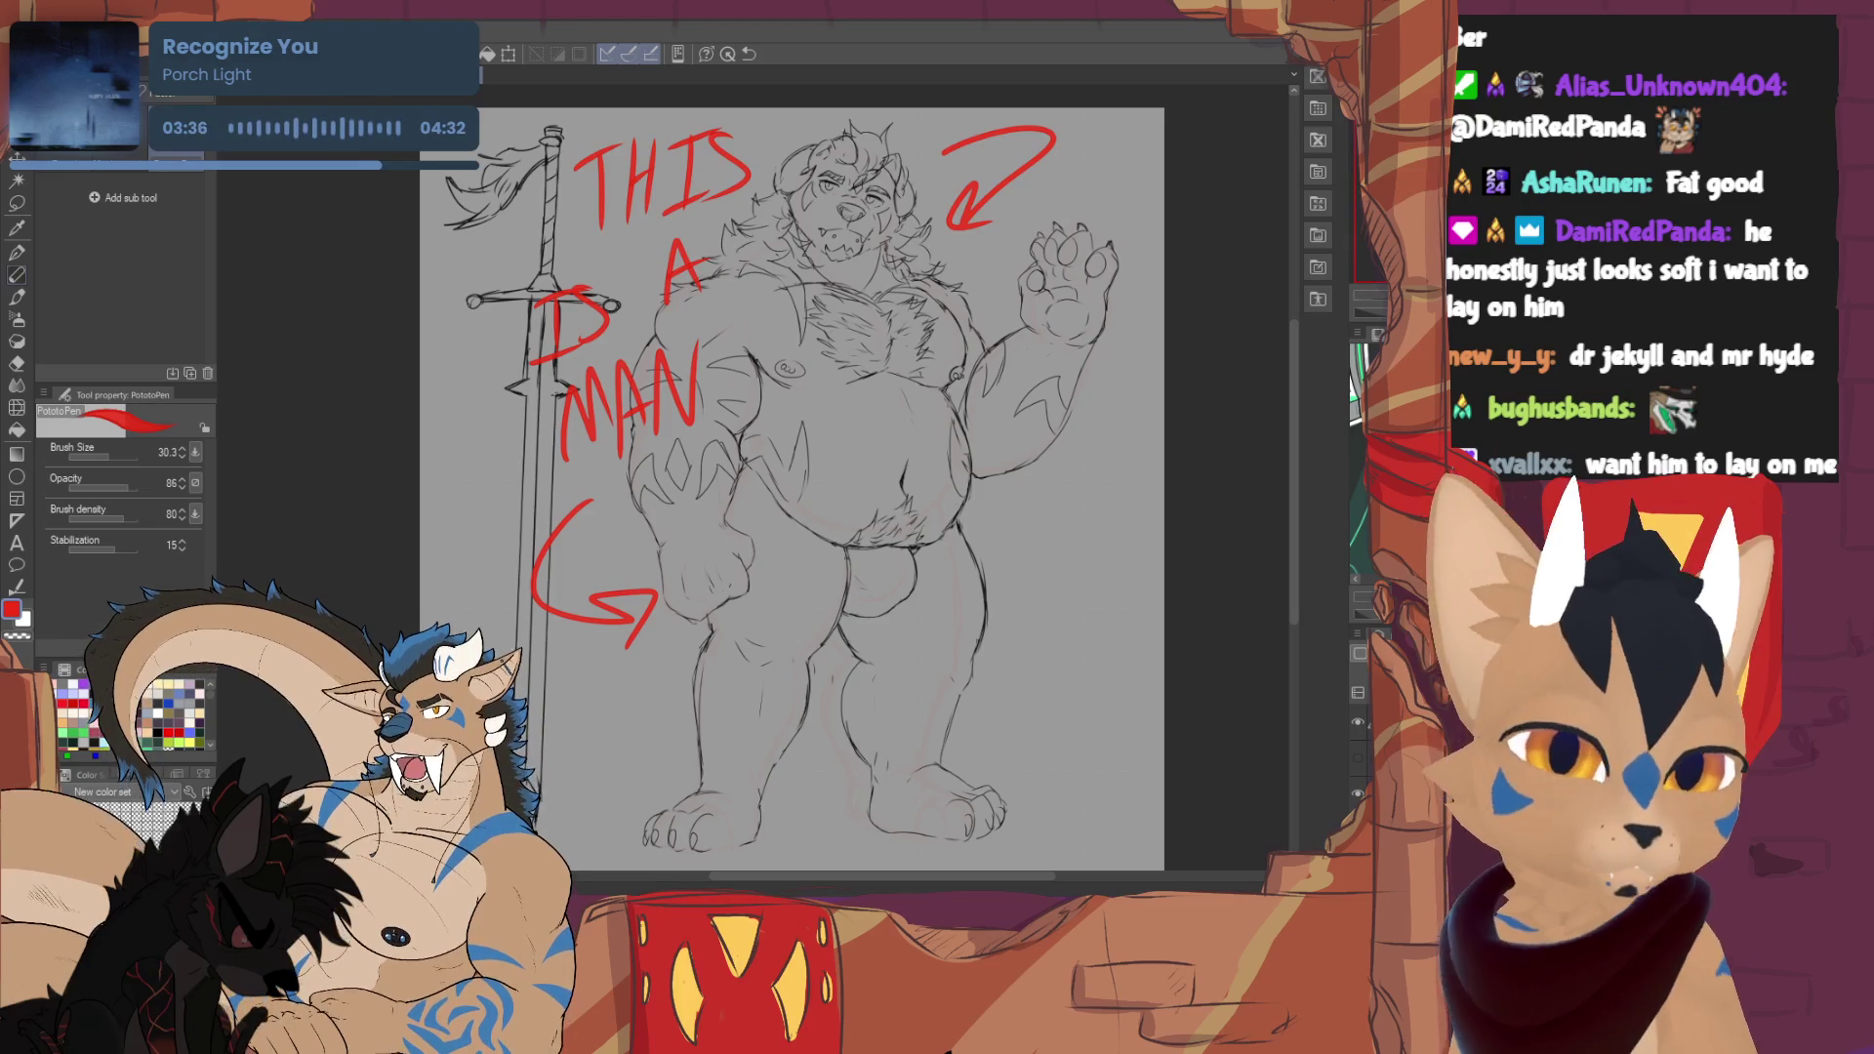
key("ctrl+z")
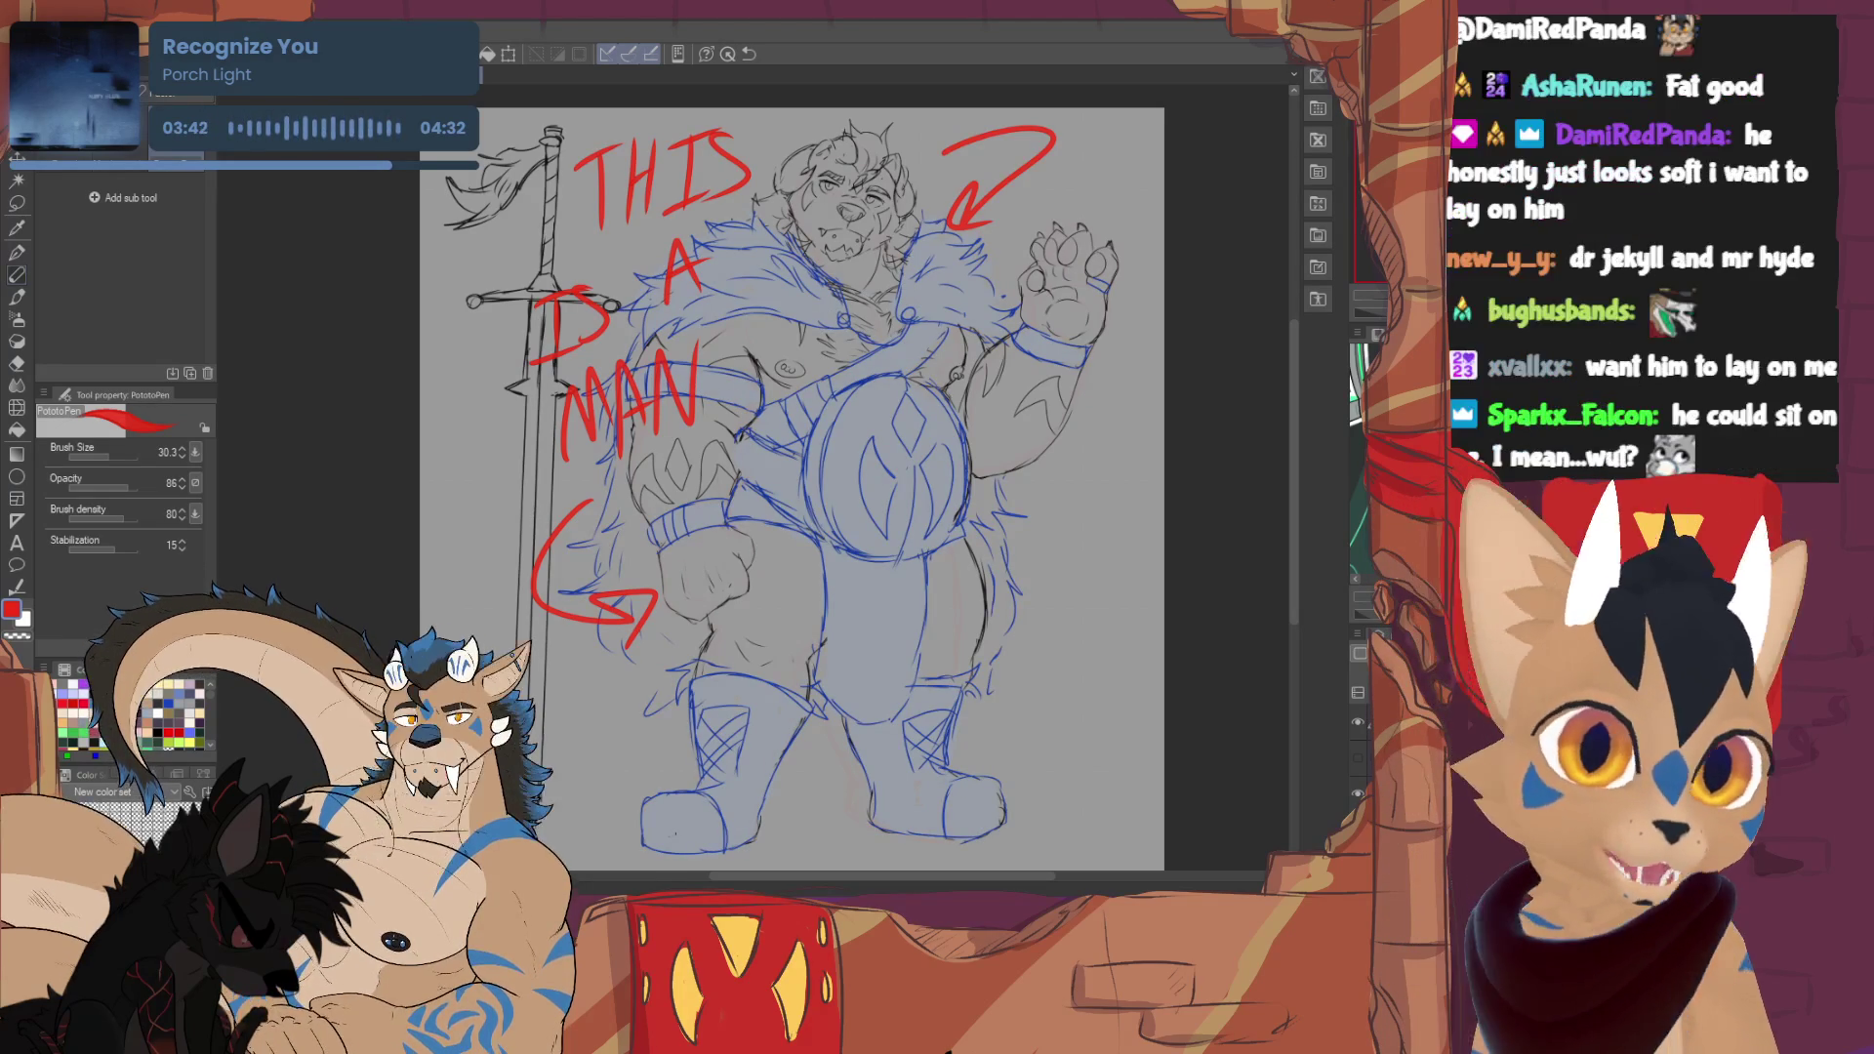
- Hide the red 'THIS IS A MAN' scrawl layer and reposition the view
left_click(1359, 723)
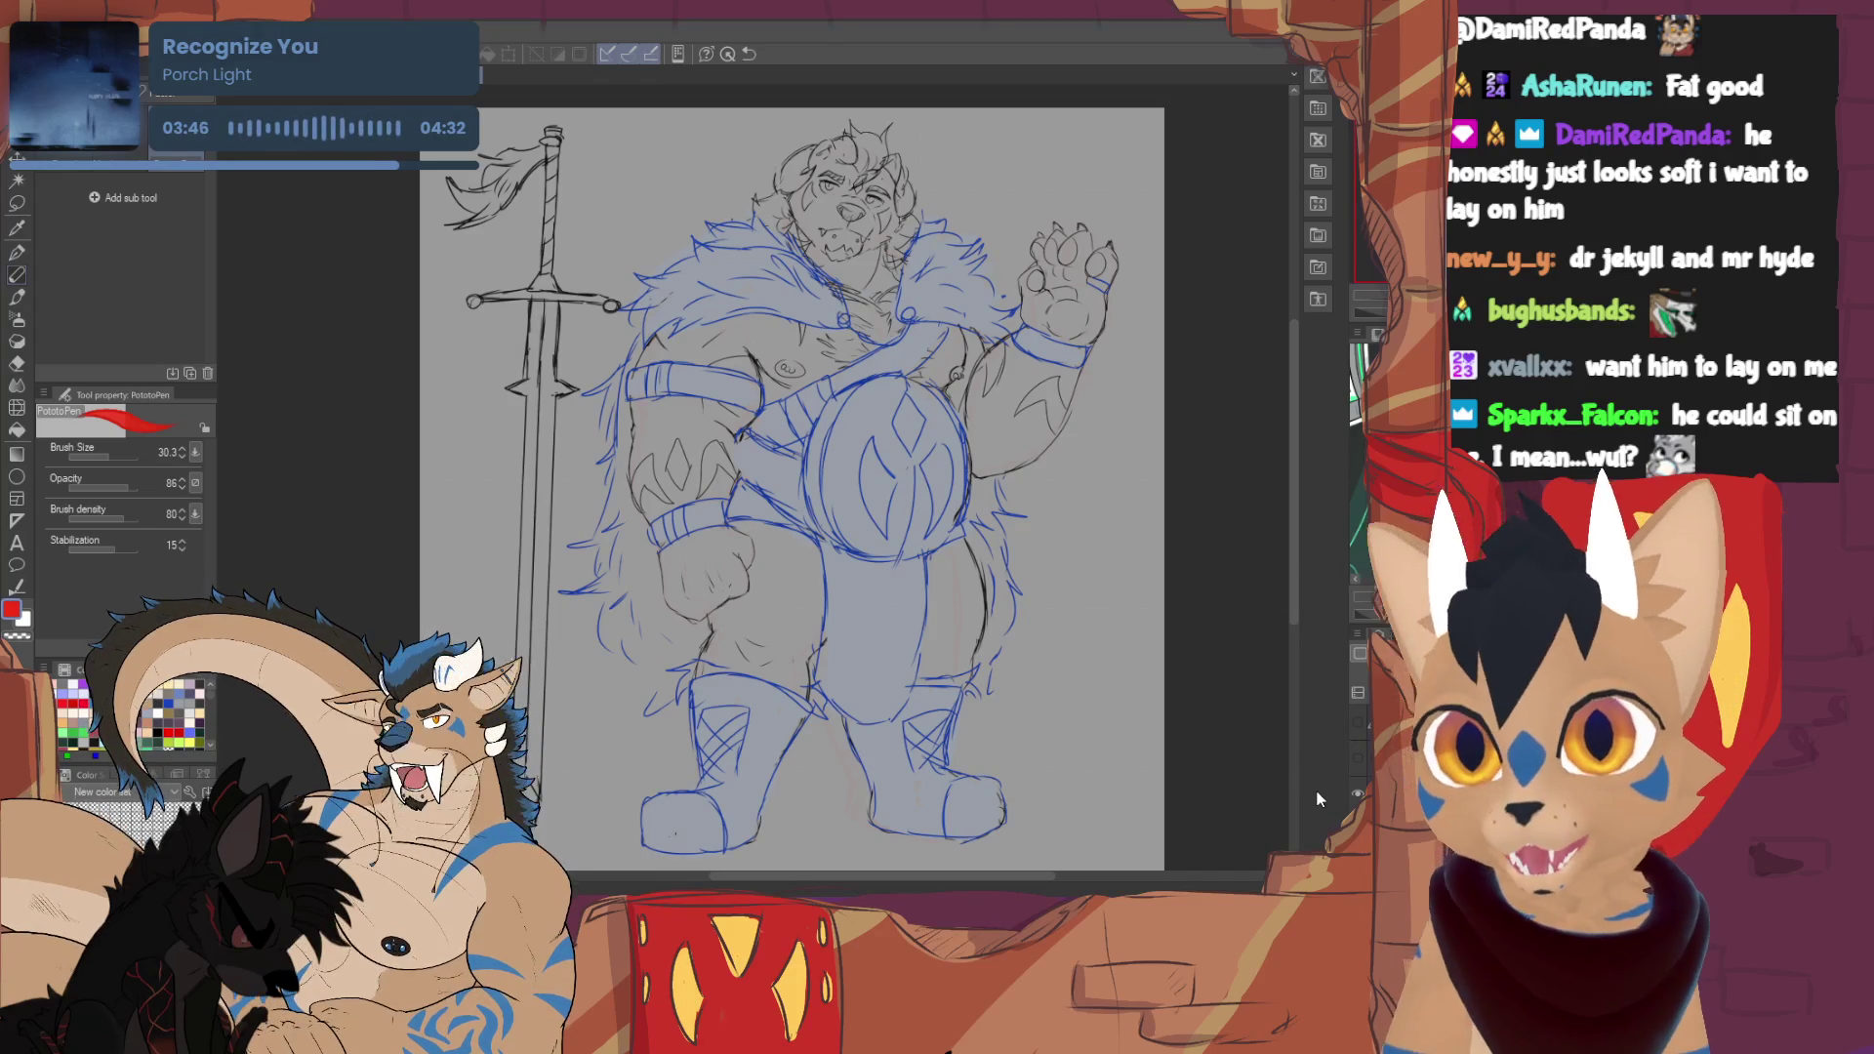
scroll(747, 488, "right", 2)
scroll(747, 489, "up", 1)
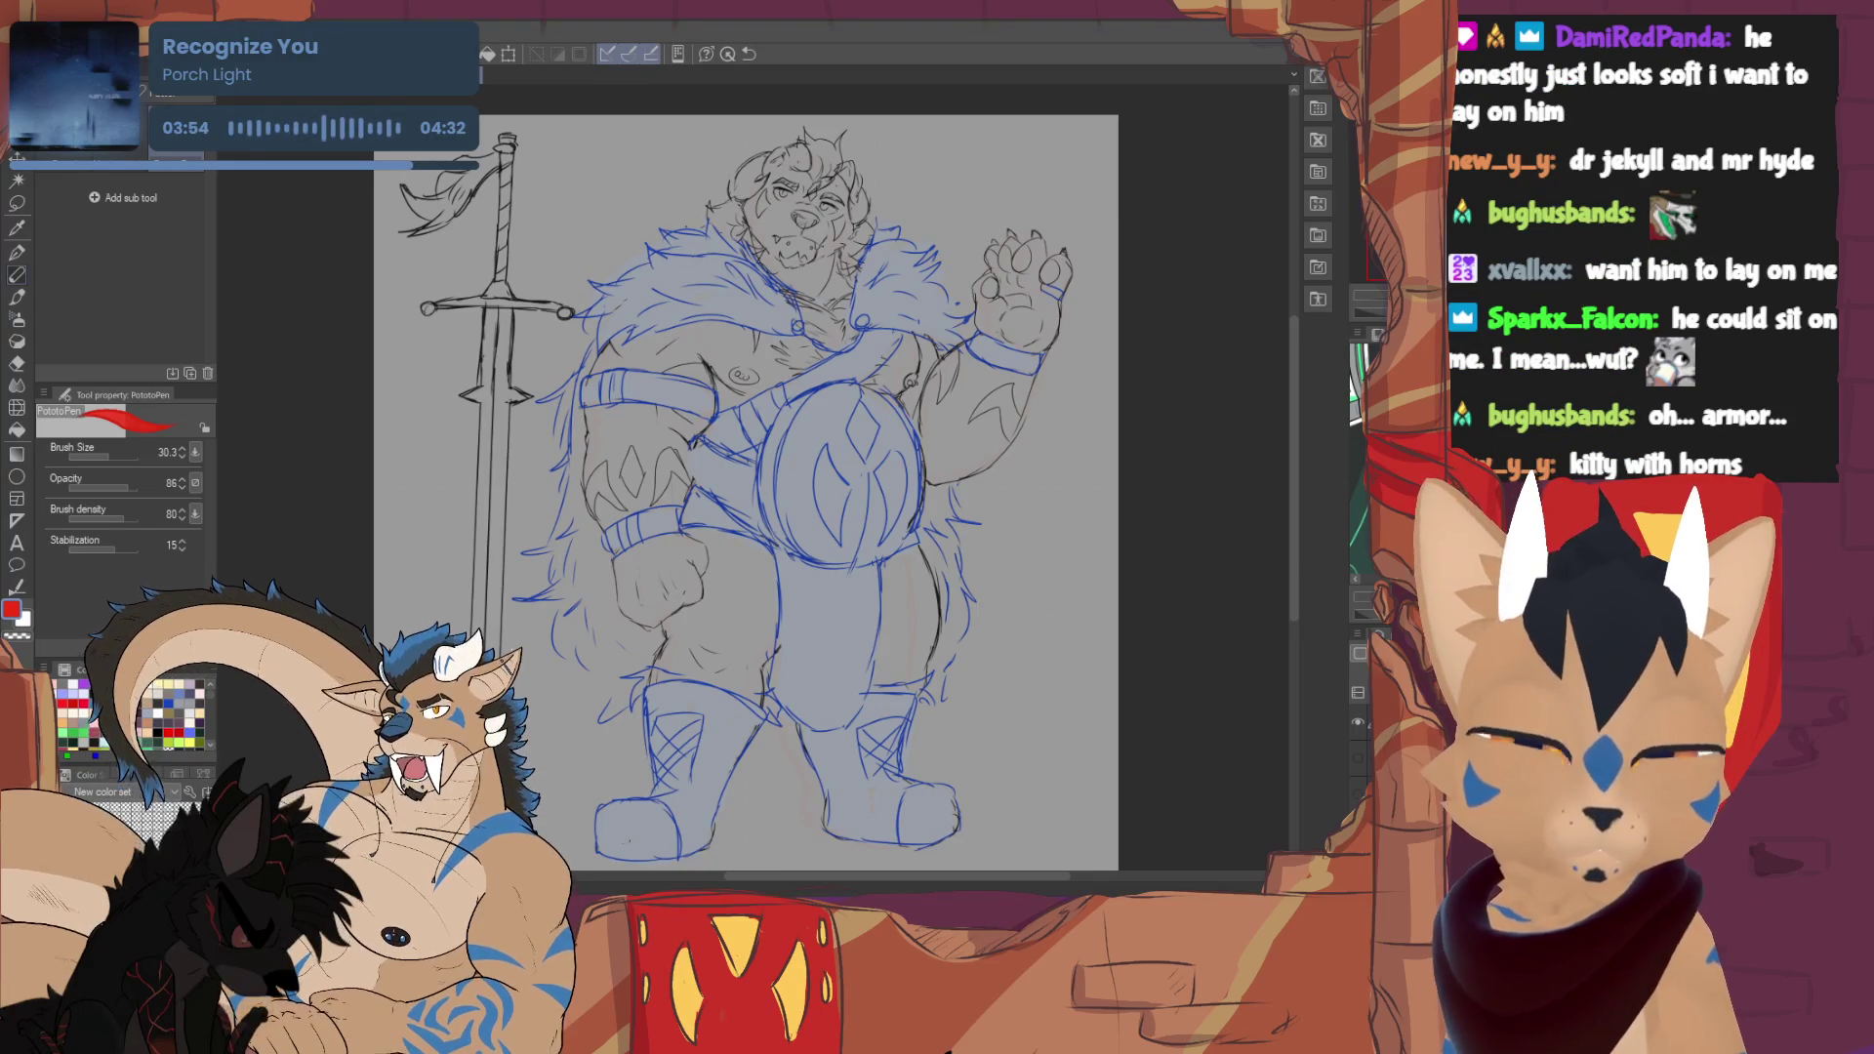
- Draw and undo a small red arrow, then scribble rough red marks beside the sword
left_click_drag(621, 164, 621, 235)
left_click_drag(607, 212, 635, 217)
key("ctrl+z")
key("ctrl+z")
mouse_move(551, 354)
left_mouse_down()
mouse_move(499, 386)
mouse_move(514, 478)
left_mouse_up()
mouse_move(537, 527)
left_mouse_down()
mouse_move(500, 570)
mouse_move(448, 564)
mouse_move(615, 742)
left_mouse_up()
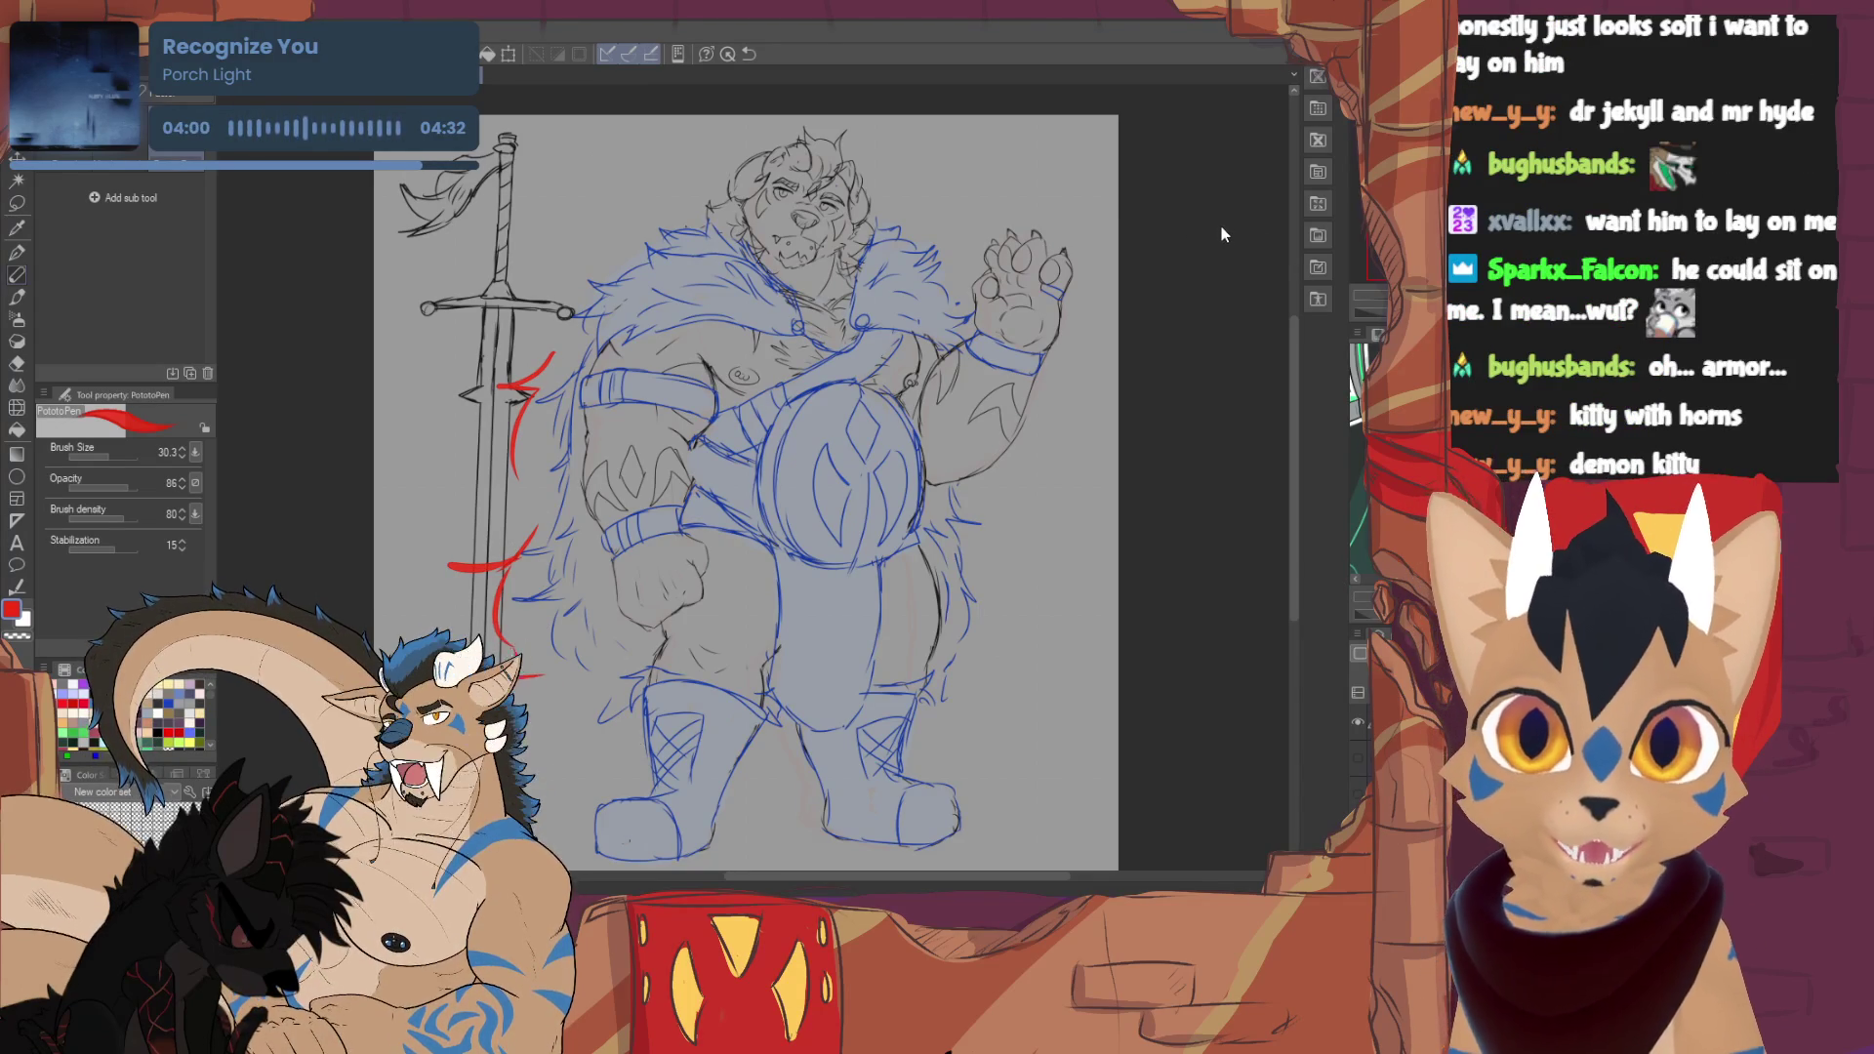
key("Delete")
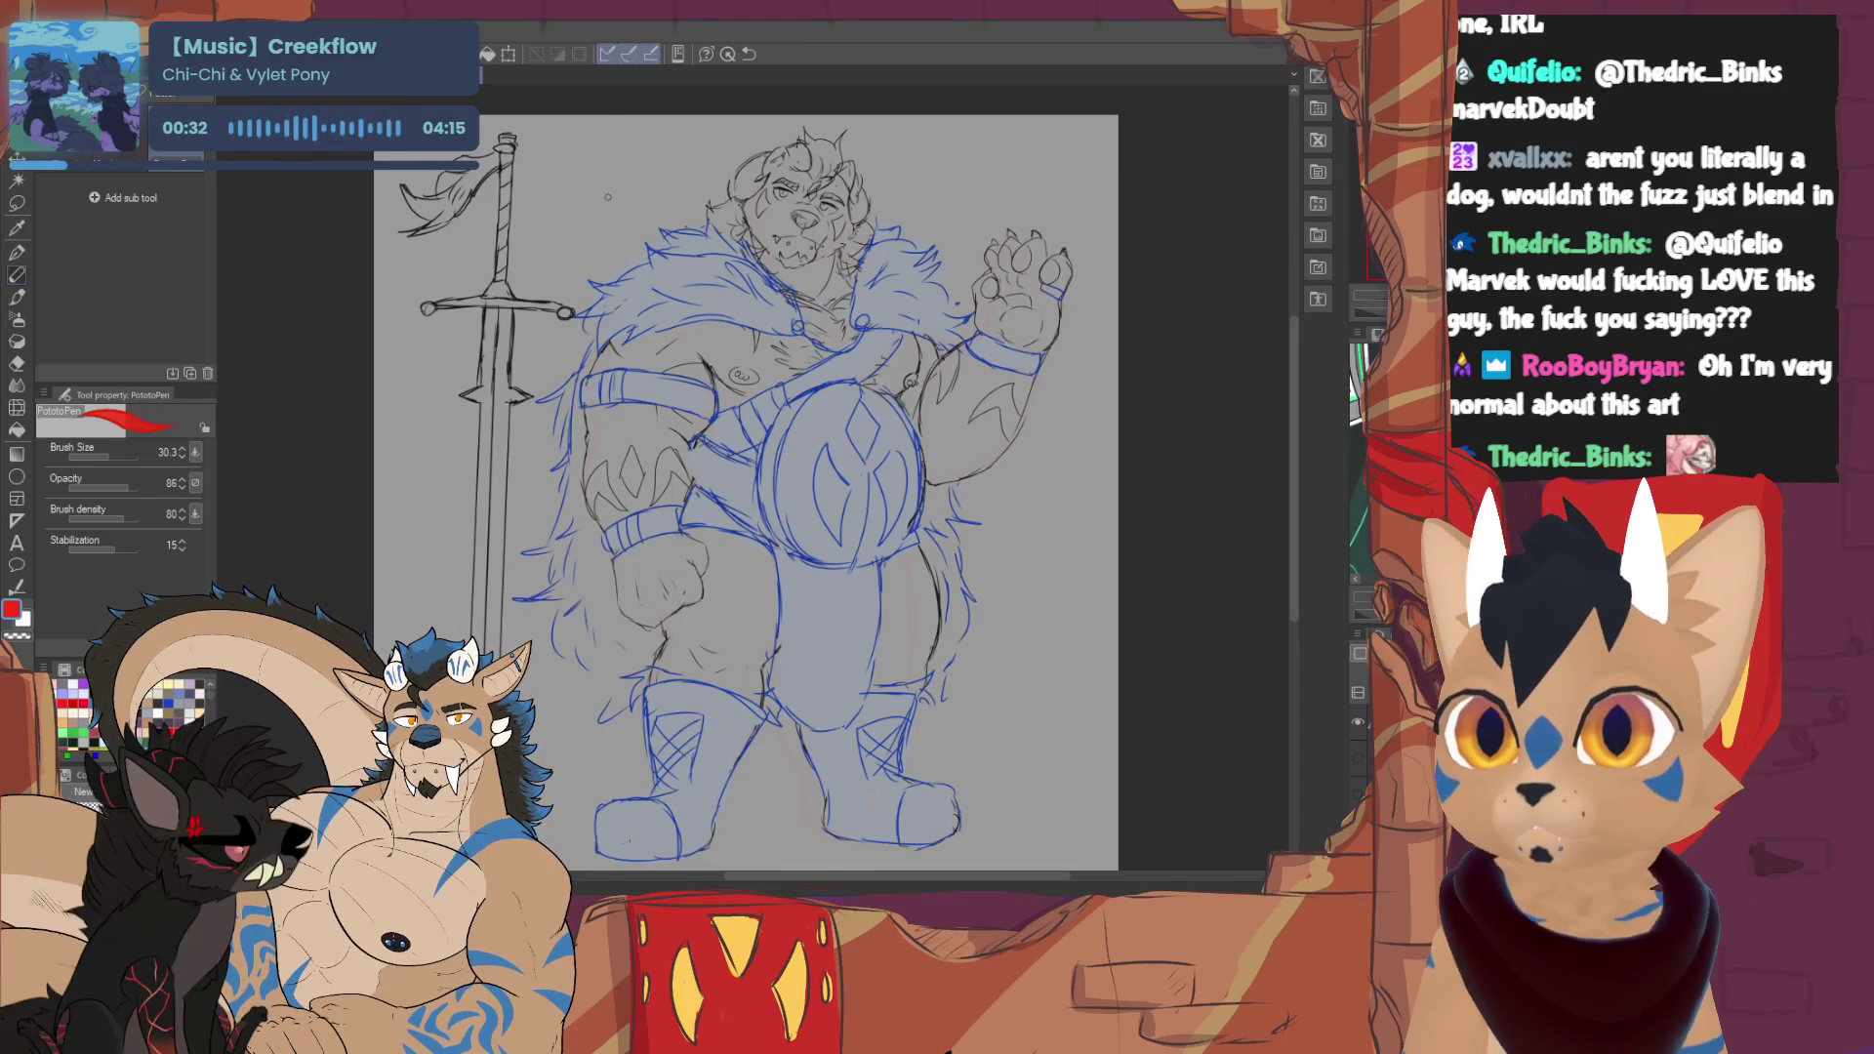
- Hand-write a red 'BRB' to the left of the bear's head
mouse_move(568, 171)
left_mouse_down()
mouse_move(572, 228)
mouse_move(607, 178)
mouse_move(597, 216)
left_mouse_up()
mouse_move(599, 147)
left_mouse_down()
mouse_move(634, 212)
mouse_move(676, 207)
mouse_move(674, 171)
left_mouse_up()
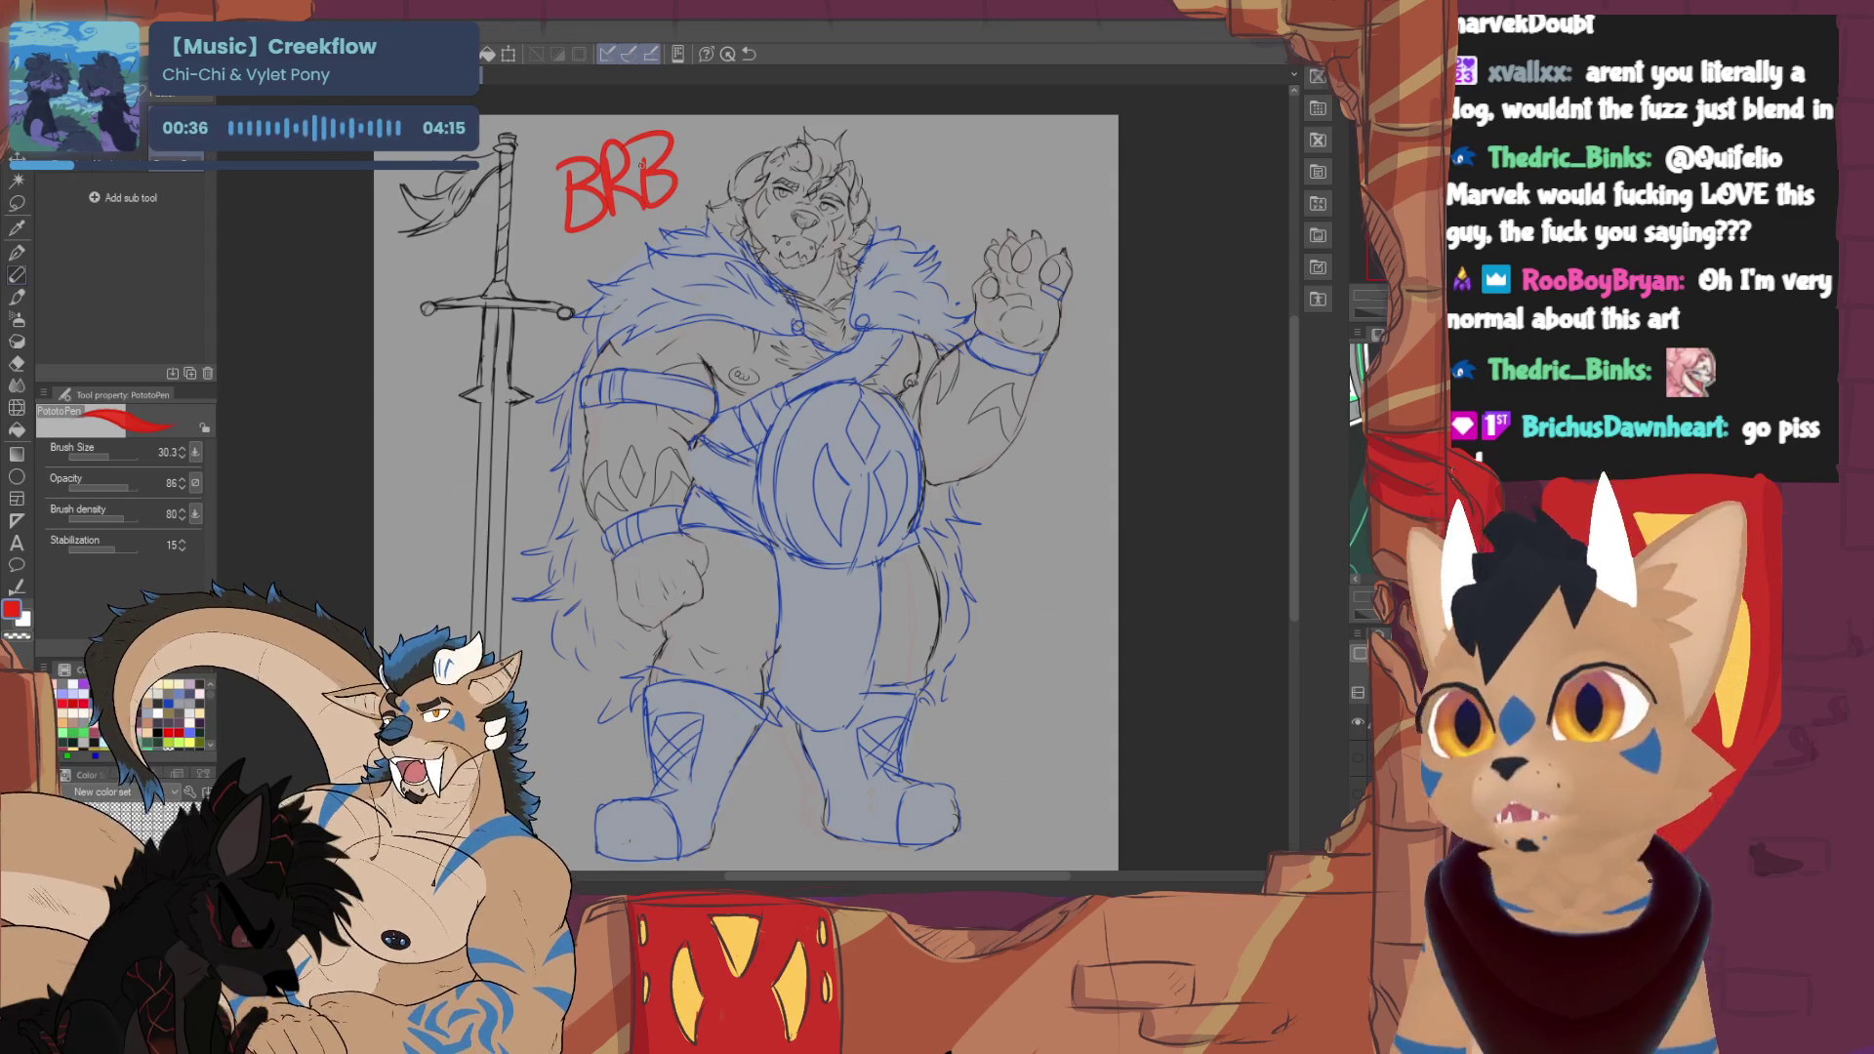
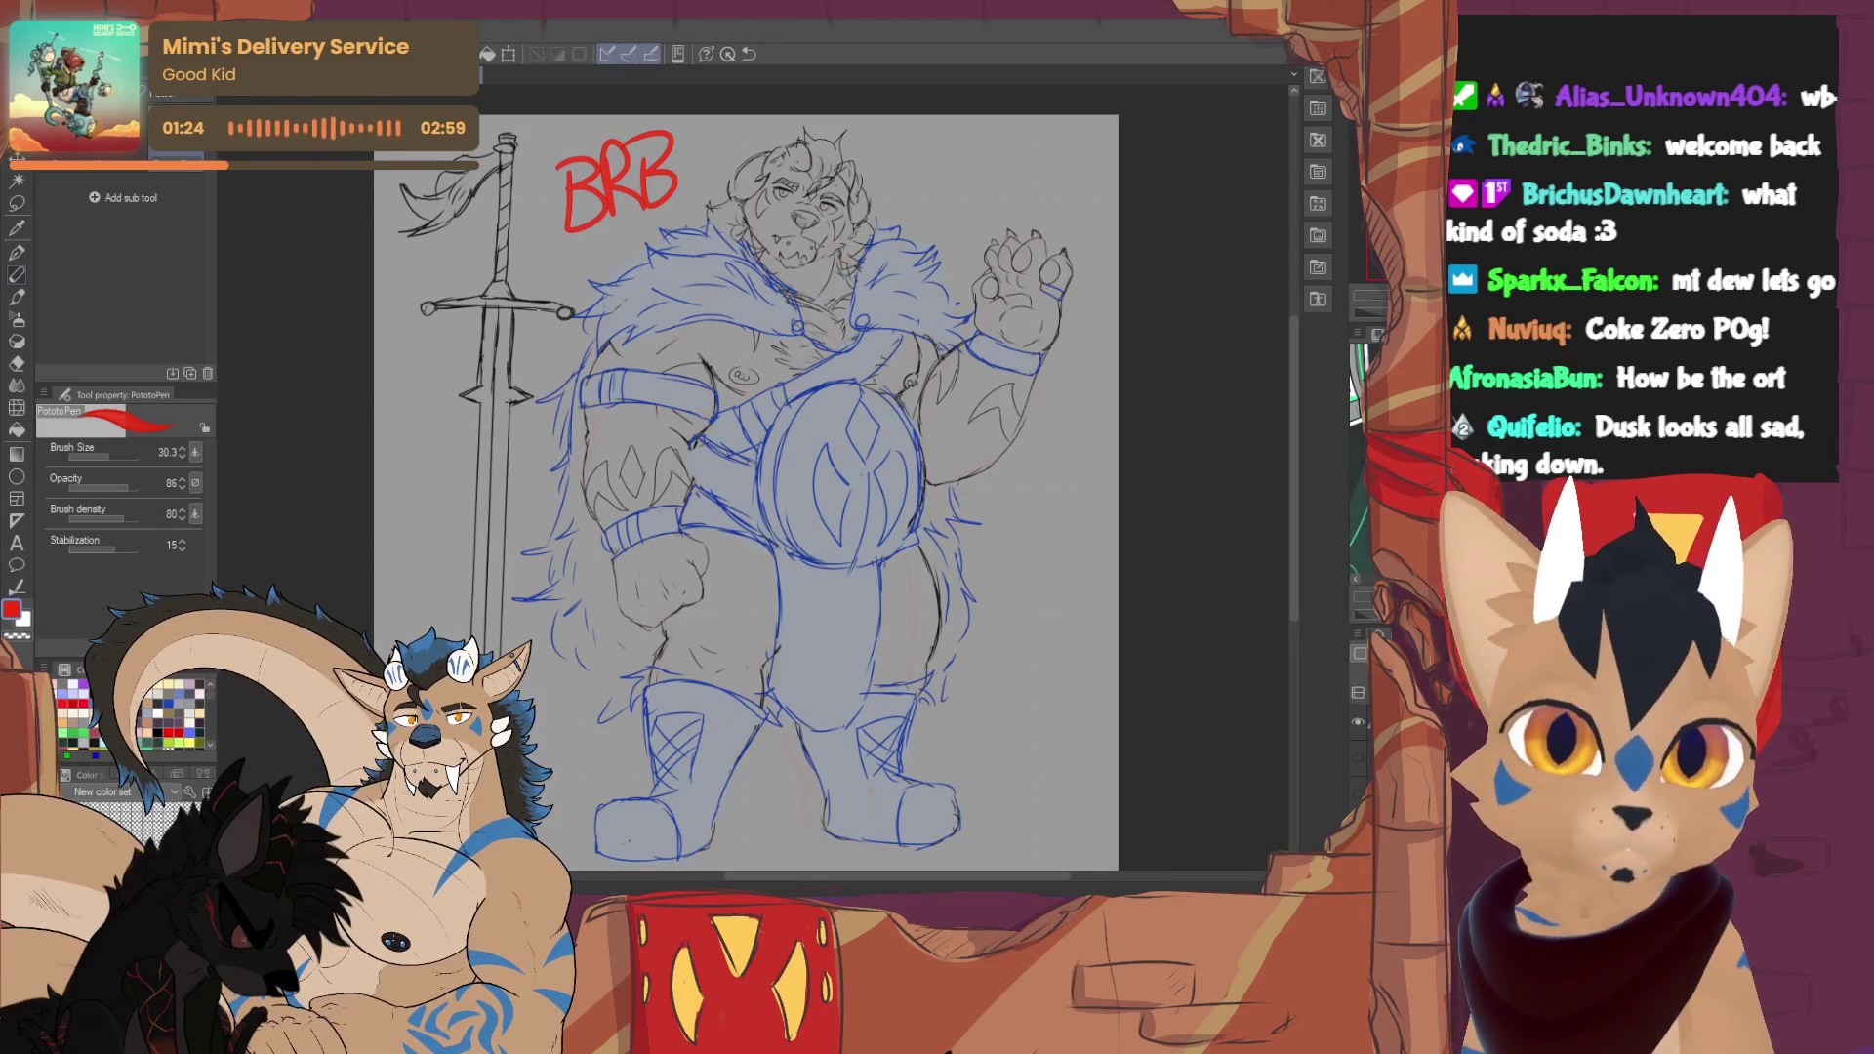
- Delete the BRB note and switch to the green antlered character drawing
key("Delete")
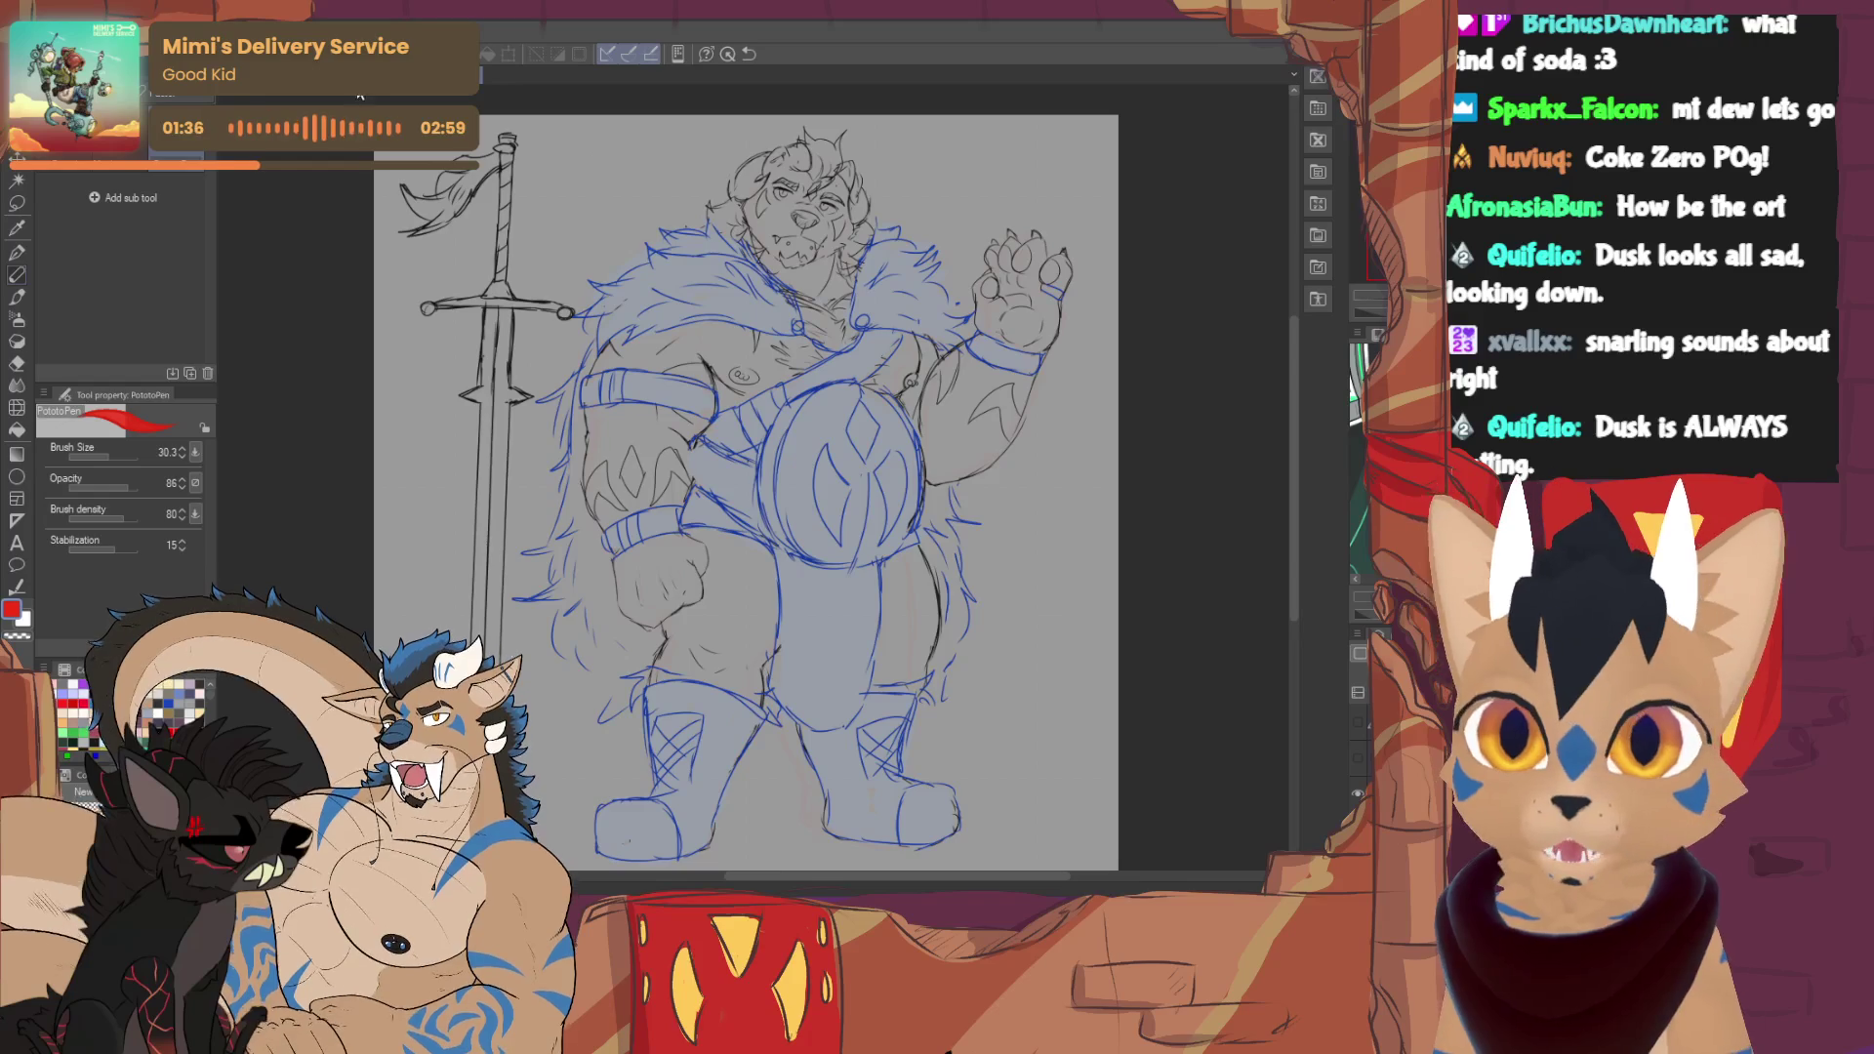
key("ctrl+Tab")
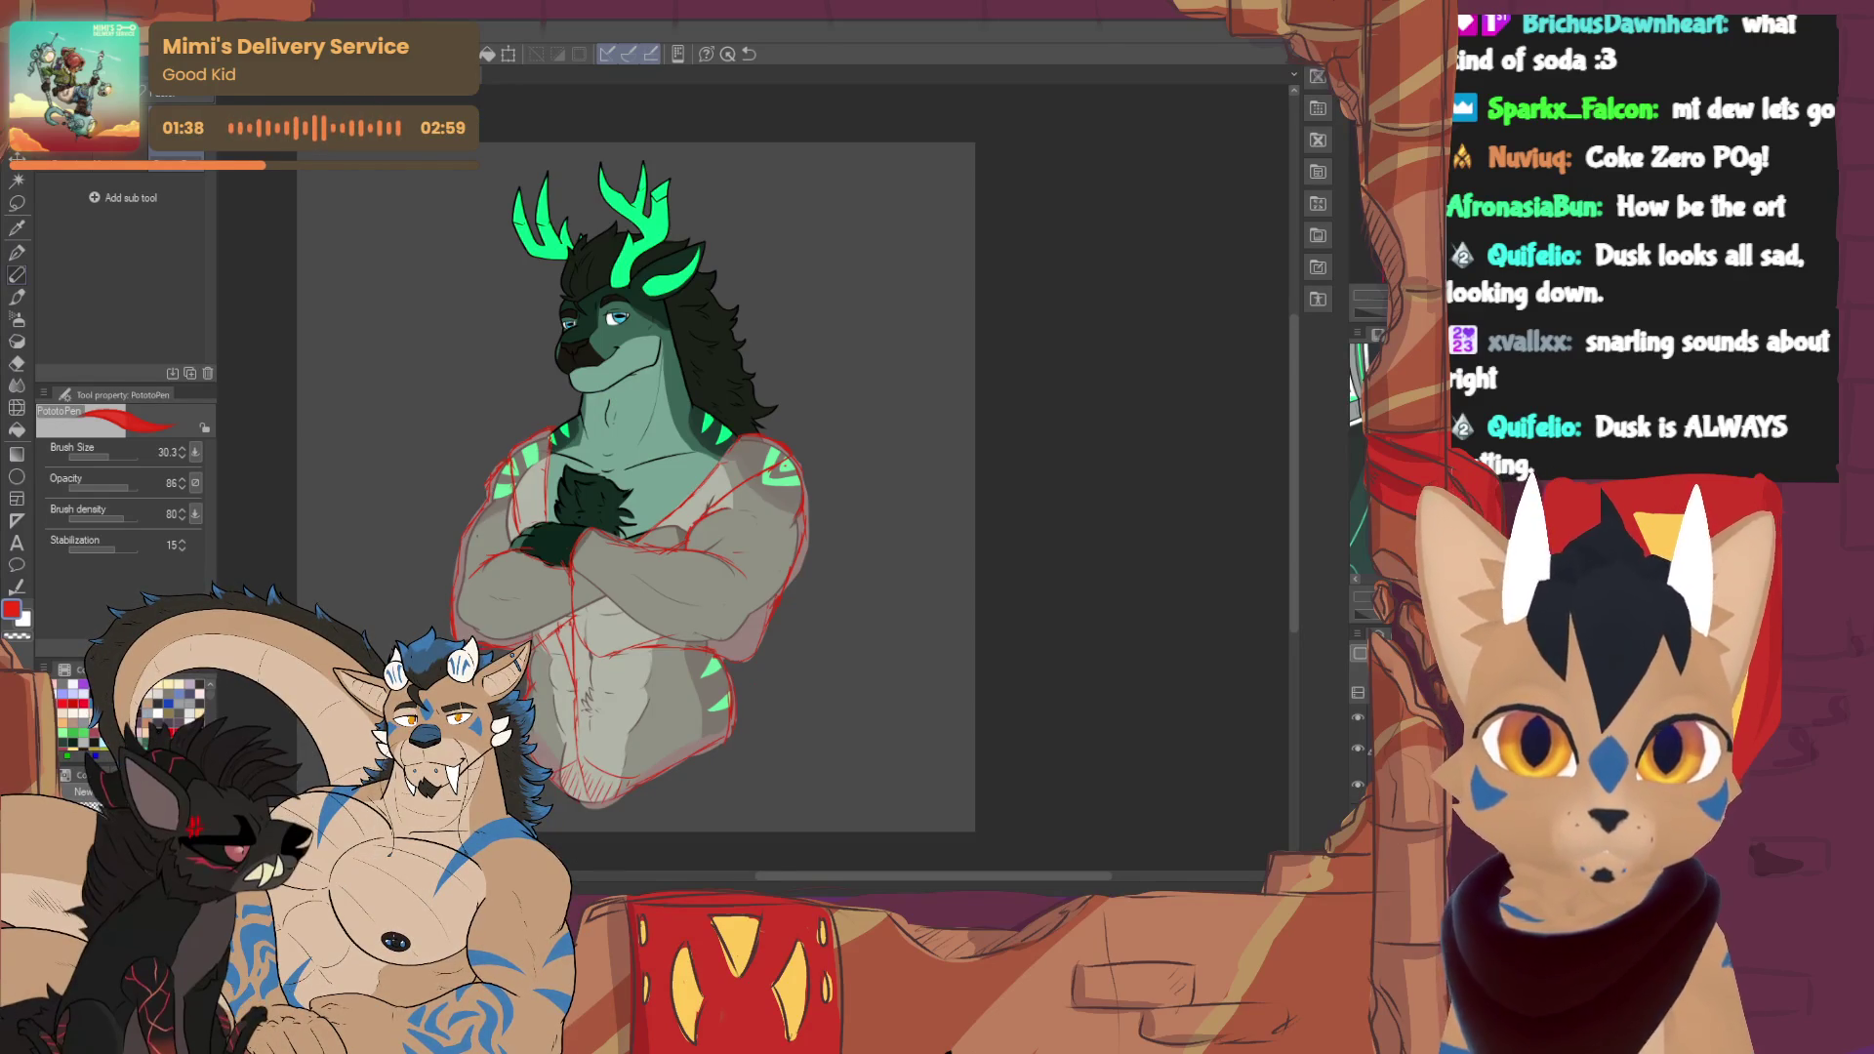
- Zoom in on the chest and crossed arms and set the pen brush size to 7.0
key("ctrl+plus")
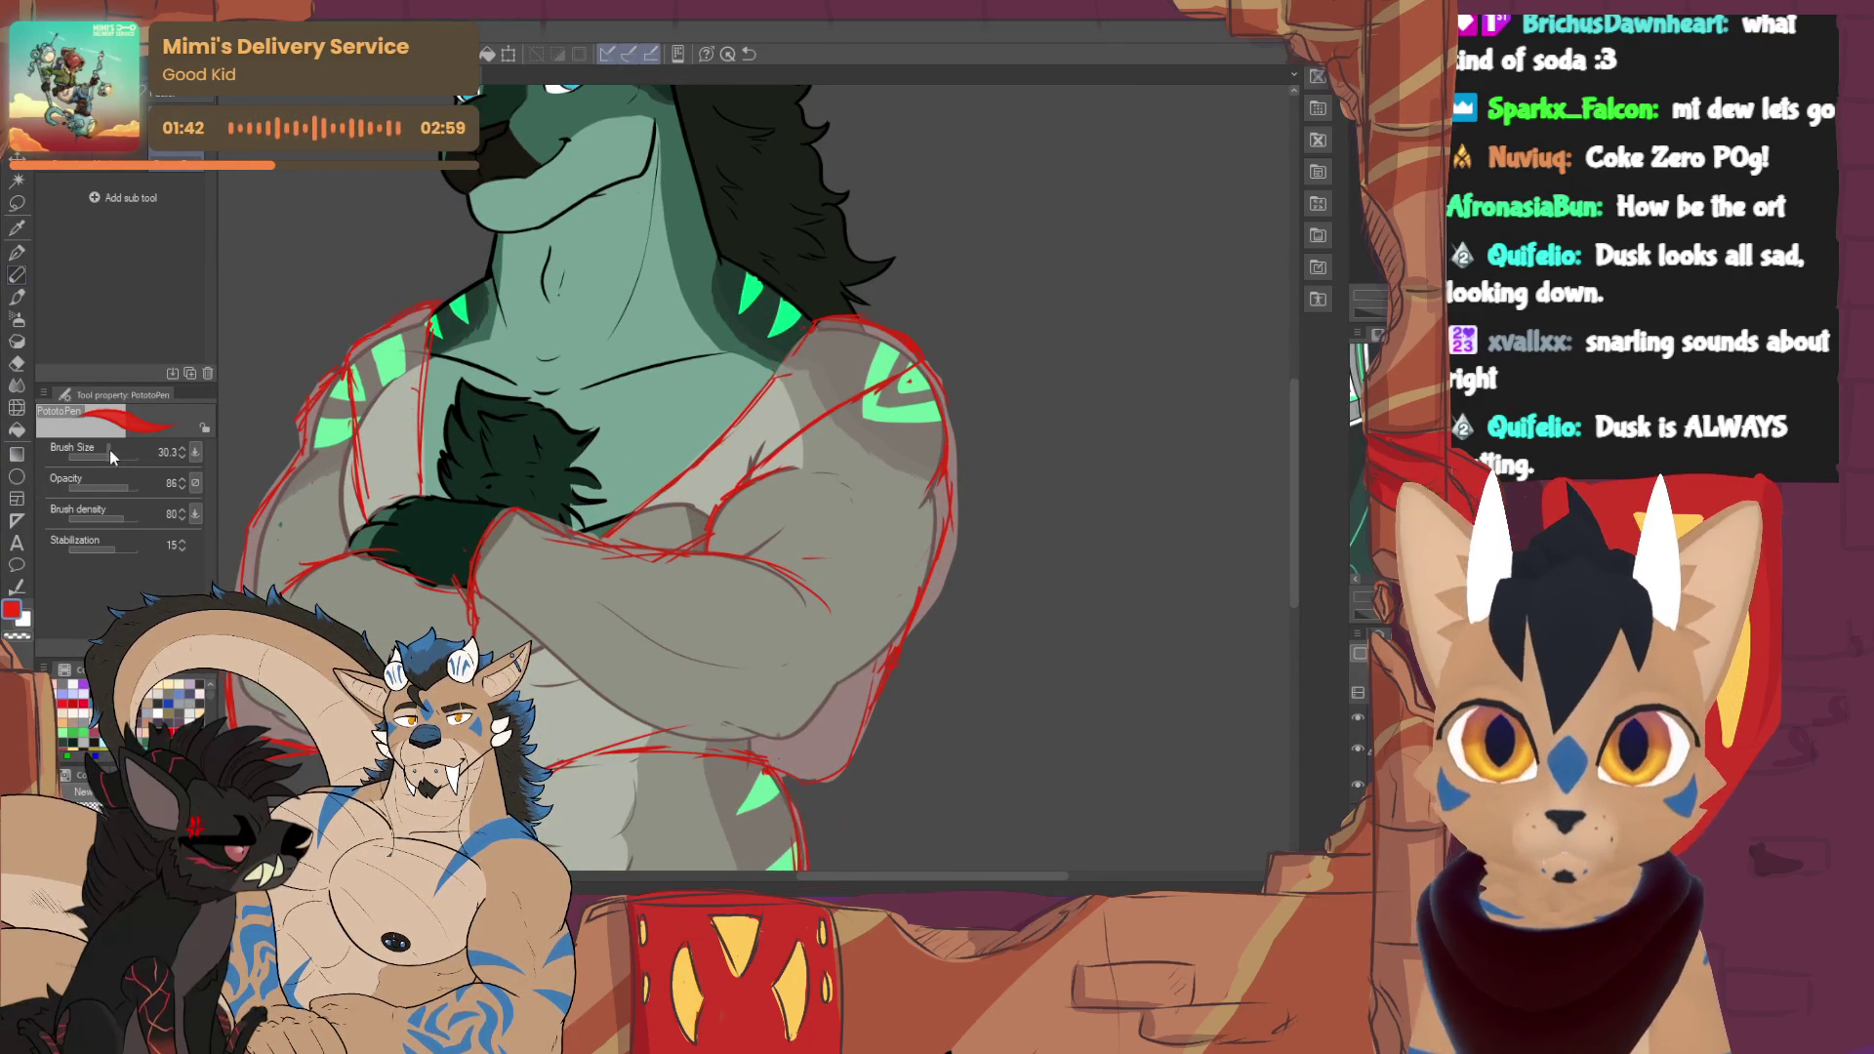
left_click(183, 455)
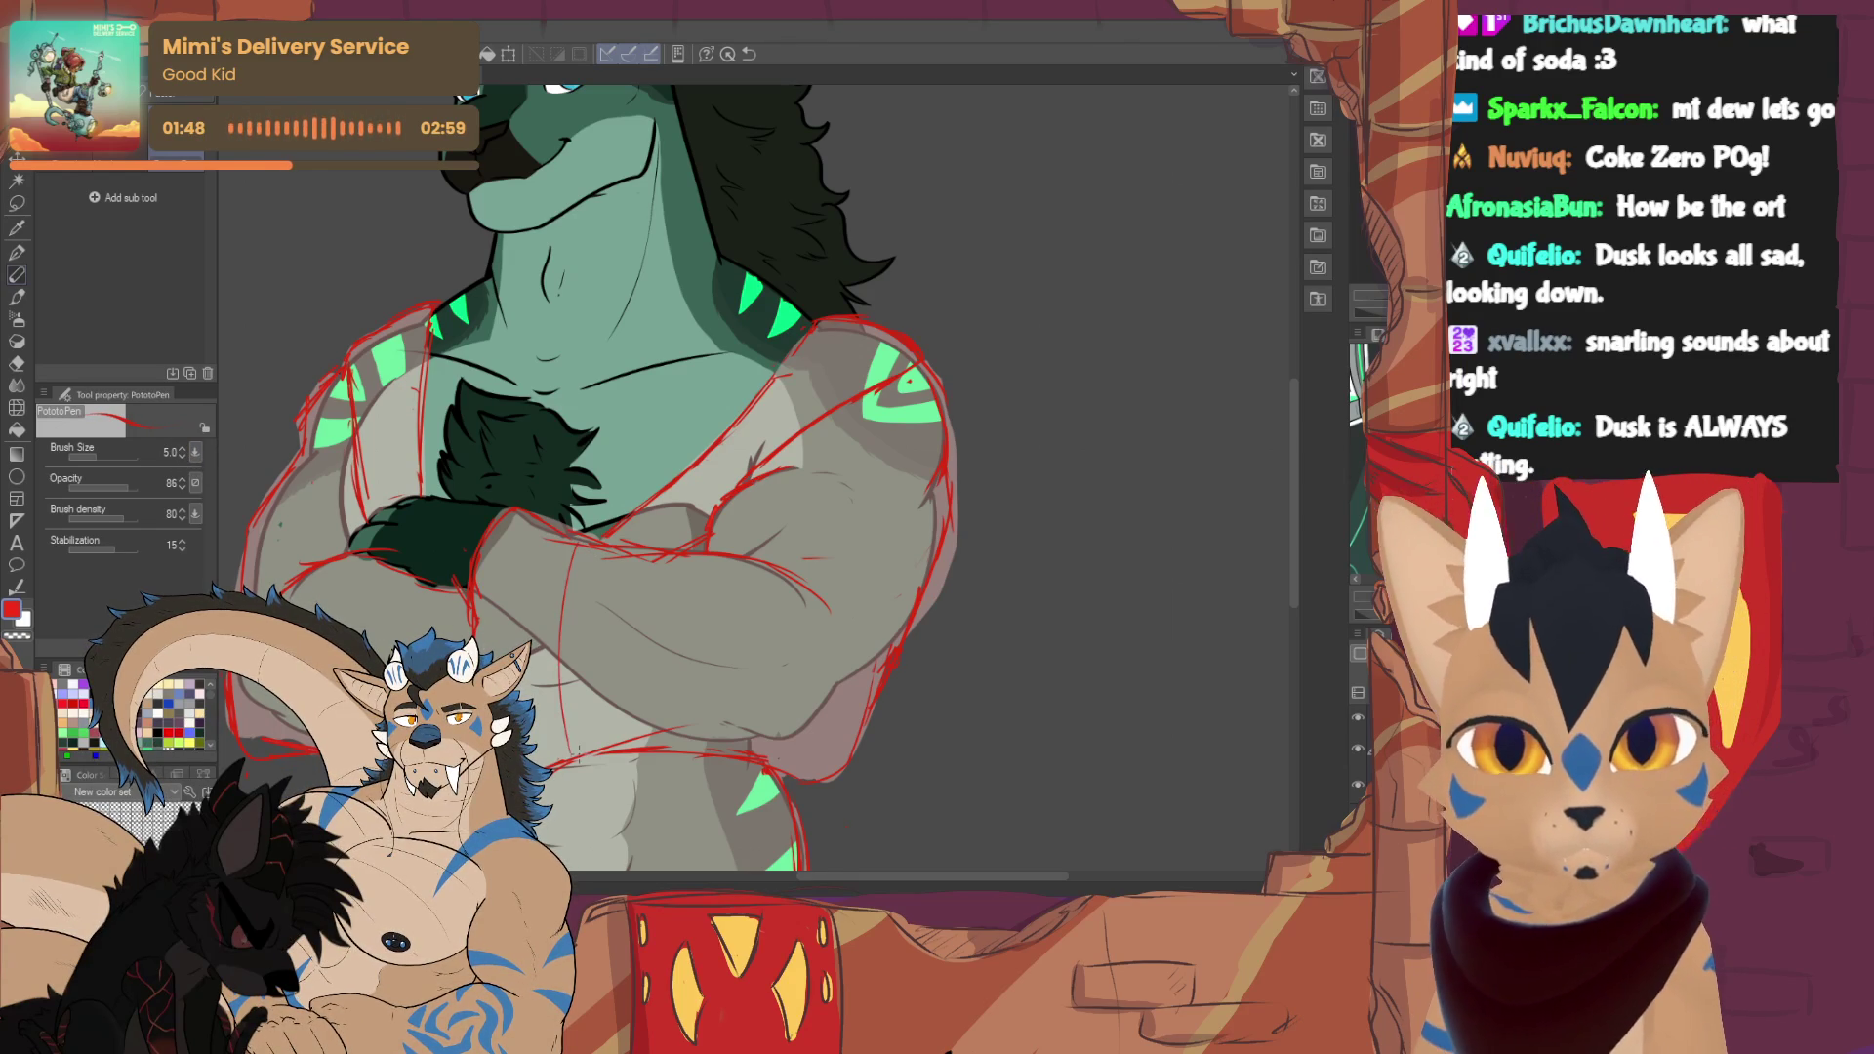
left_click(182, 449)
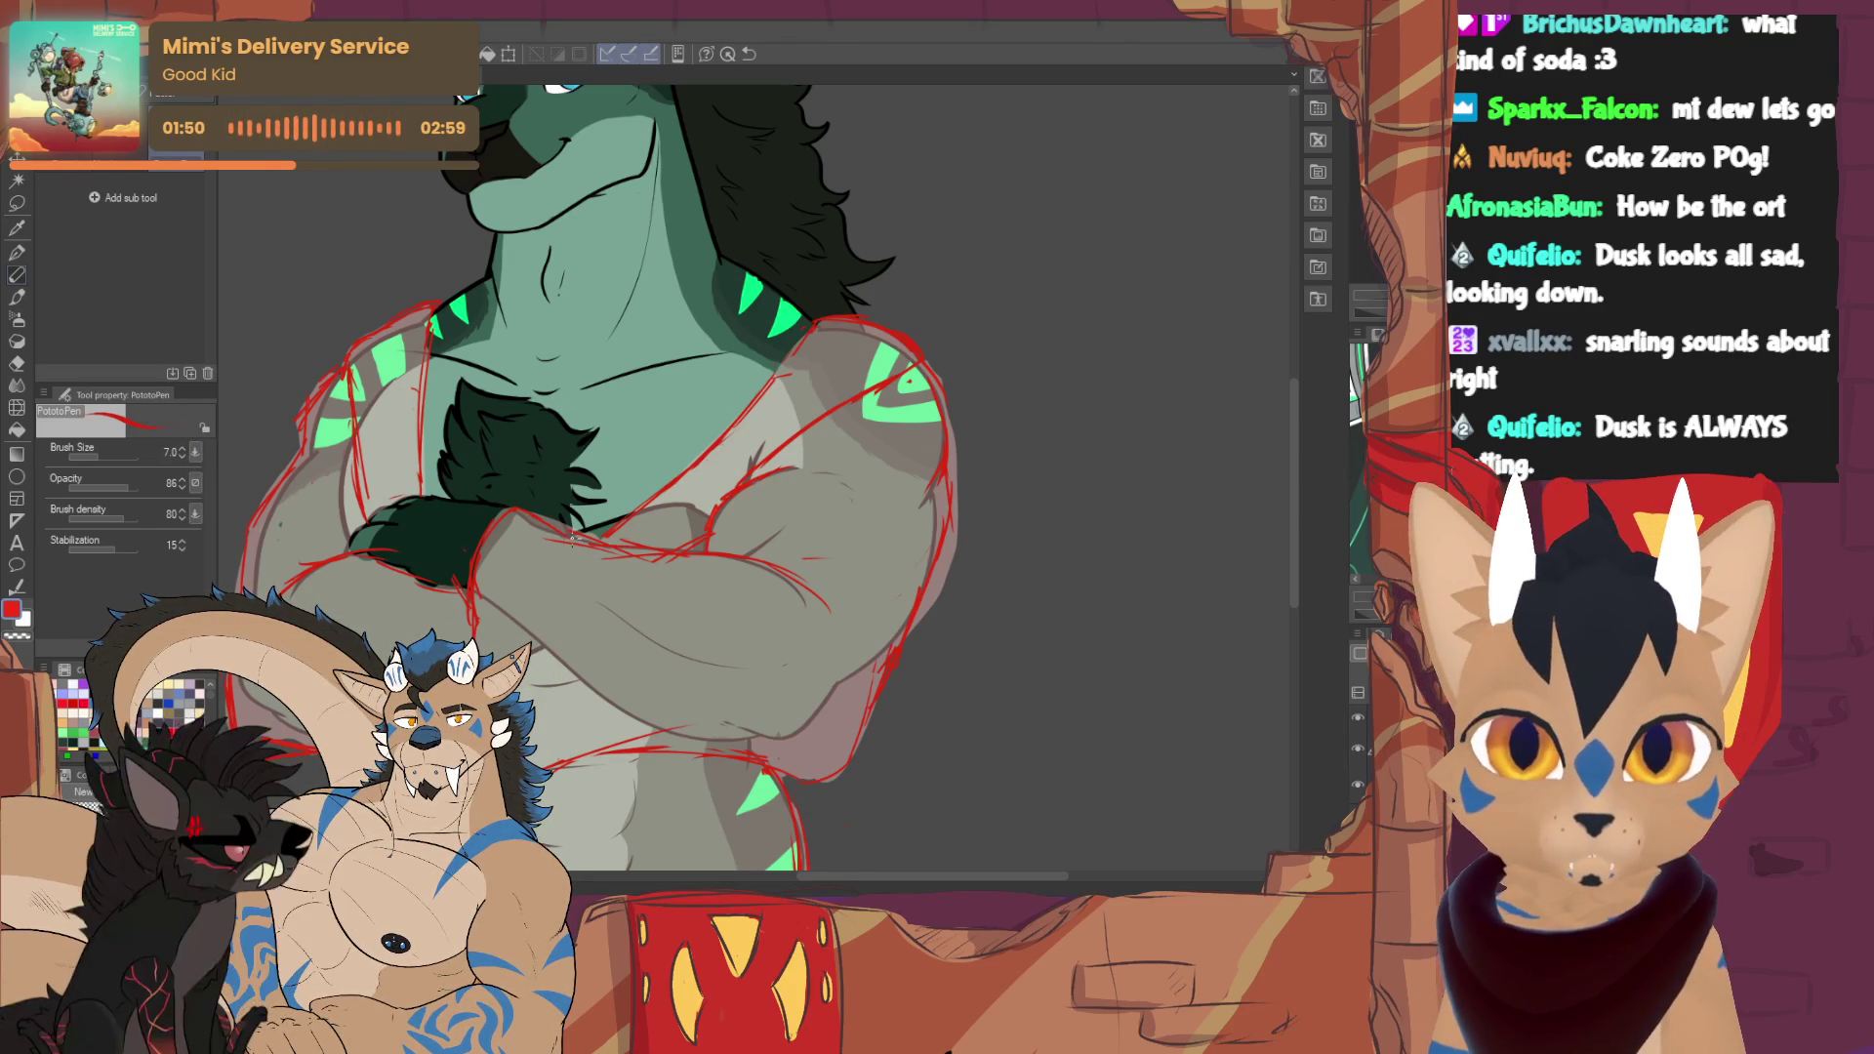
- Sketch red band lines and small geometric pattern marks across the crossed forearm's sleeve
mouse_move(574, 567)
left_mouse_down()
mouse_move(613, 569)
mouse_move(574, 596)
left_mouse_up()
mouse_move(585, 580)
left_mouse_down()
mouse_move(599, 598)
mouse_move(578, 636)
mouse_move(609, 633)
left_mouse_up()
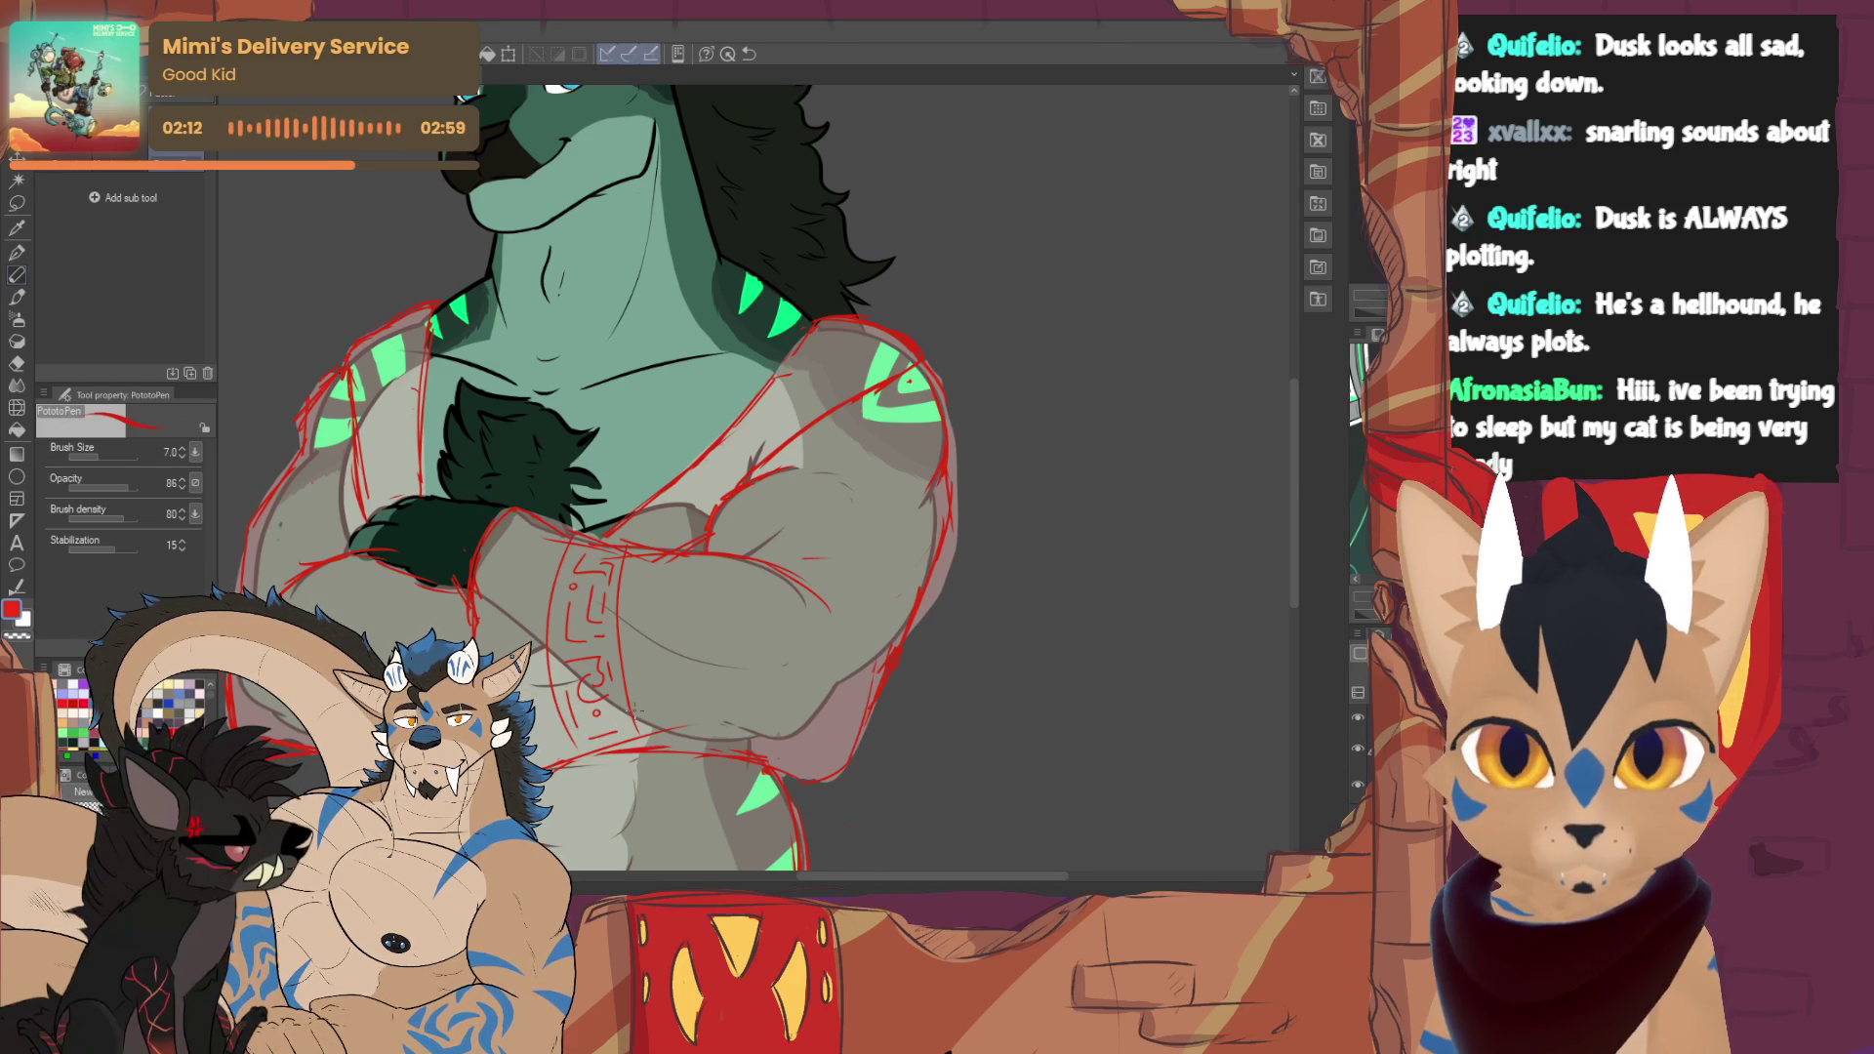
mouse_move(743, 563)
left_mouse_down()
mouse_move(722, 698)
mouse_move(795, 775)
left_mouse_up()
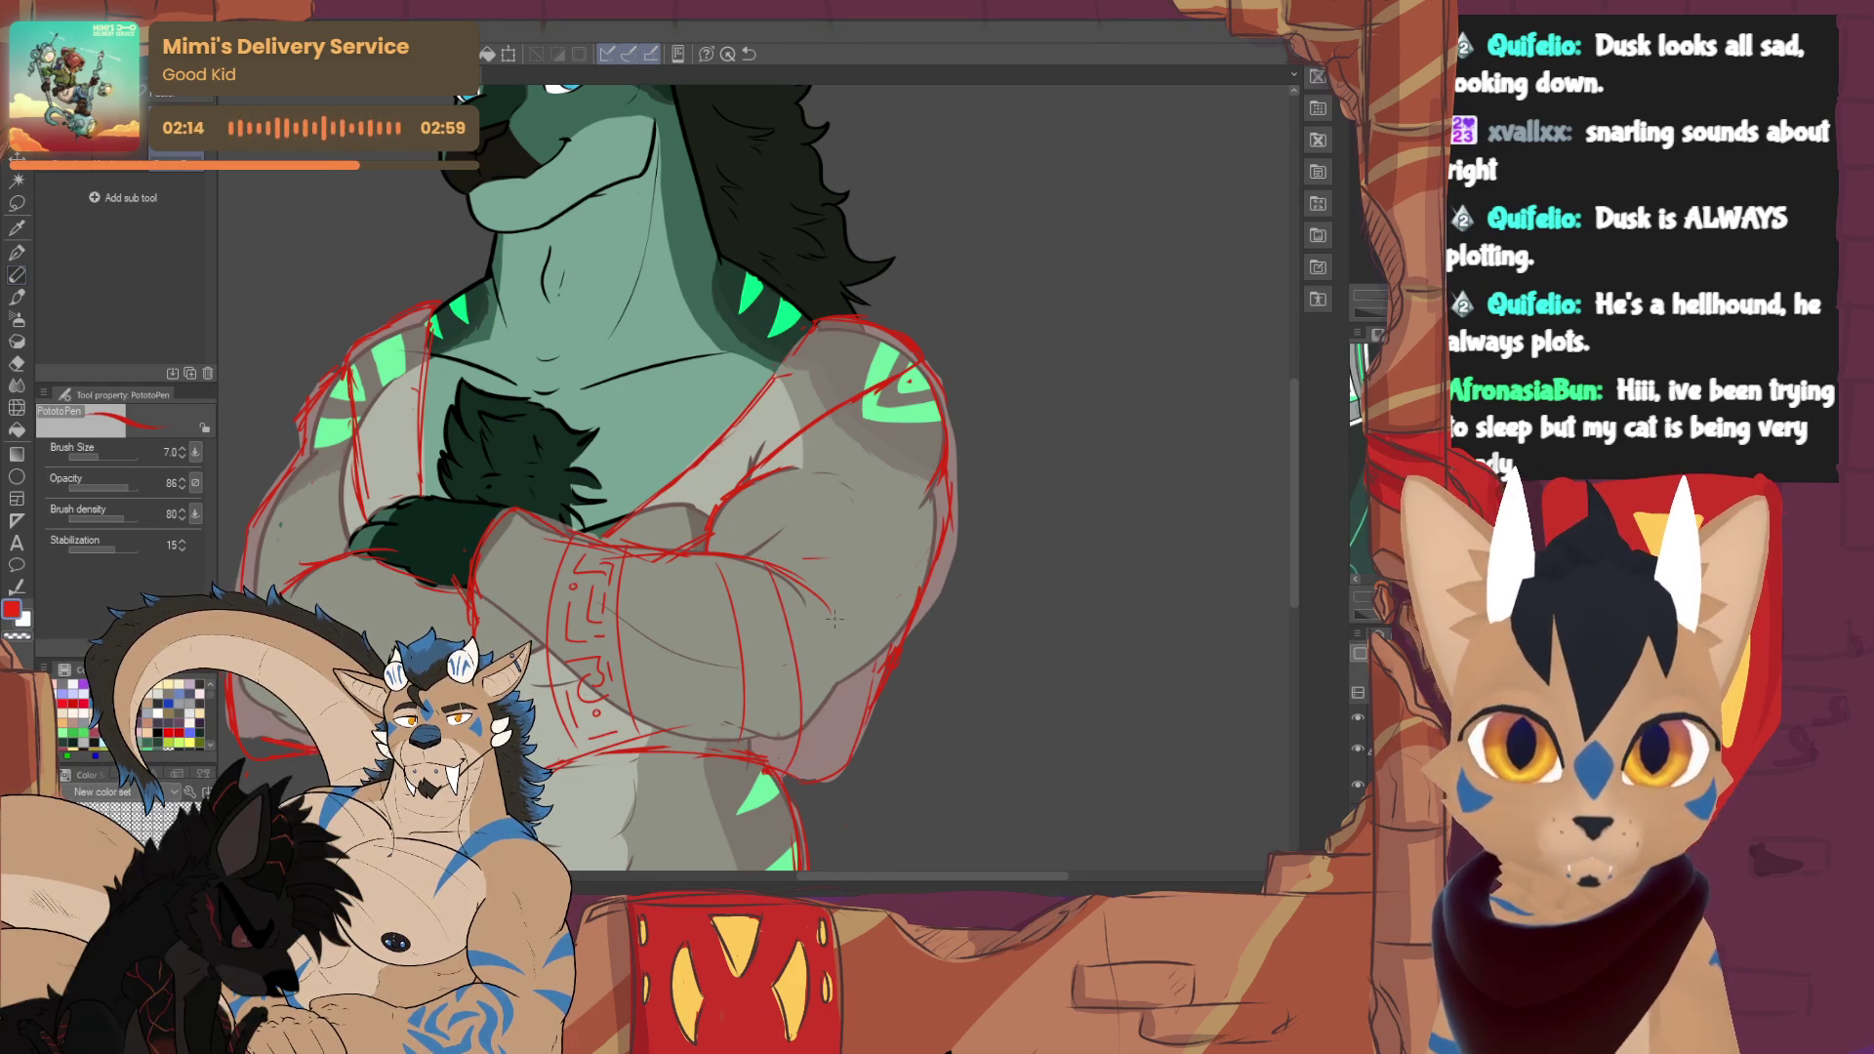
mouse_move(750, 583)
left_mouse_down()
mouse_move(771, 644)
mouse_move(749, 661)
mouse_move(777, 684)
left_mouse_up()
mouse_move(758, 683)
left_mouse_down()
mouse_move(791, 691)
mouse_move(753, 736)
mouse_move(781, 759)
mouse_move(785, 732)
left_mouse_up()
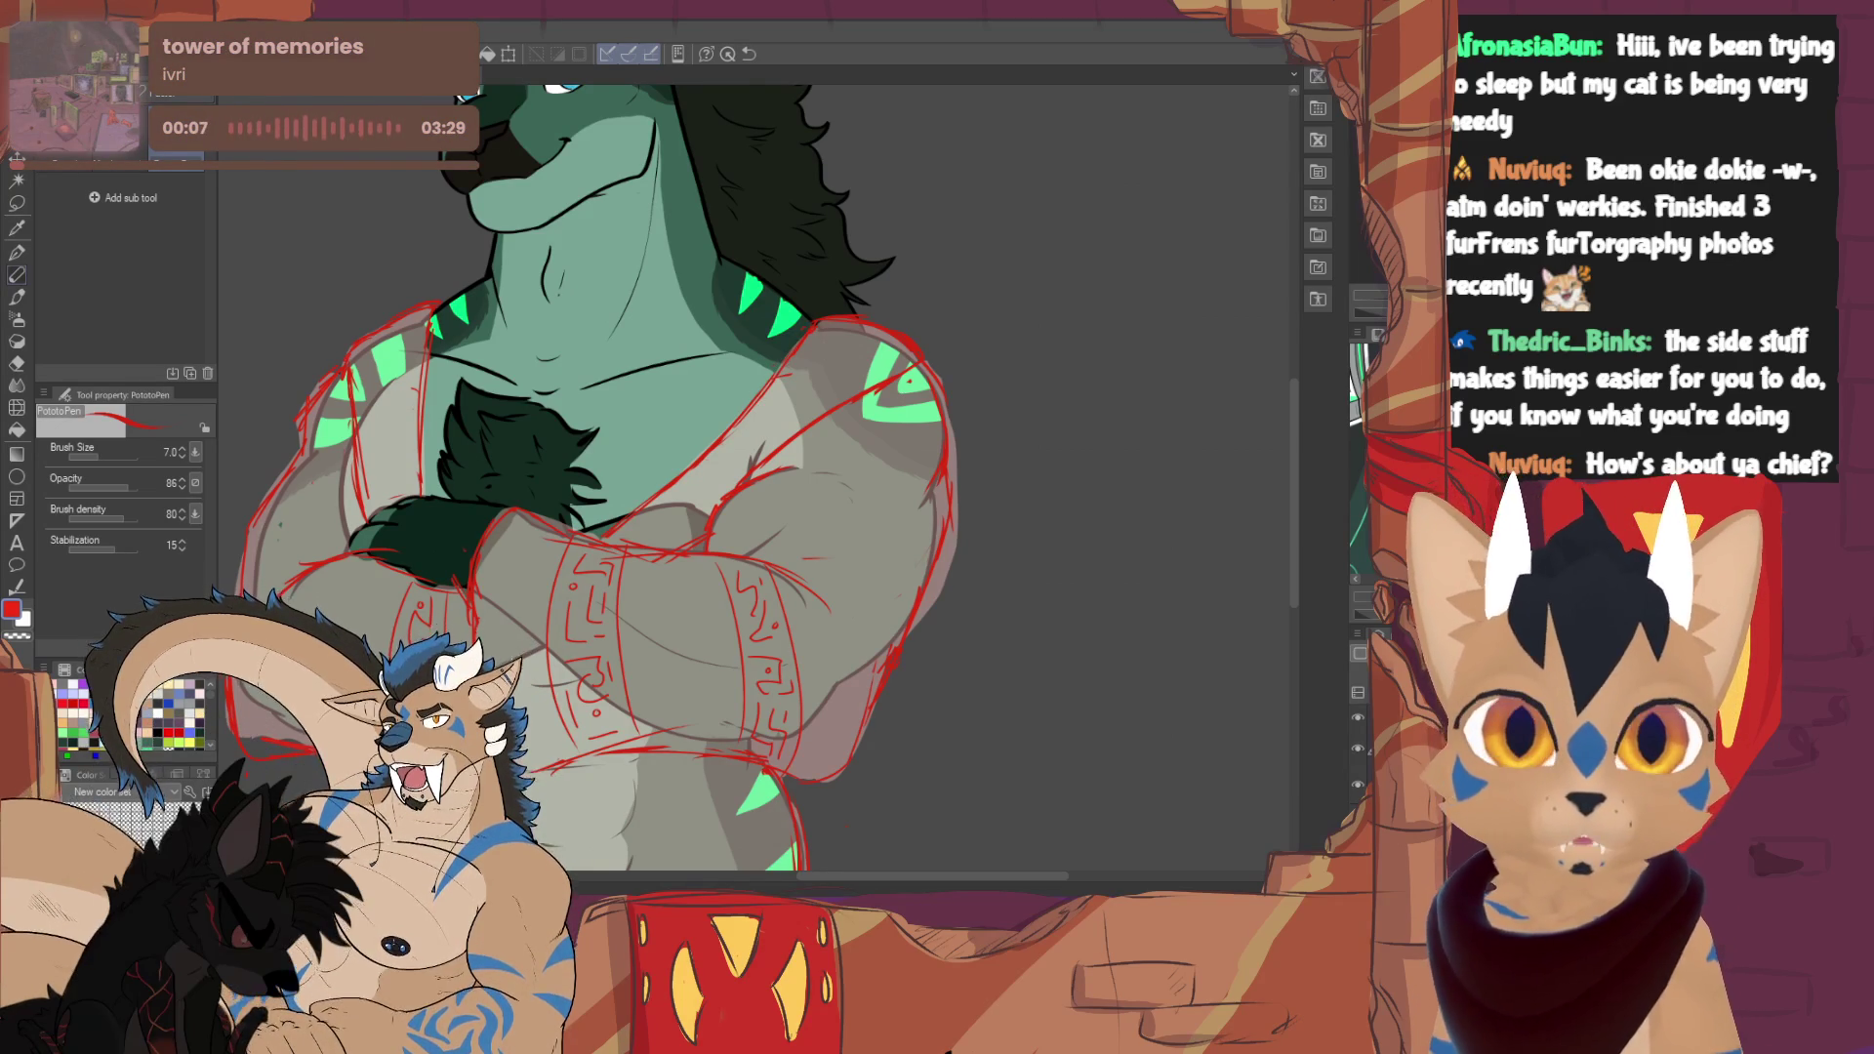
- Sketch a red geometric pattern band with detail marks on the left arm's sleeve
left_click_drag(823, 348, 870, 399)
mouse_move(342, 644)
left_mouse_down()
mouse_move(390, 501)
mouse_move(371, 547)
left_mouse_up()
left_click_drag(444, 478, 420, 561)
mouse_move(400, 482)
left_mouse_down()
mouse_move(421, 508)
mouse_move(390, 589)
left_mouse_up()
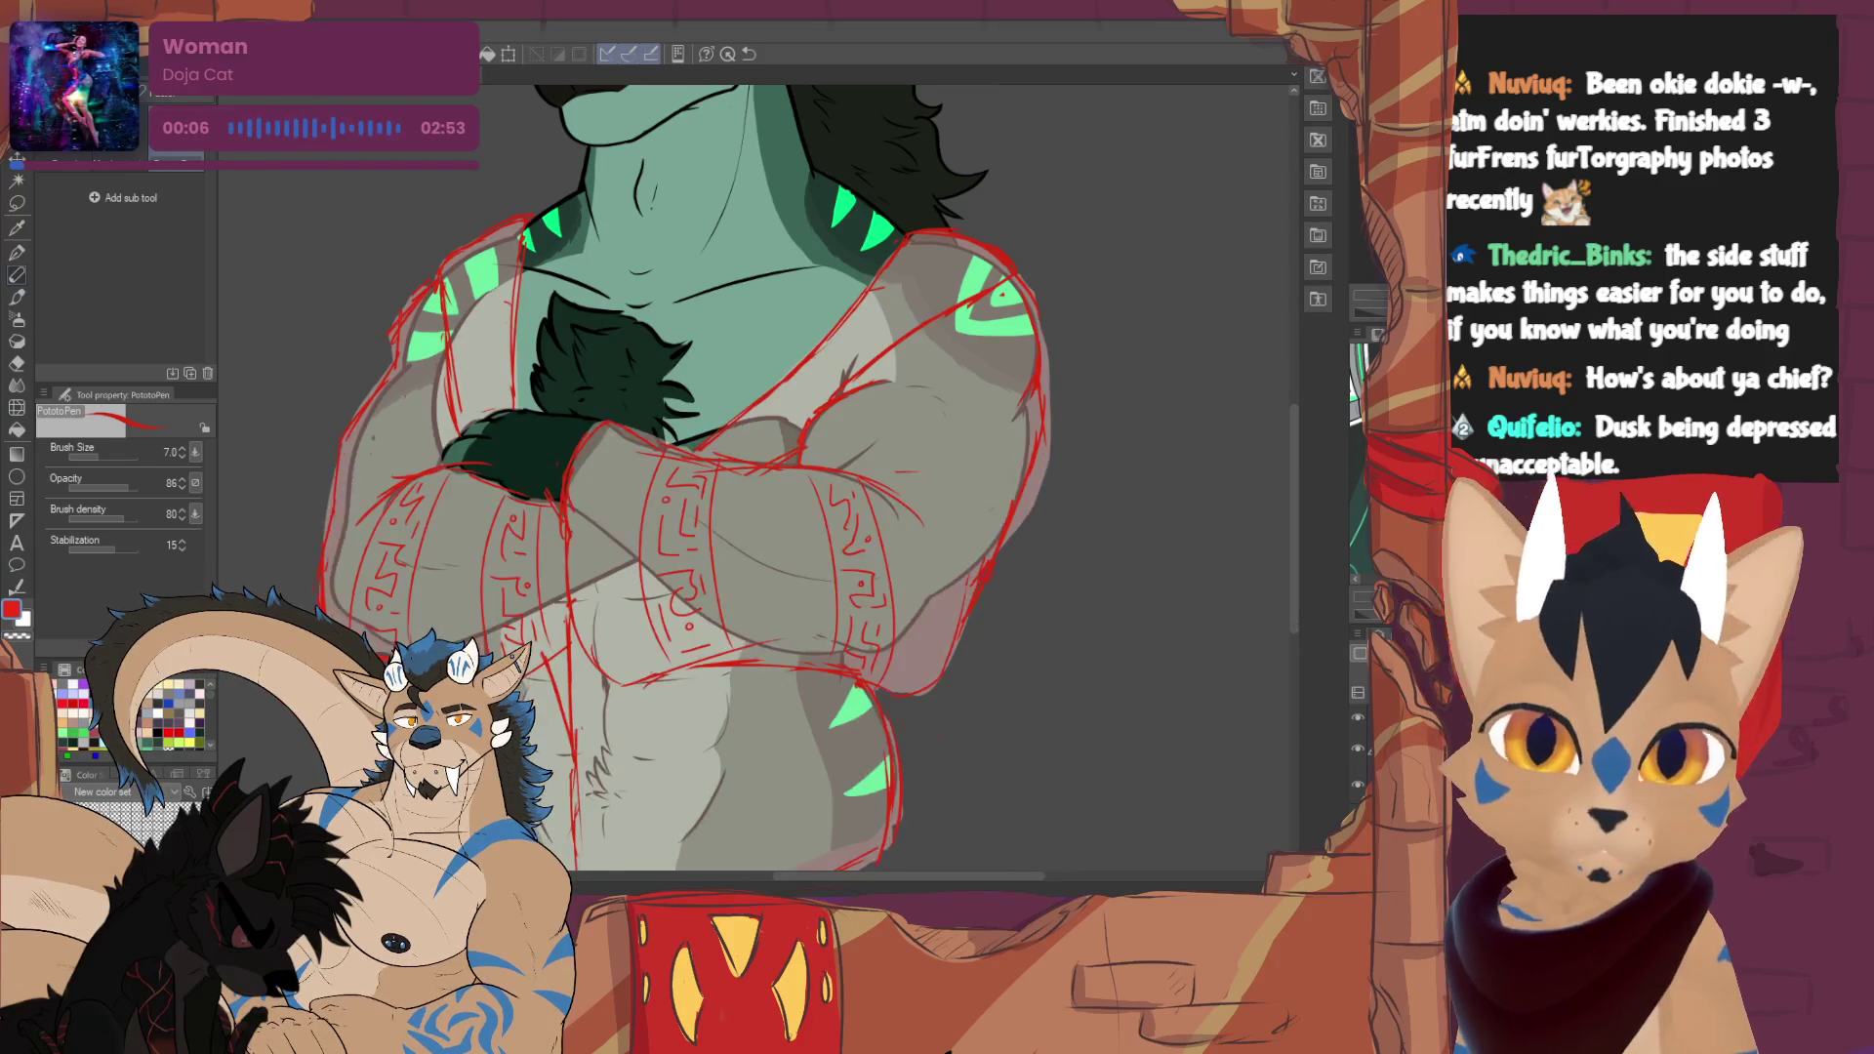
scroll(613, 691, "right", 5)
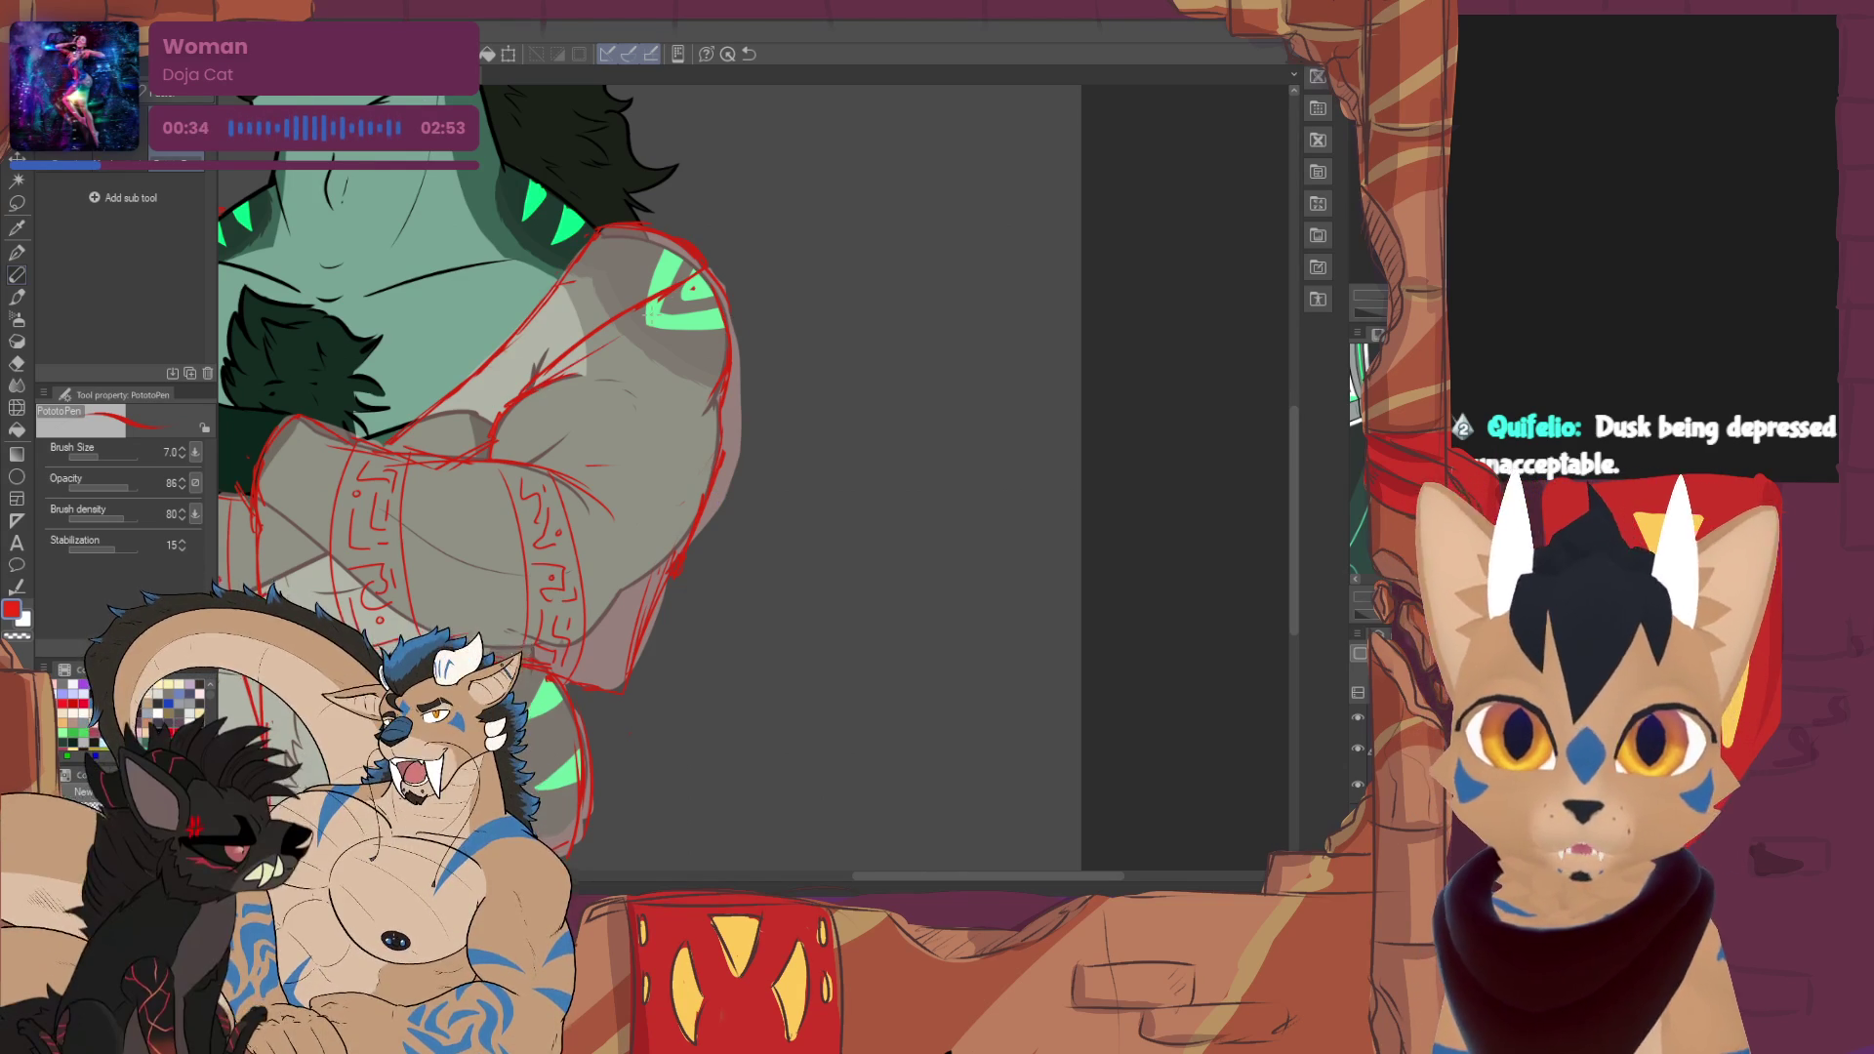
key("ctrl+0")
scroll(764, 483, "up", 2)
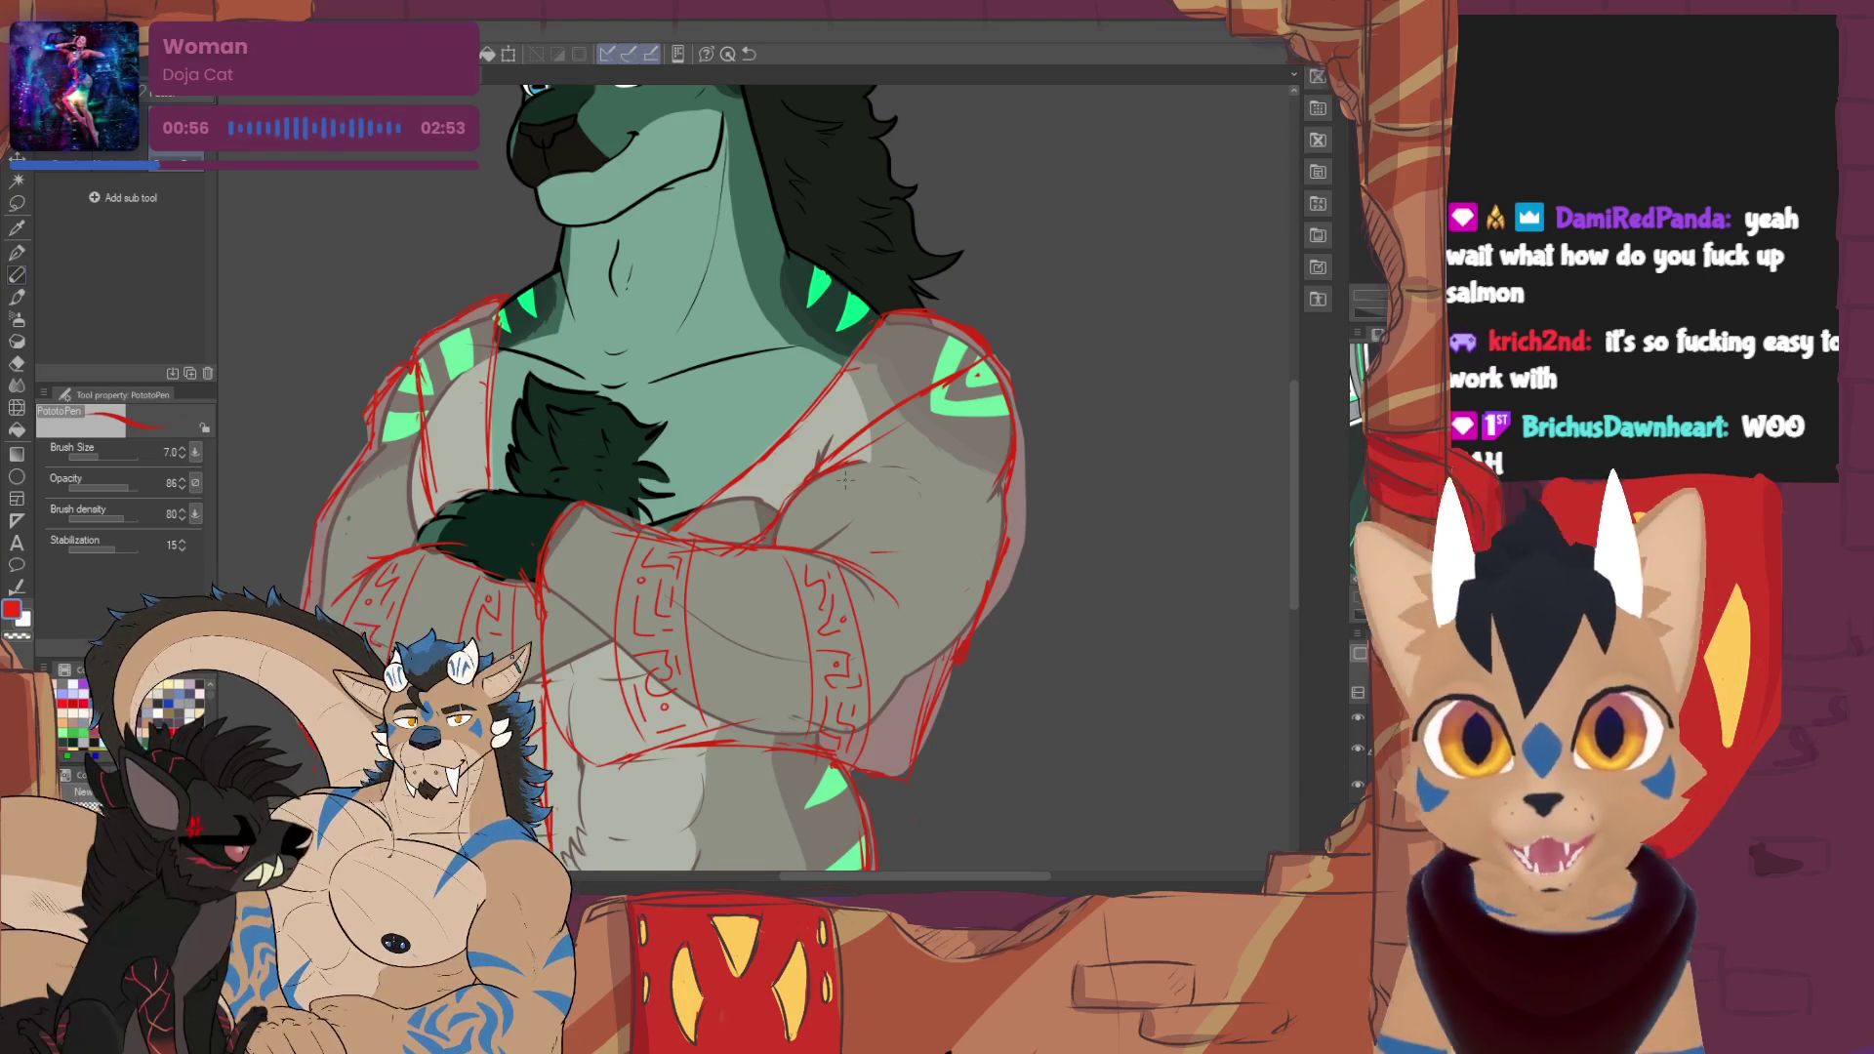
key("e")
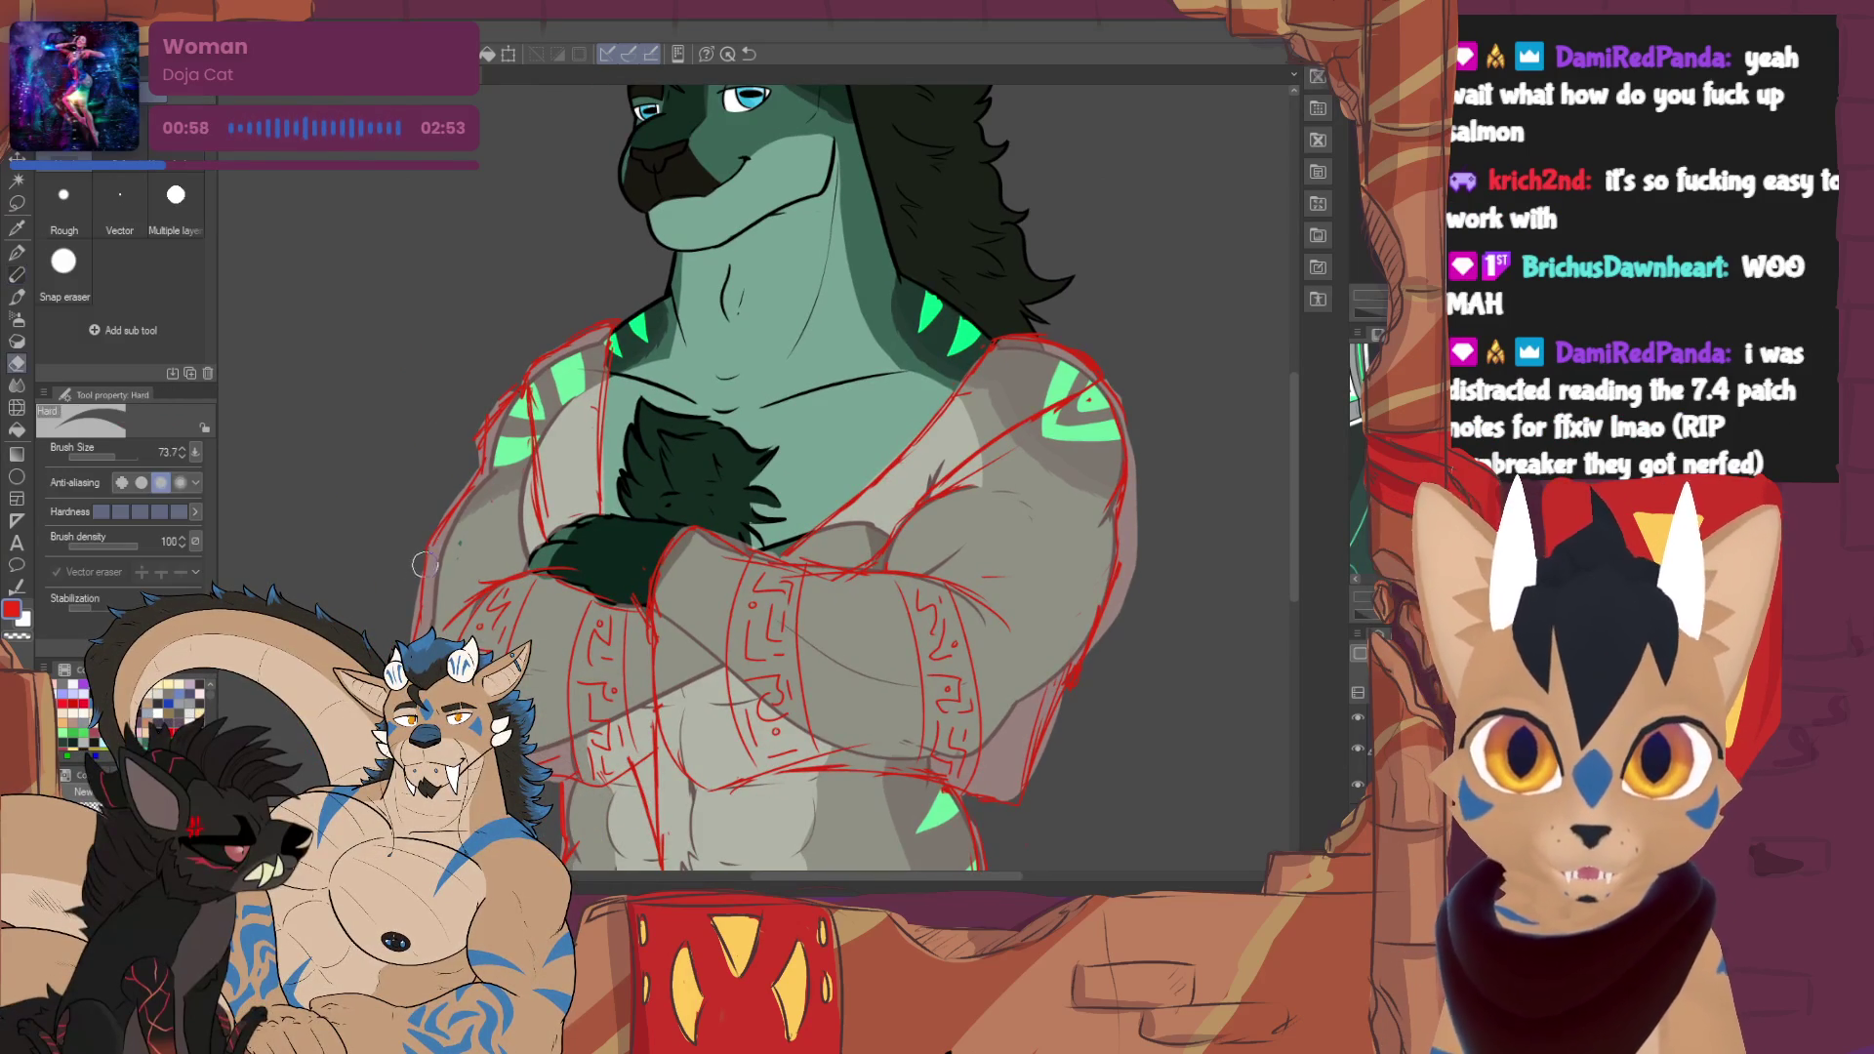
key("p")
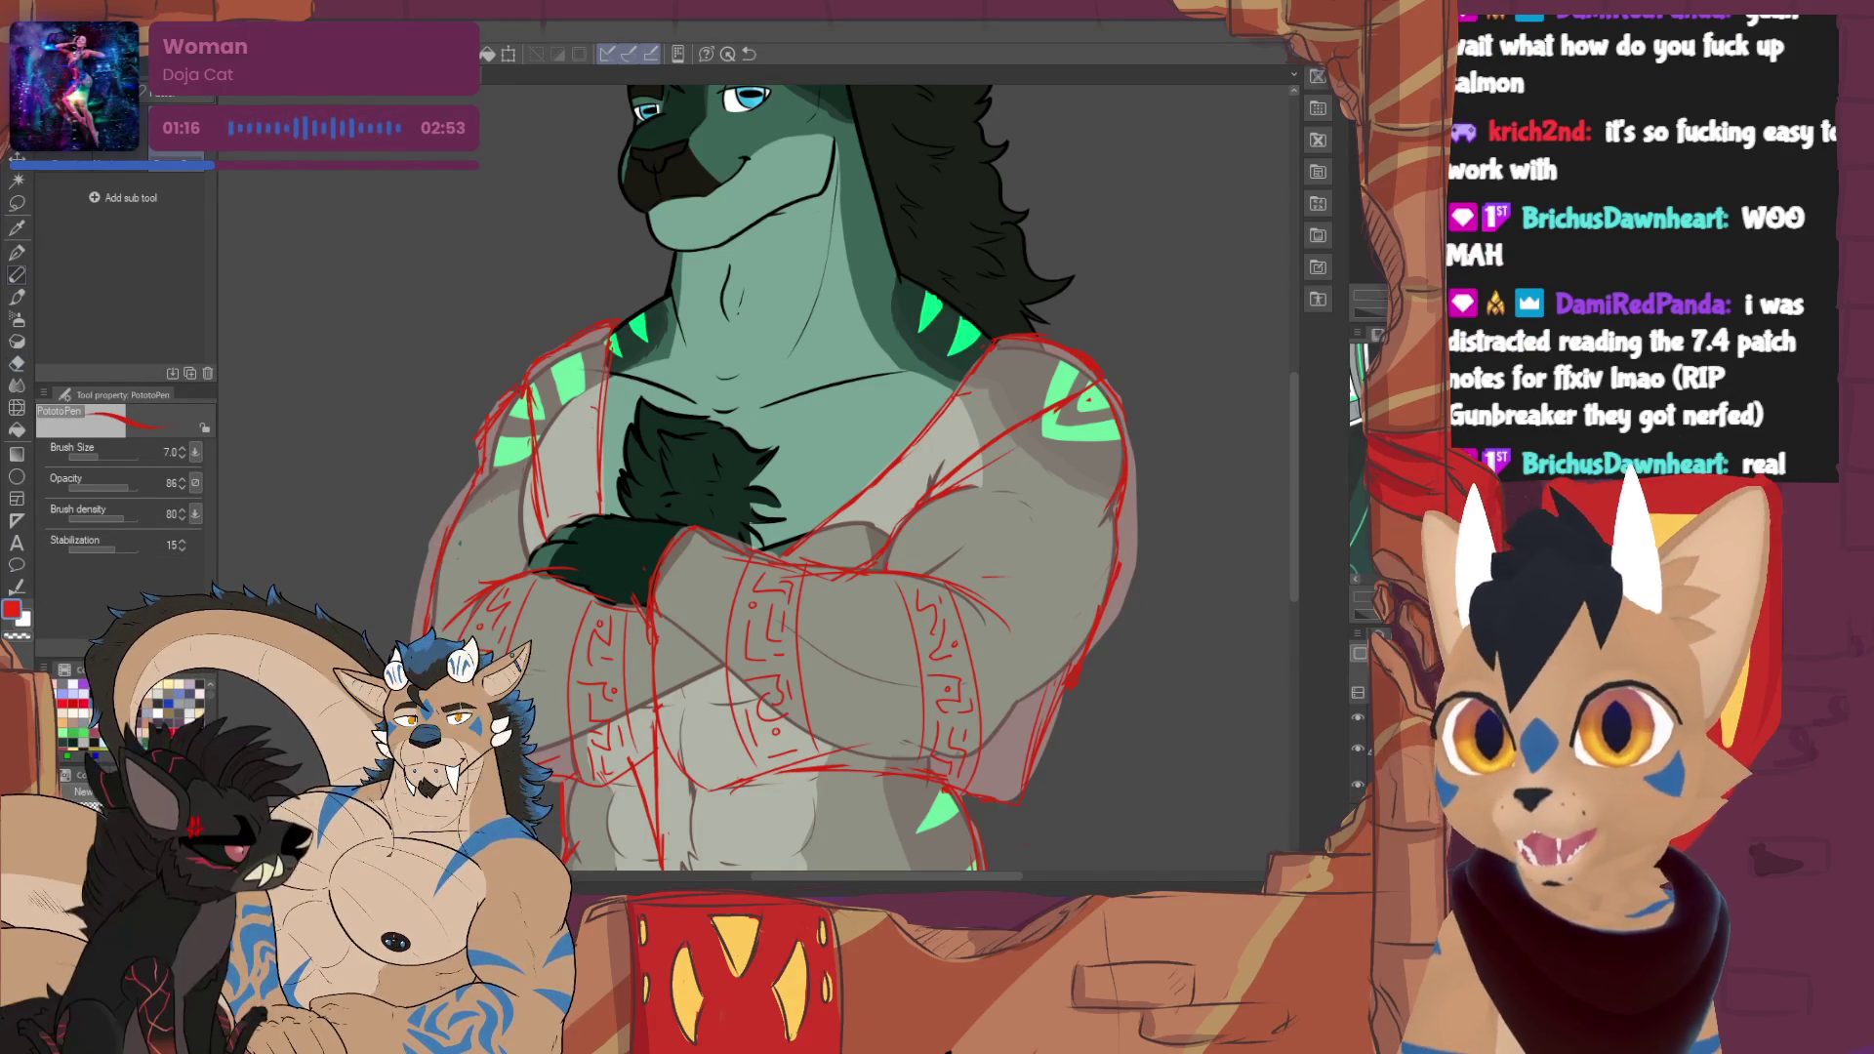
- Redraw the left arm's sleeve outline with a red sketch stroke
scroll(493, 557, "up", 5)
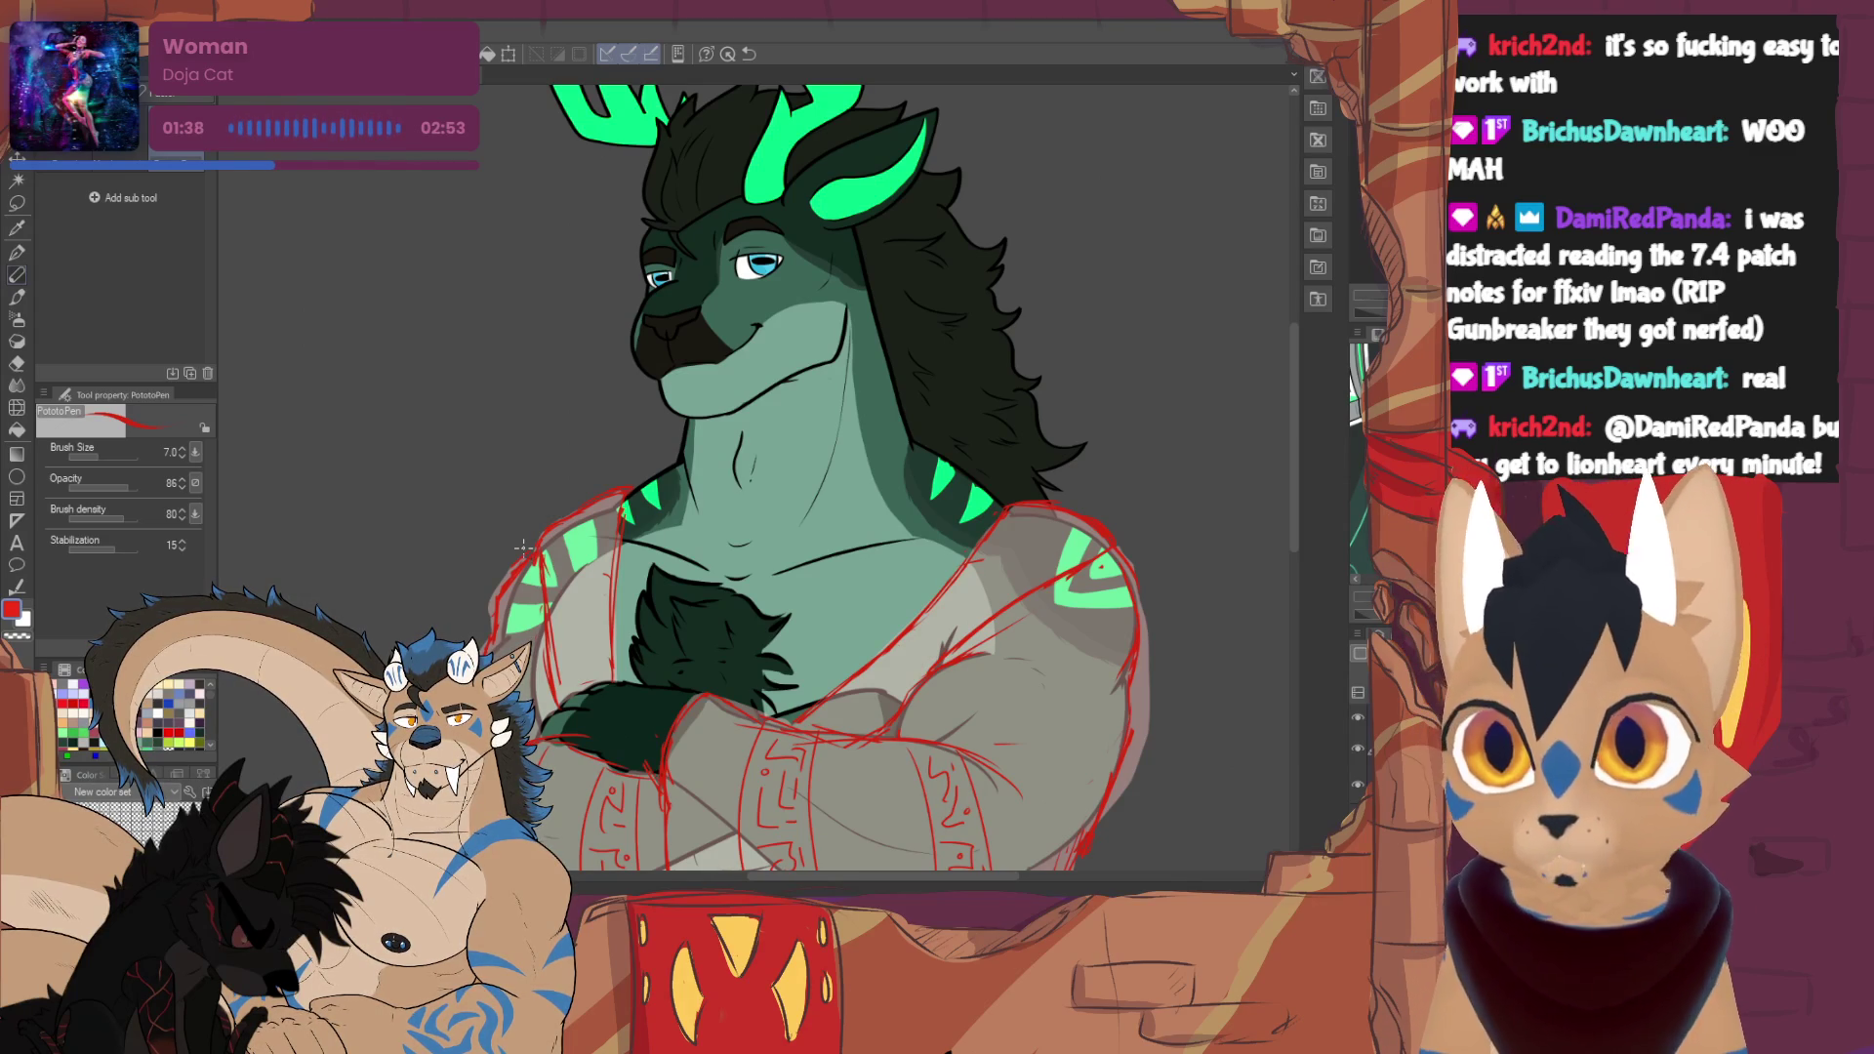
left_click_drag(523, 548, 314, 457)
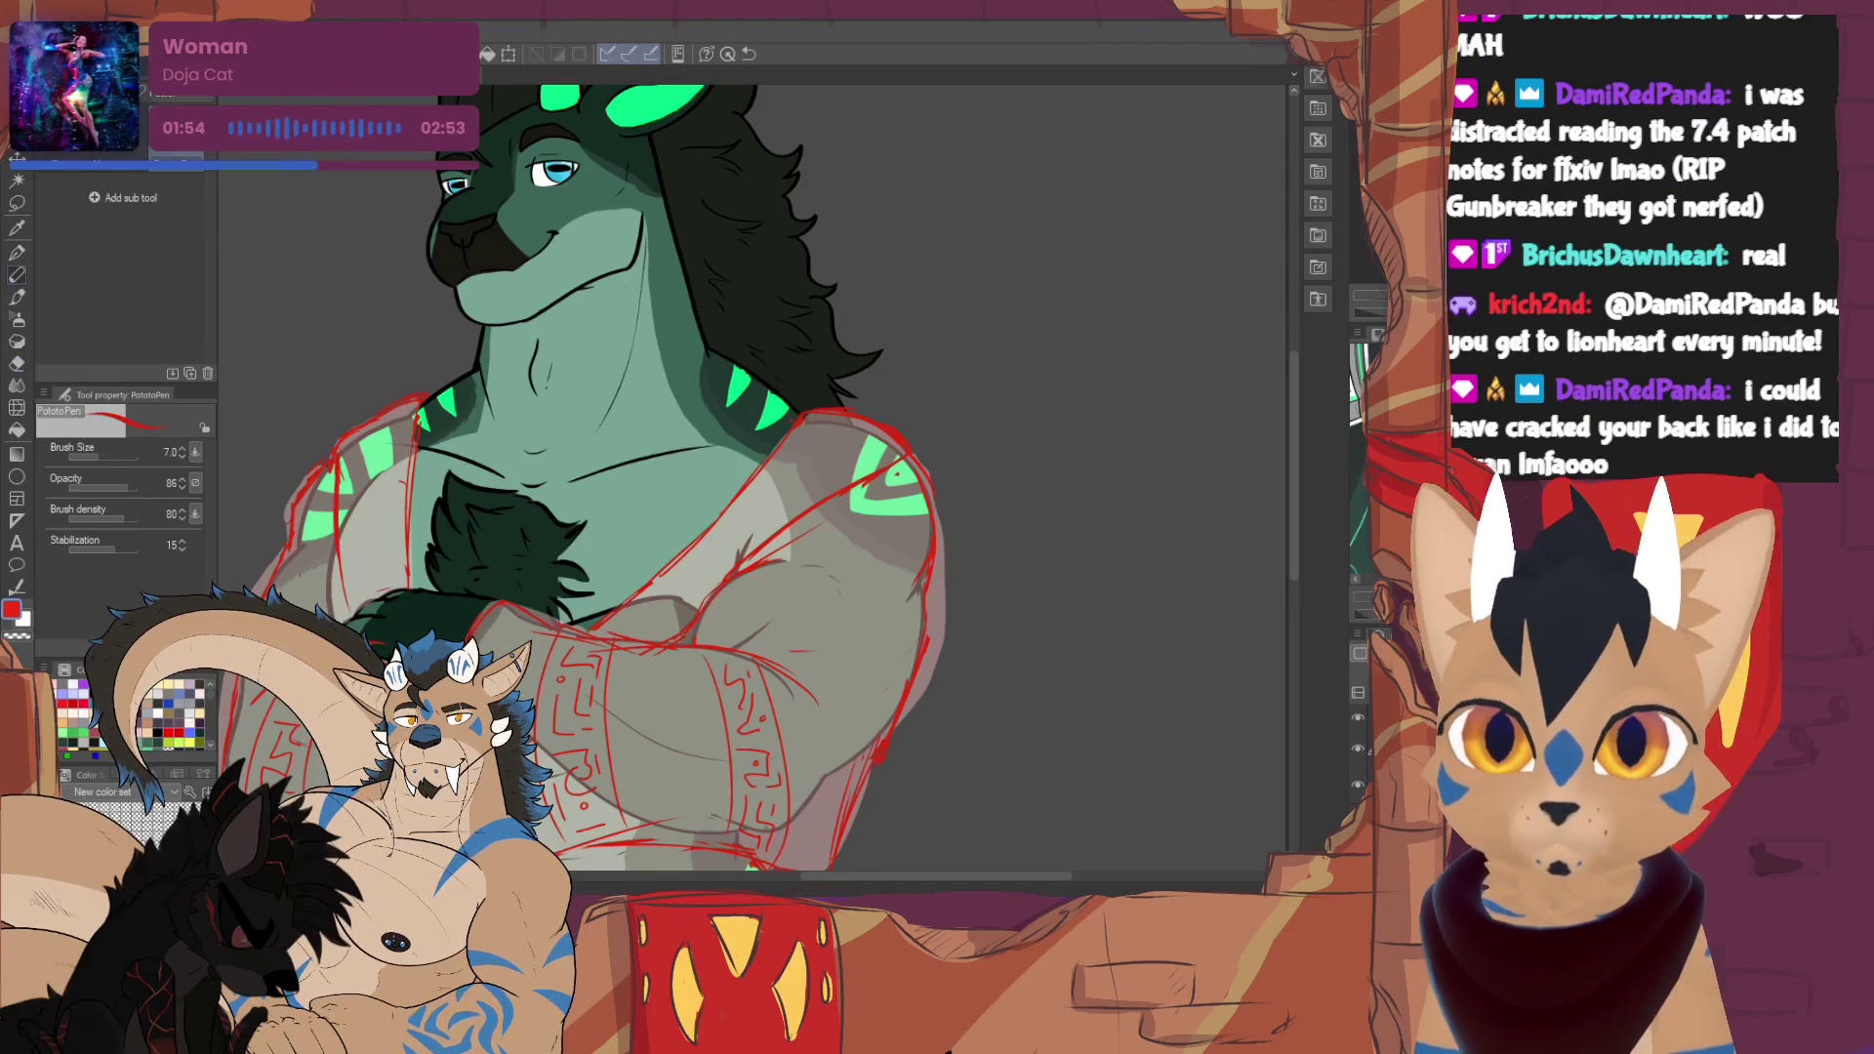
left_click_drag(410, 440, 404, 563)
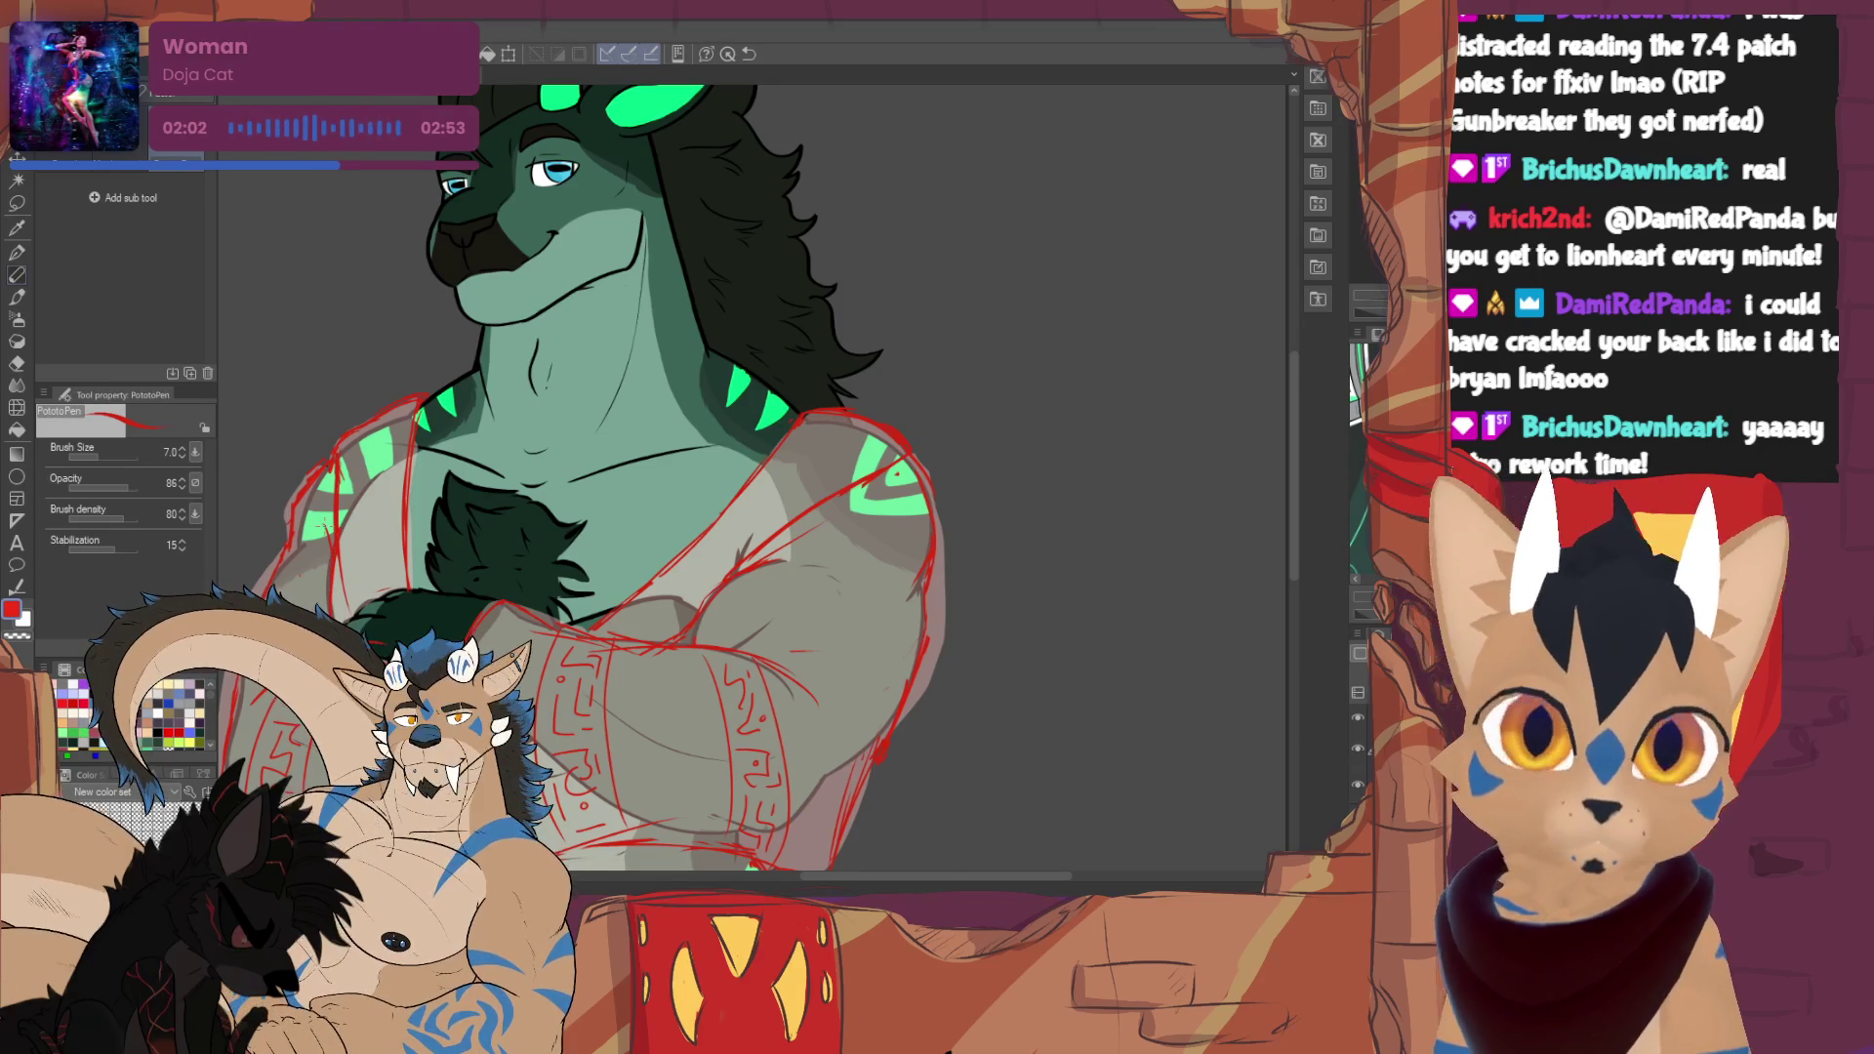
scroll(625, 478, "down", 2)
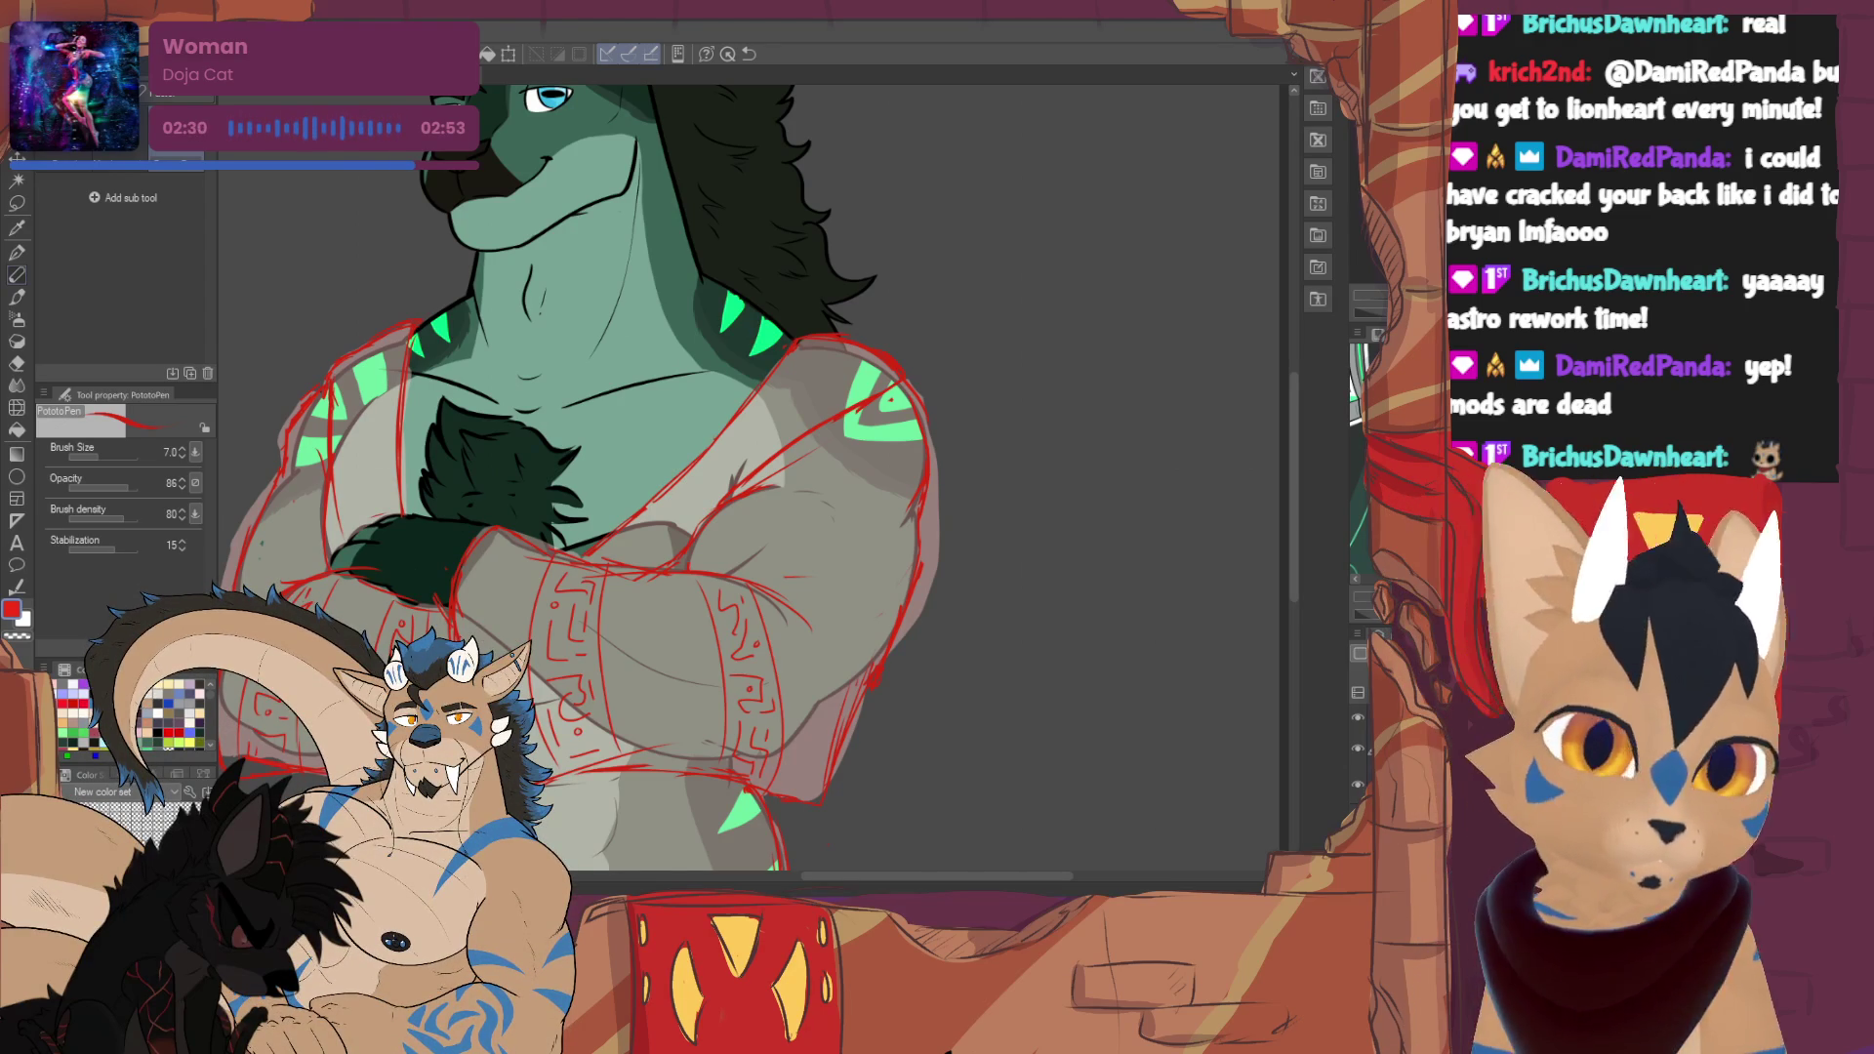
- Add red strokes along the right arm's edge, then zoom out to view the whole drawing
left_click_drag(885, 654, 855, 742)
left_click_drag(808, 636, 832, 681)
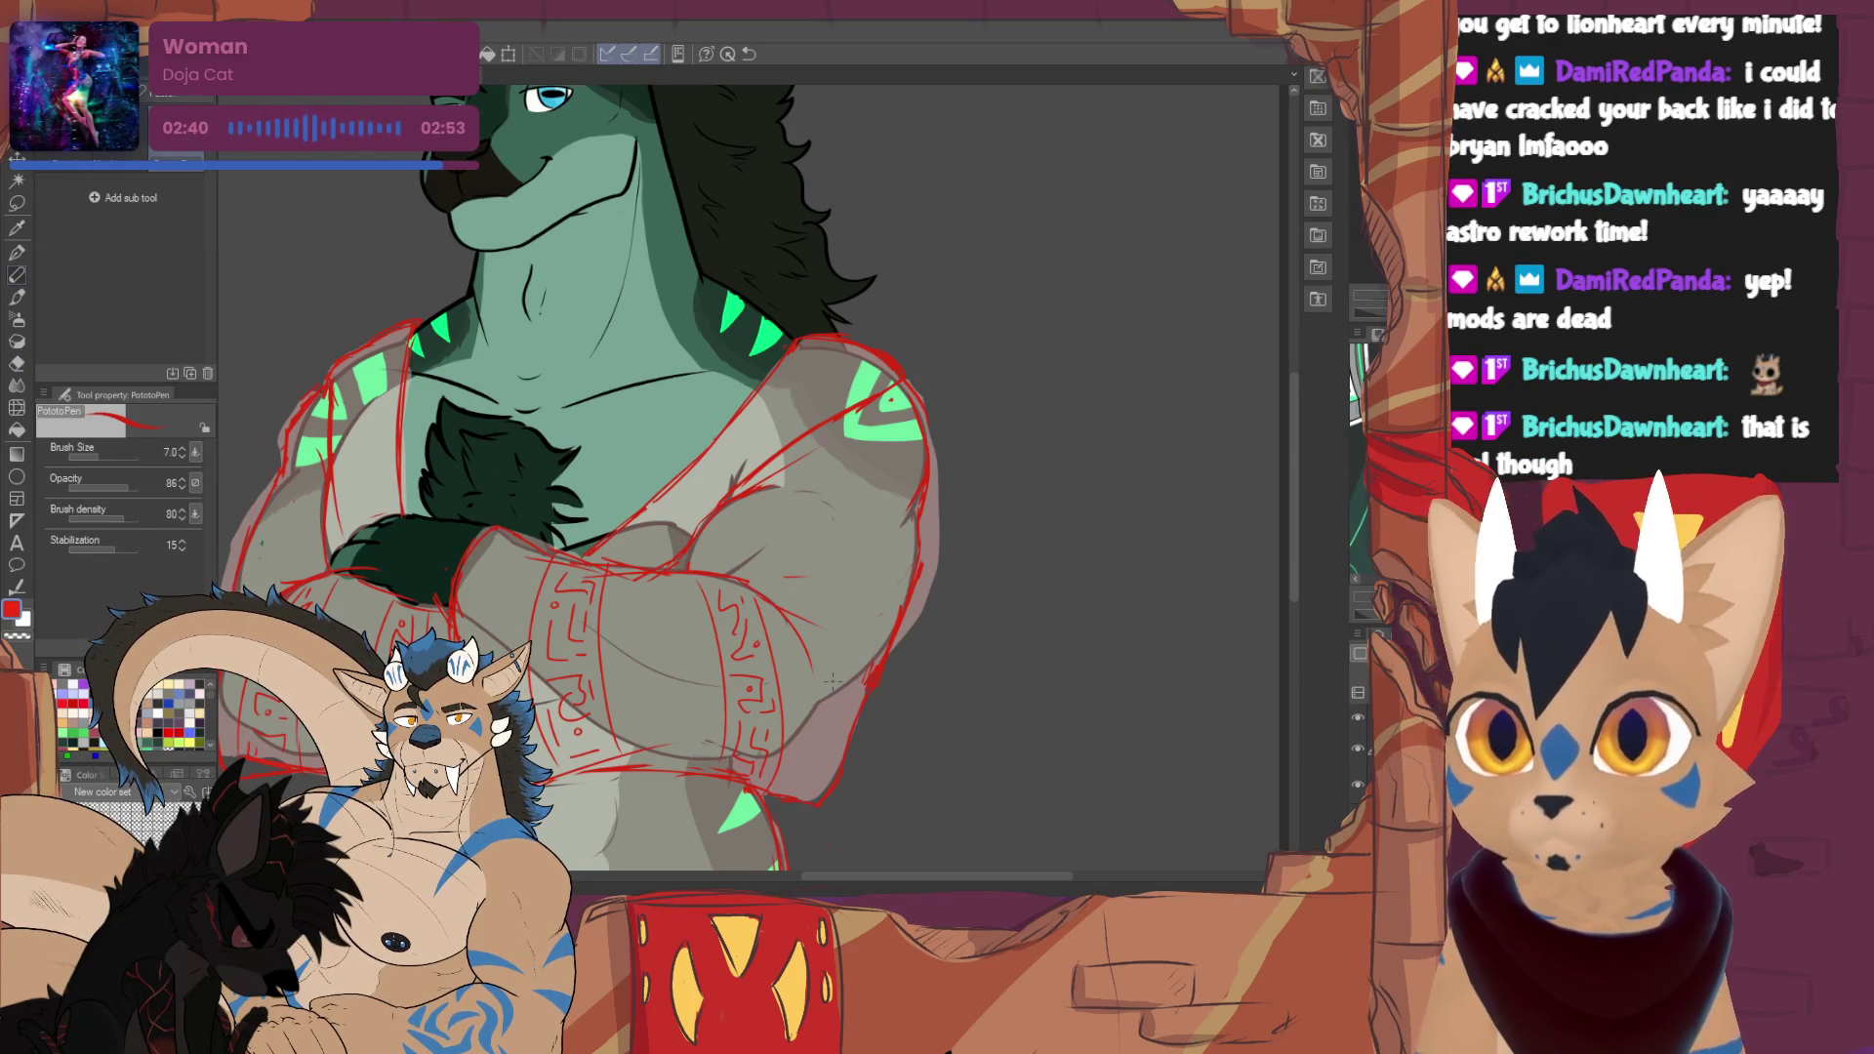
key("e")
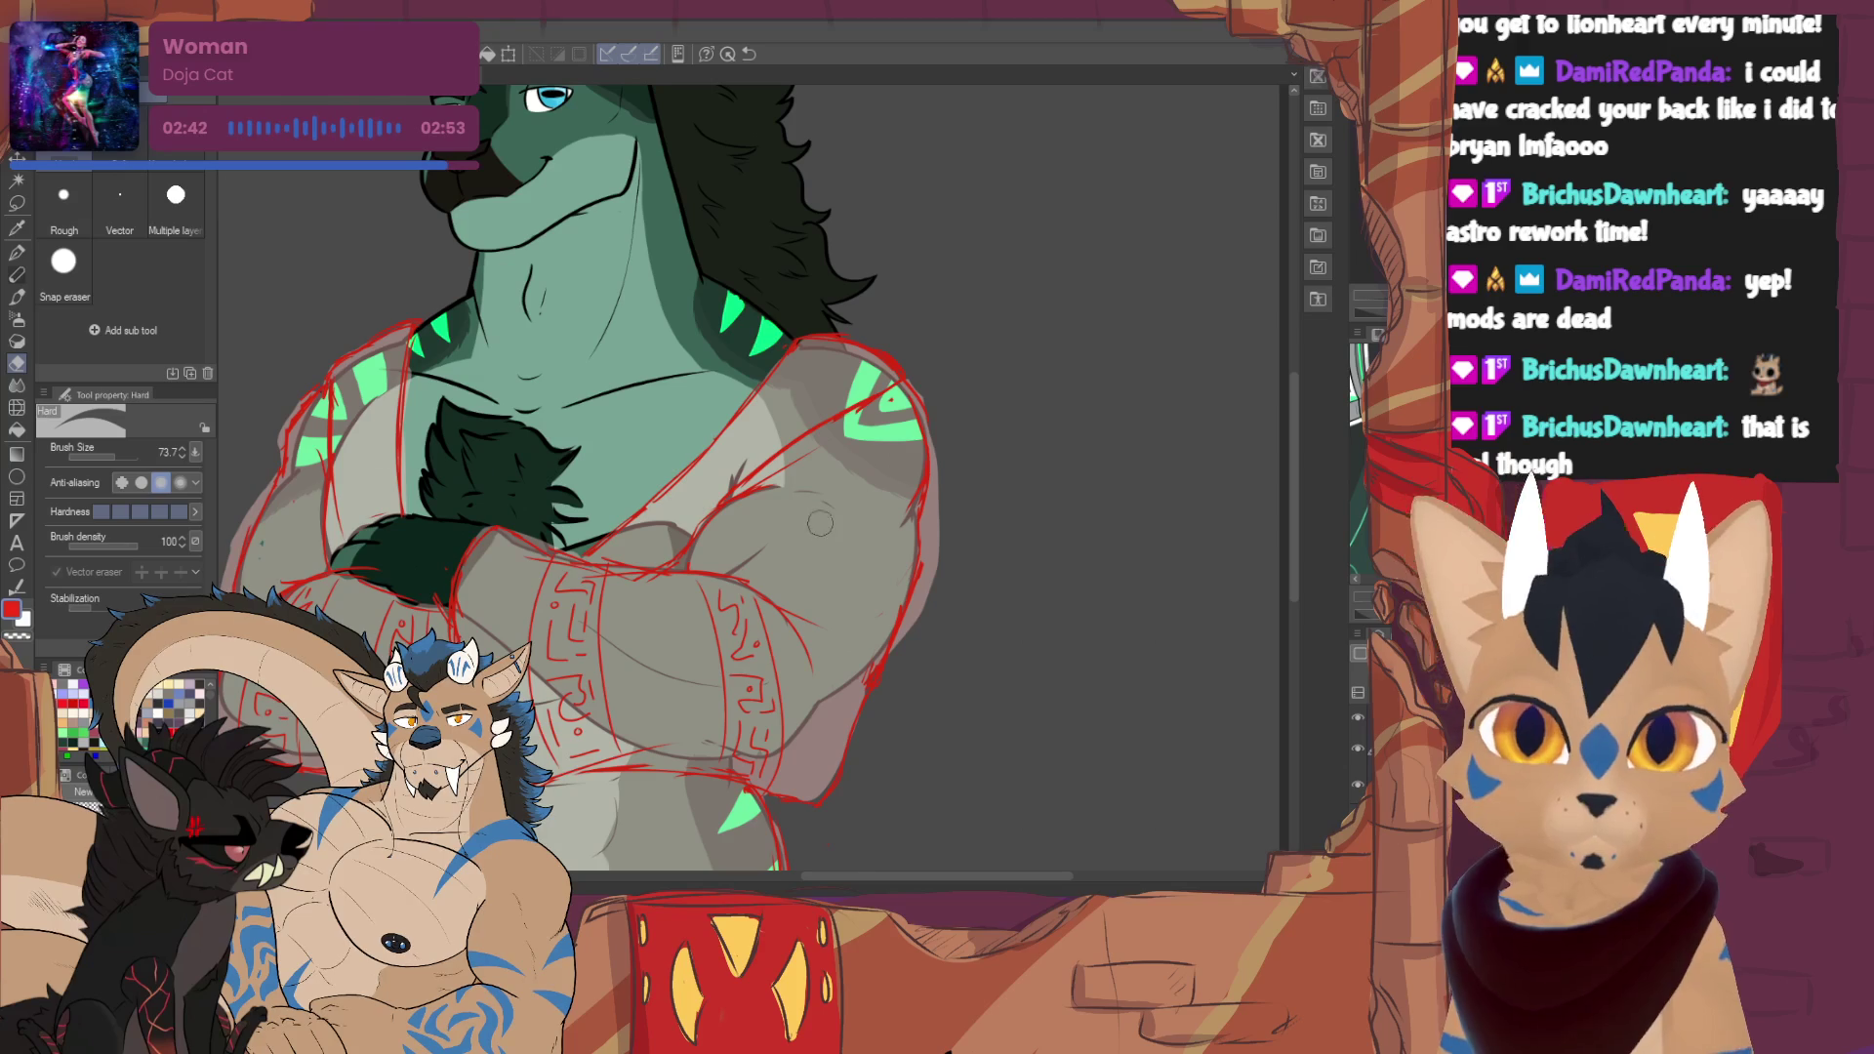
key("p")
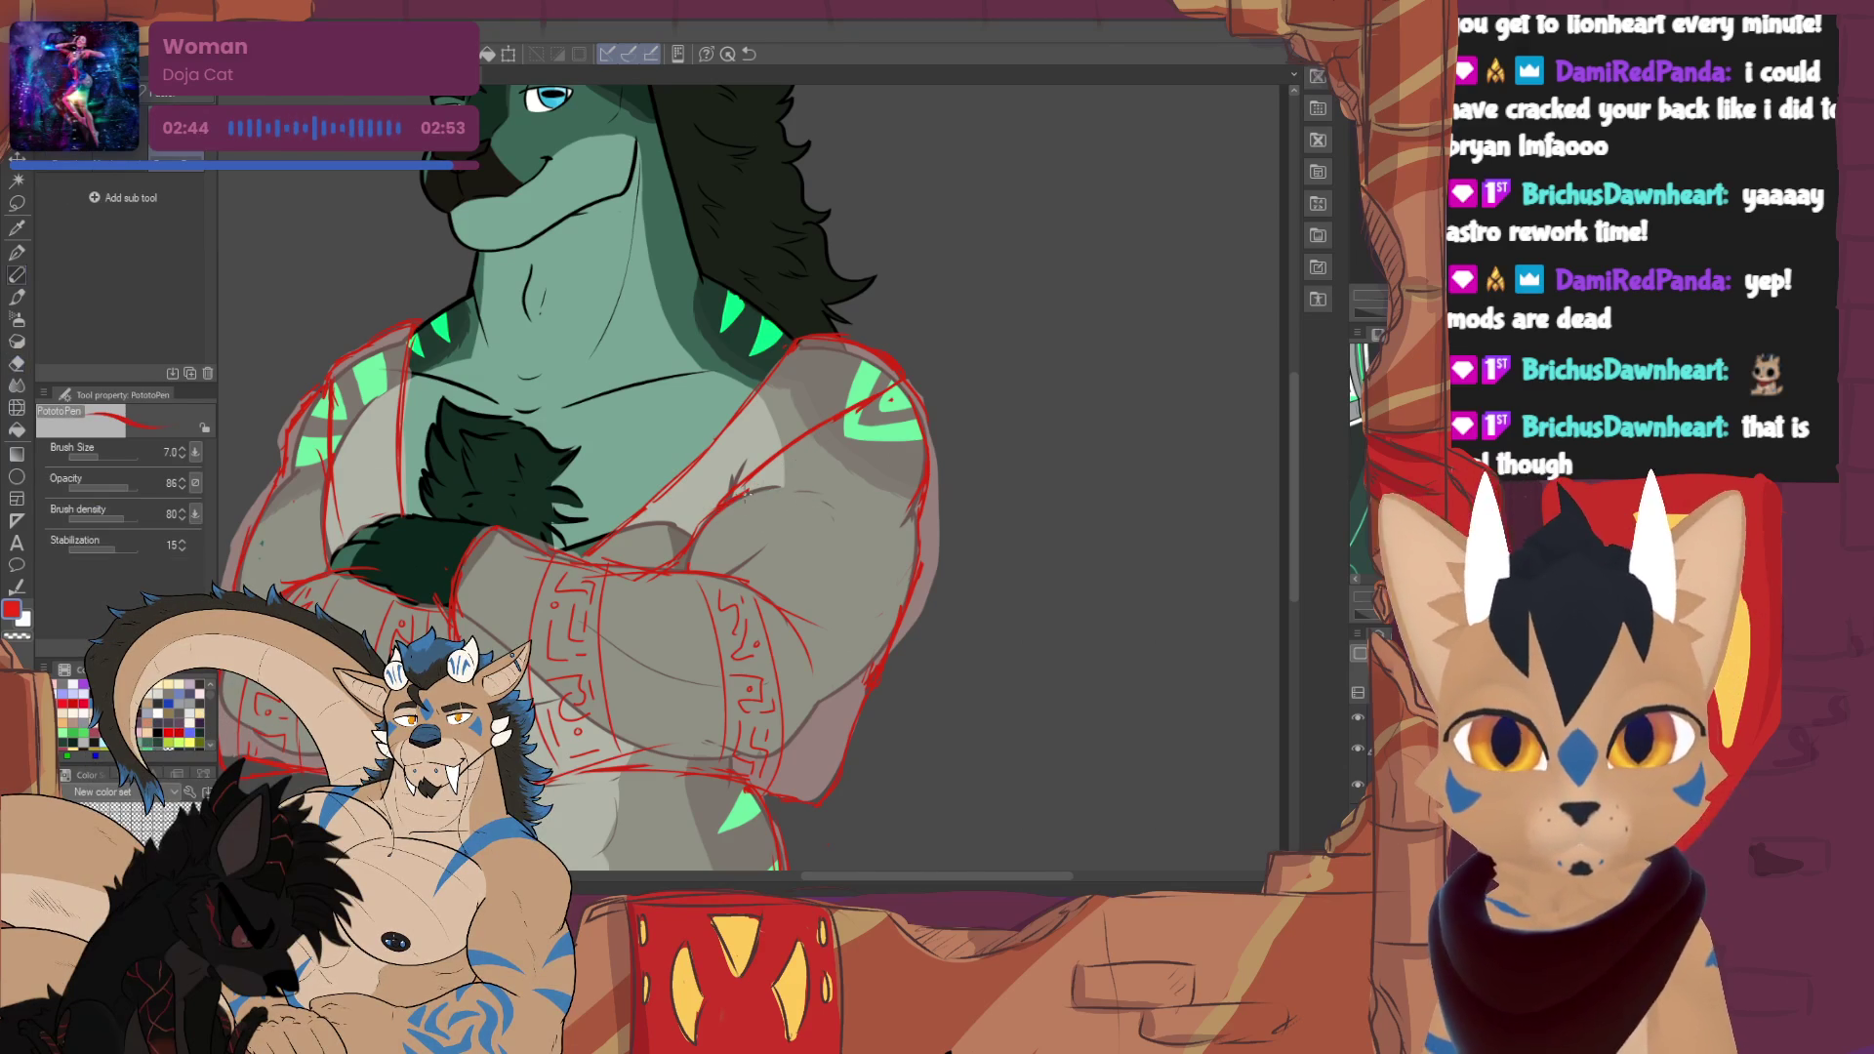
mouse_move(683, 585)
left_mouse_down()
mouse_move(673, 459)
mouse_move(742, 244)
mouse_move(771, 293)
left_mouse_up()
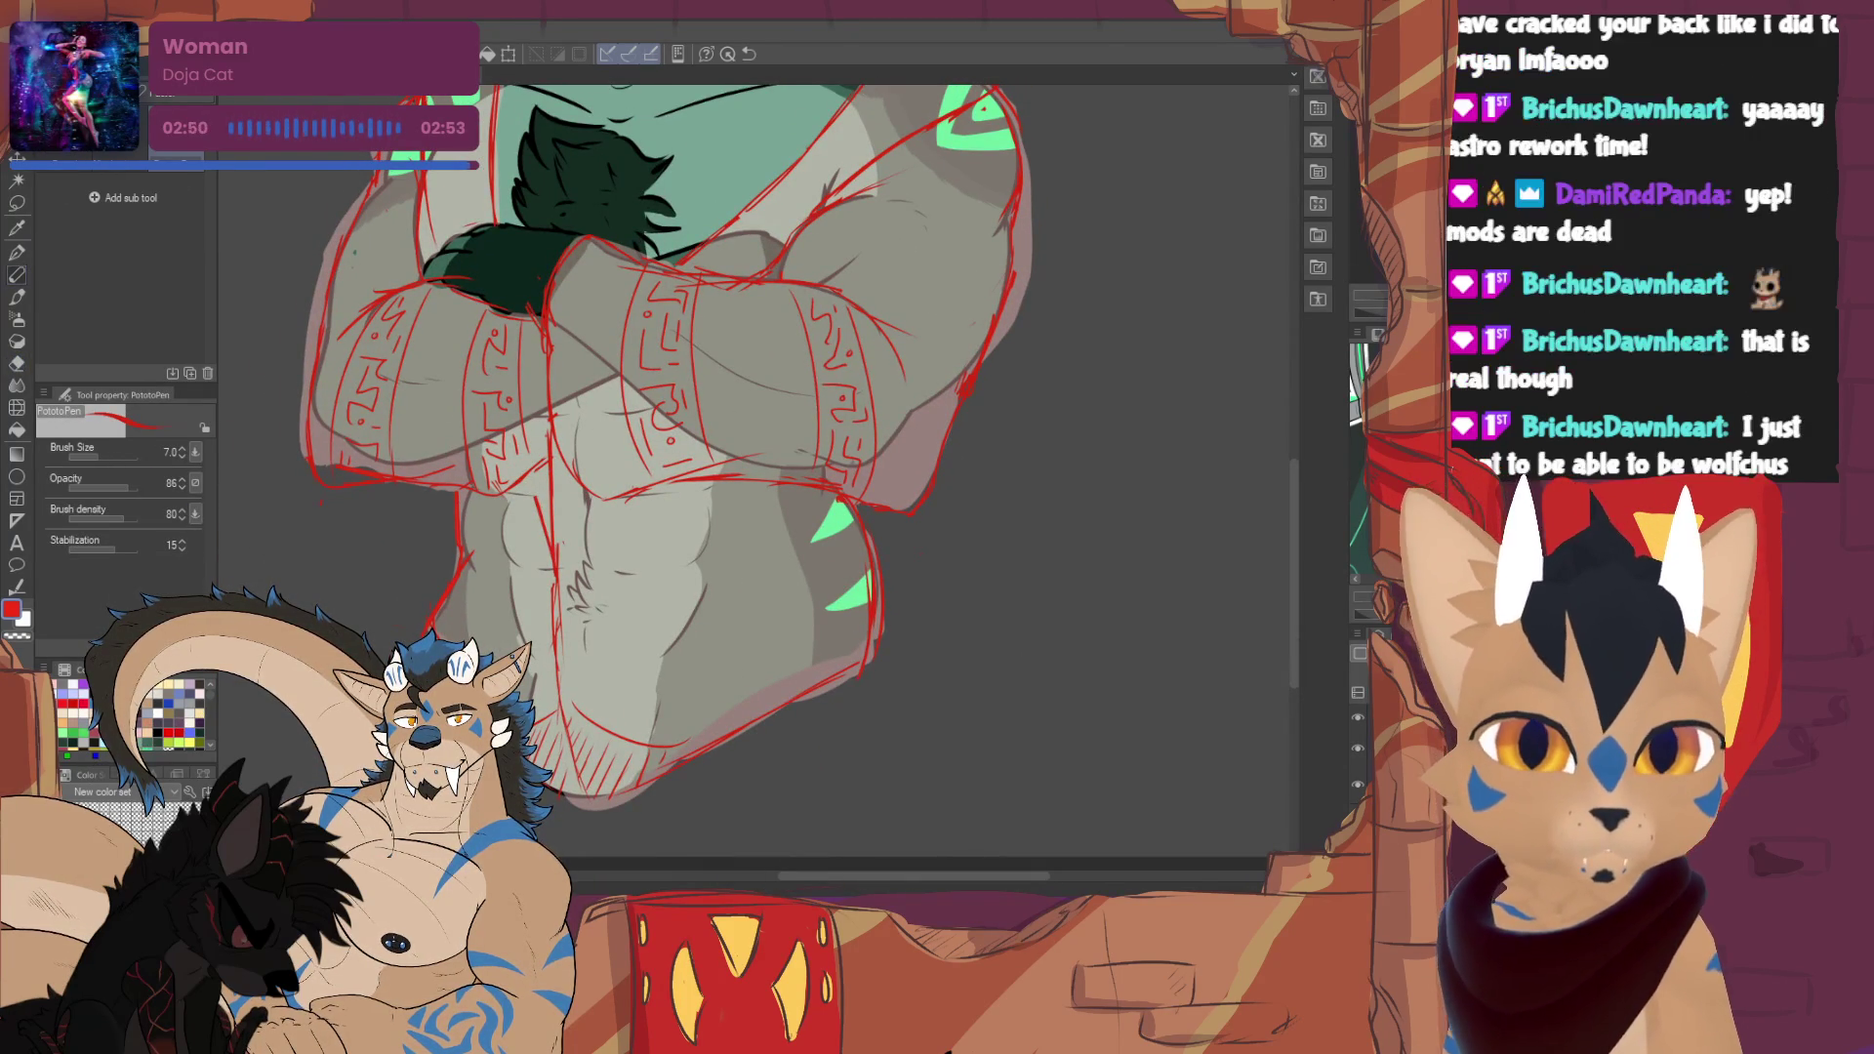
key("ctrl+minus")
key("ctrl+minus")
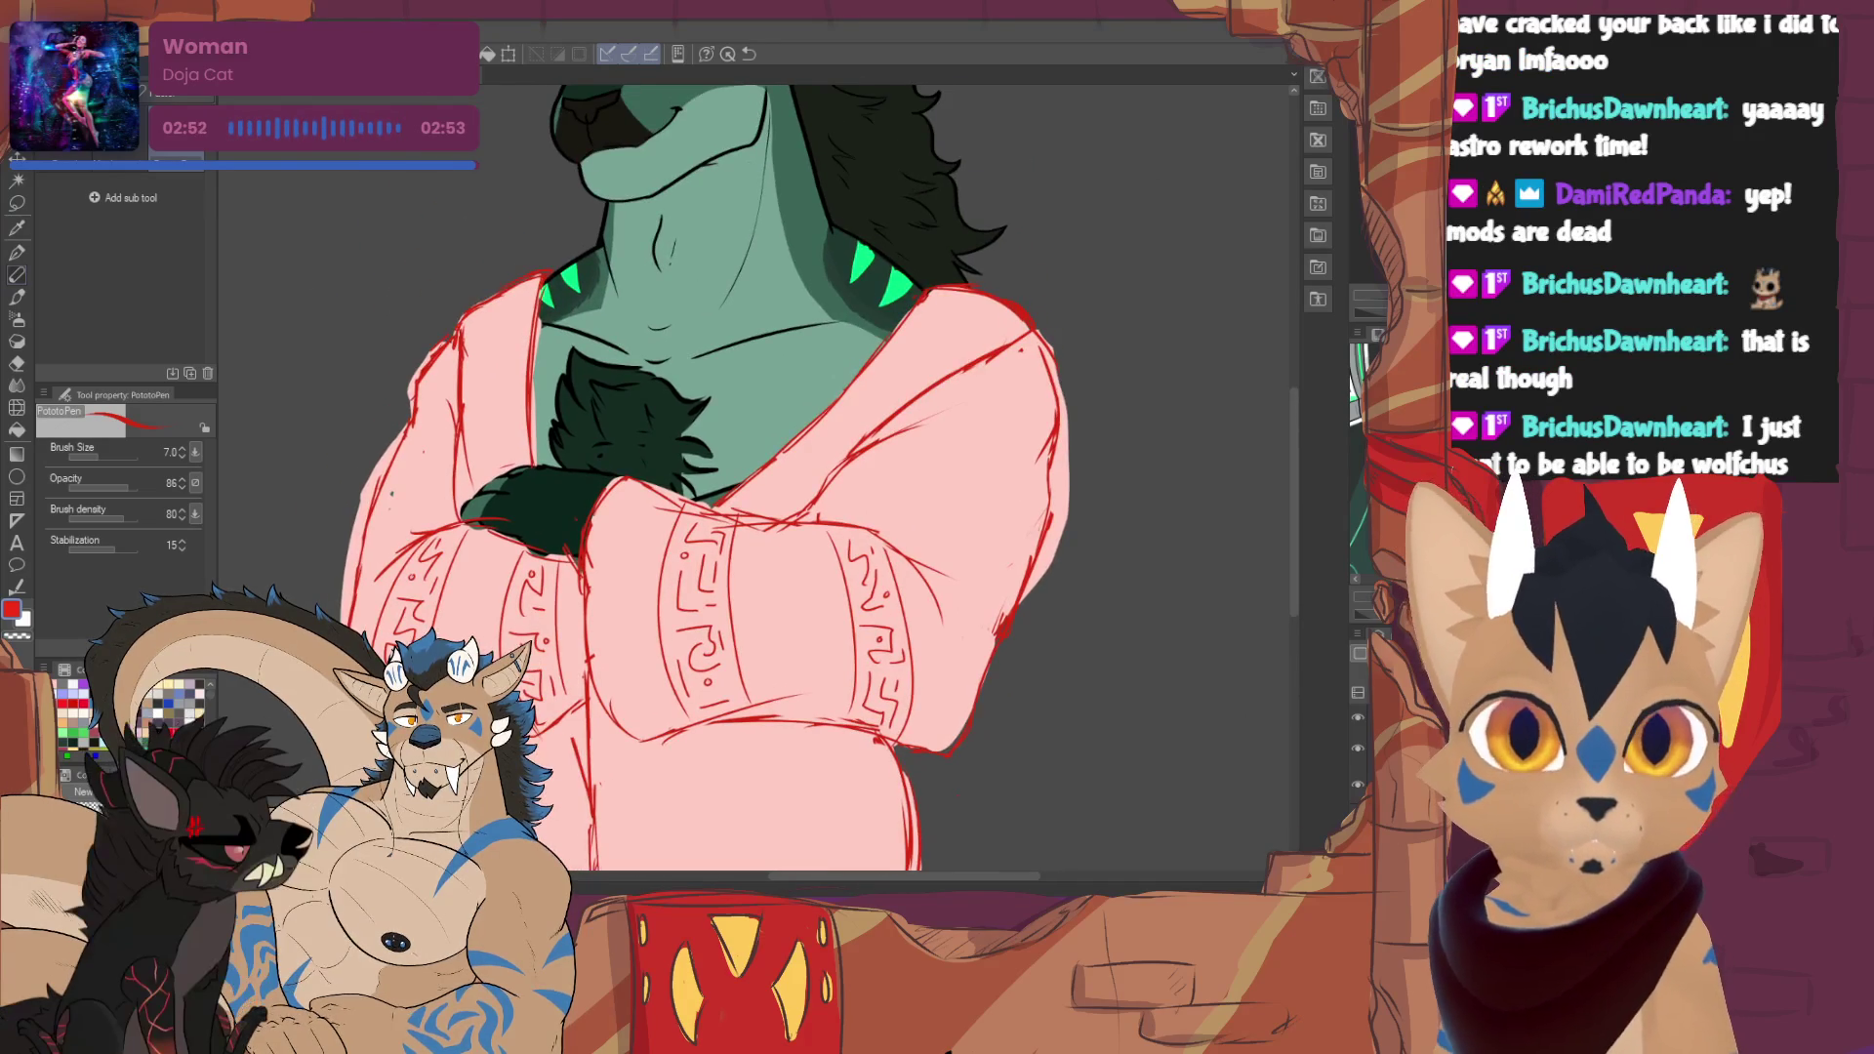
key("ctrl+0")
key("ctrl+plus")
key("ctrl+plus")
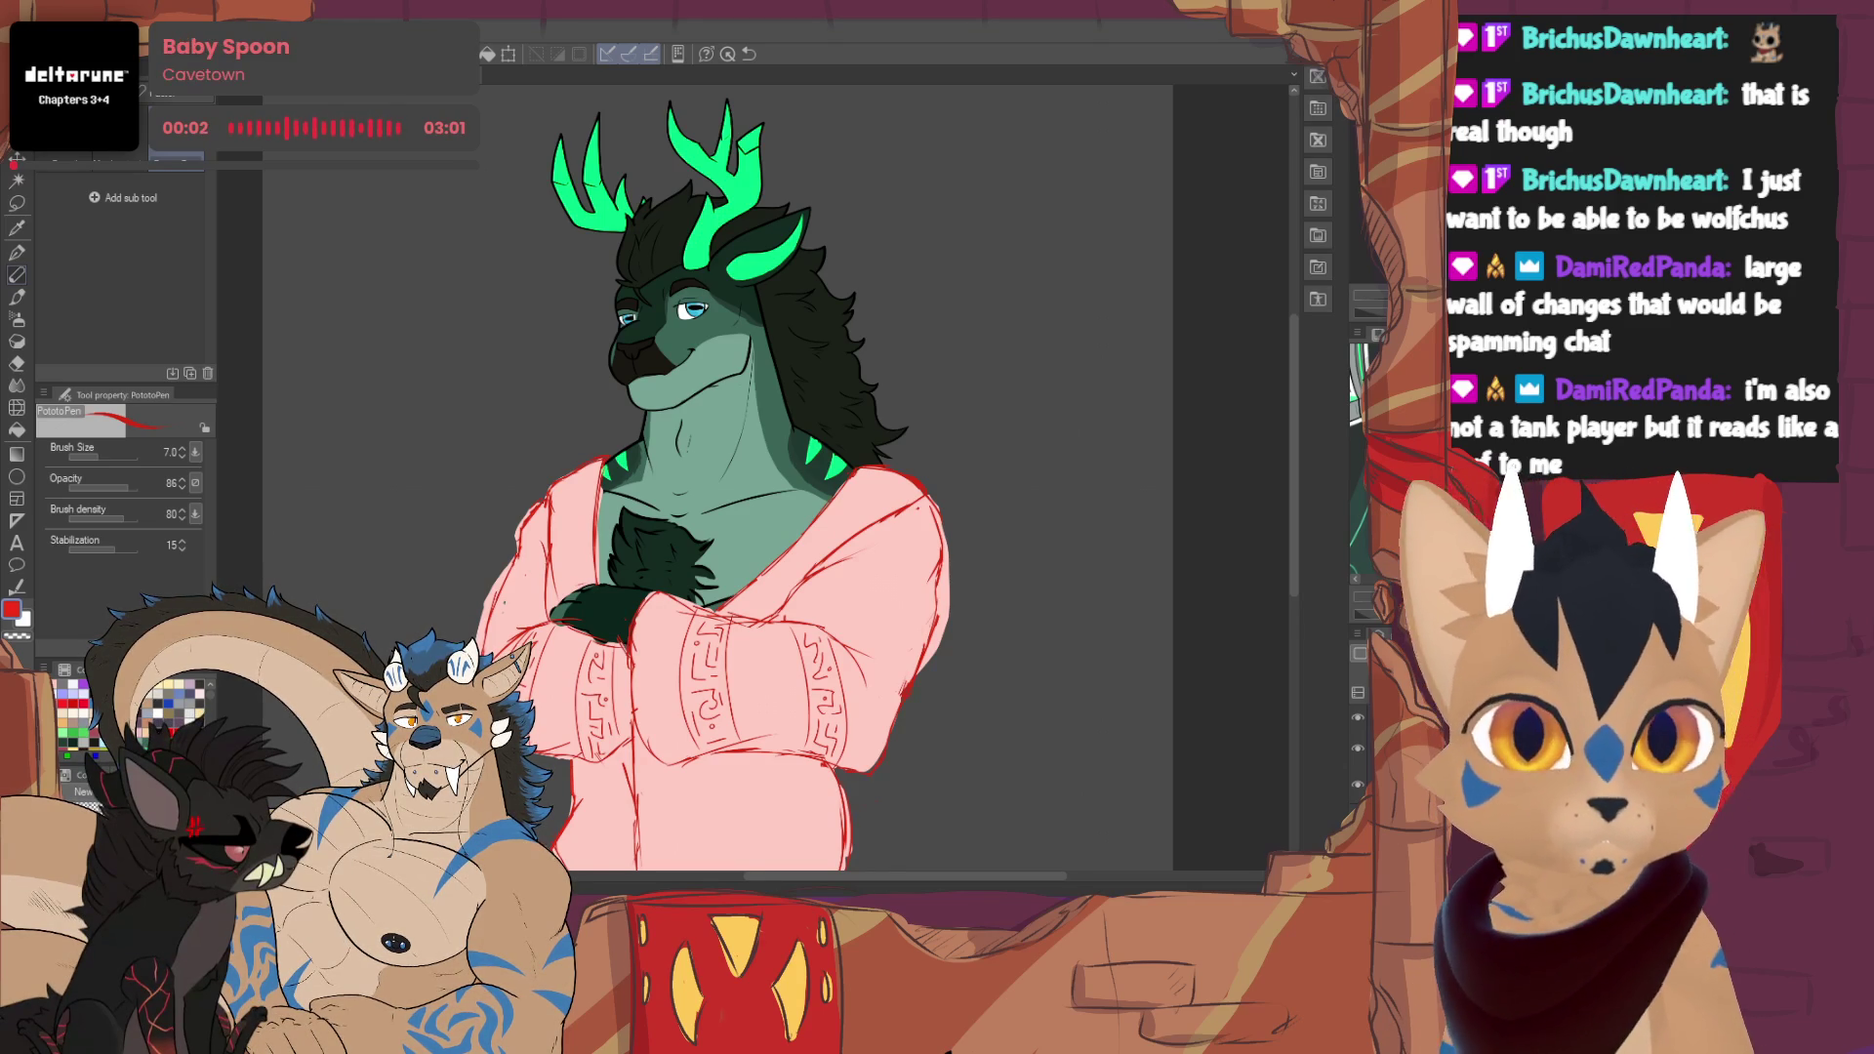
scroll(683, 478, "down", 3)
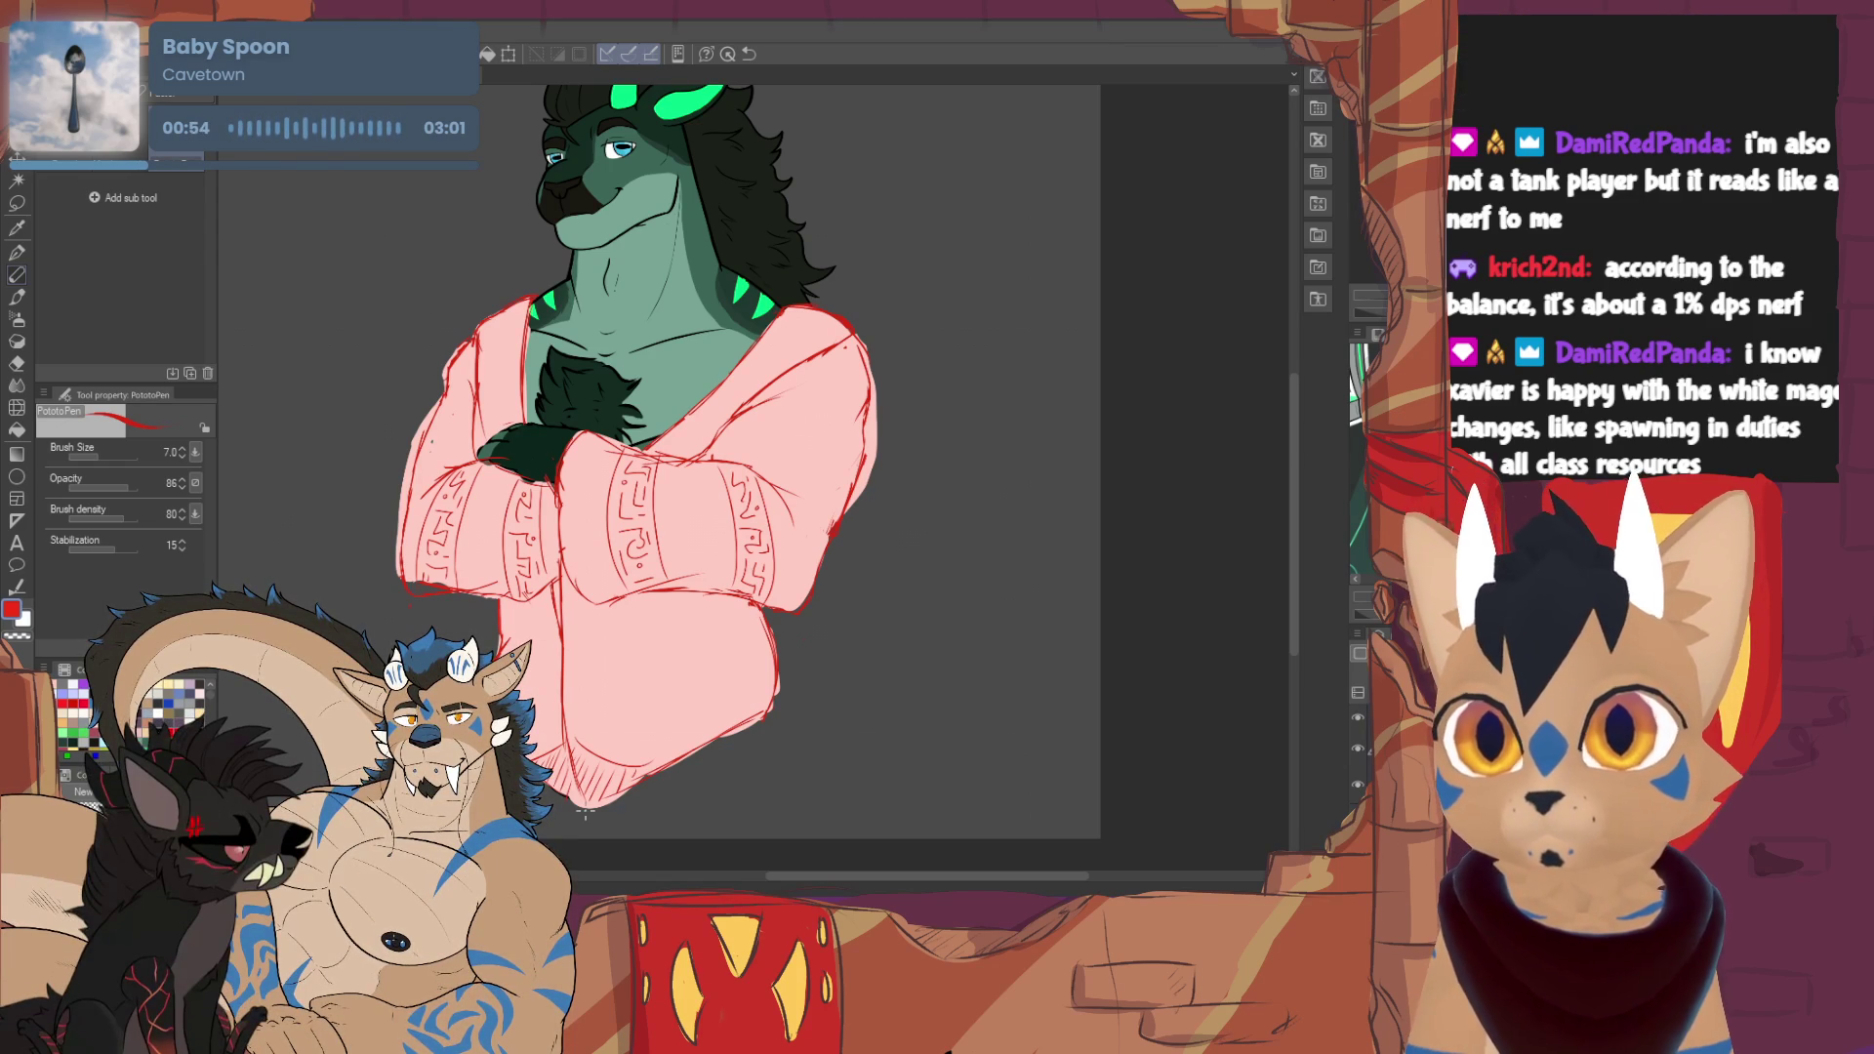
- Compare the sweater sketch layers, leaving the crossed-arms sweater sketch visible
scroll(584, 814, "up", 2)
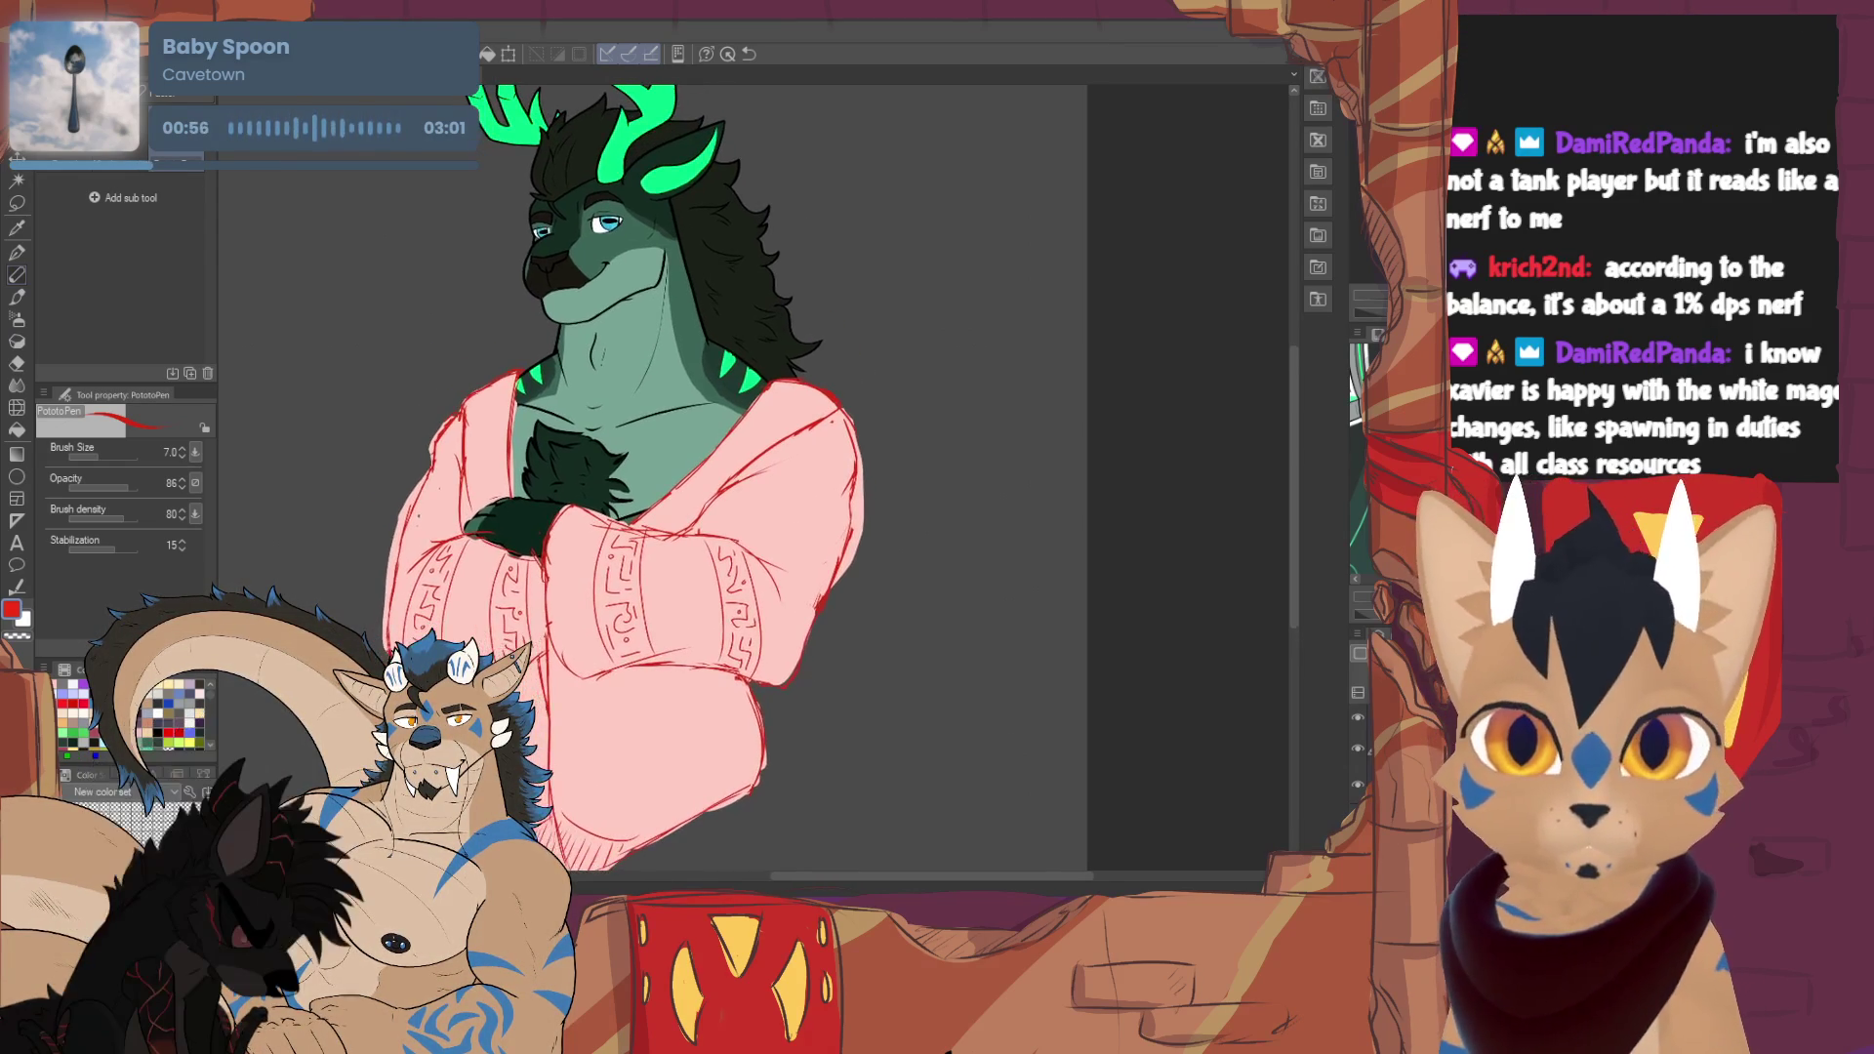
left_click(1359, 747)
left_click(1359, 747)
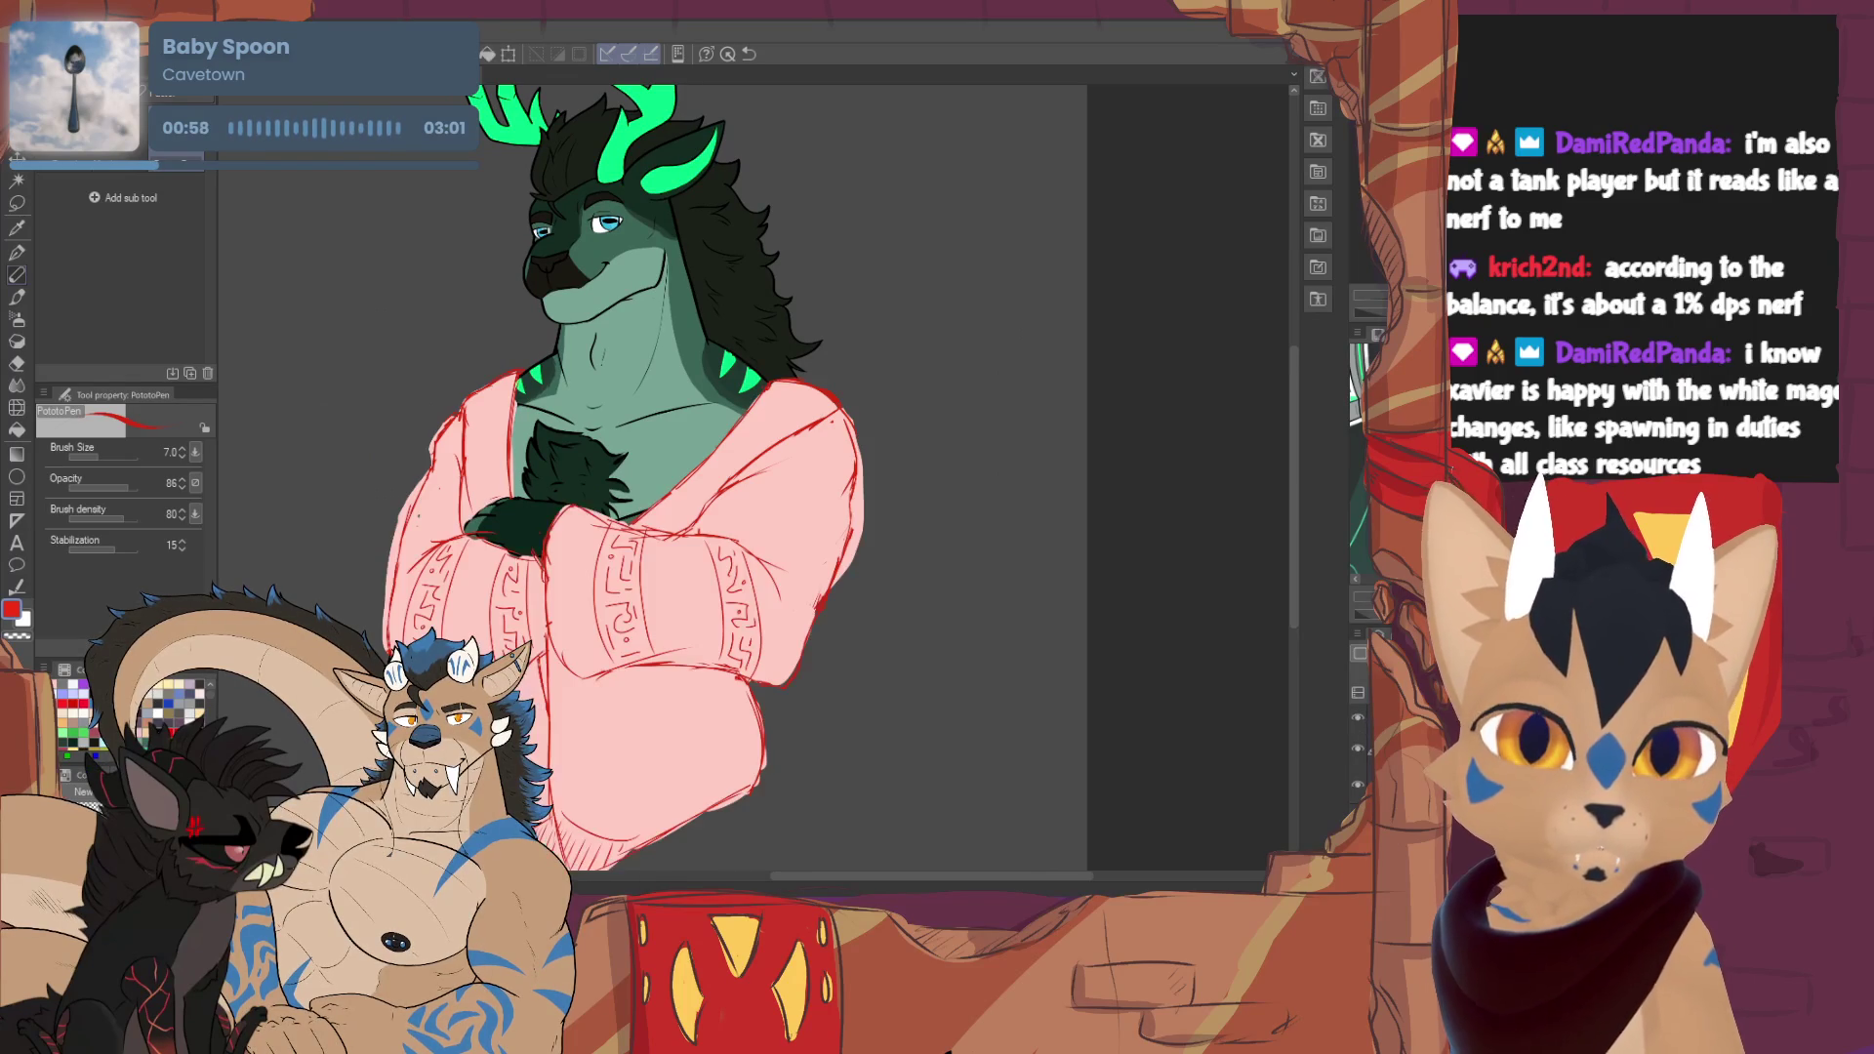
left_click(1359, 747)
left_click(1358, 720)
left_click(1356, 787)
left_click(1357, 787)
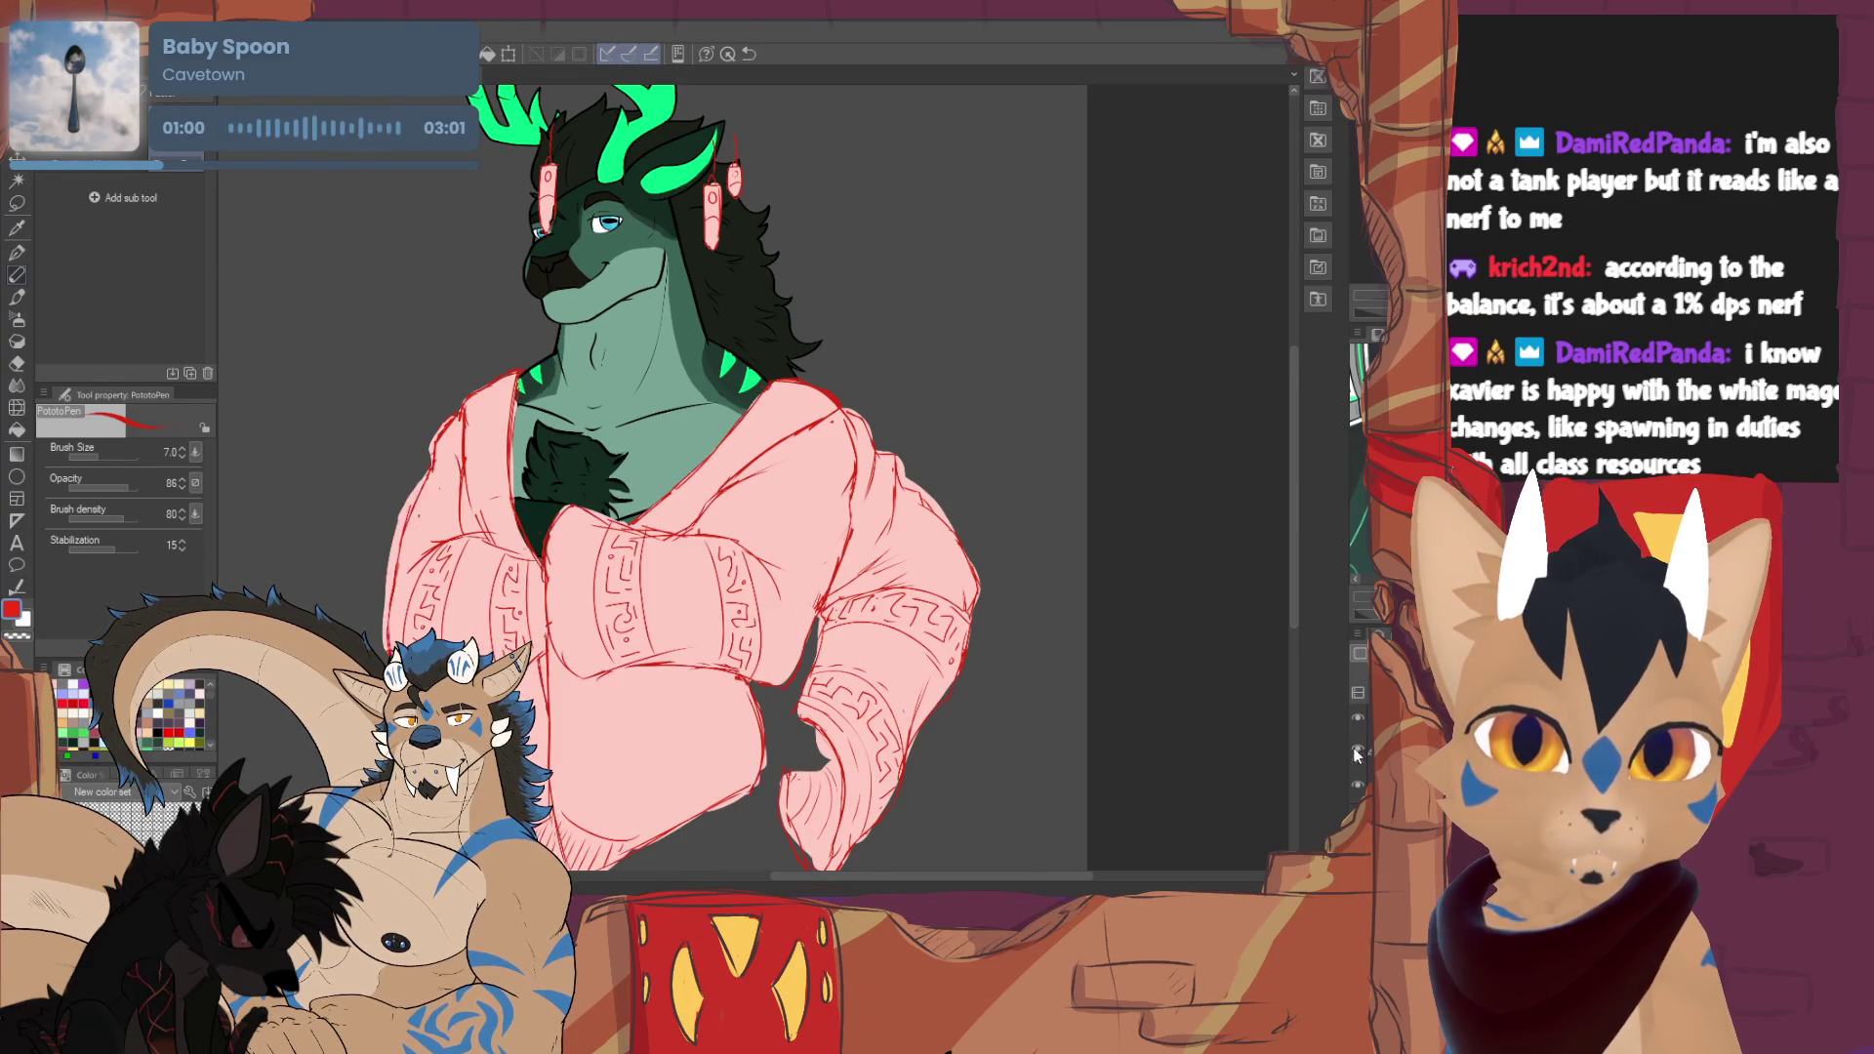
left_click(1356, 787)
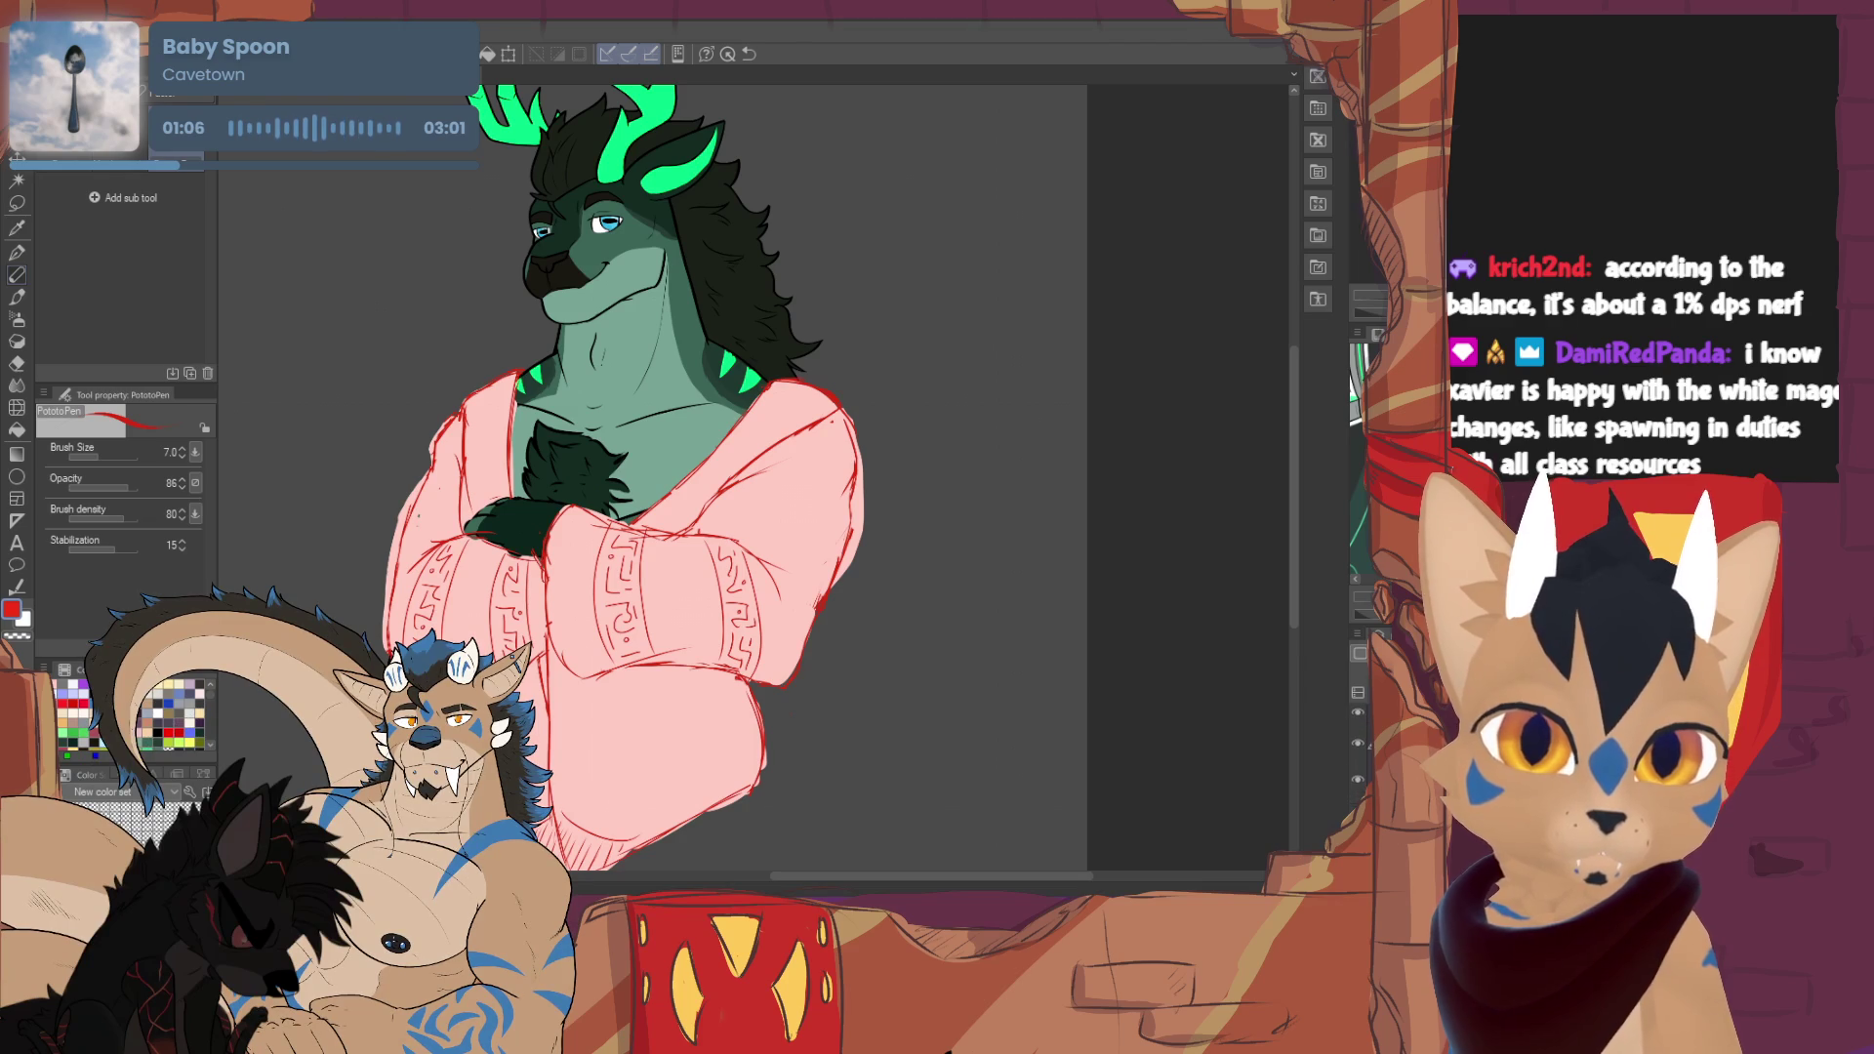
left_click(1365, 720)
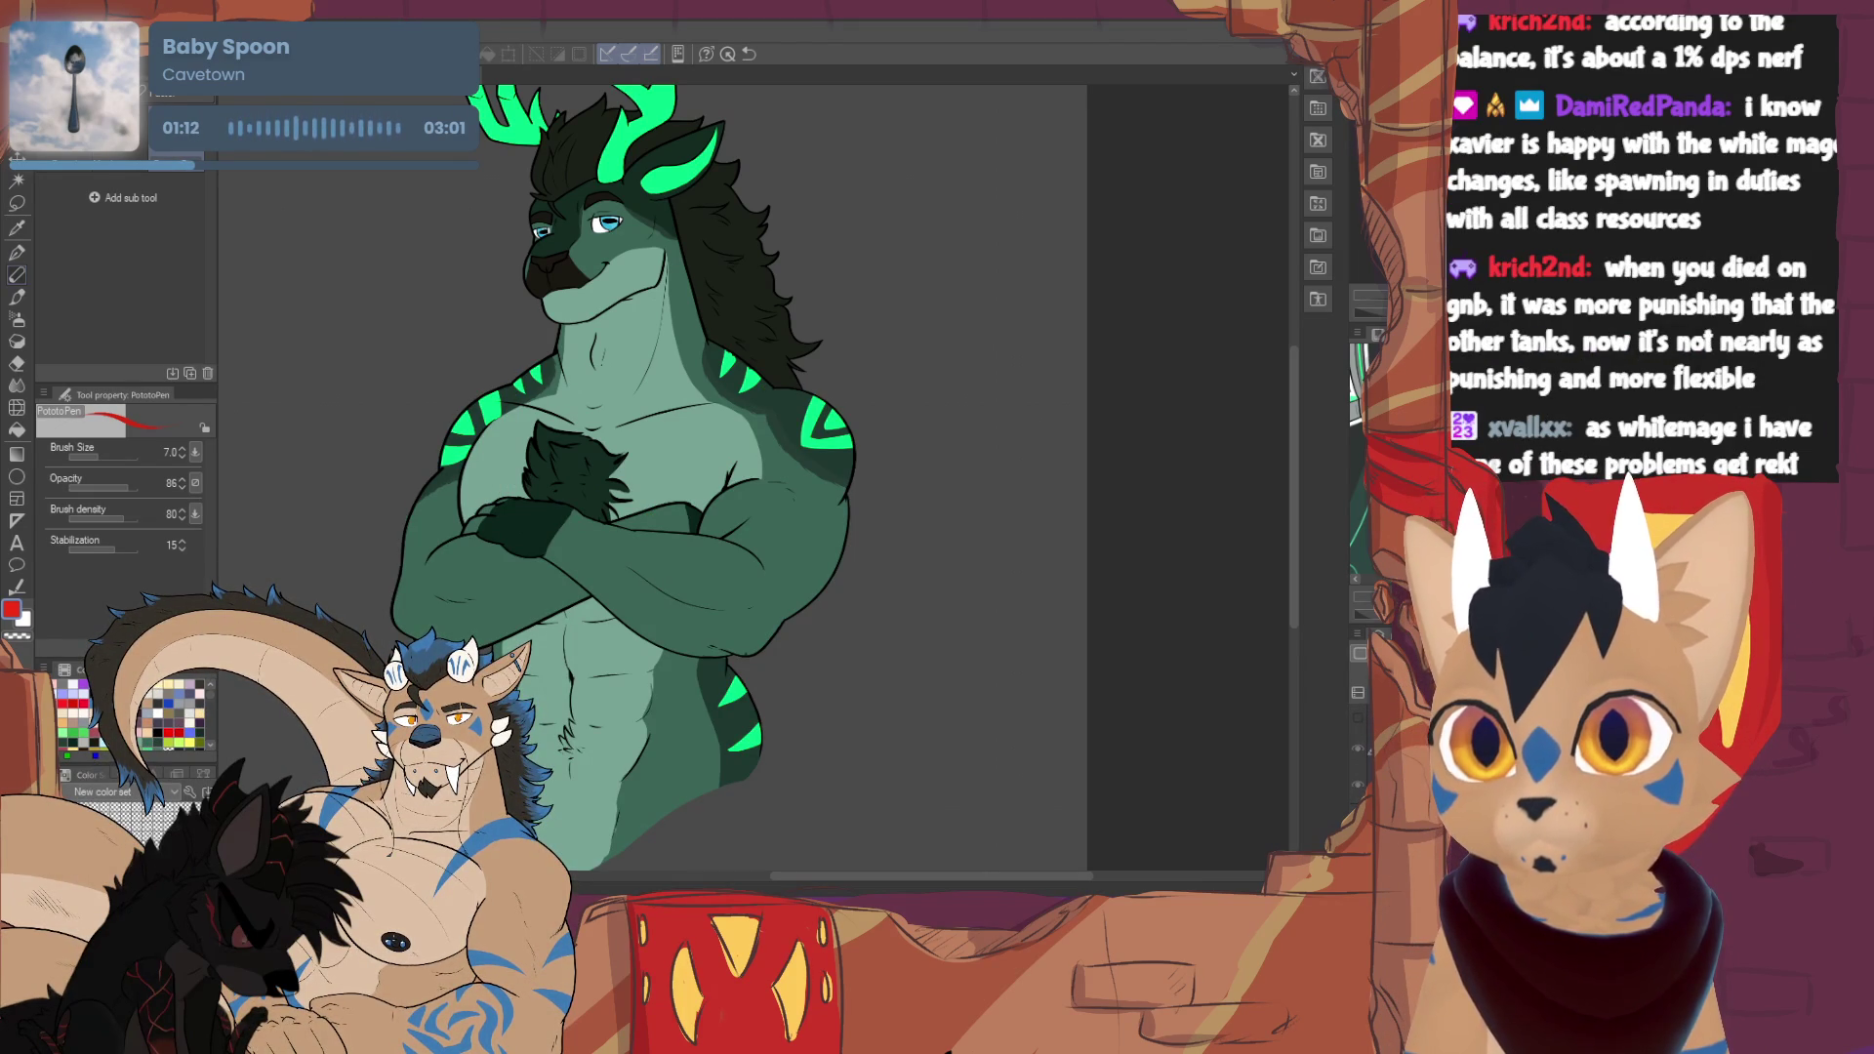
left_click(1363, 718)
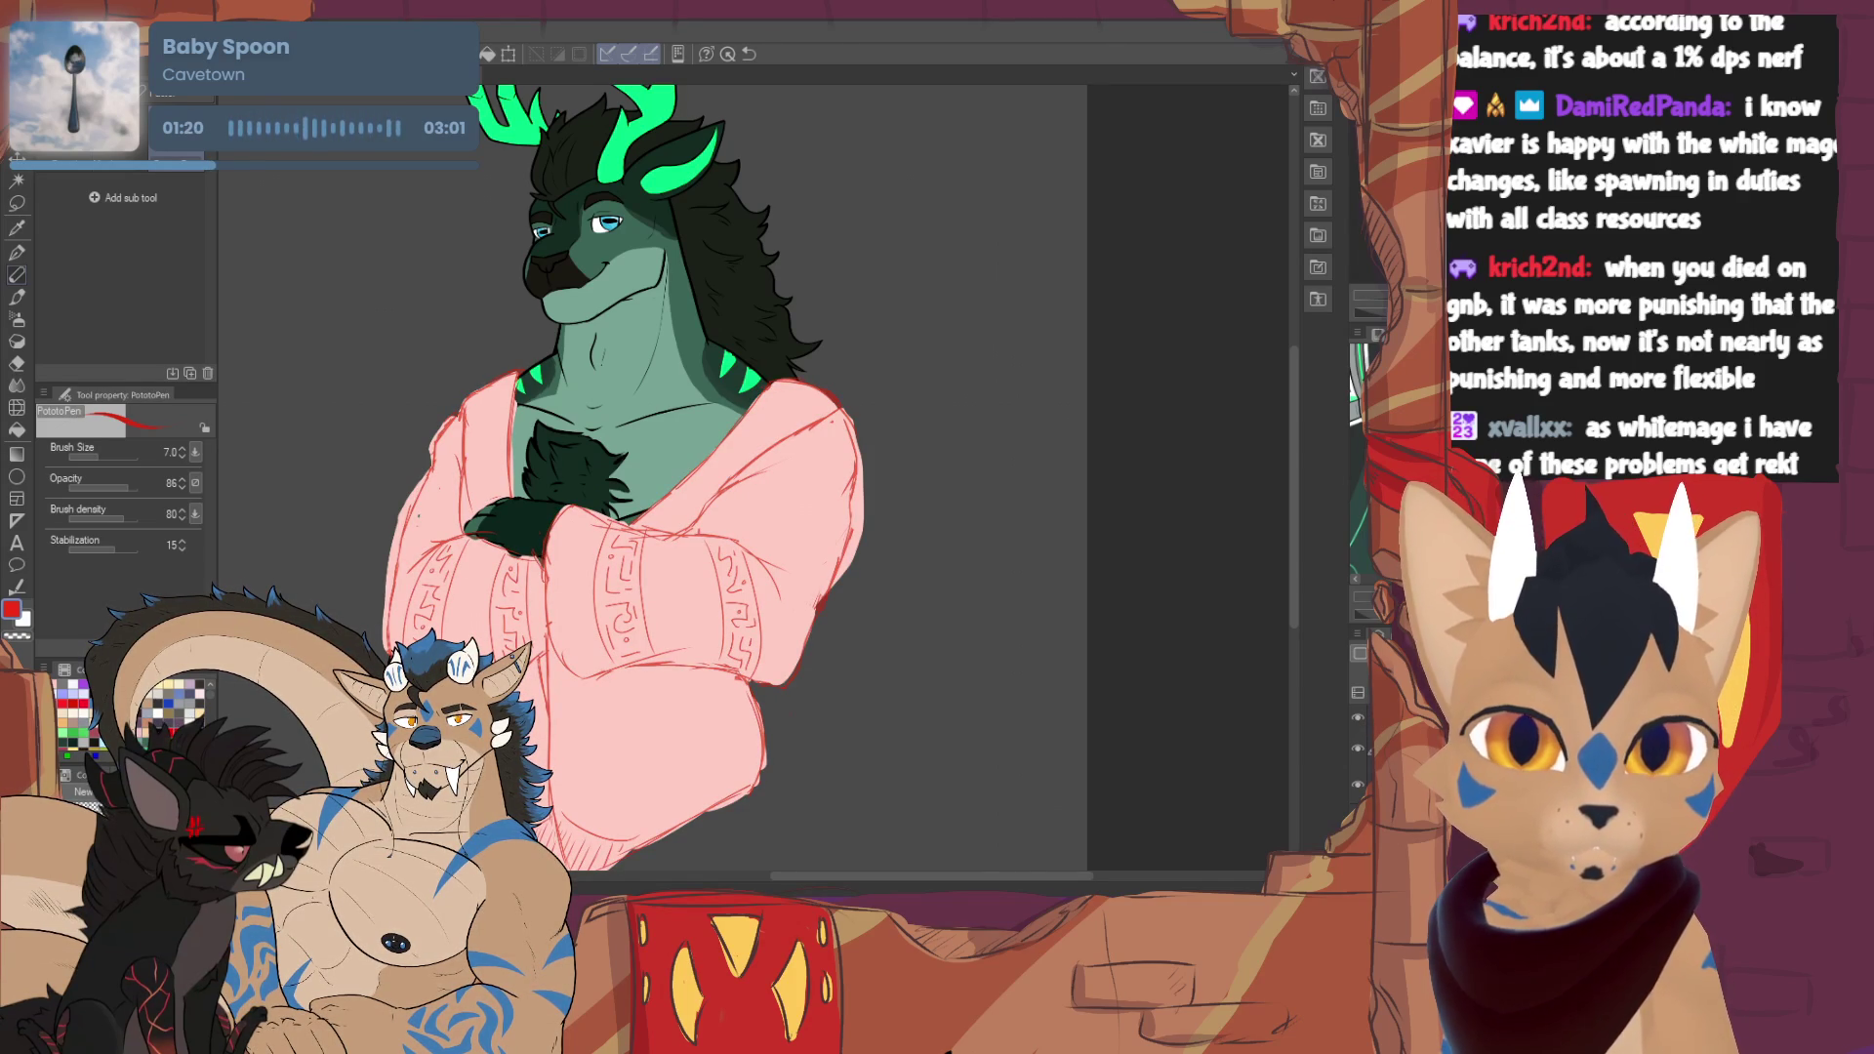
- Pick near-black from the artwork and set the Turnip pen to brush size 19
left_click(1163, 746, "alt")
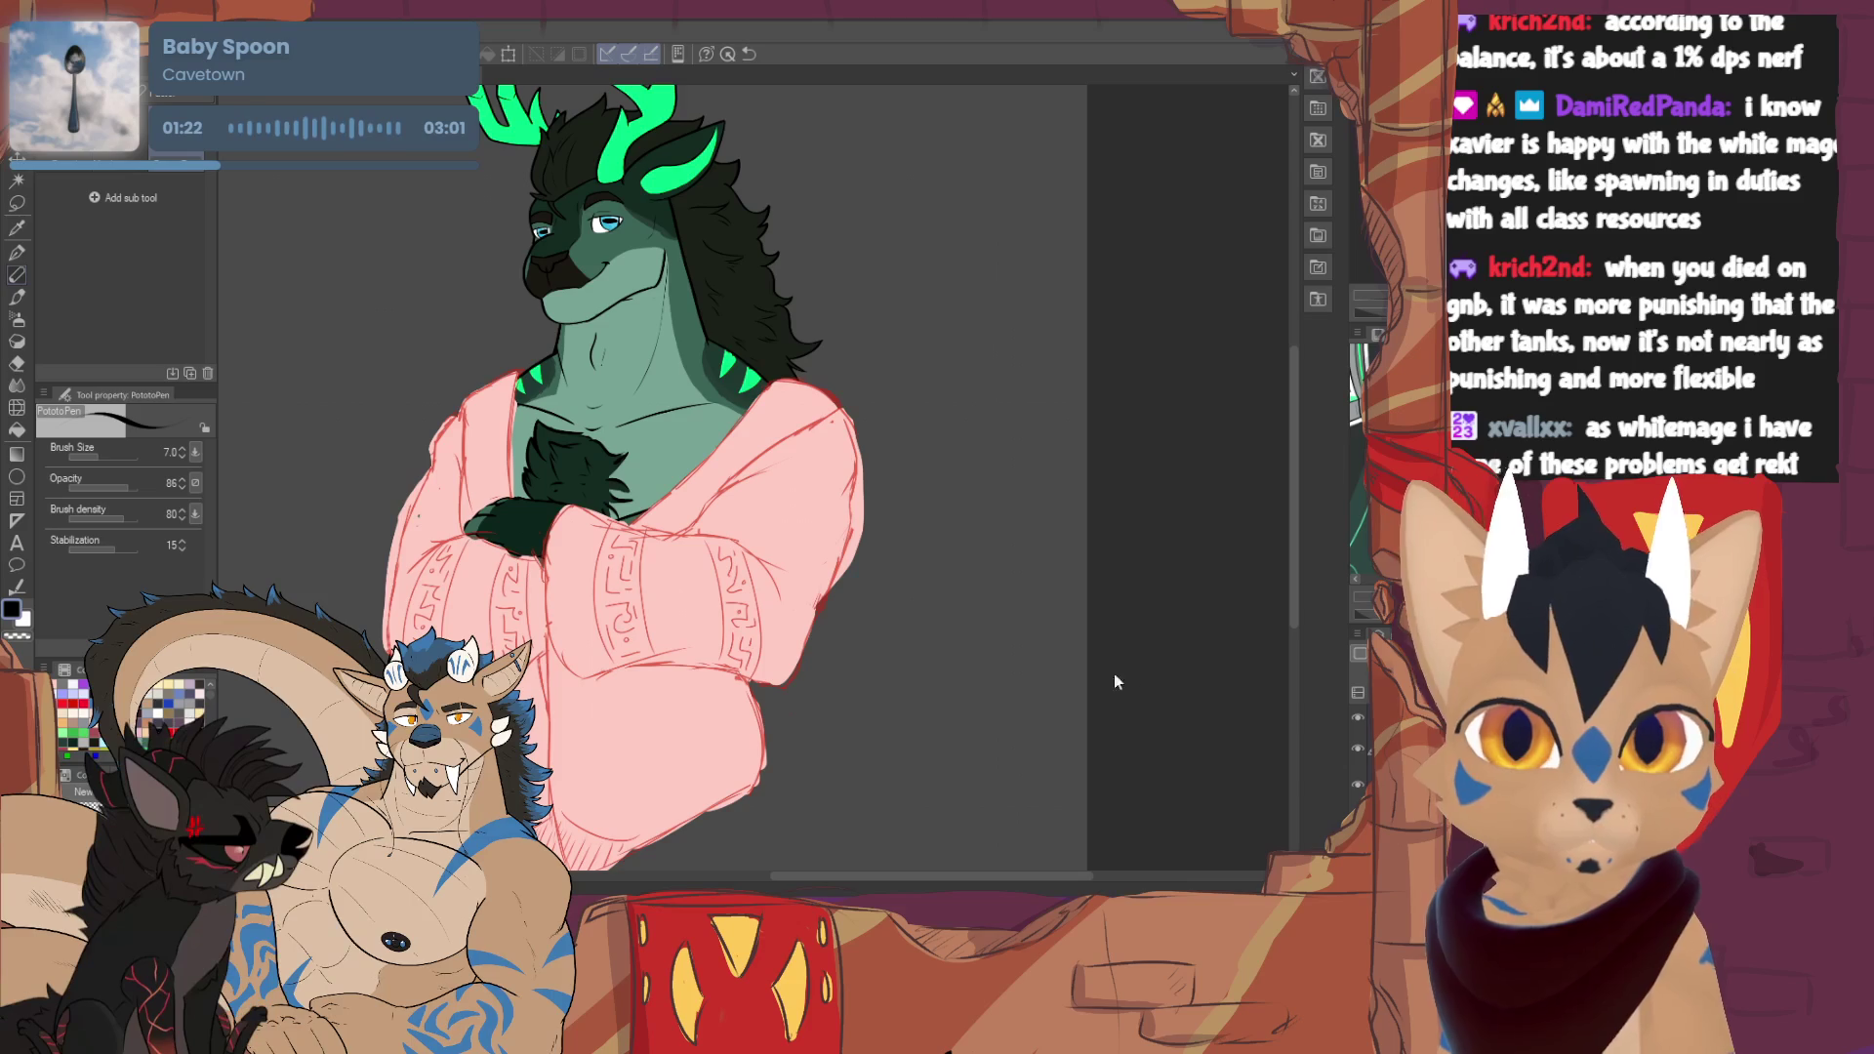
key("p")
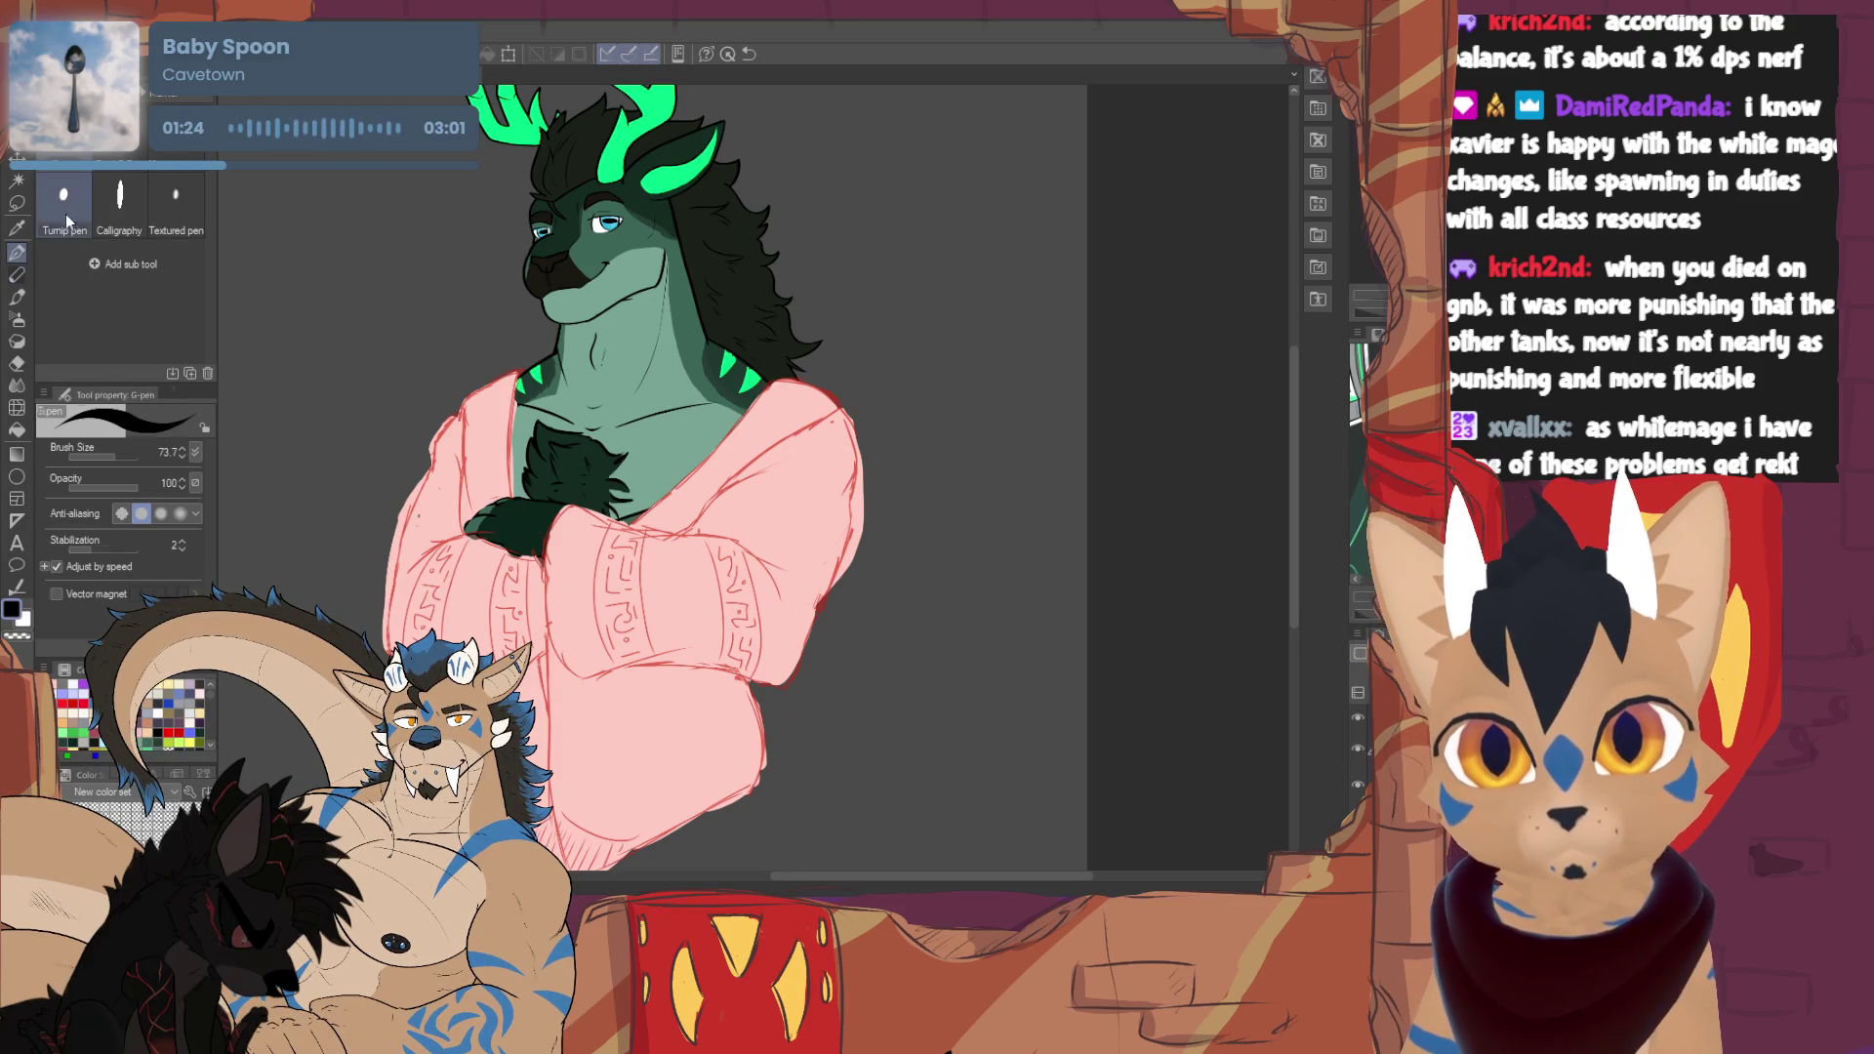
left_click_drag(361, 418, 391, 518)
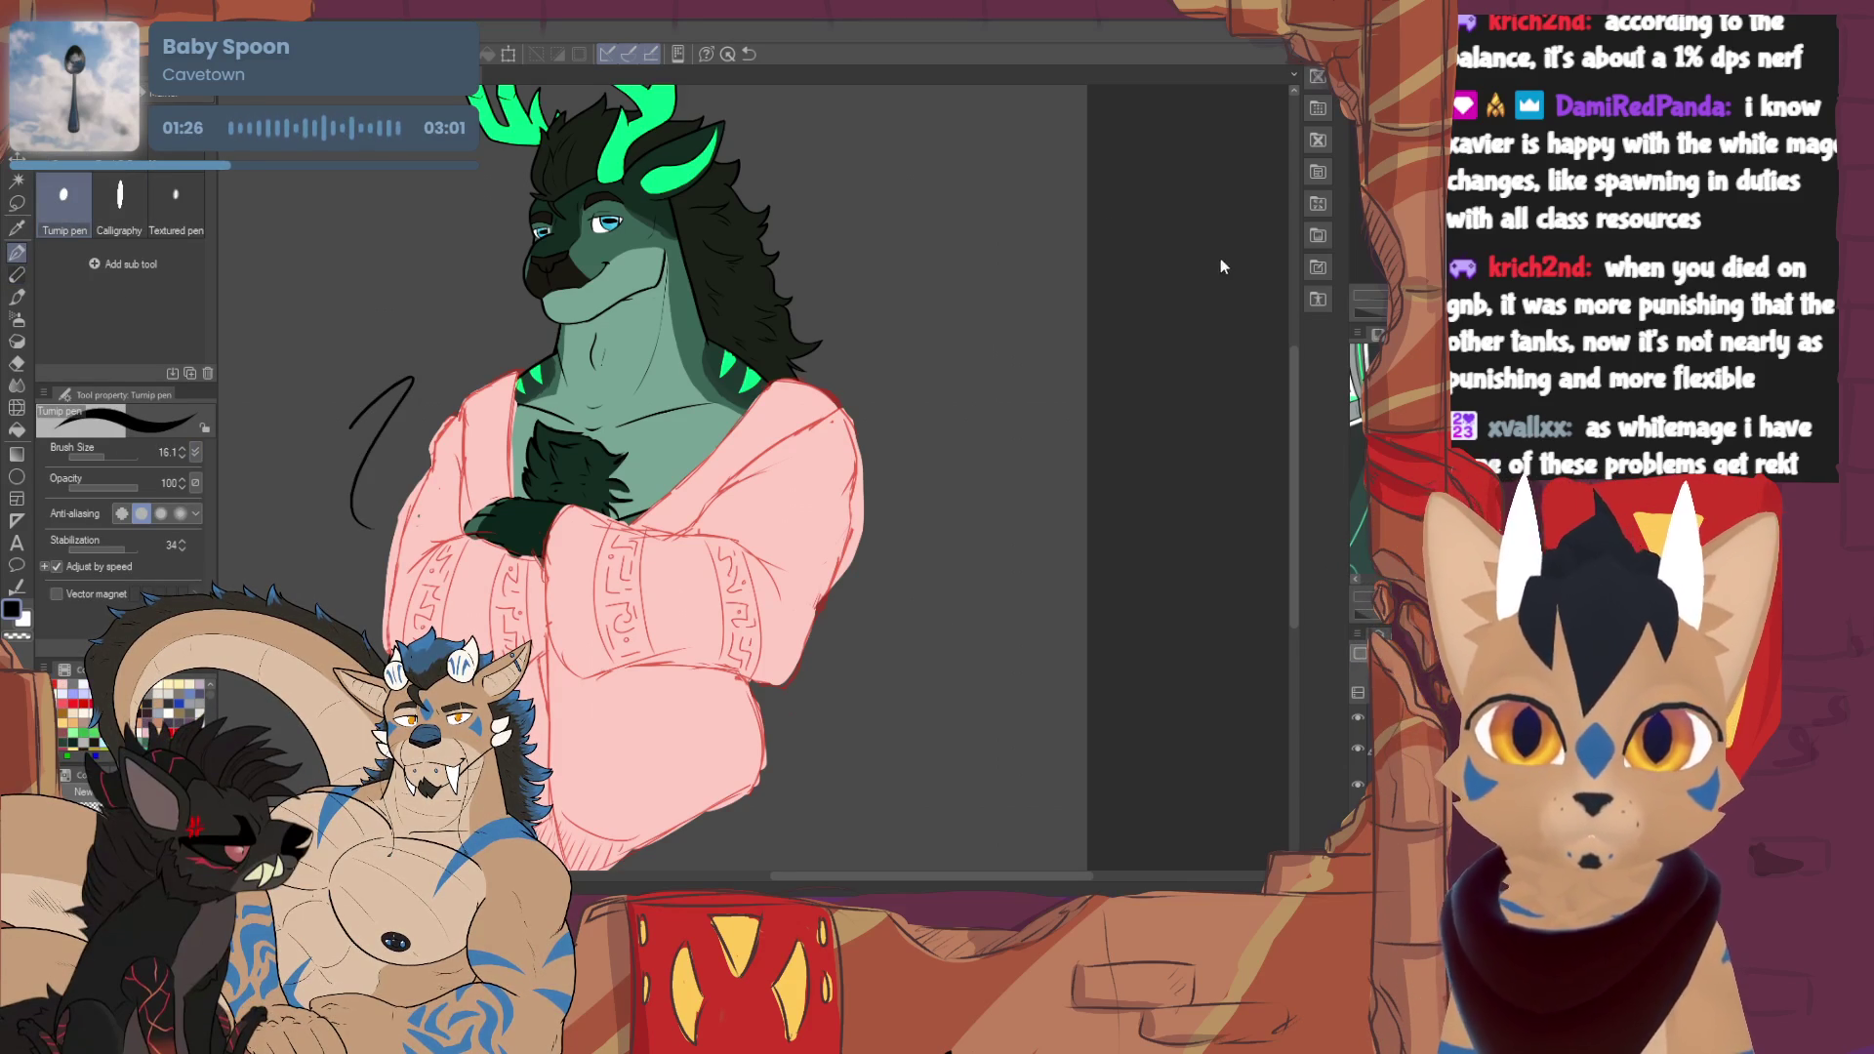
key("ctrl+z")
left_click(183, 448)
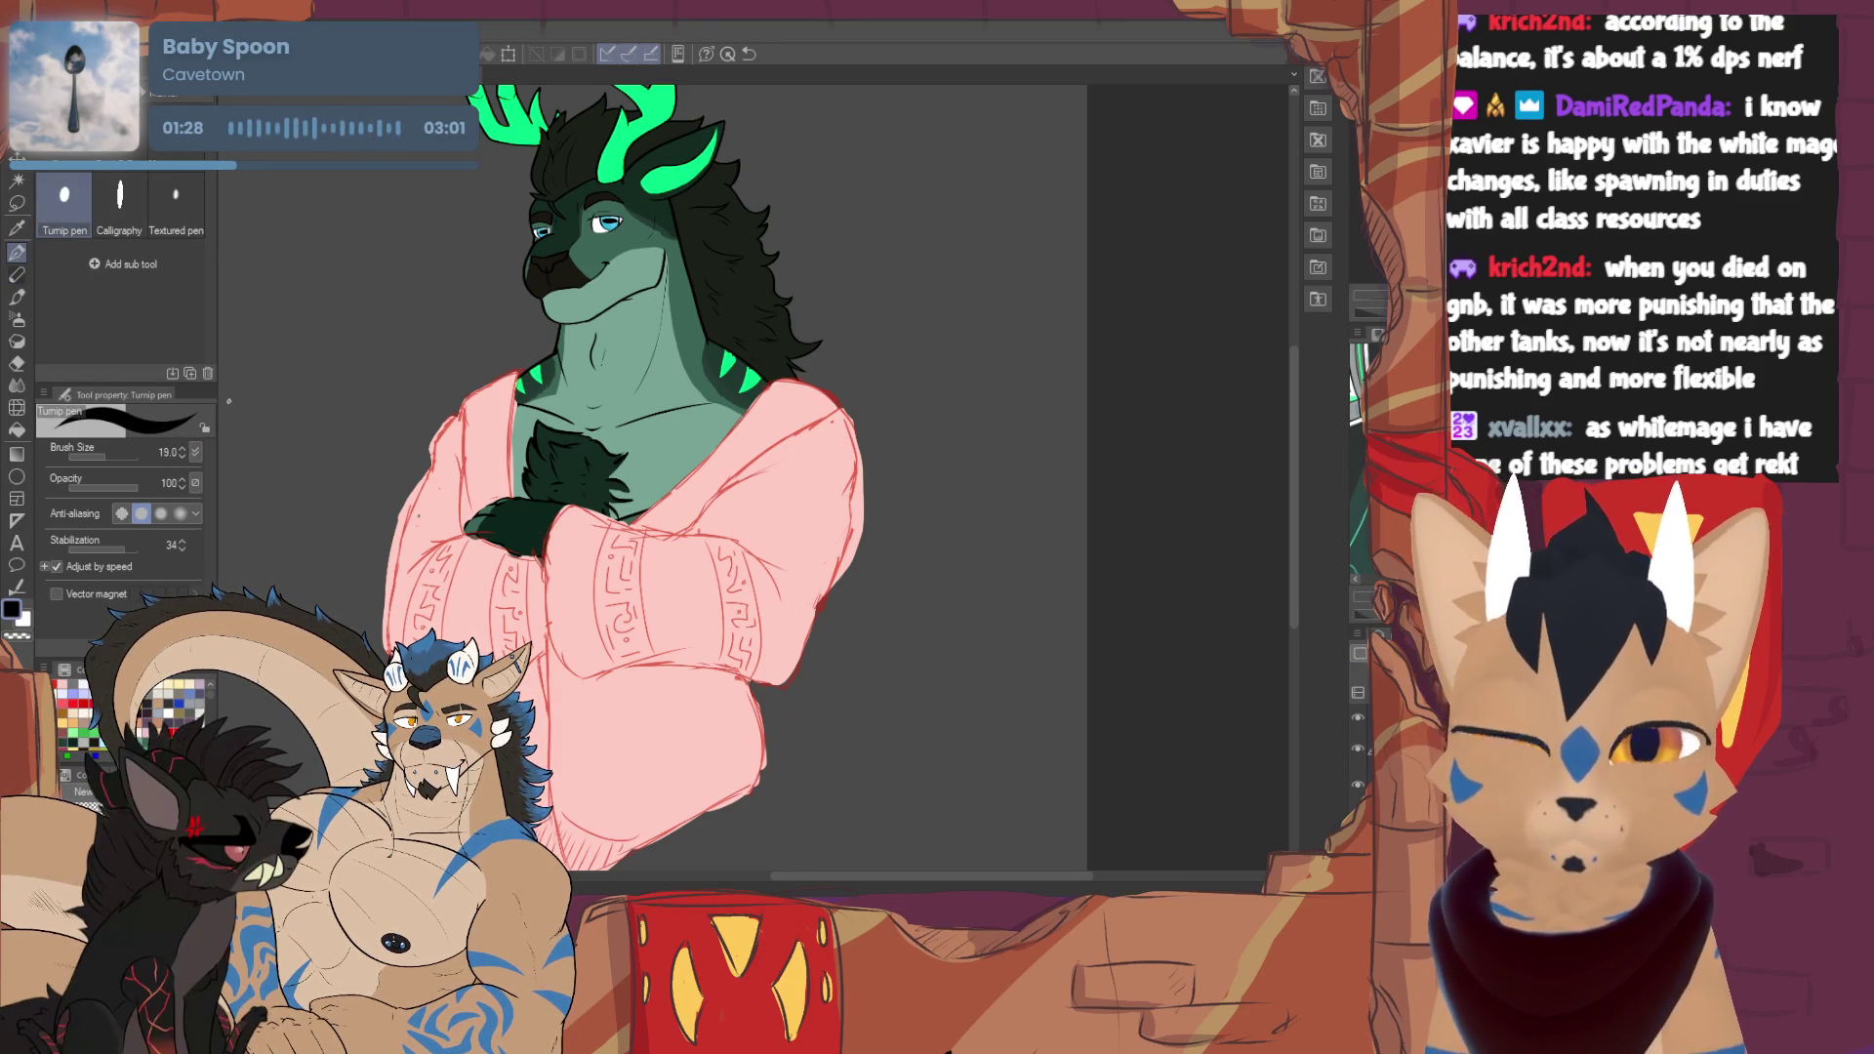
- Ink a black line along the sweater's left collar edge, redoing rejected attempts
scroll(626, 360, "up", 3)
mouse_move(382, 377)
left_mouse_down()
mouse_move(605, 405)
mouse_move(635, 451)
mouse_move(562, 476)
mouse_move(494, 554)
left_mouse_up()
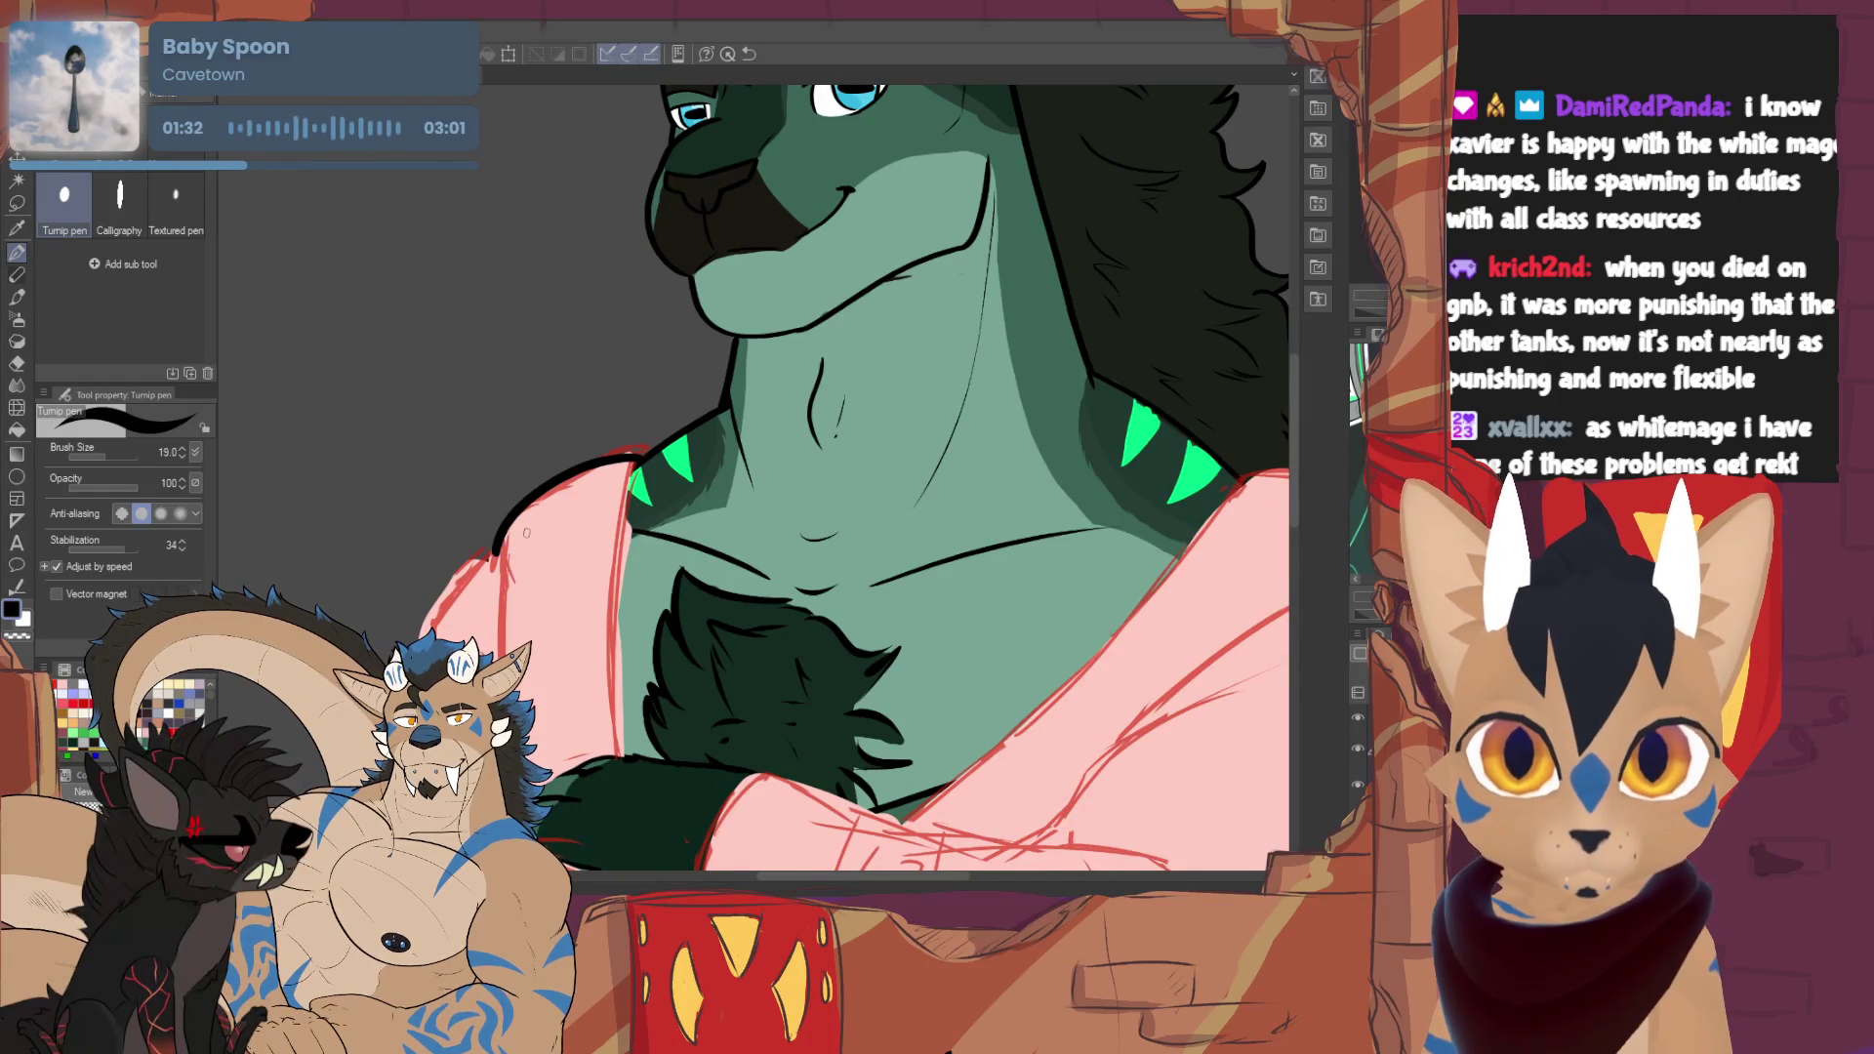
key("ctrl+z")
mouse_move(638, 454)
left_mouse_down()
mouse_move(625, 488)
mouse_move(637, 467)
mouse_move(557, 486)
left_mouse_up()
key("ctrl+z")
key("ctrl+z")
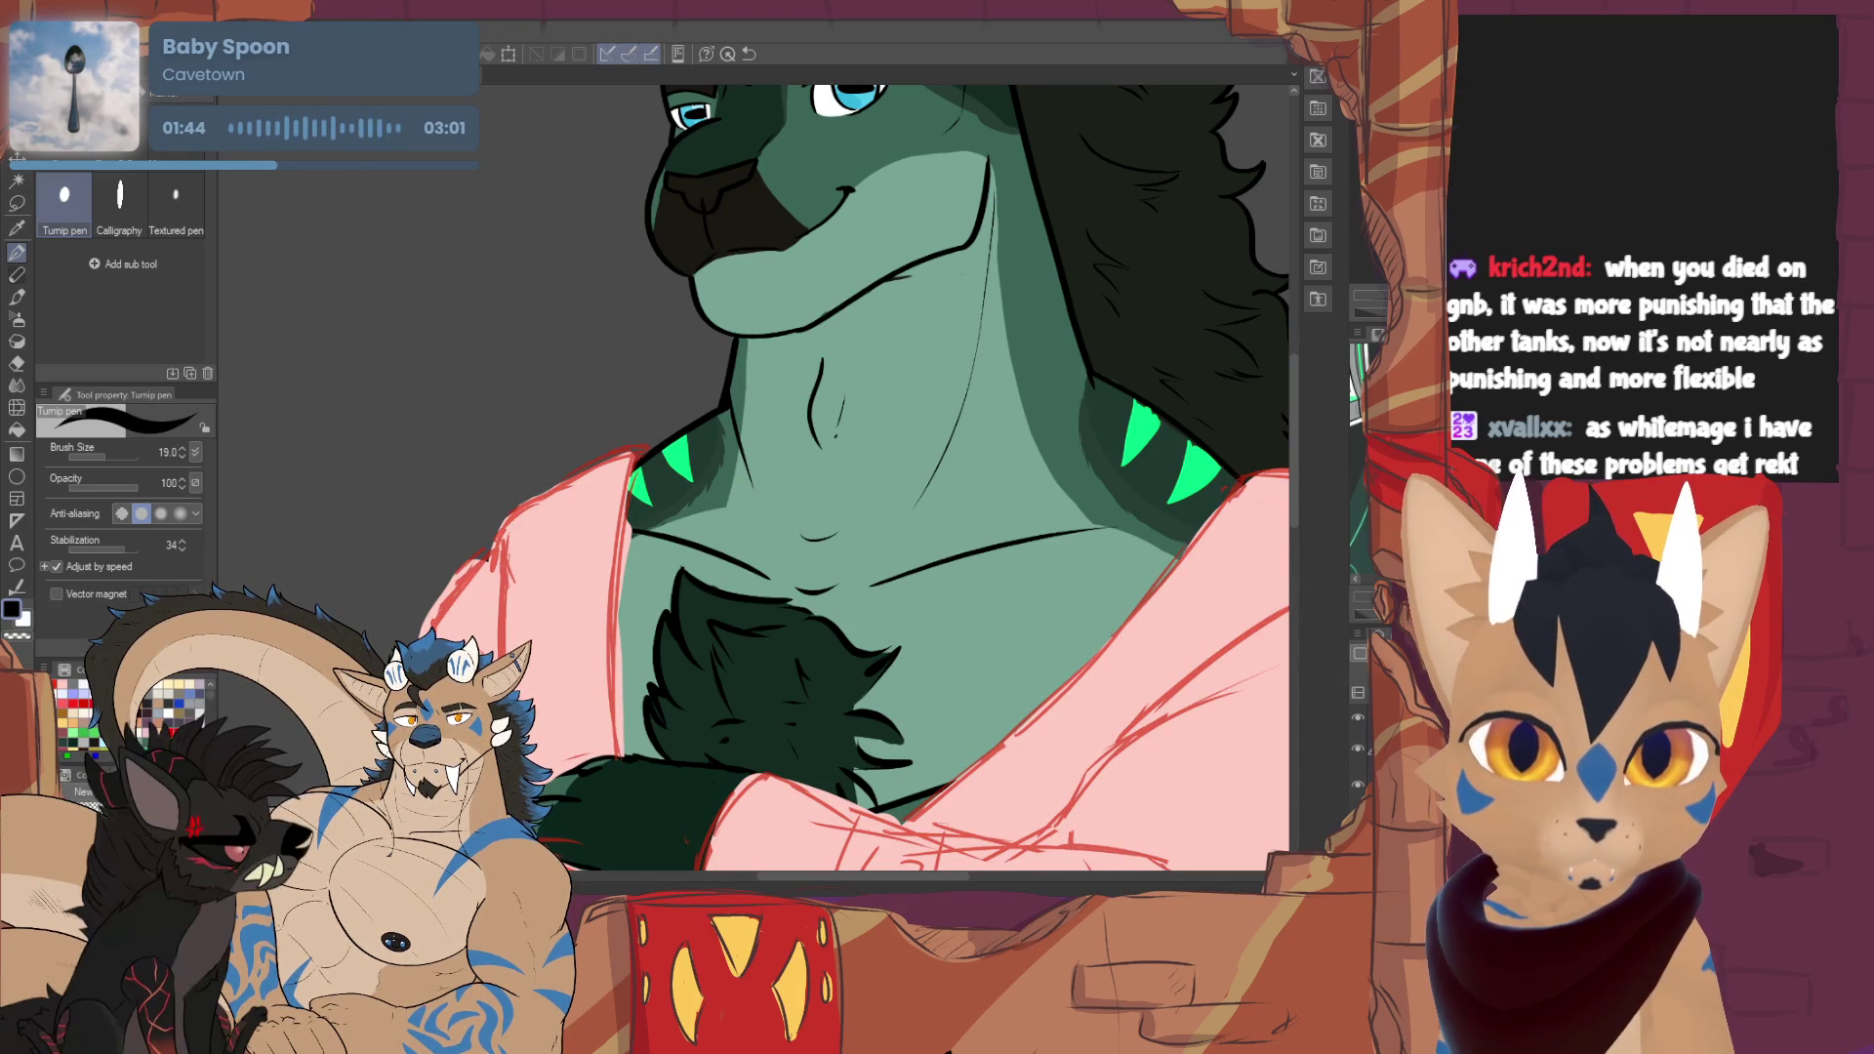
mouse_move(639, 454)
left_mouse_down()
mouse_move(510, 520)
mouse_move(493, 553)
left_mouse_up()
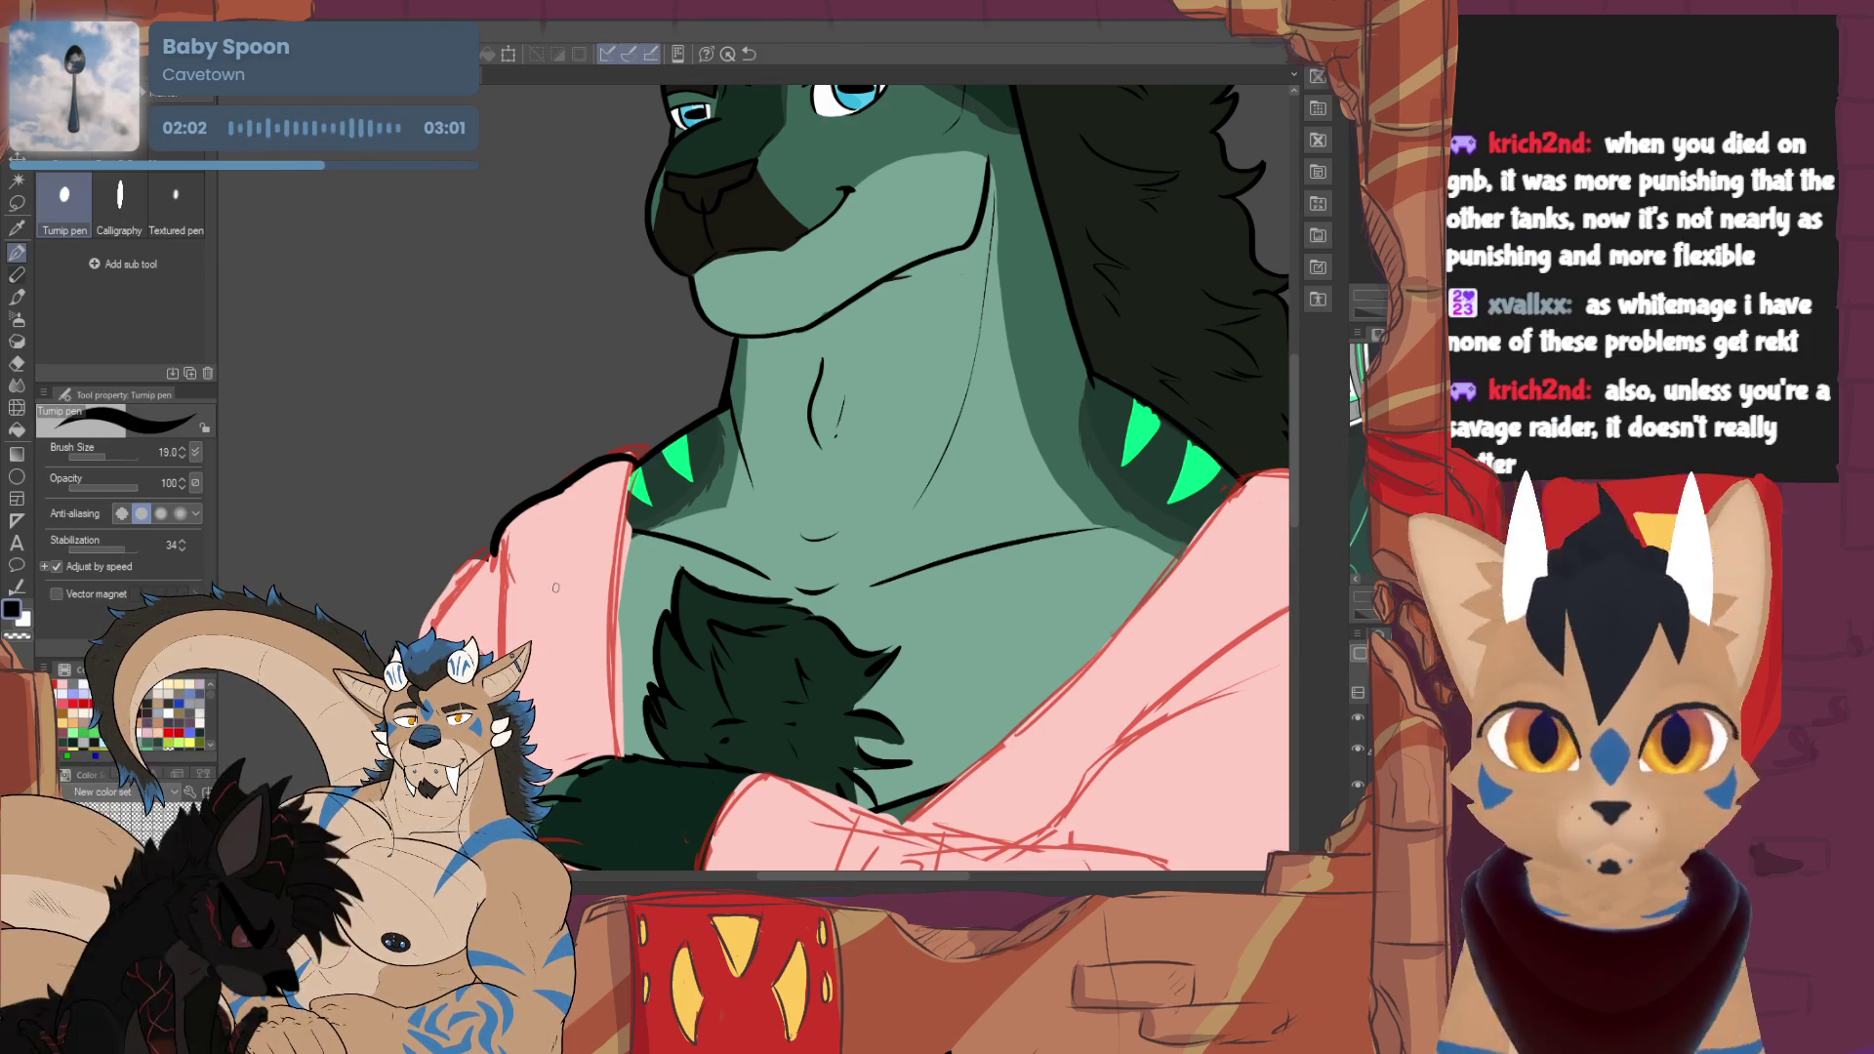
- Extend the collar line downward and fade the pink sweater fill to reveal sketch lines
left_click_drag(495, 549, 488, 578)
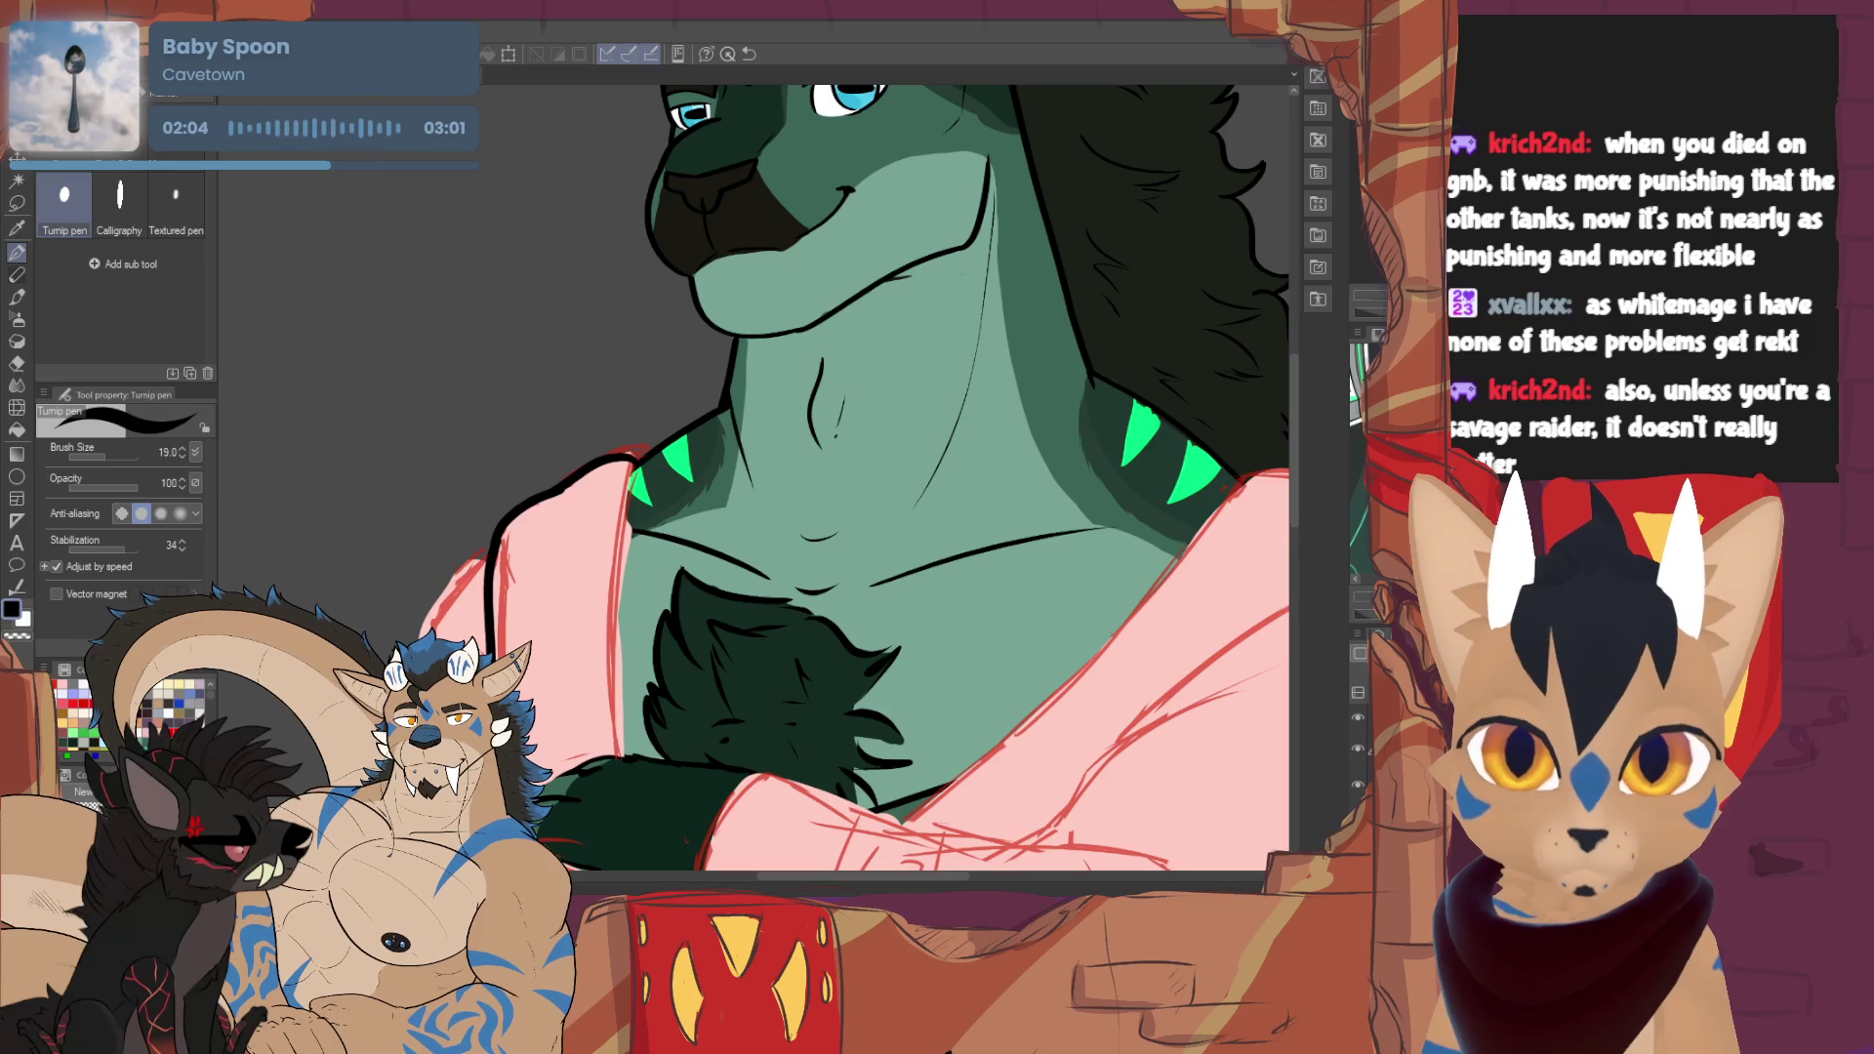
left_click_drag(637, 459, 627, 754)
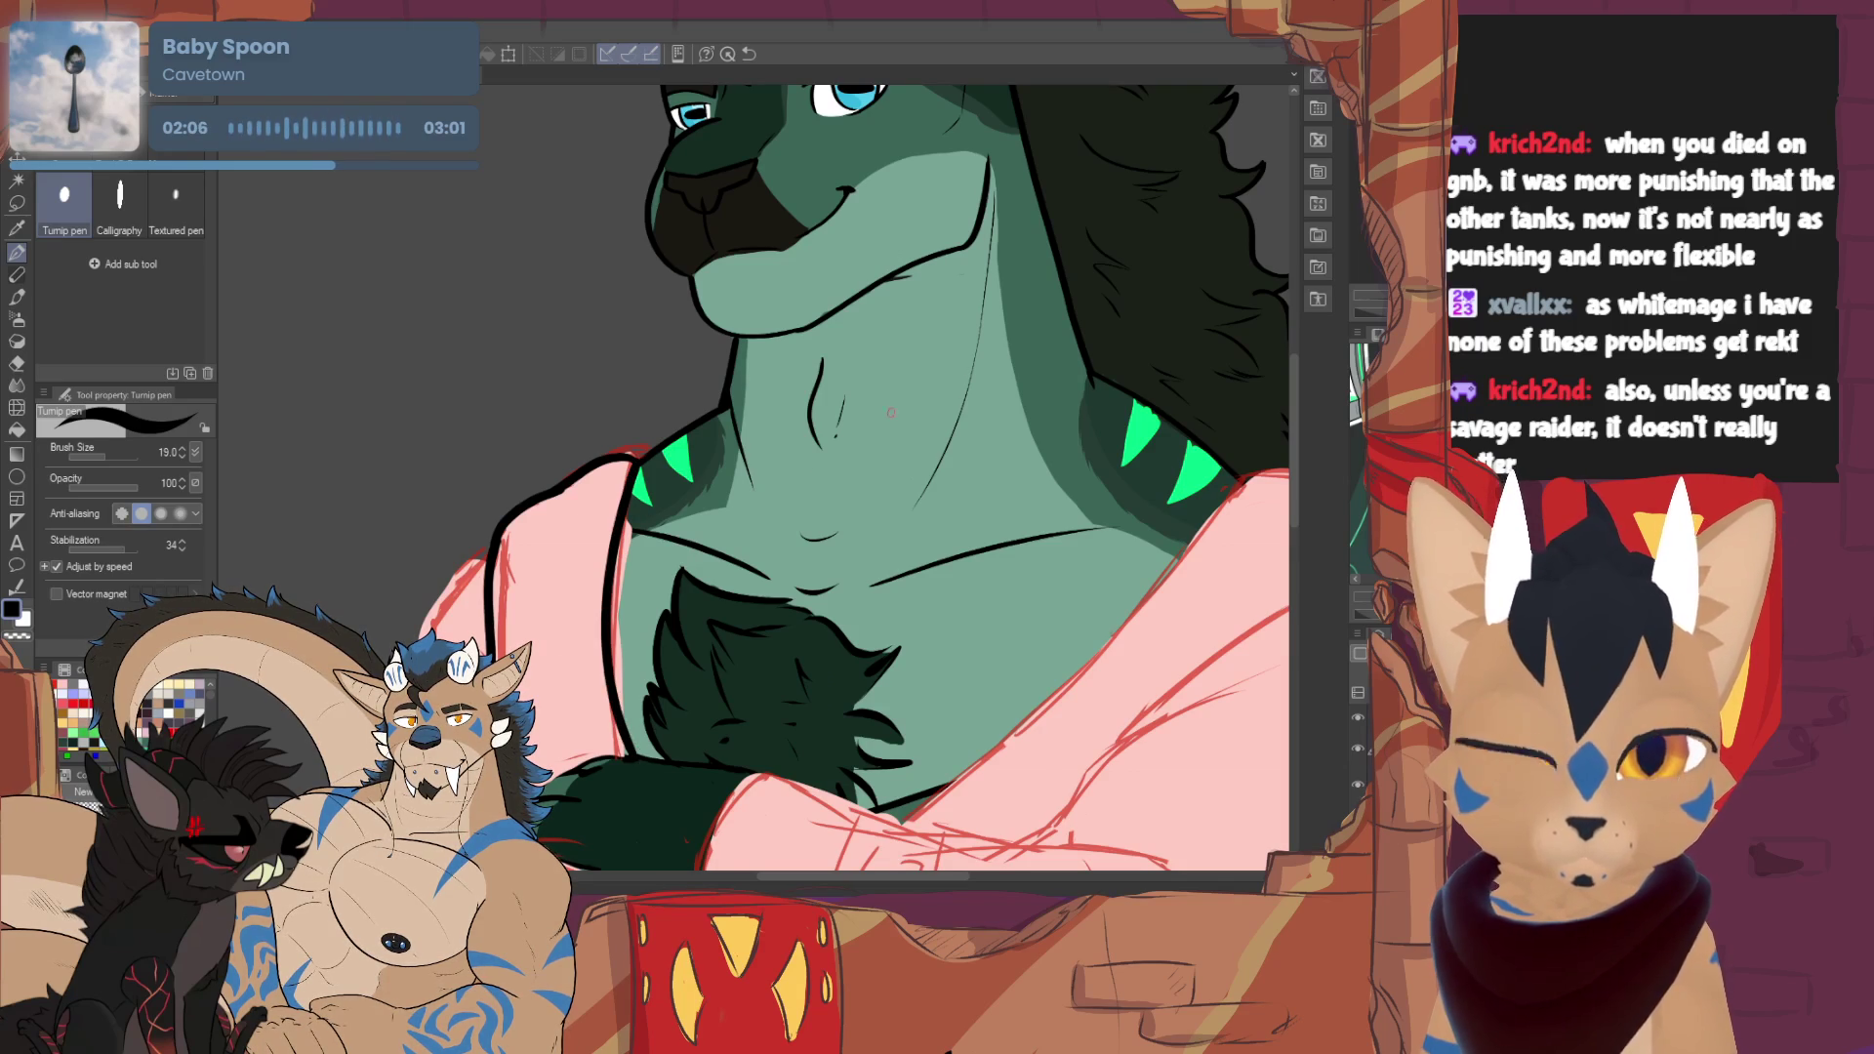
key("ctrl+z")
key("ctrl+z")
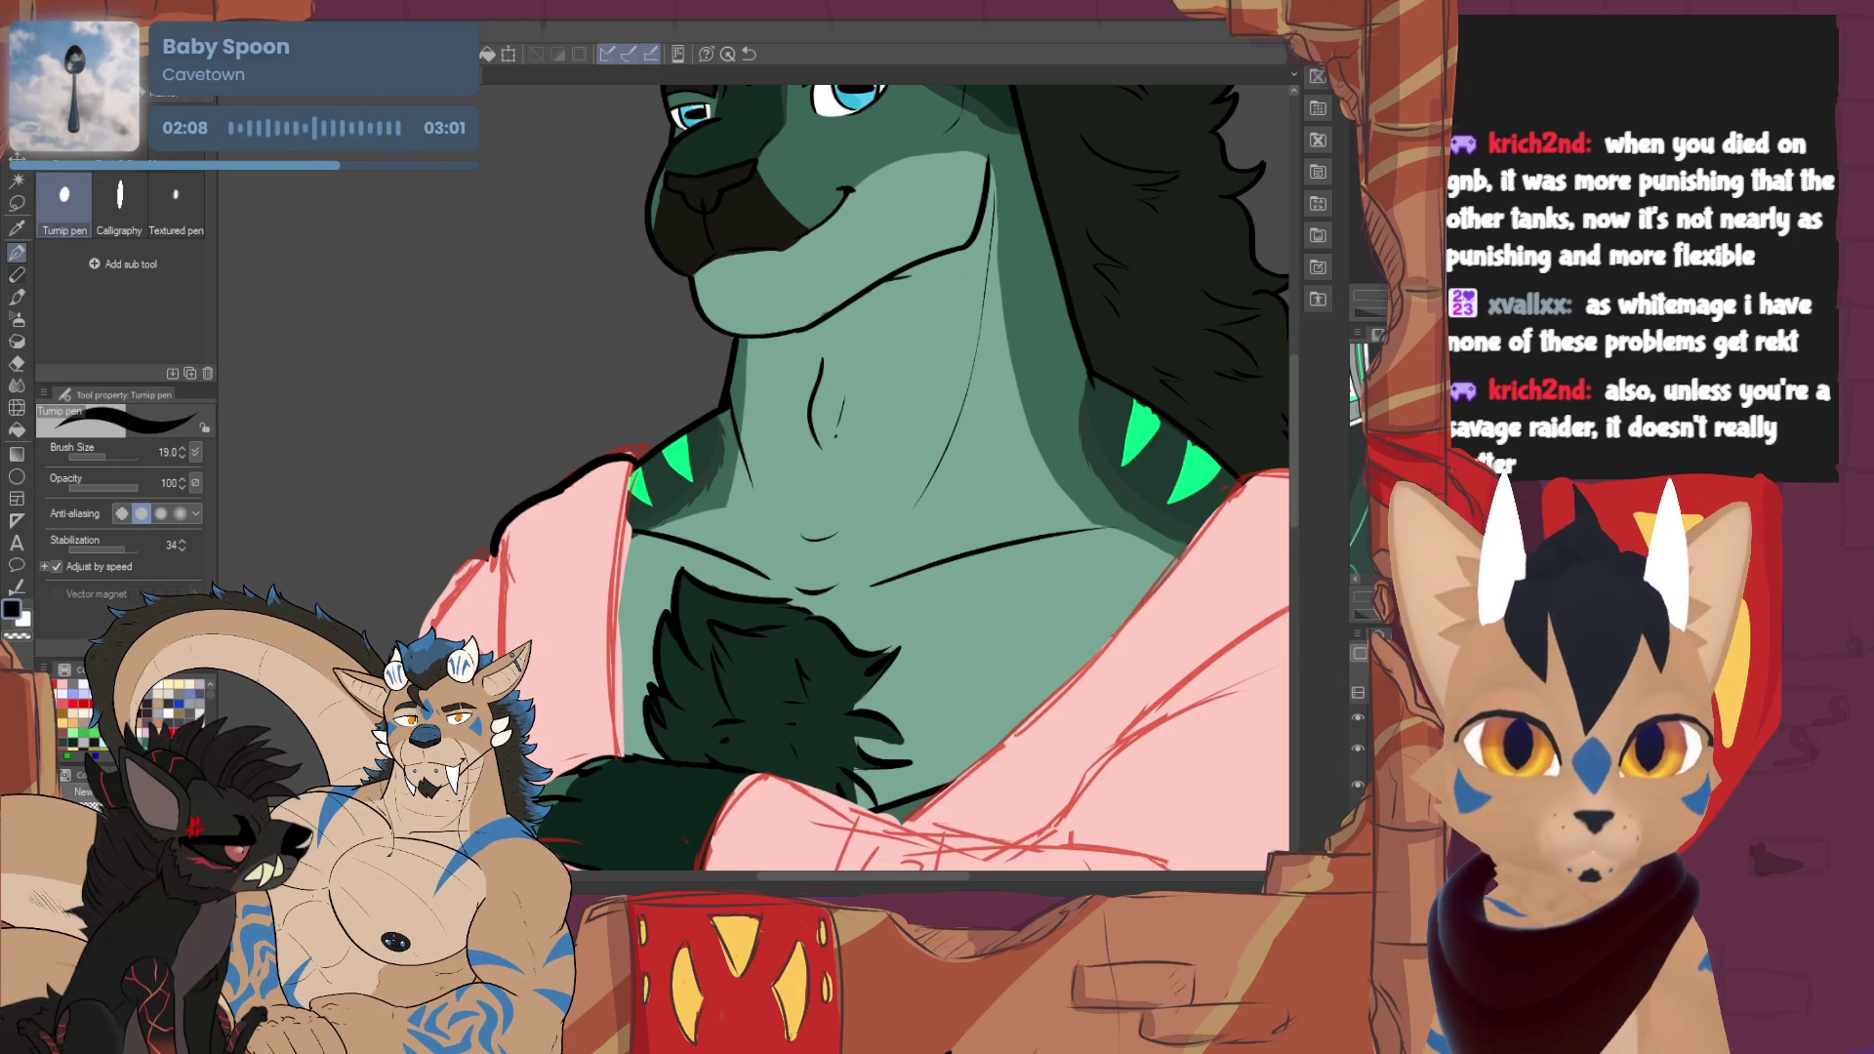
key("ctrl+z")
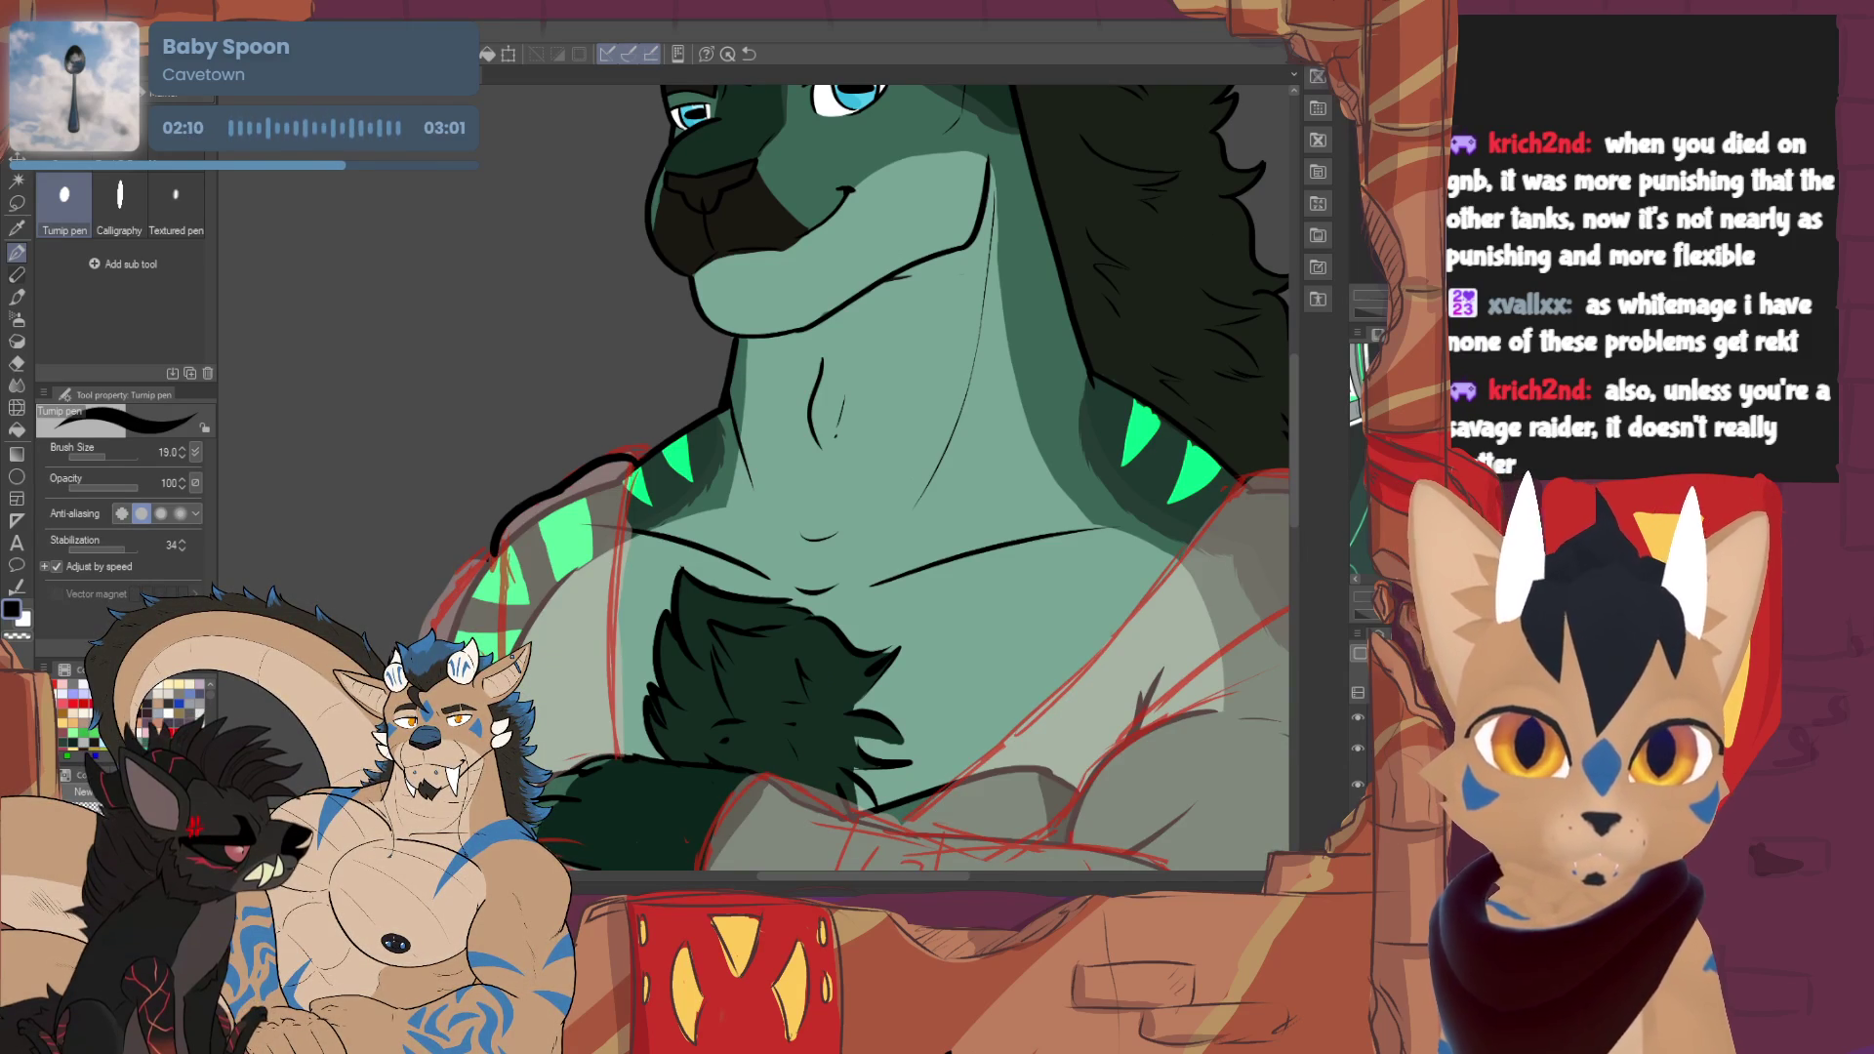
- Ink the sweater's inner collar edge and the left shoulder and arm outline
scroll(859, 478, "down", 3)
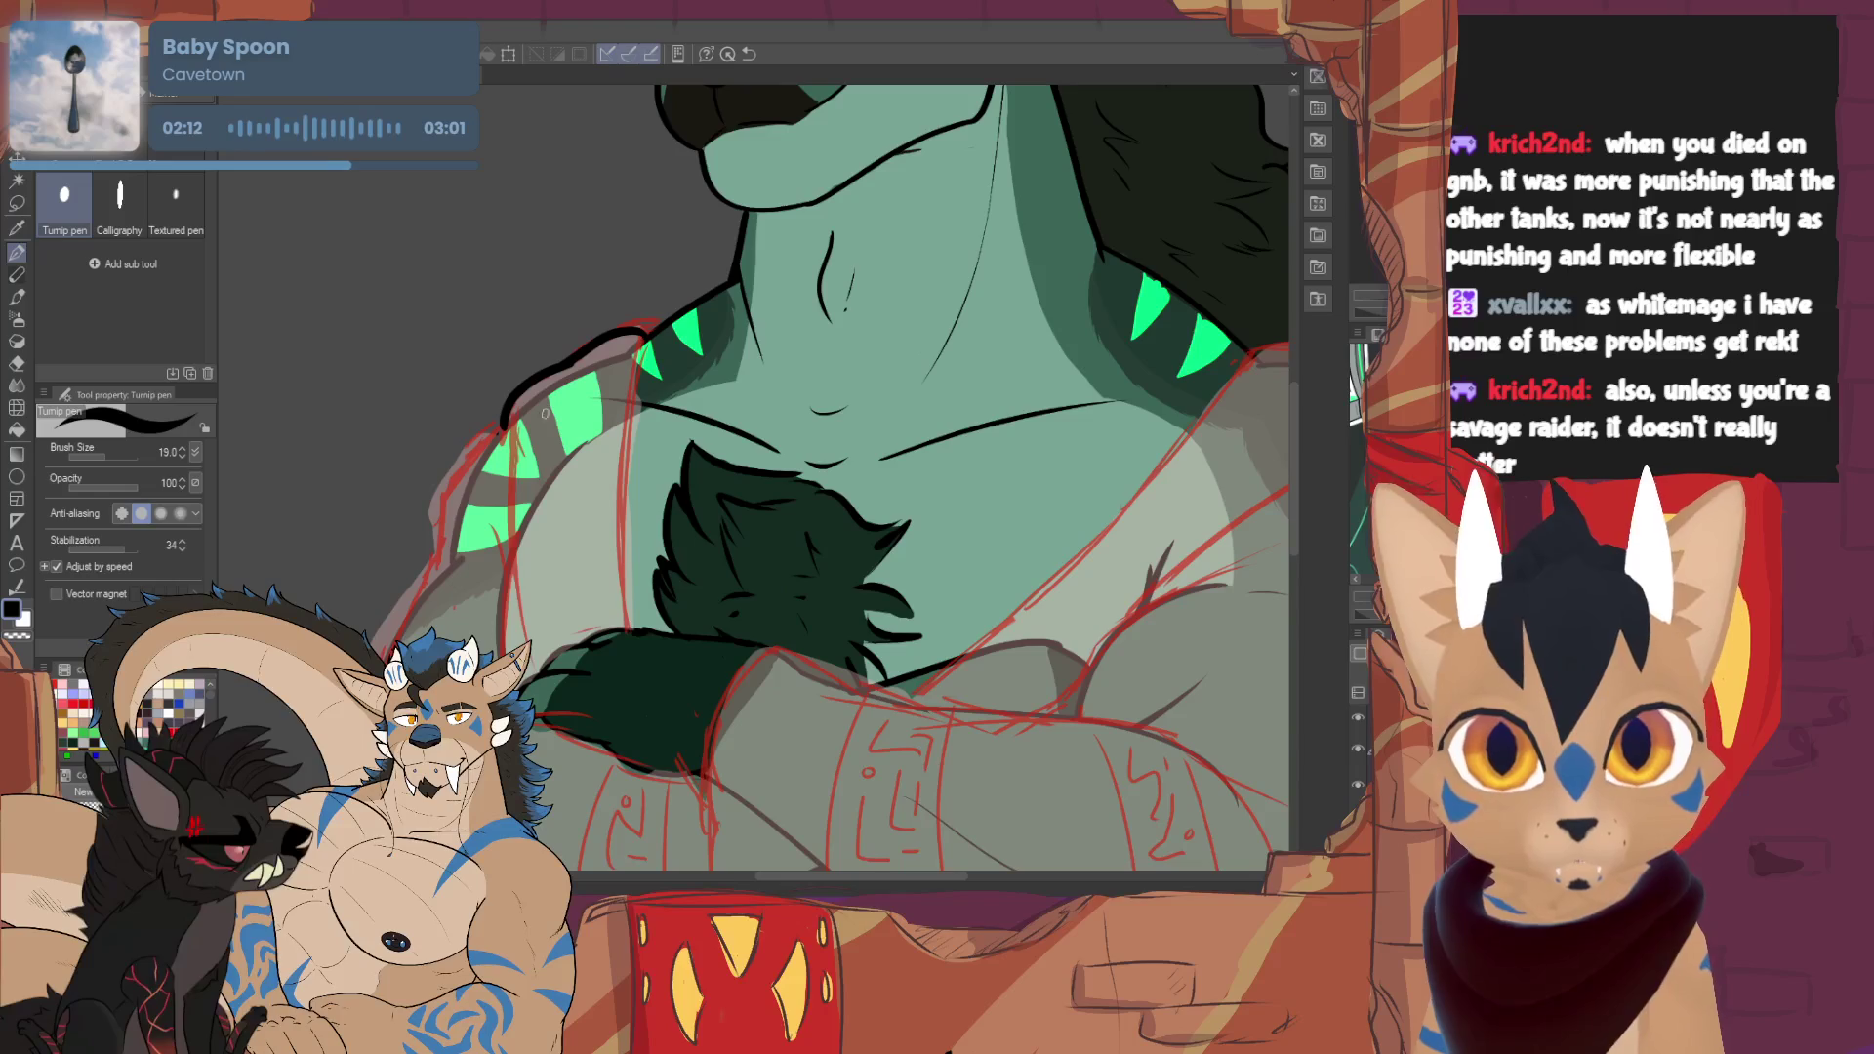
left_click_drag(498, 418, 503, 649)
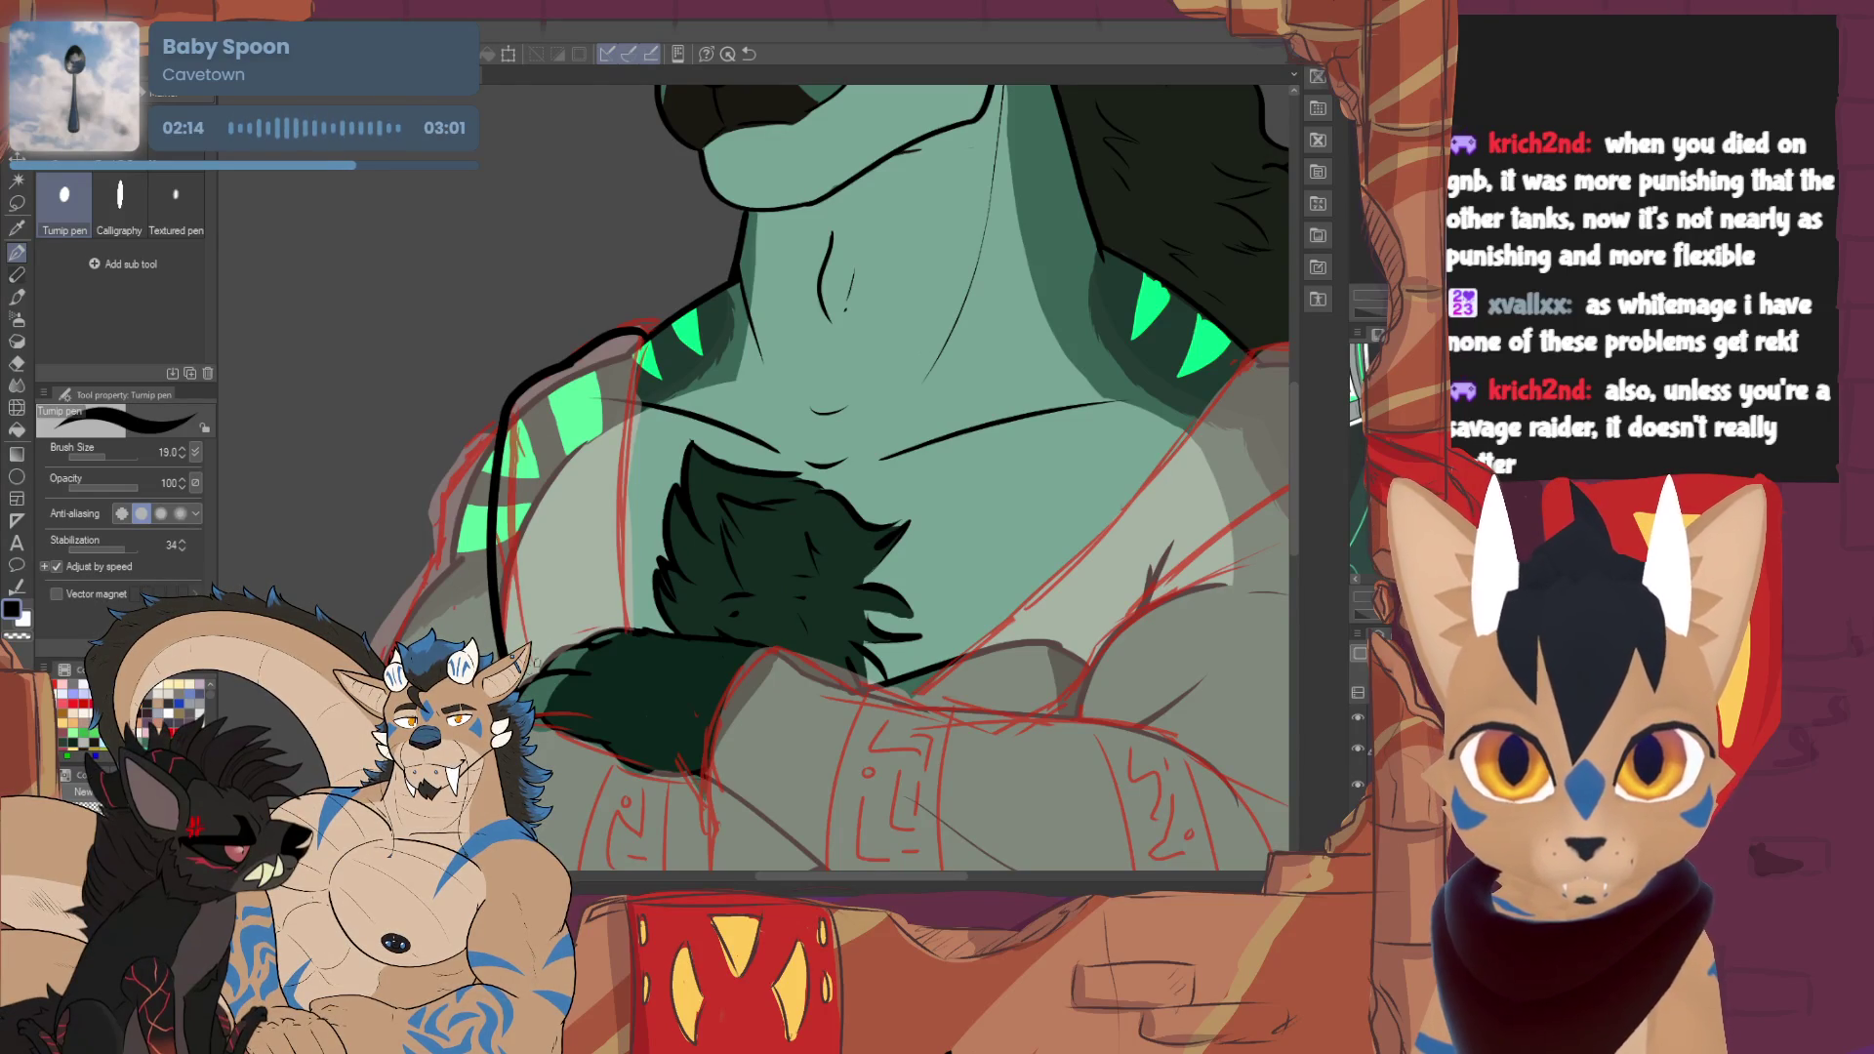
mouse_move(645, 335)
left_mouse_down()
mouse_move(620, 439)
mouse_move(632, 635)
left_mouse_up()
left_click_drag(506, 418, 437, 554)
left_click_drag(1151, 371, 1220, 263)
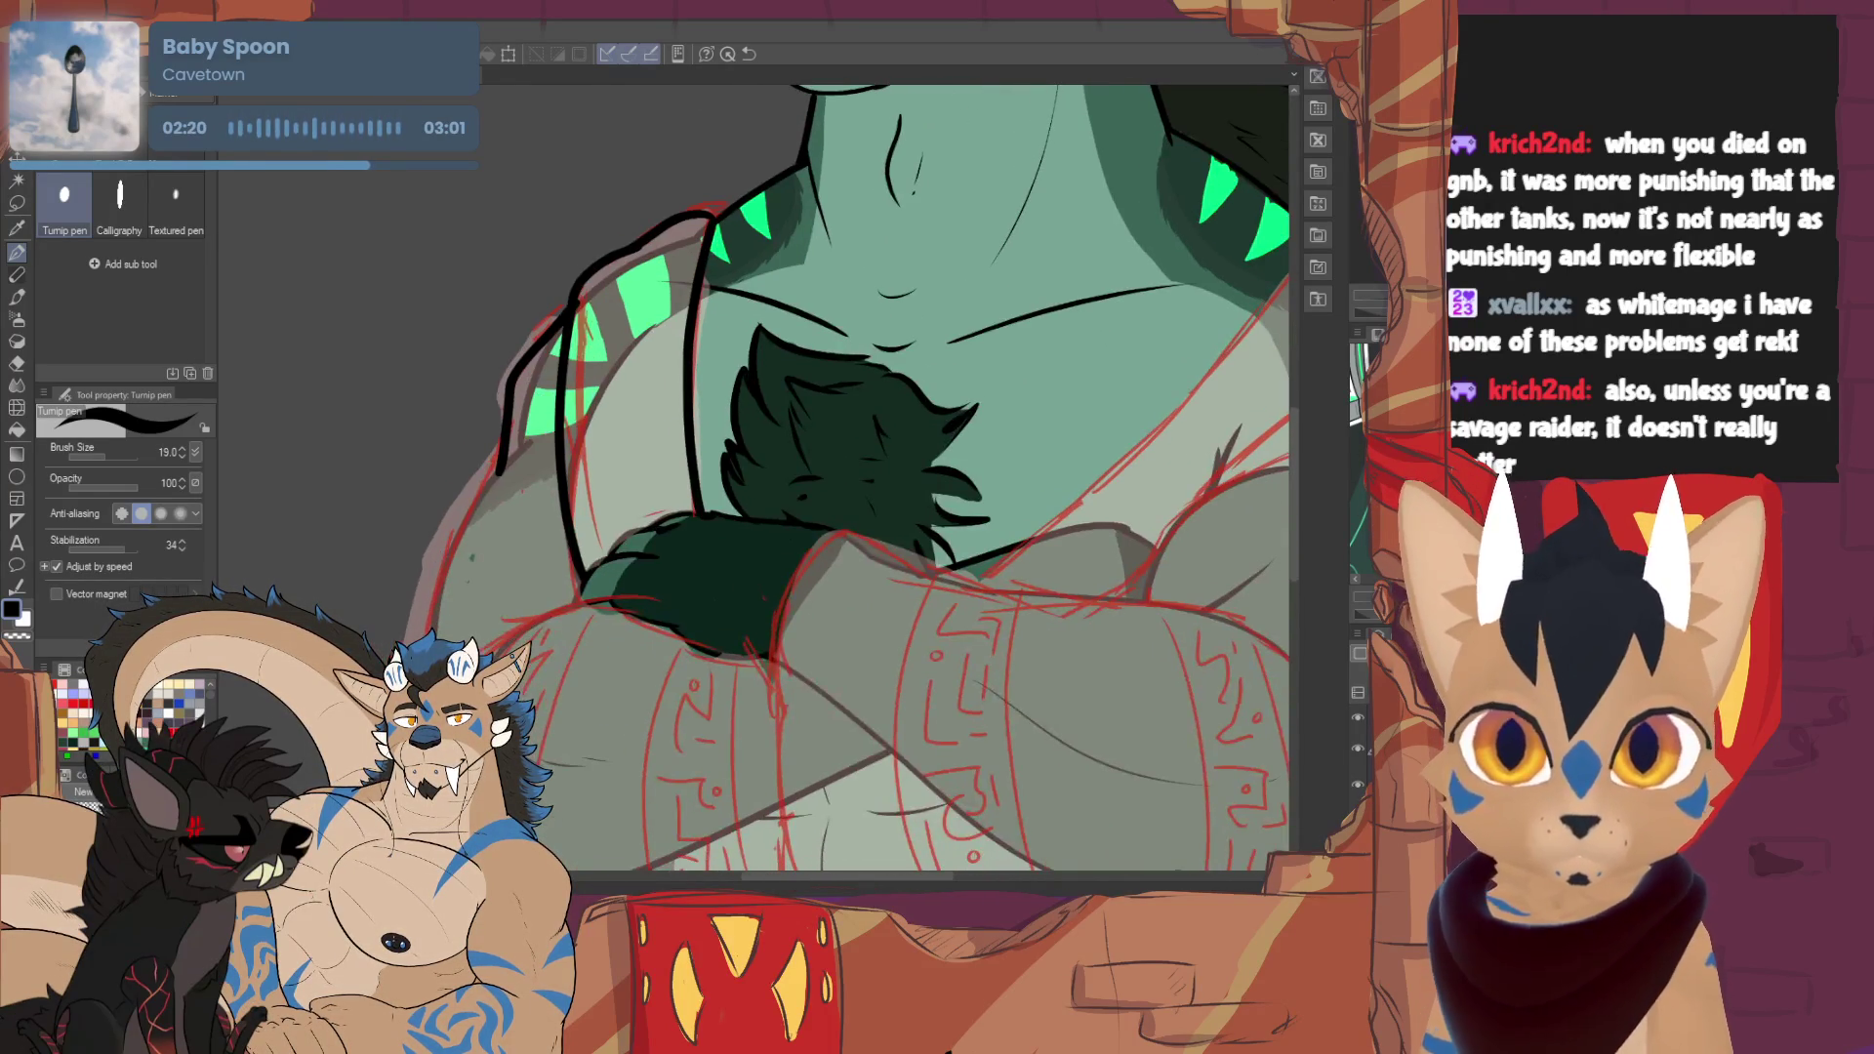
left_click_drag(574, 304, 437, 591)
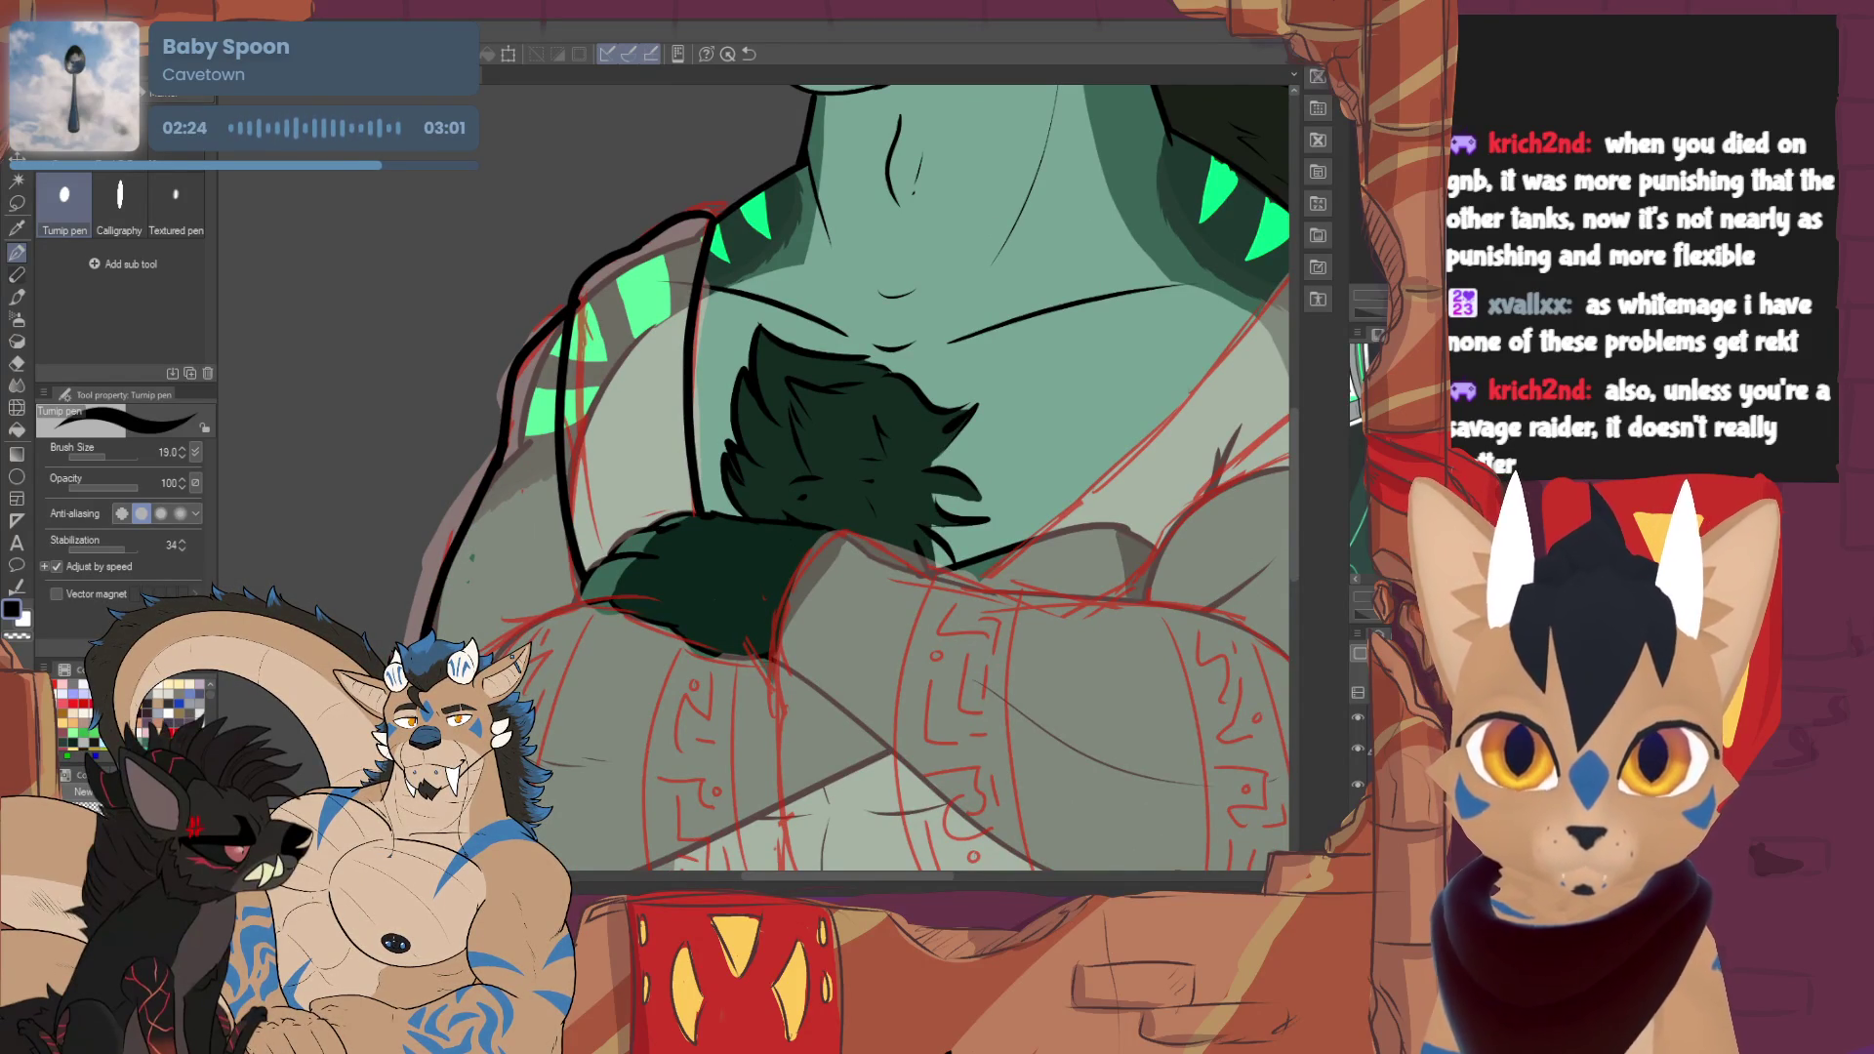
- Extend the left arm outline downward and ink the sweater's lower edge along the belly
left_click_drag(839, 468, 800, 312)
left_click_drag(388, 517, 356, 625)
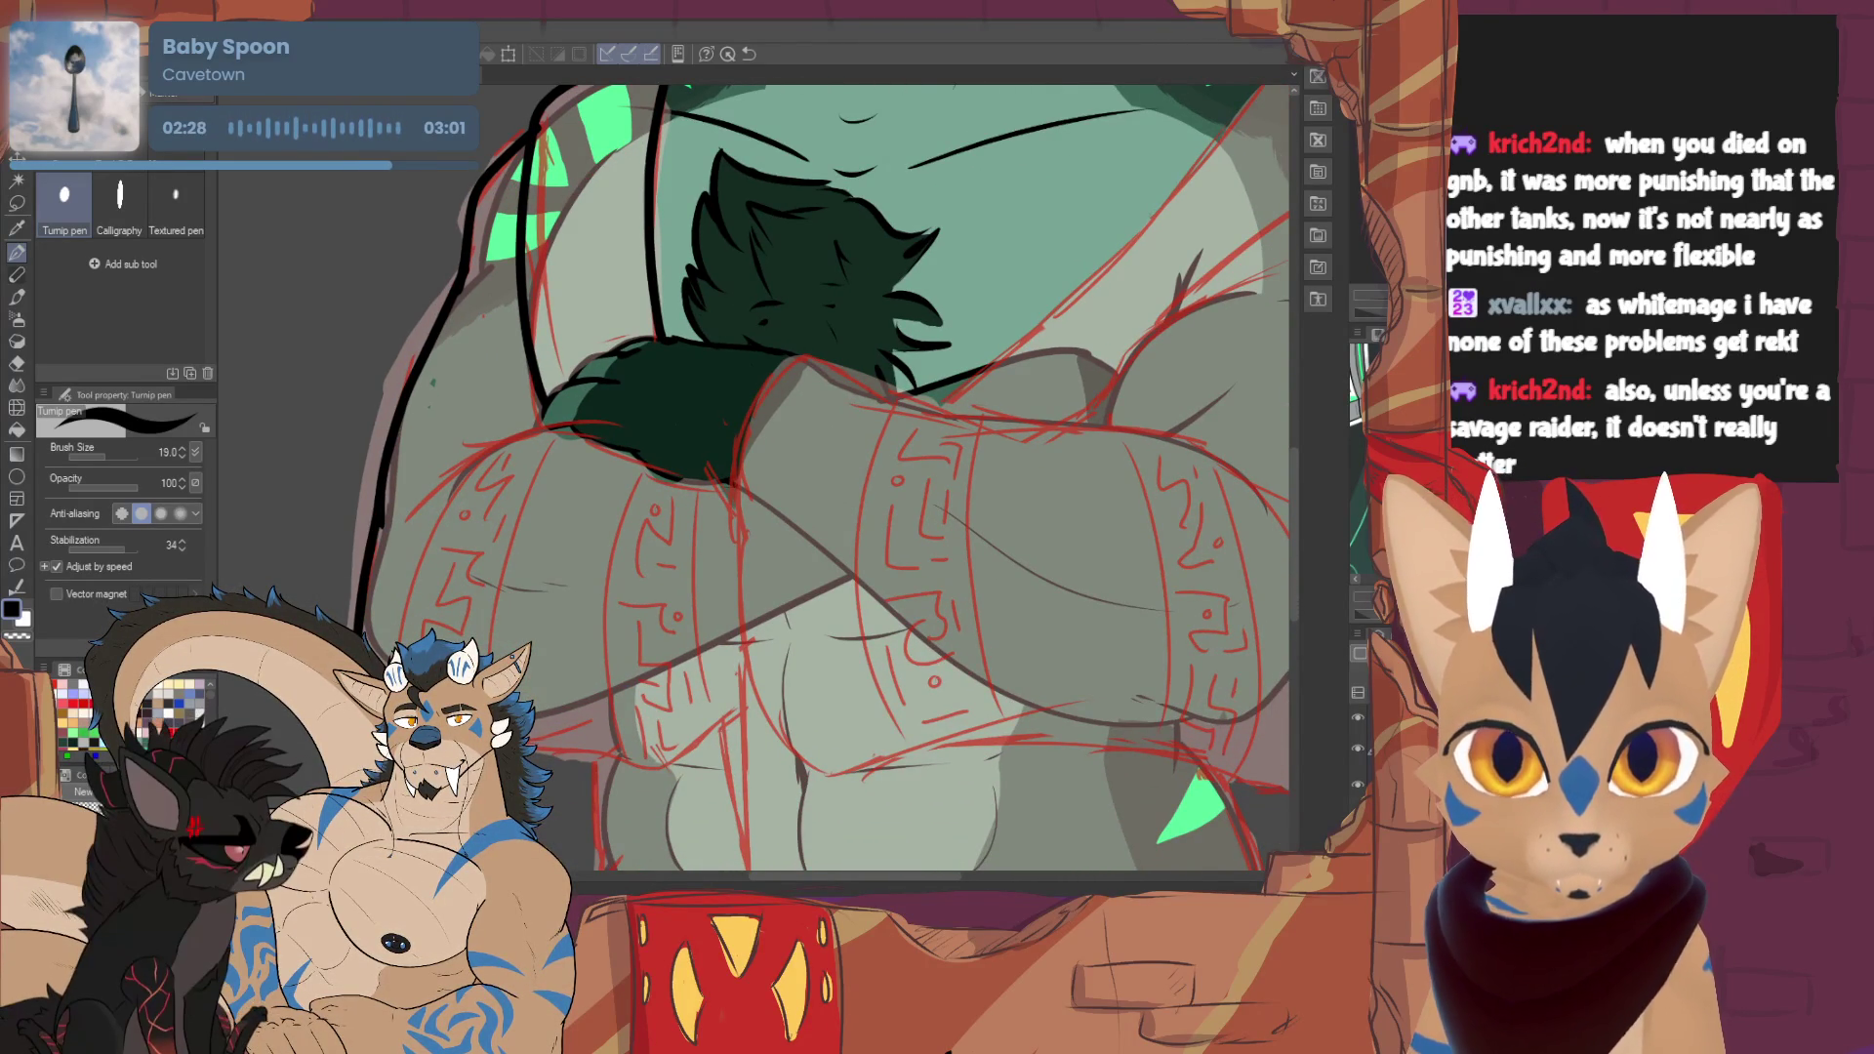
mouse_move(466, 457)
left_mouse_down()
mouse_move(400, 519)
mouse_move(548, 422)
left_mouse_up()
key("ctrl+z")
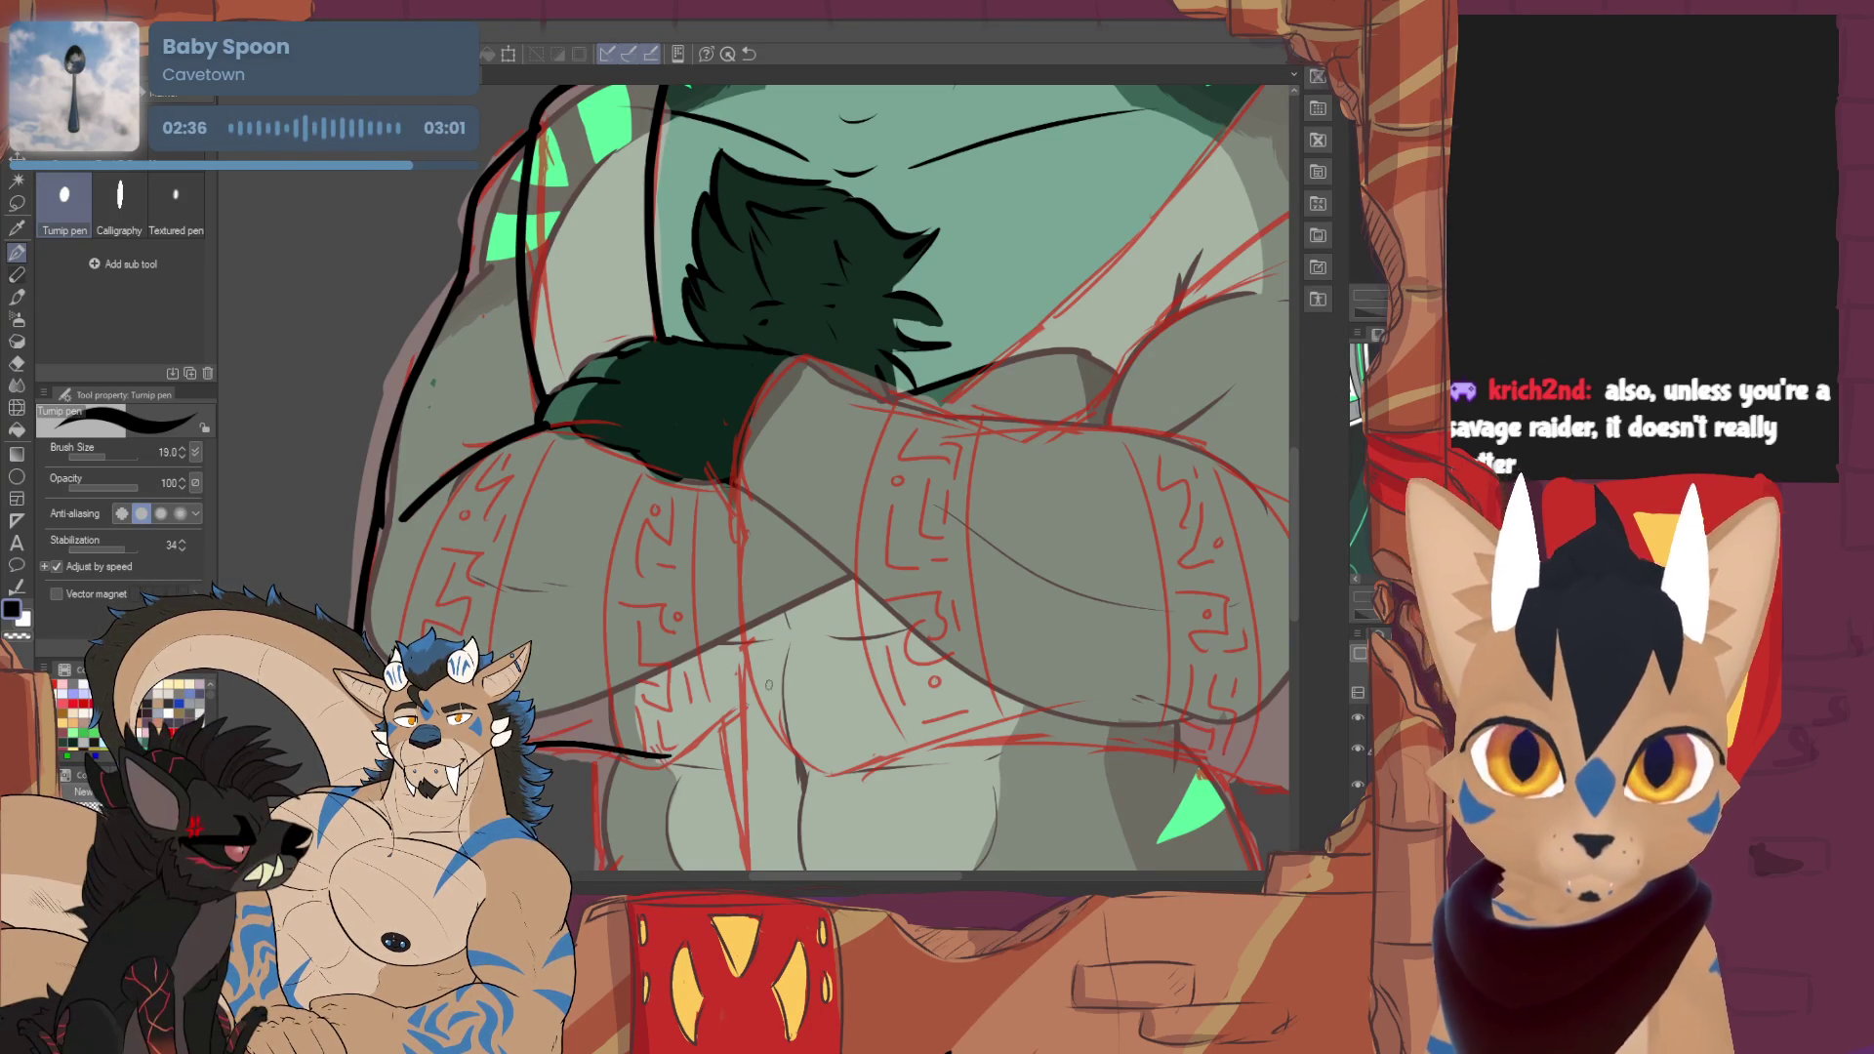
mouse_move(542, 752)
left_mouse_down()
mouse_move(688, 769)
mouse_move(759, 693)
left_mouse_up()
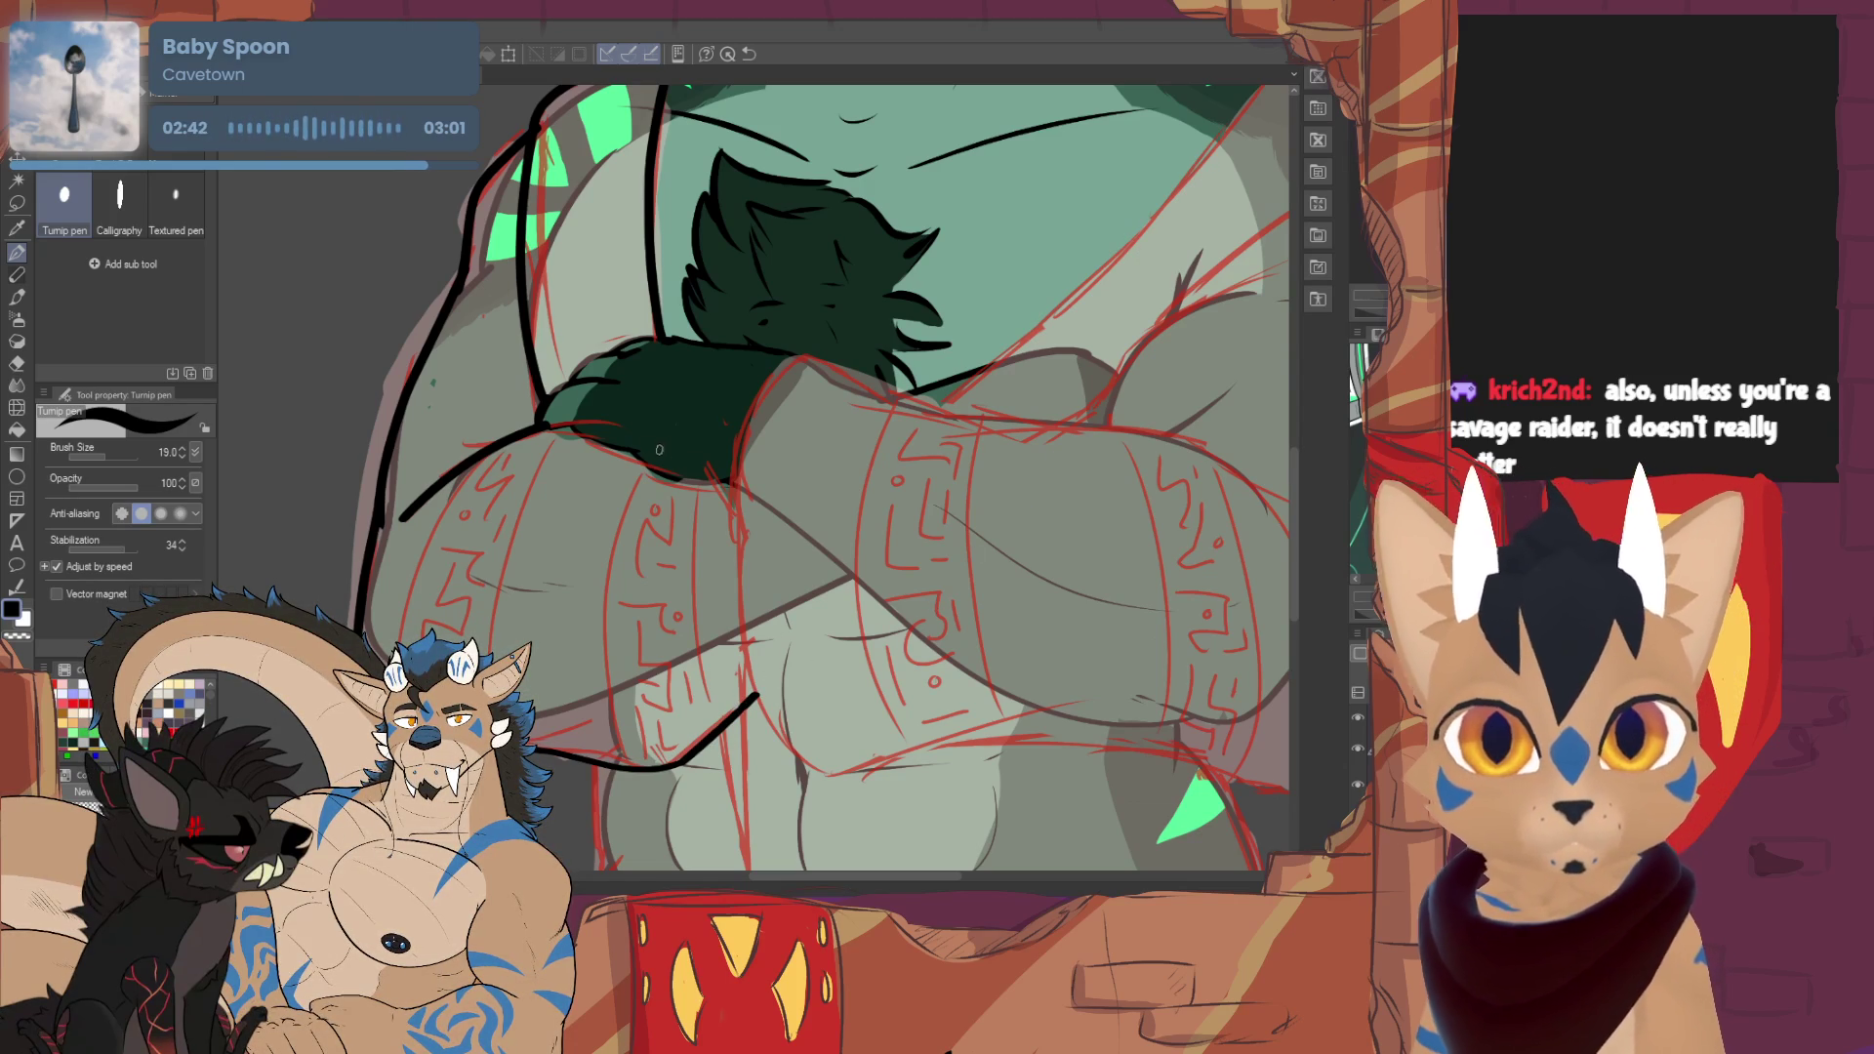
- Ink the side and top edge of the crossed arm
left_click_drag(878, 488, 683, 459)
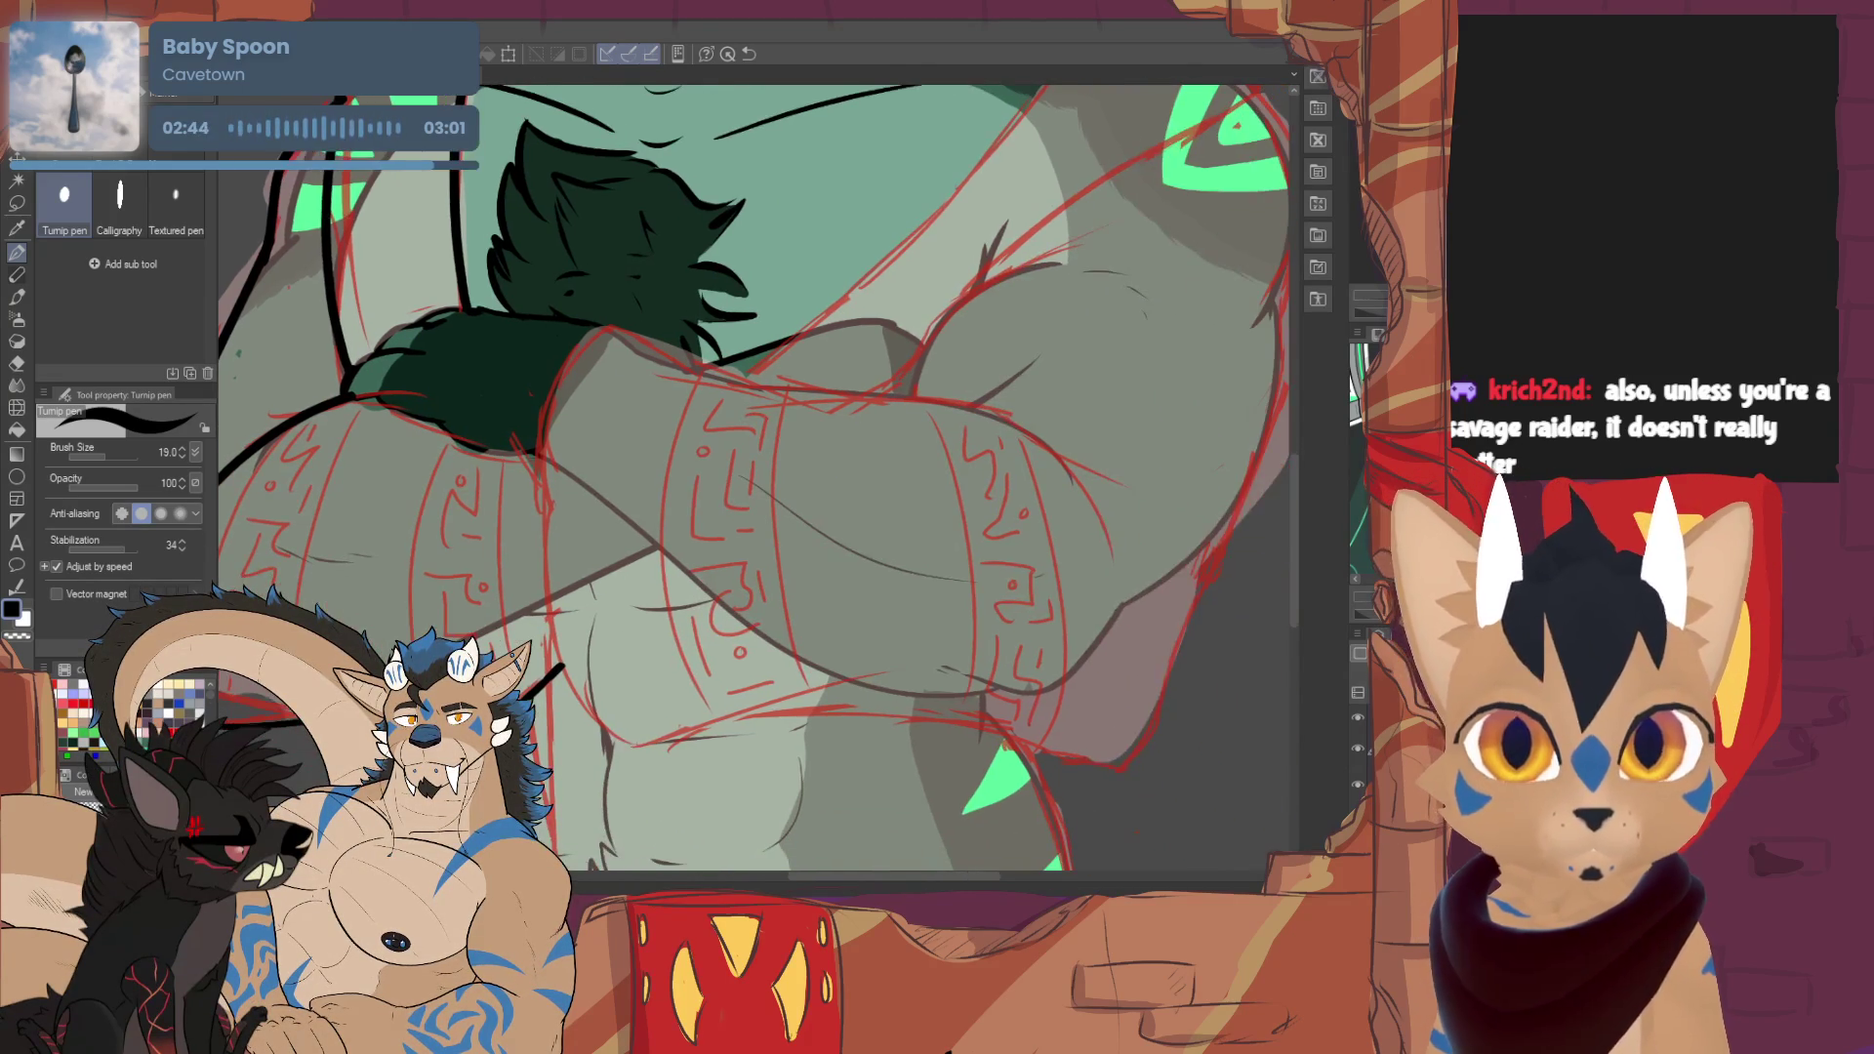
mouse_move(612, 335)
left_mouse_down()
mouse_move(545, 405)
mouse_move(539, 561)
mouse_move(639, 746)
left_mouse_up()
scroll(751, 479, "up", 2)
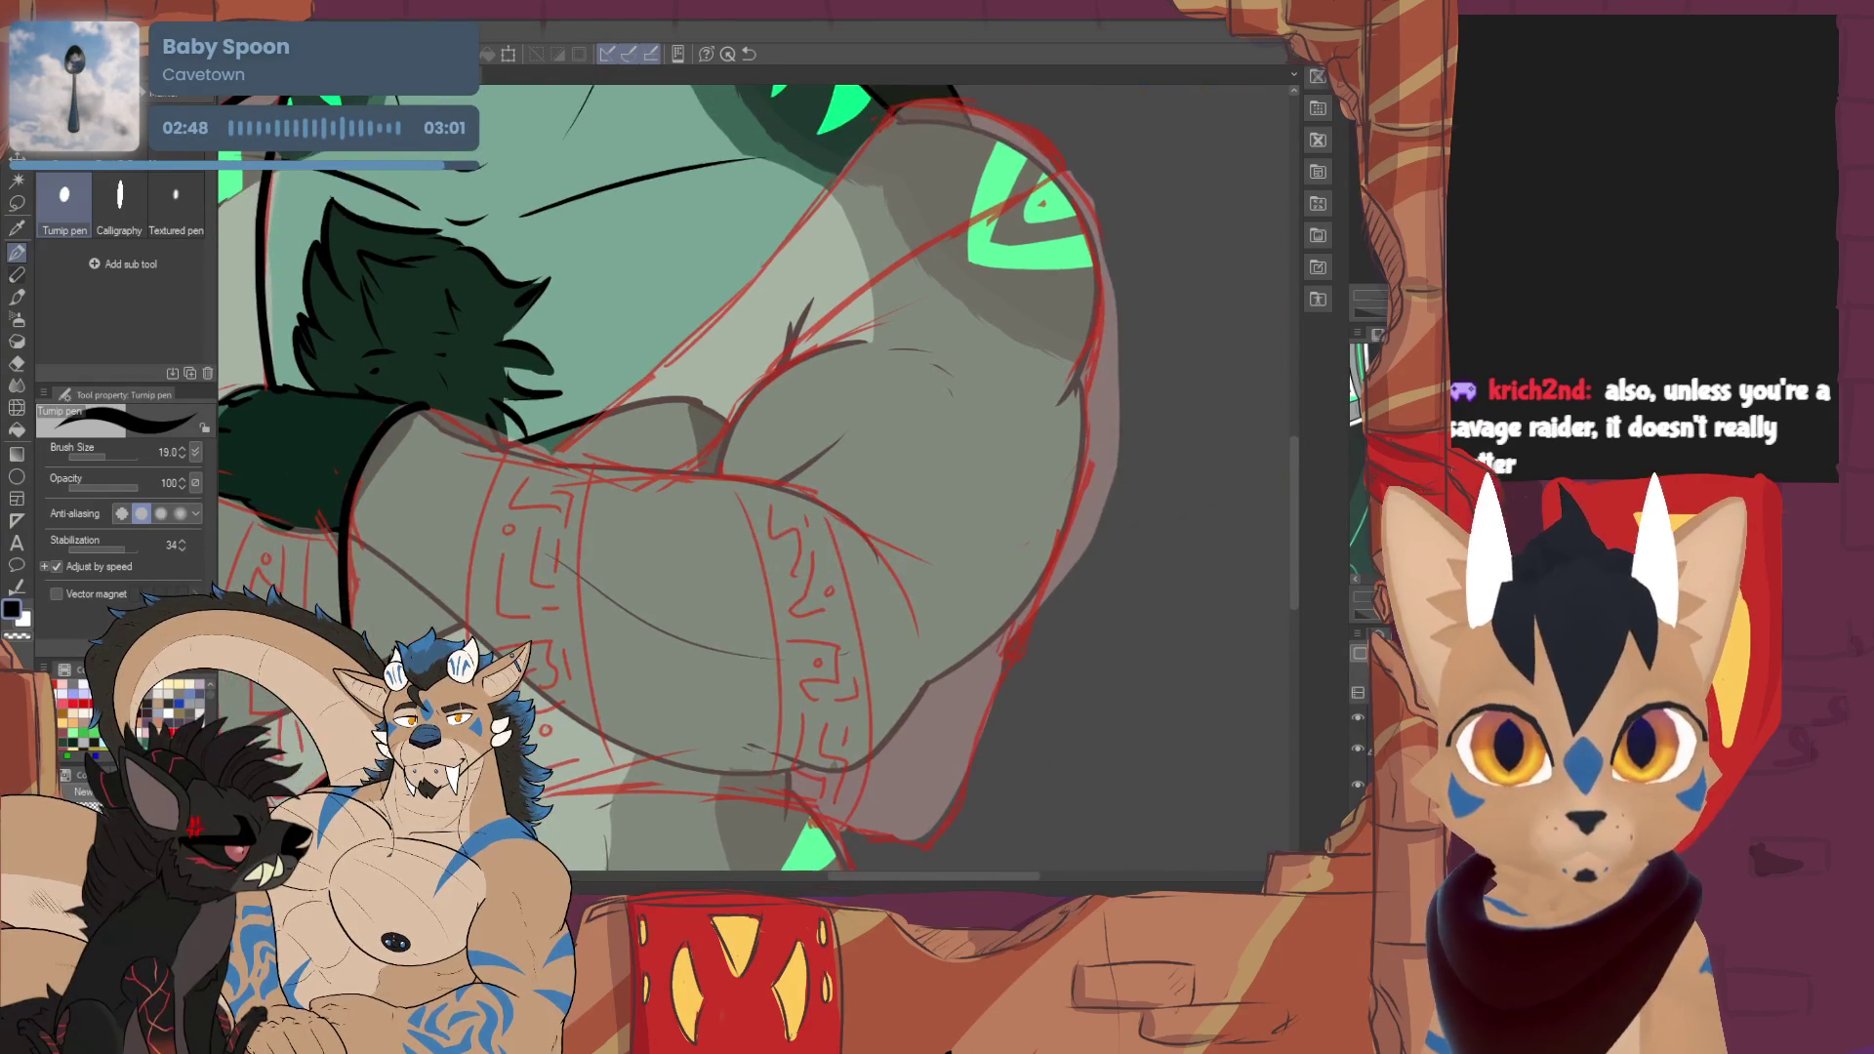
left_click_drag(445, 419, 815, 501)
key("ctrl+z")
mouse_move(422, 406)
left_mouse_down()
mouse_move(871, 525)
mouse_move(908, 556)
left_mouse_up()
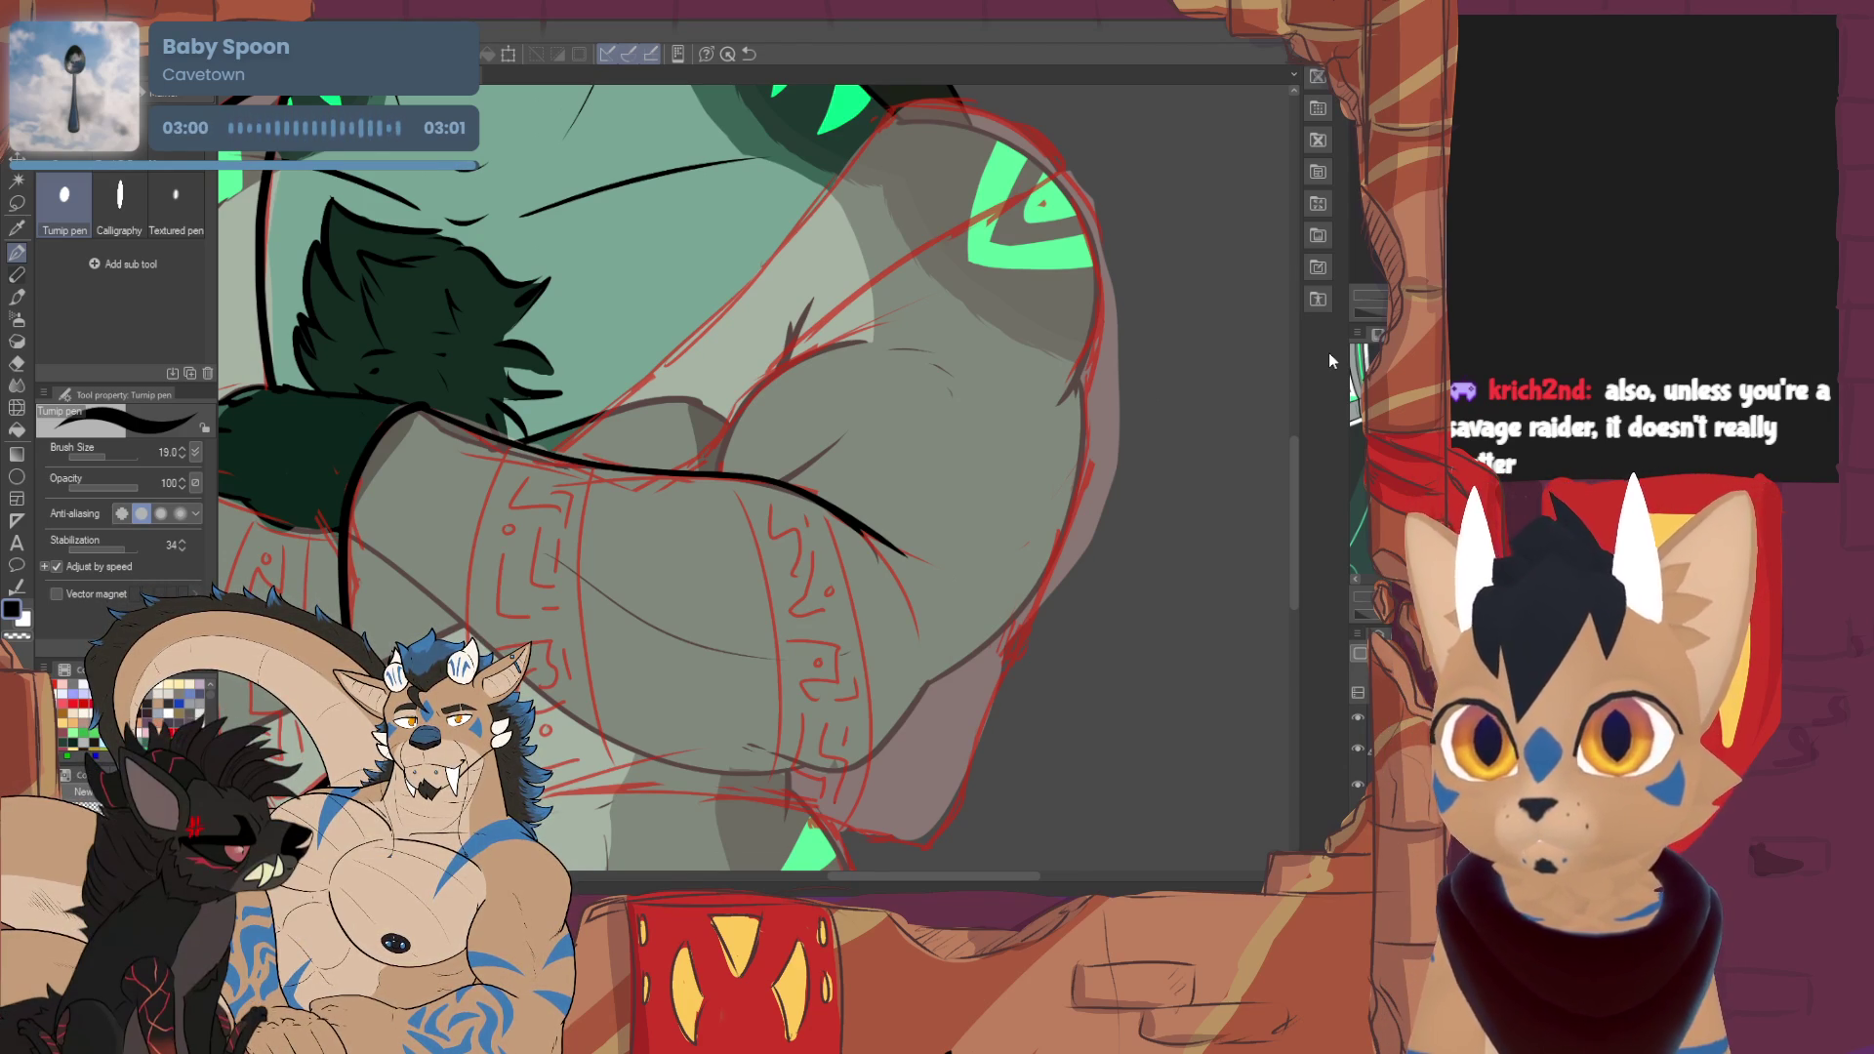
left_click_drag(684, 547, 625, 391)
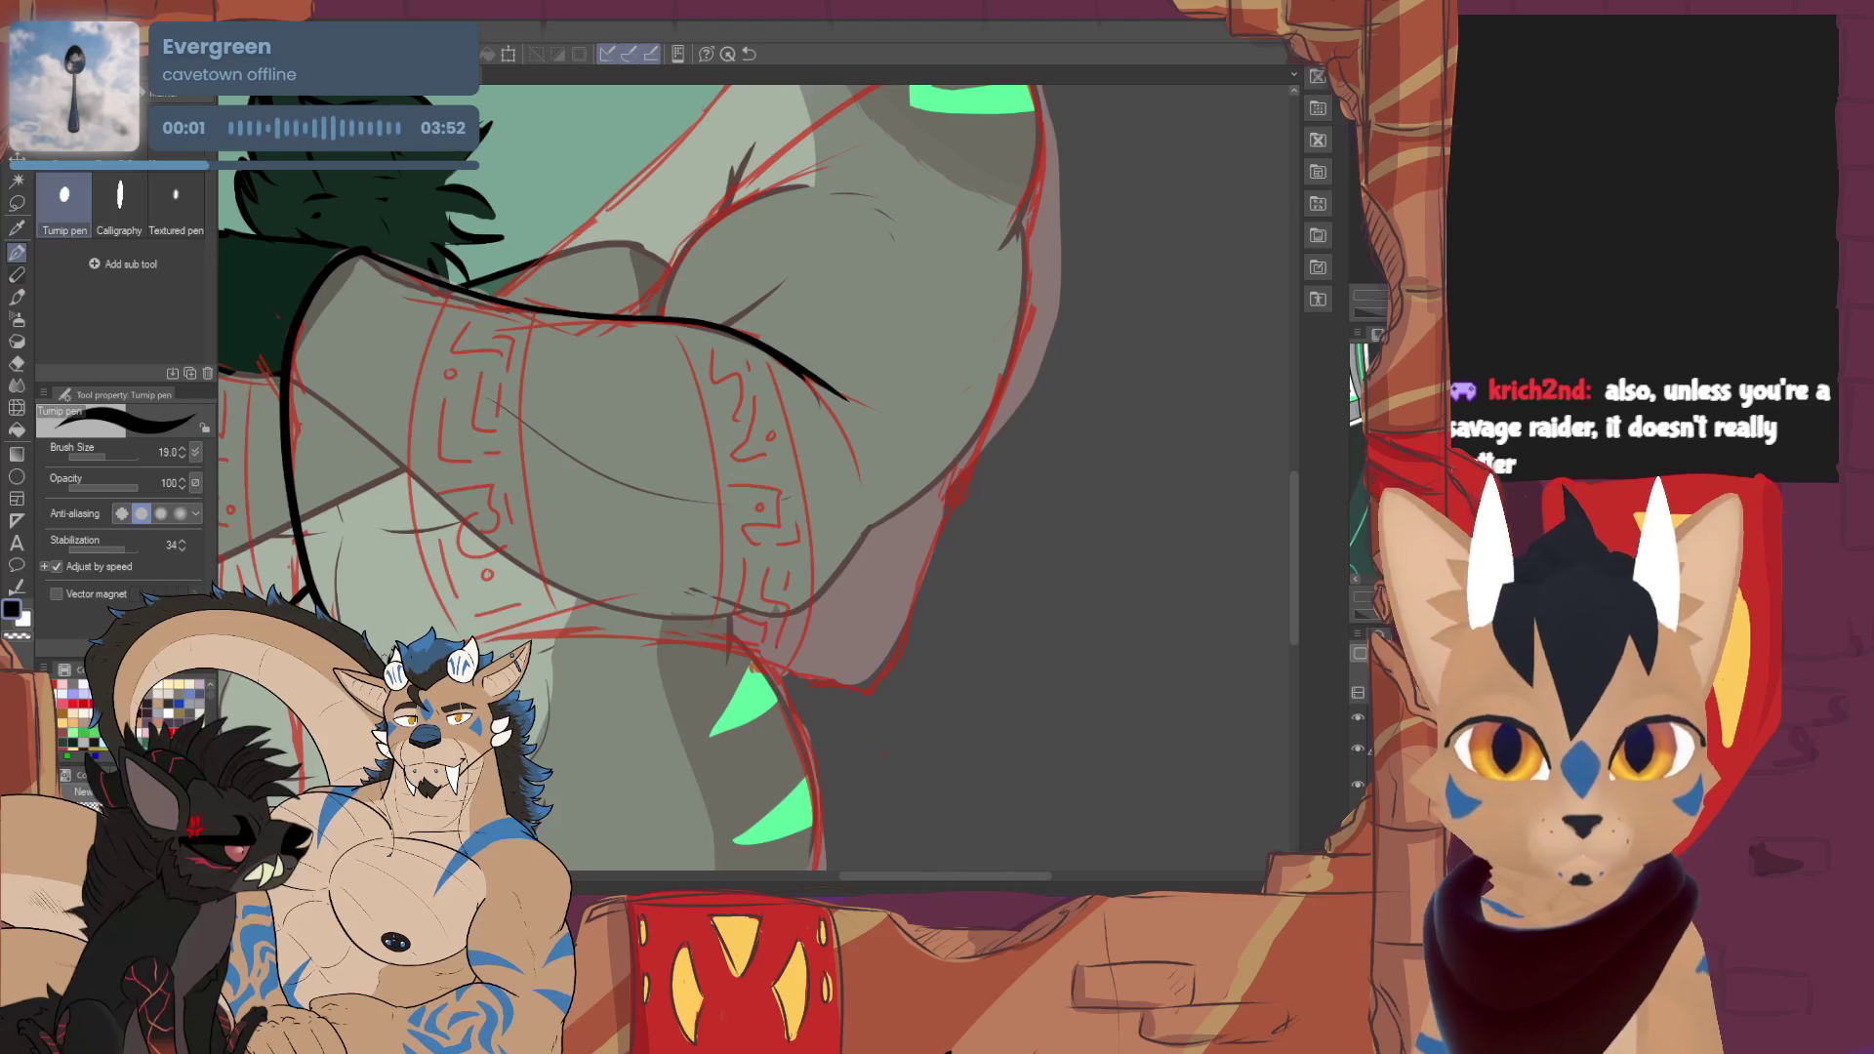
- Ink a long outline down the sleeve's right edge, redrawing until it fits
mouse_move(609, 633)
left_mouse_down()
mouse_move(846, 689)
mouse_move(986, 467)
left_mouse_up()
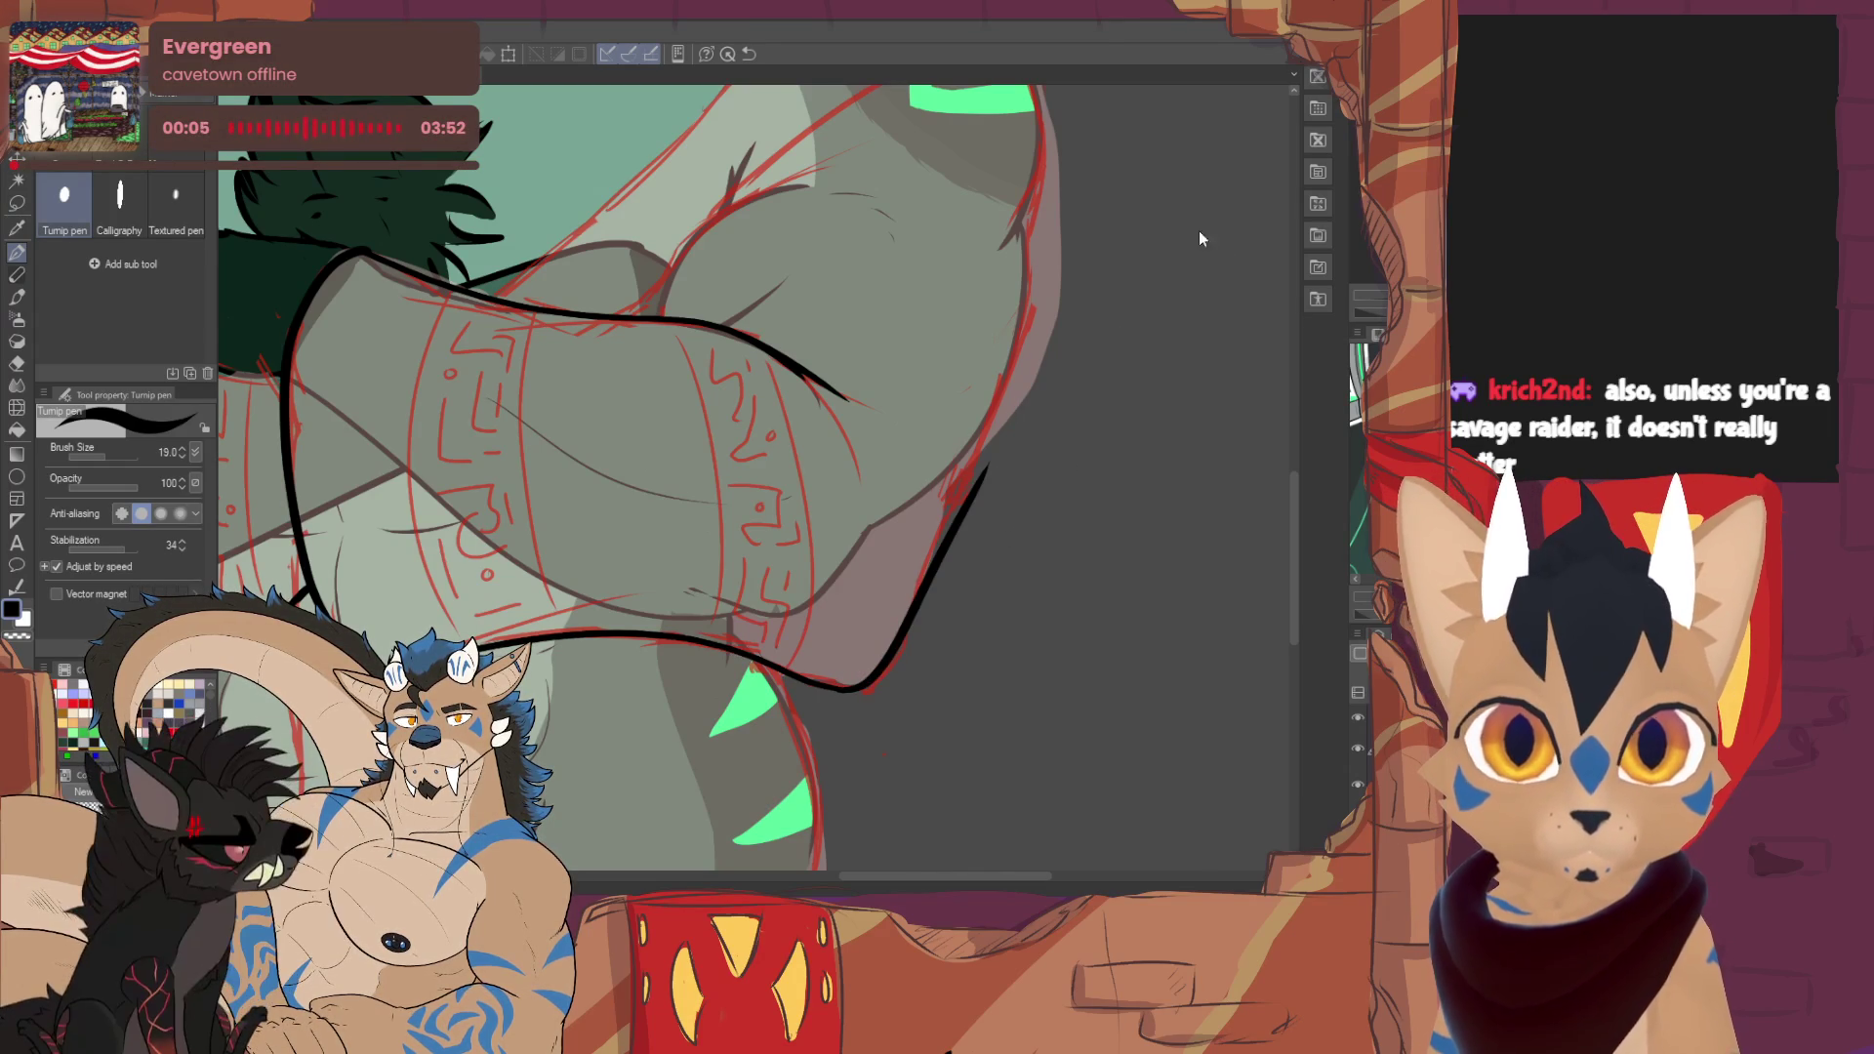
key("ctrl+z")
mouse_move(1023, 223)
left_mouse_down()
mouse_move(998, 390)
mouse_move(897, 636)
mouse_move(837, 691)
left_mouse_up()
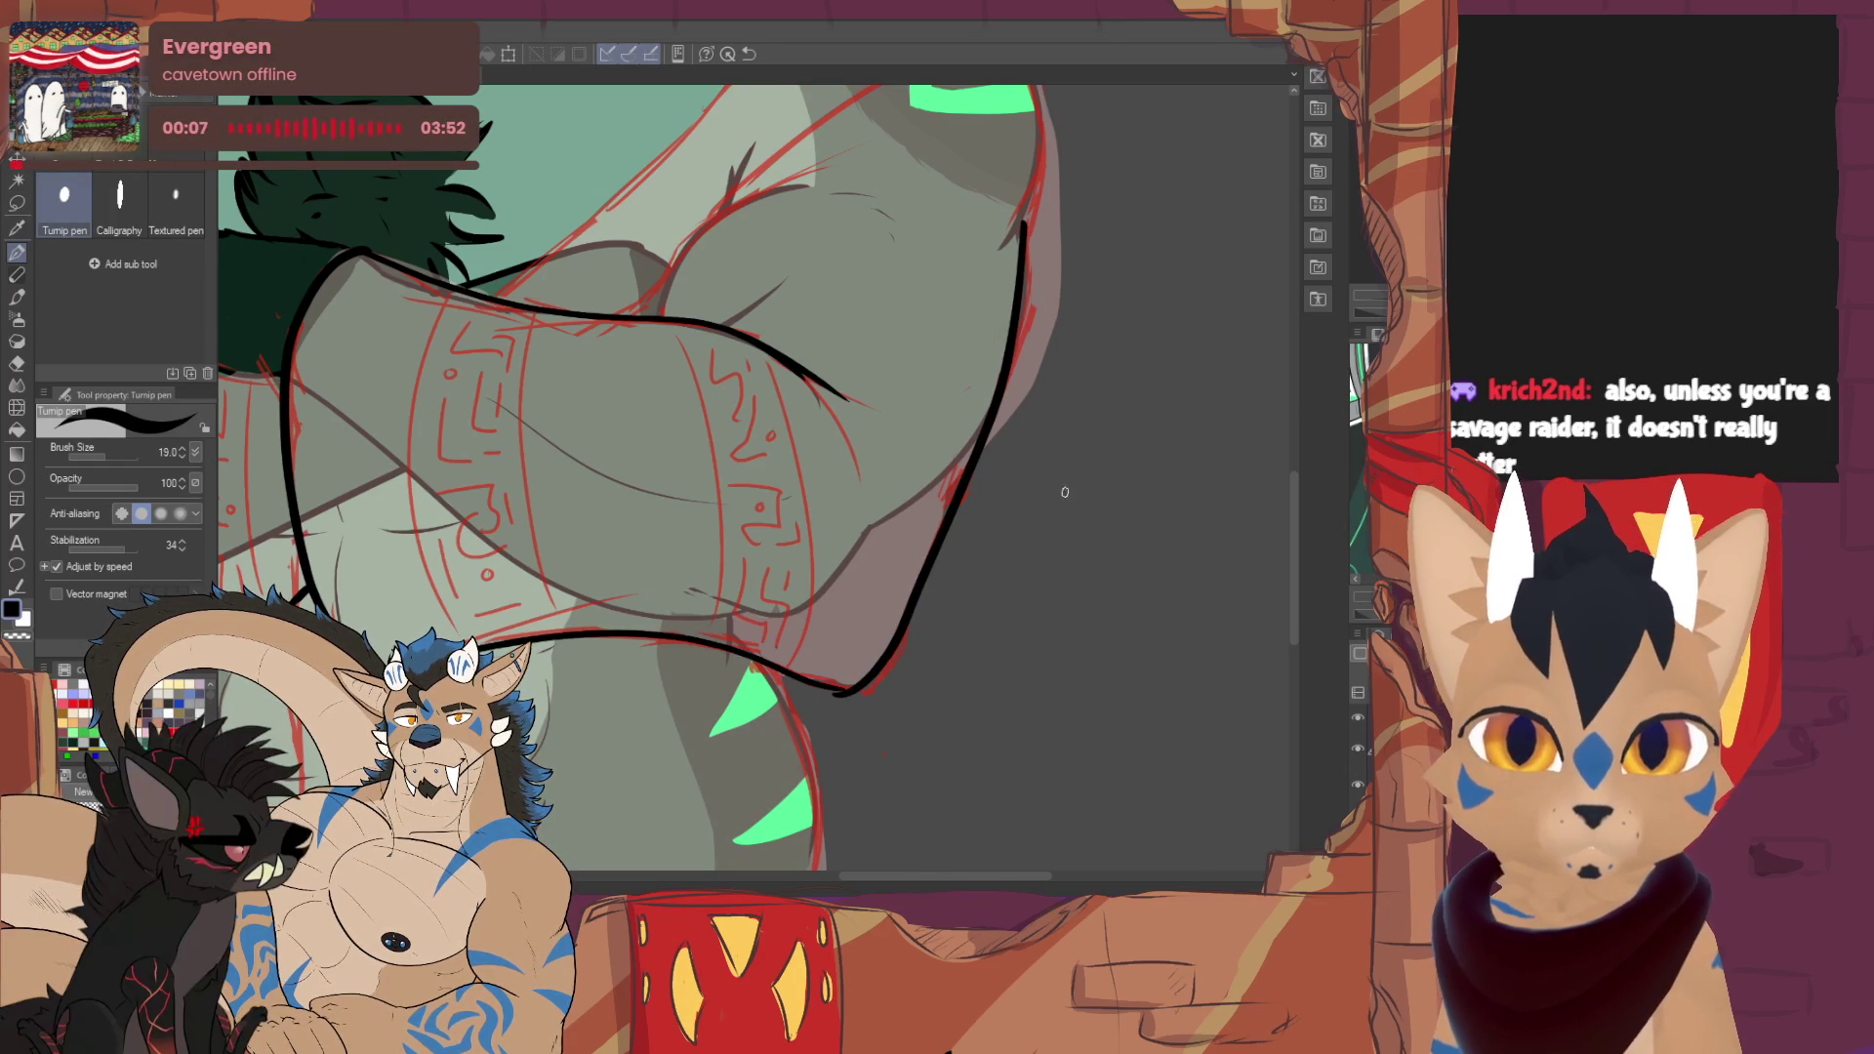
key("ctrl+z")
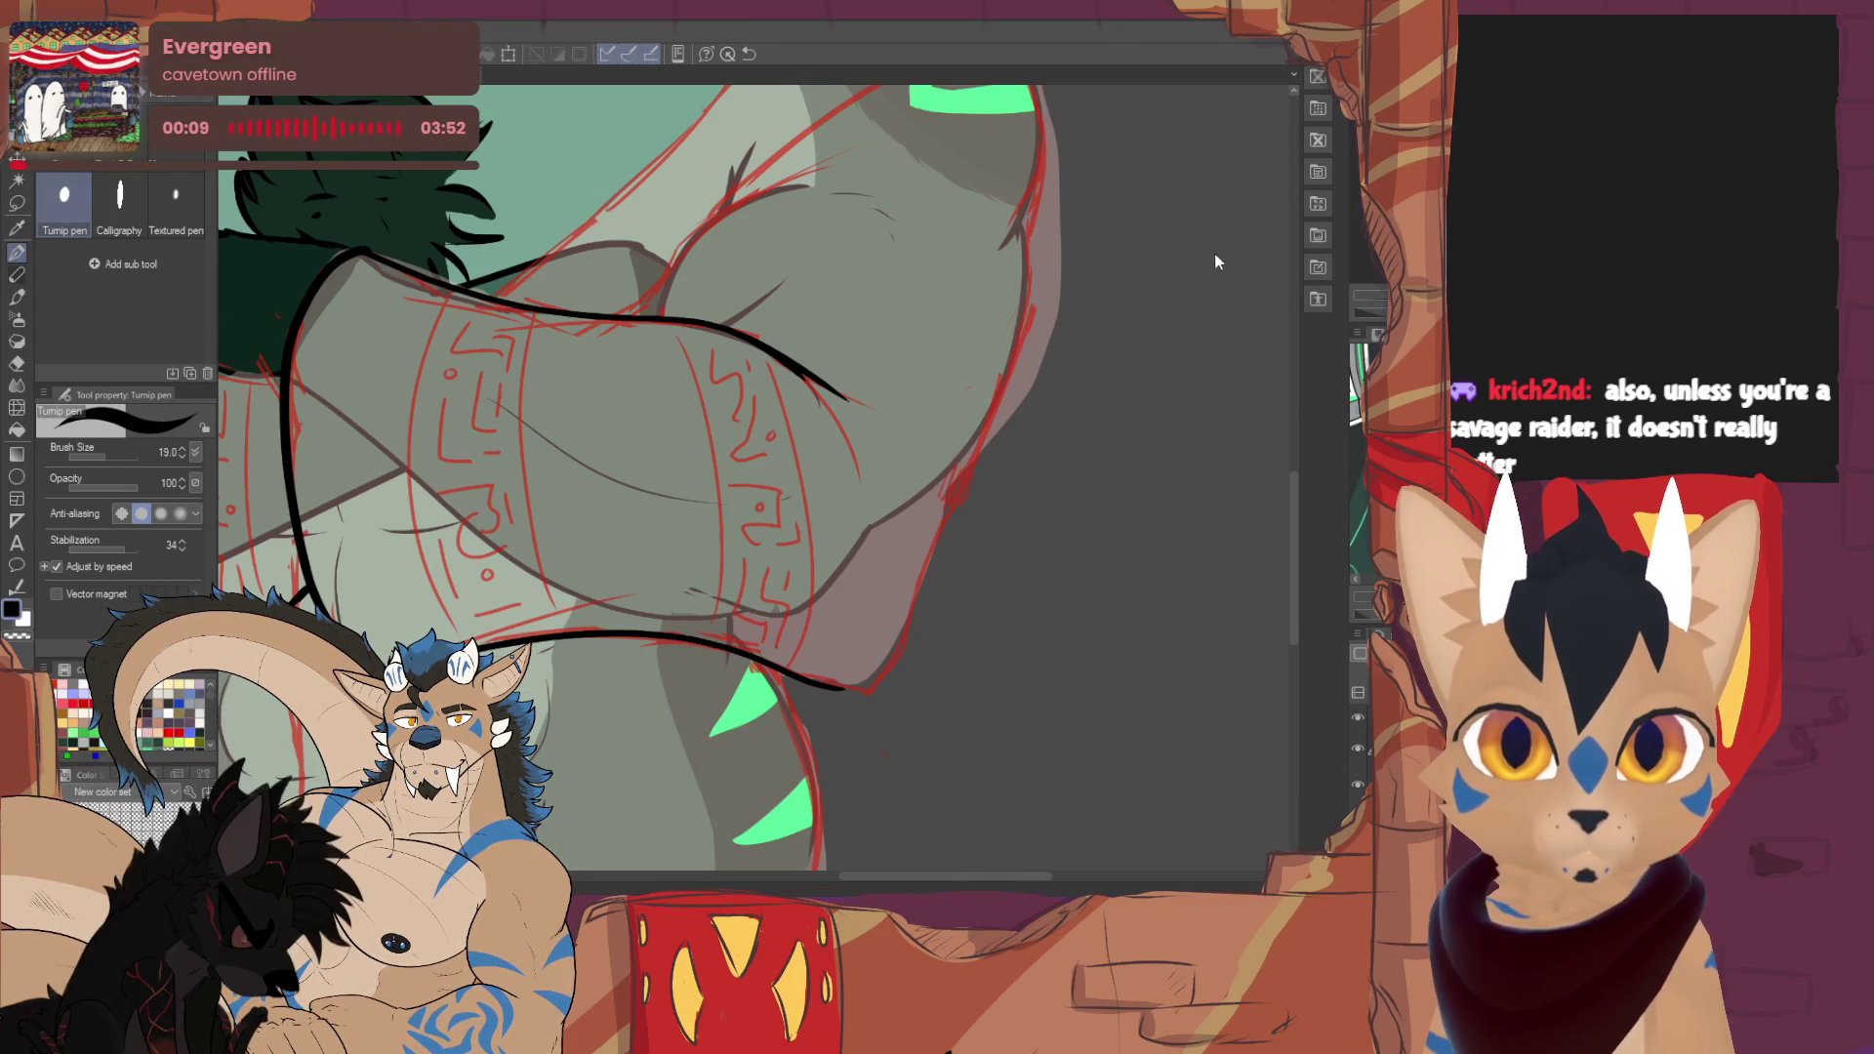
mouse_move(1026, 231)
left_mouse_down()
mouse_move(975, 449)
mouse_move(884, 662)
mouse_move(851, 688)
left_mouse_up()
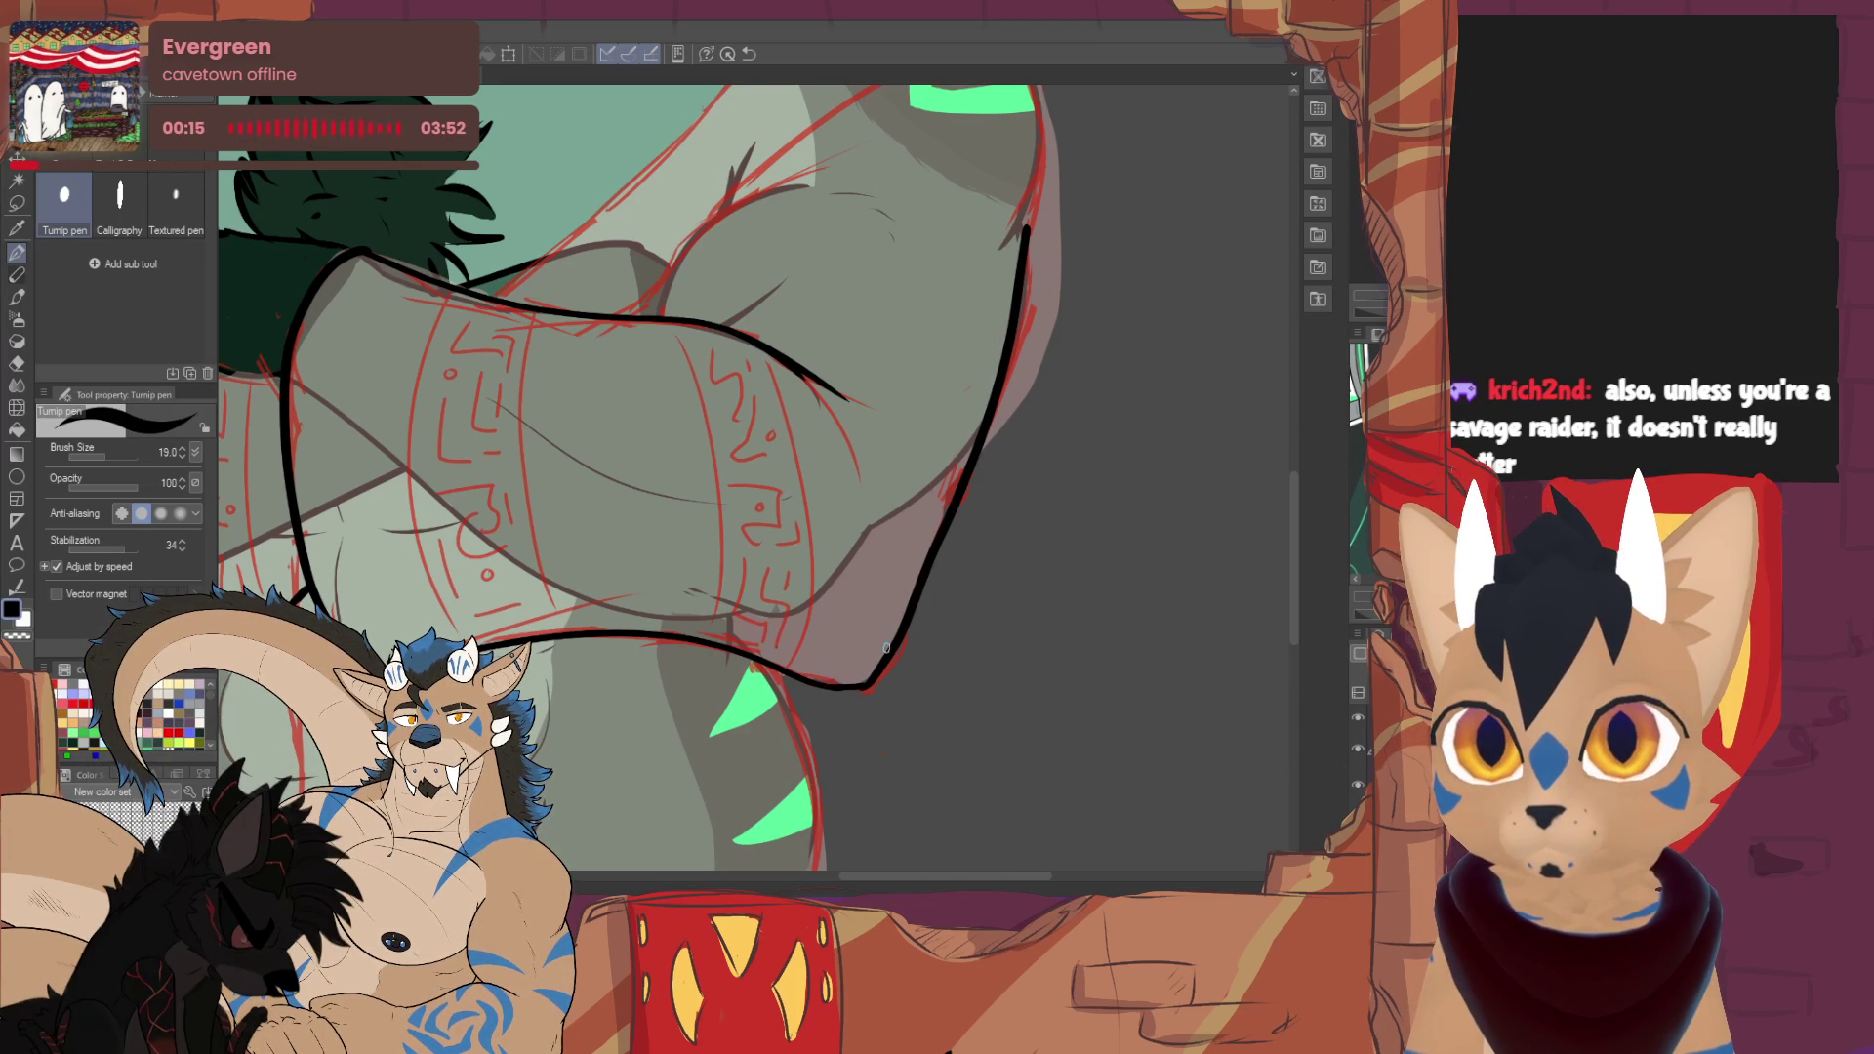
- Ink the shoulder's top edge and a line from the shoulder across the upper arm
mouse_move(886, 649)
left_mouse_down()
mouse_move(861, 843)
mouse_move(814, 869)
left_mouse_up()
mouse_move(585, 598)
left_mouse_down()
mouse_move(607, 539)
mouse_move(737, 474)
left_mouse_up()
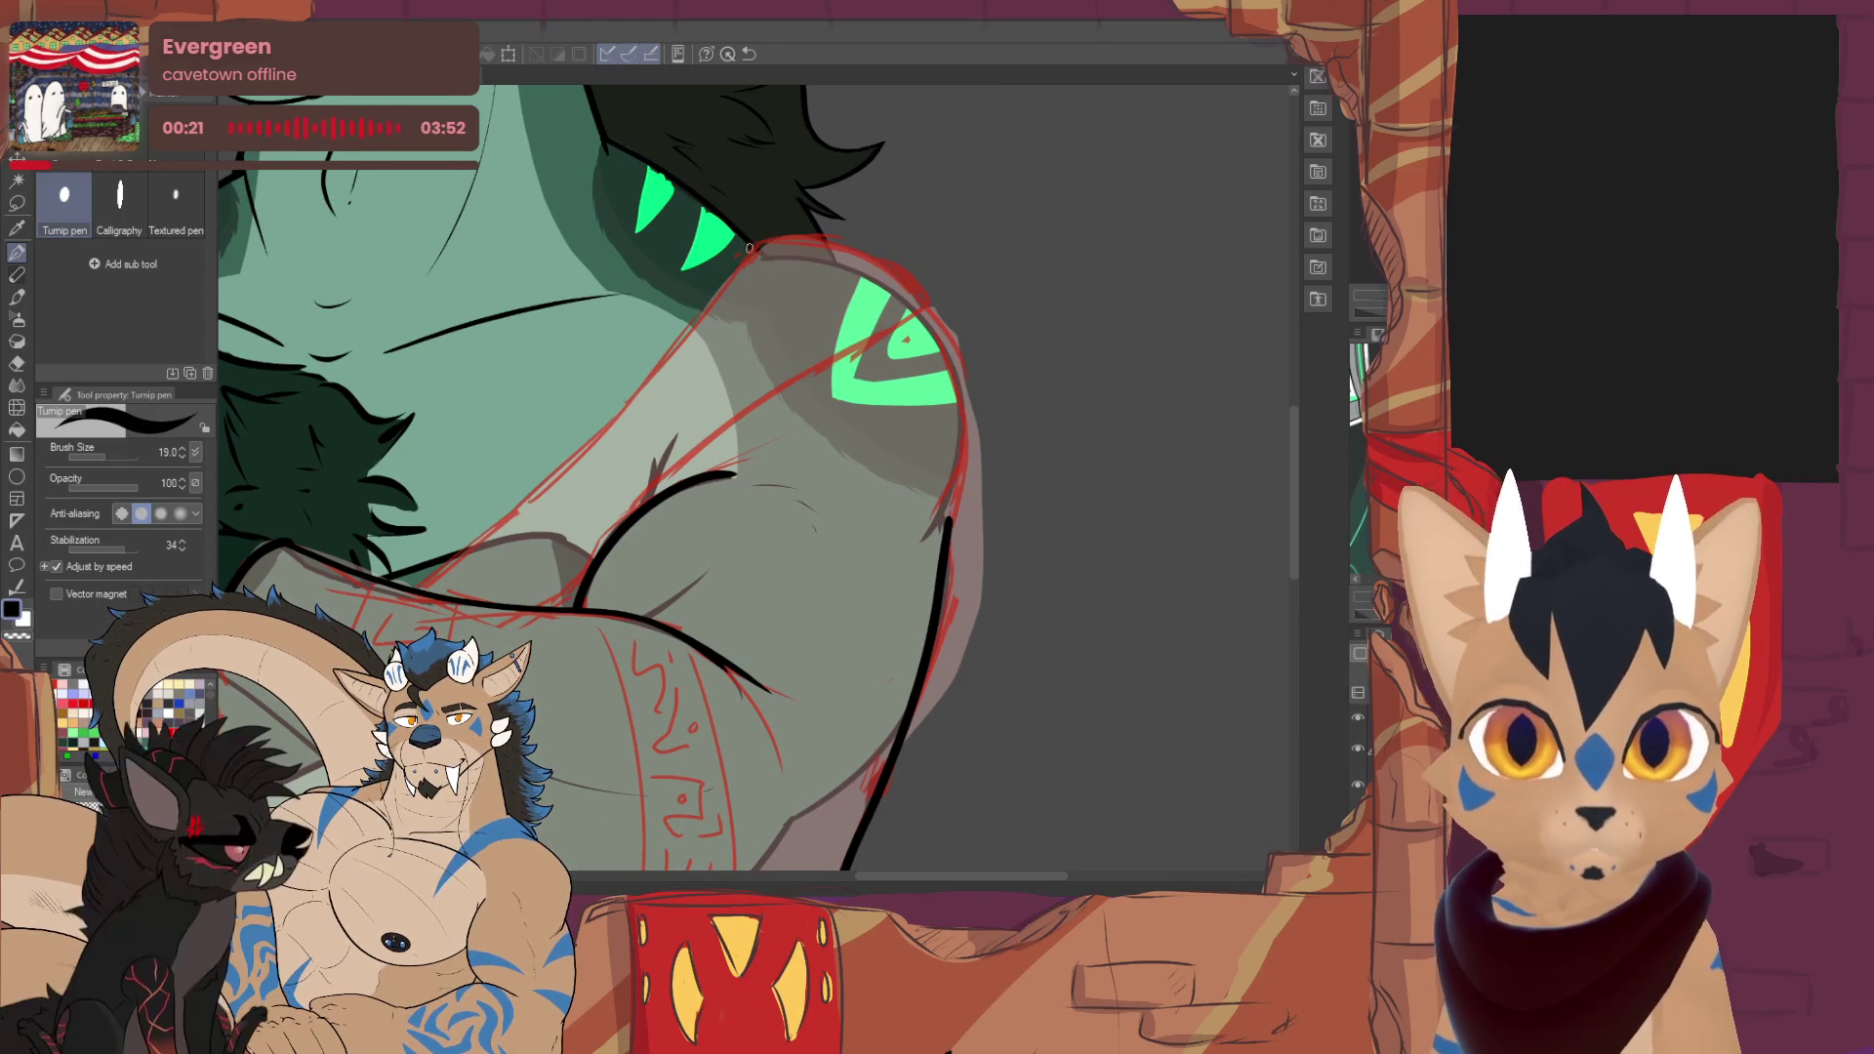
left_click_drag(750, 248, 934, 308)
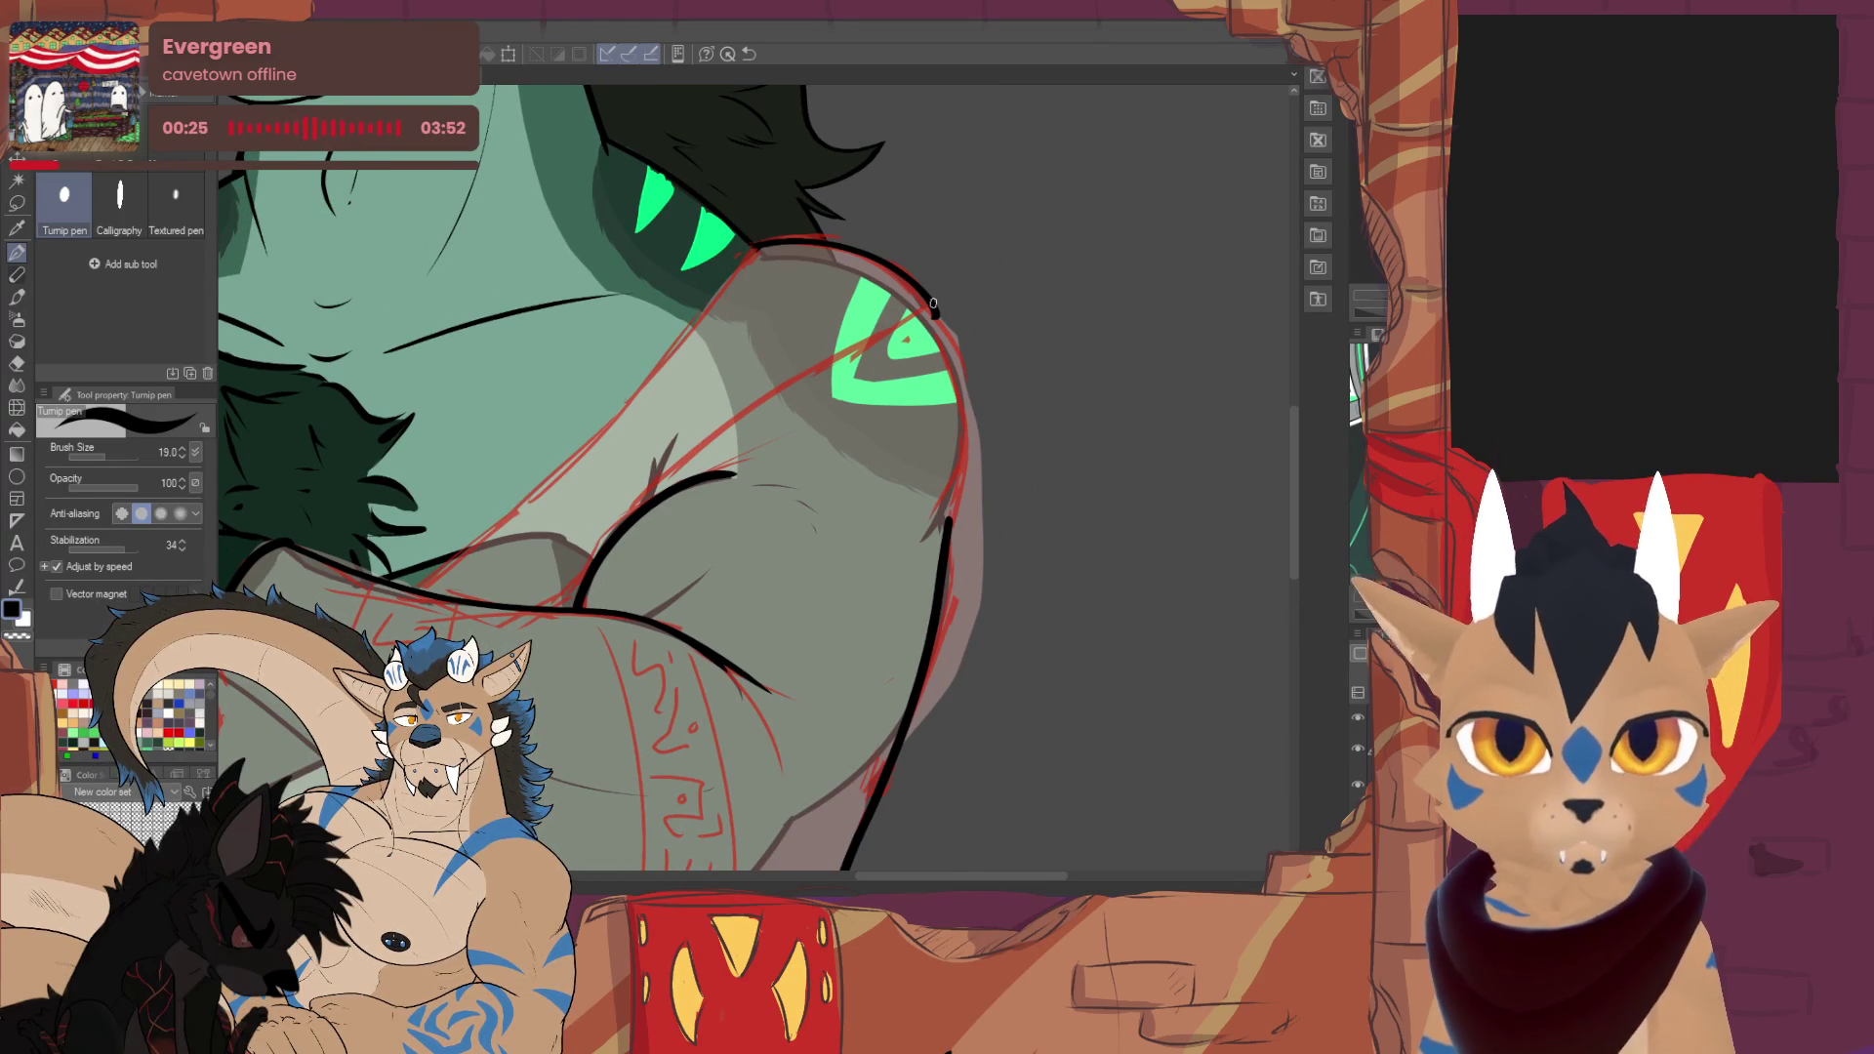
left_click_drag(753, 245, 438, 561)
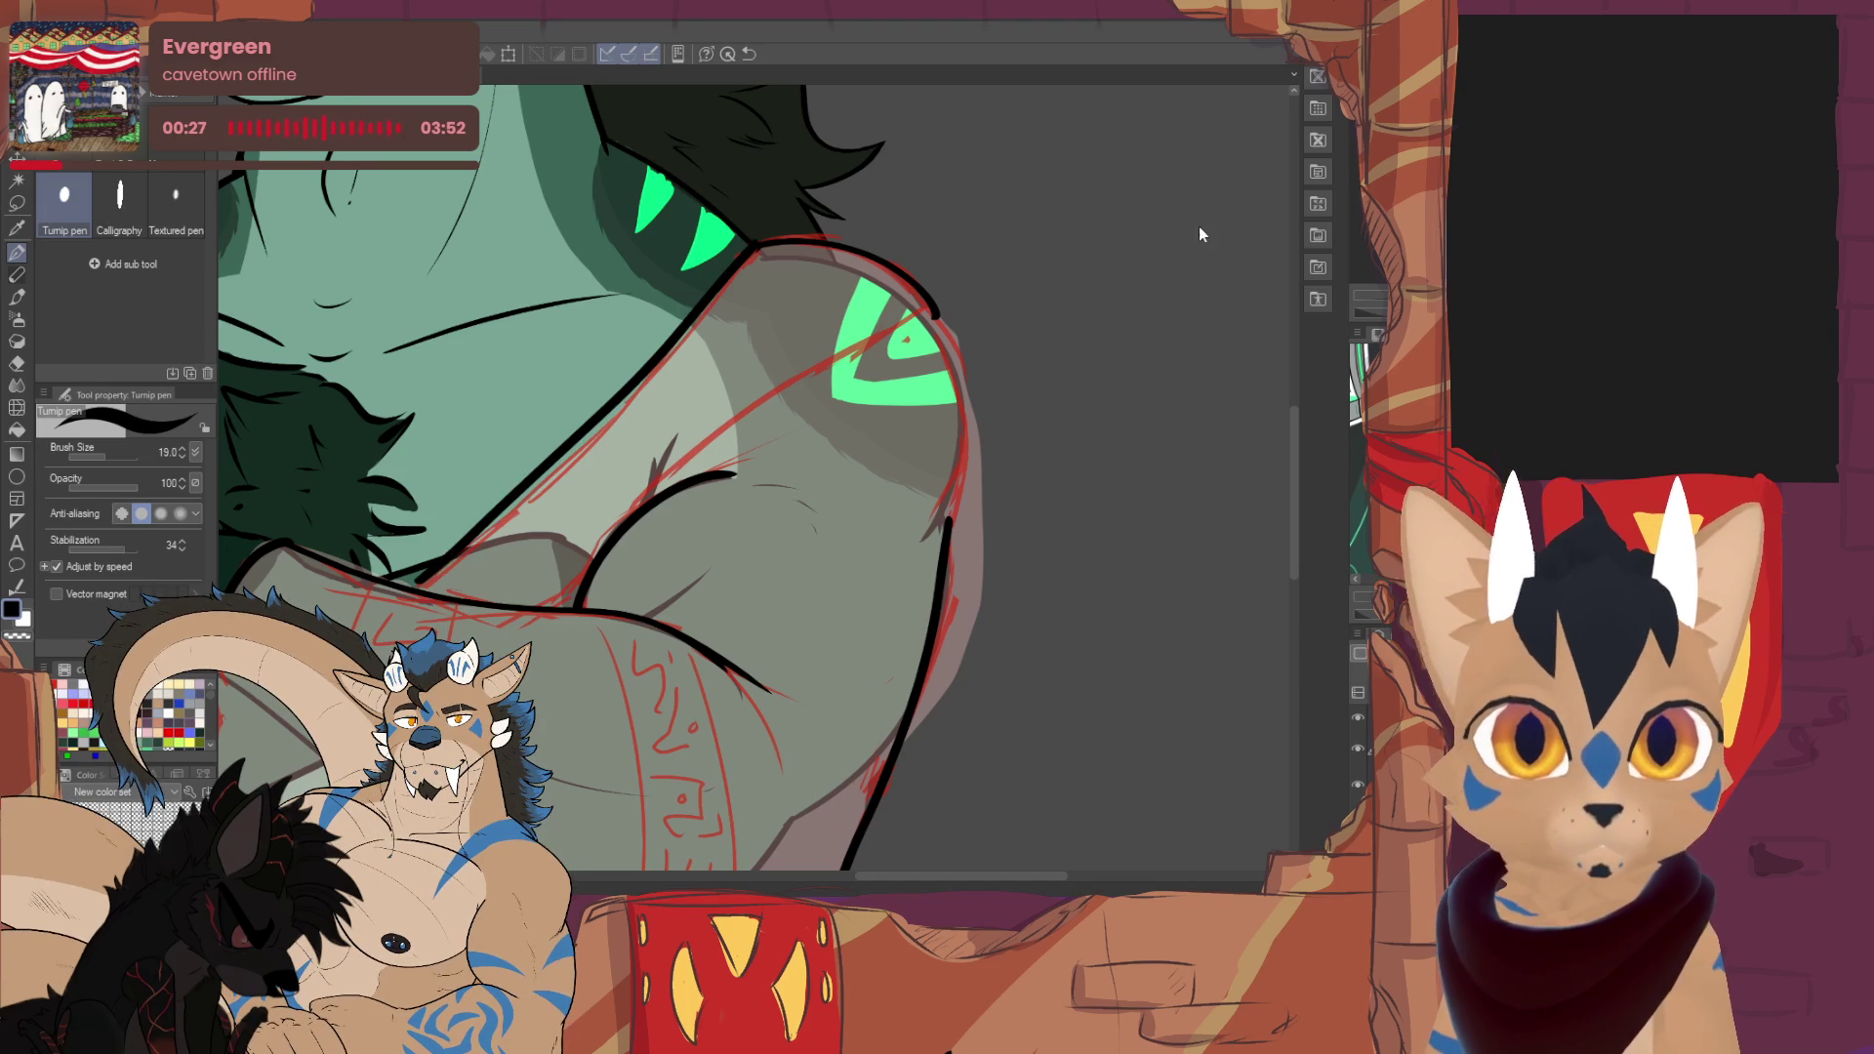
key("ctrl+z")
left_click_drag(757, 245, 442, 565)
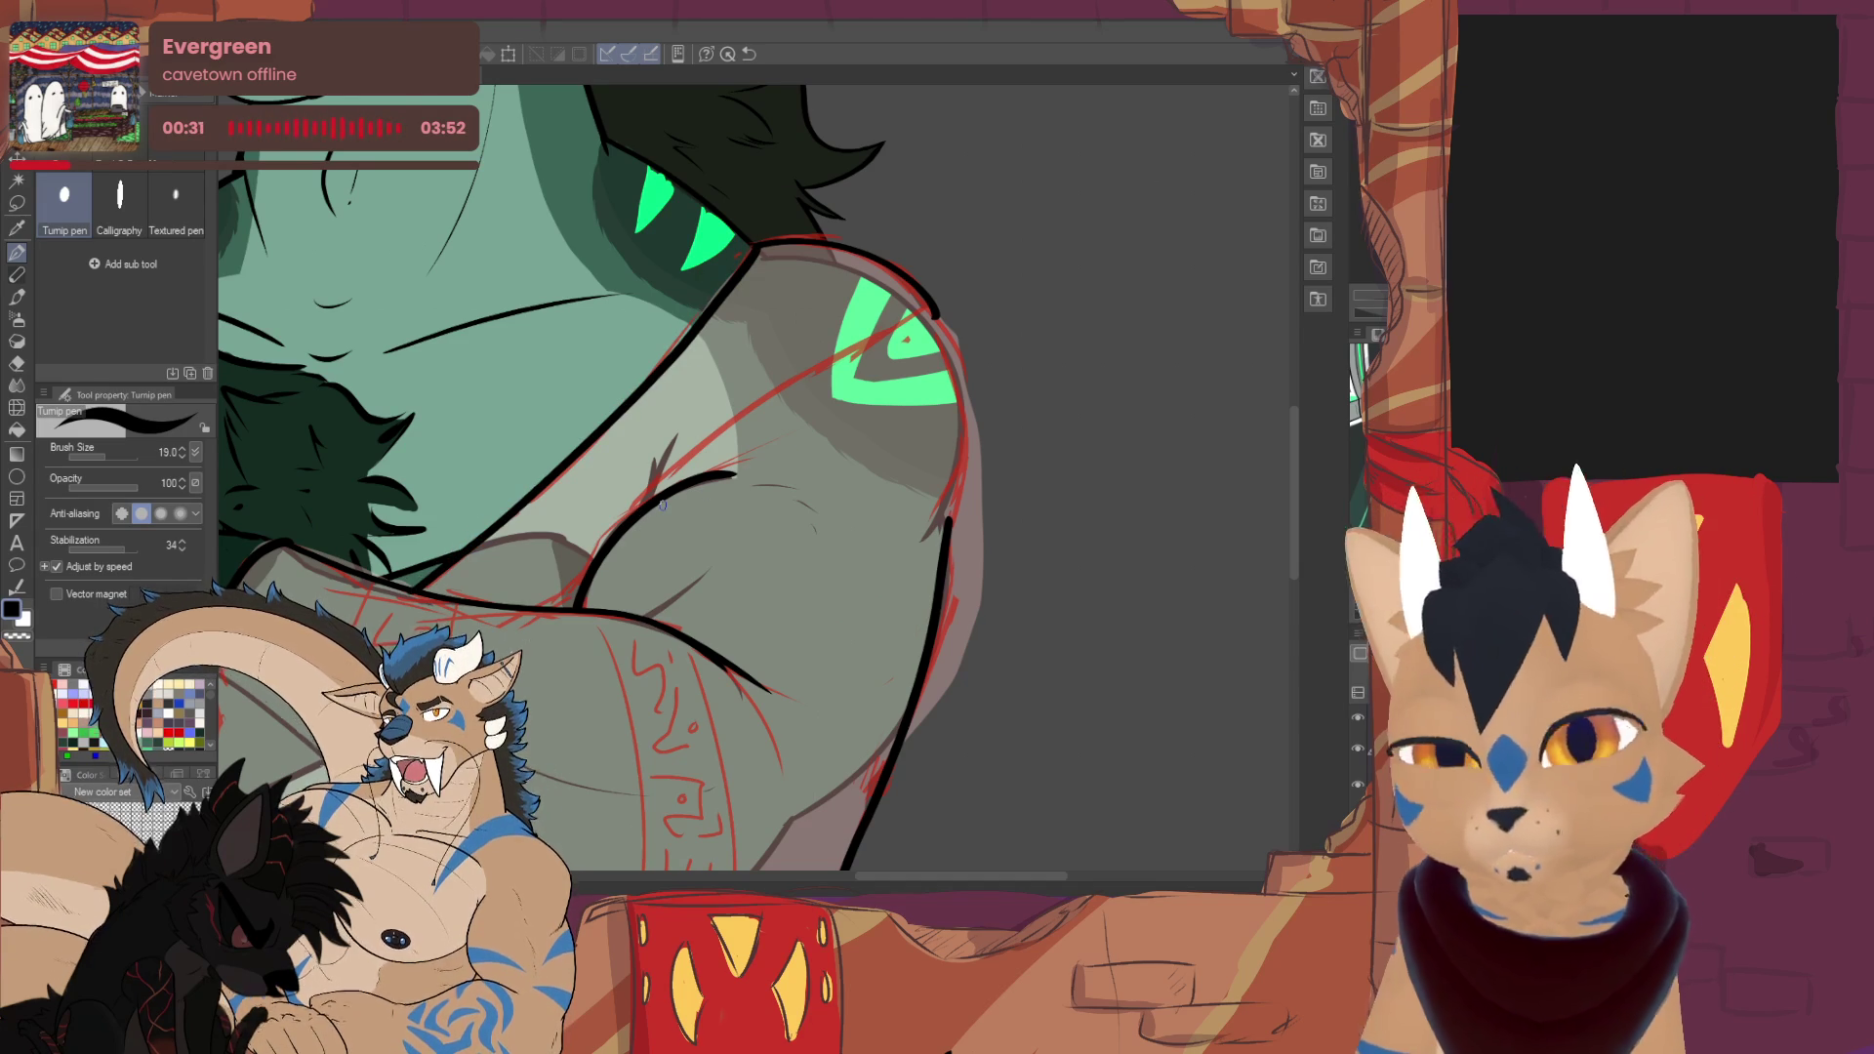
mouse_move(626, 519)
left_mouse_down()
mouse_move(714, 432)
mouse_move(939, 311)
mouse_move(742, 418)
left_mouse_up()
key("ctrl+z")
key("ctrl+z")
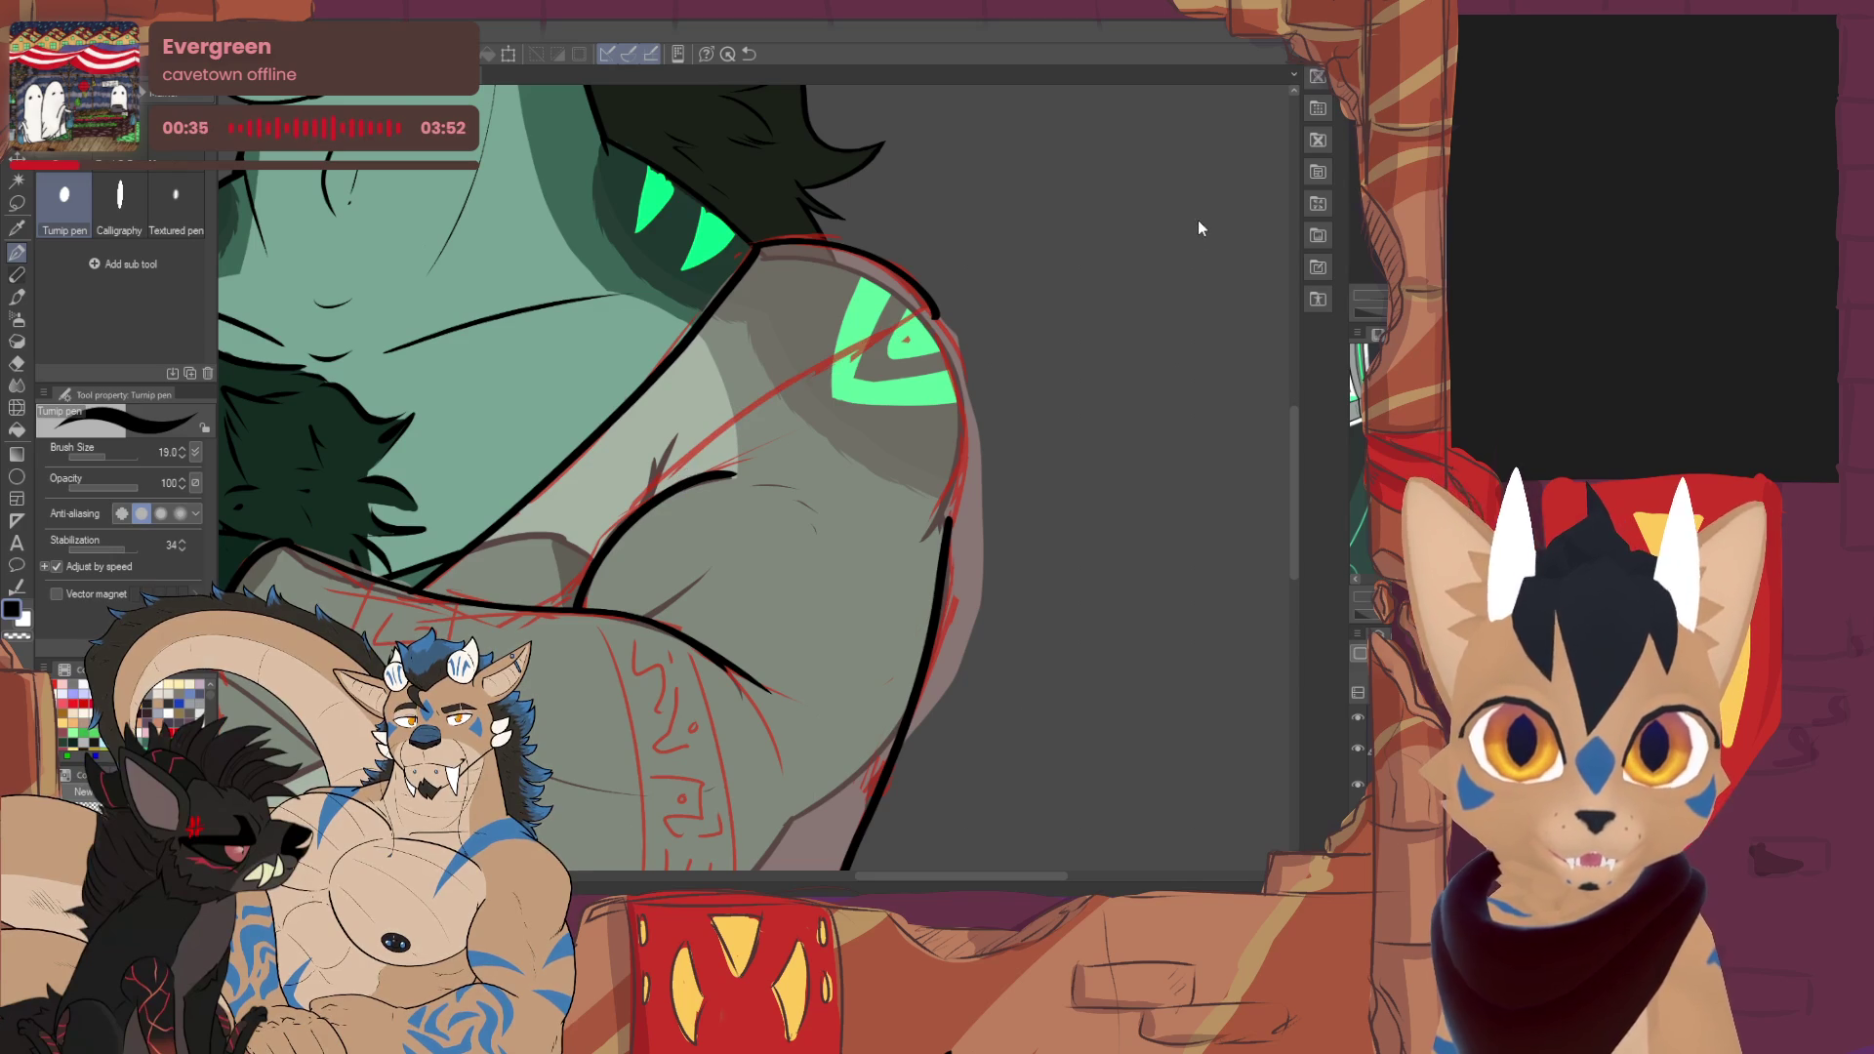
- Ink the shoulder's right edge with a thicker stroke and extend the arm contour
left_click_drag(937, 312, 646, 495)
mouse_move(933, 319)
left_mouse_down()
mouse_move(961, 405)
mouse_move(949, 527)
left_mouse_up()
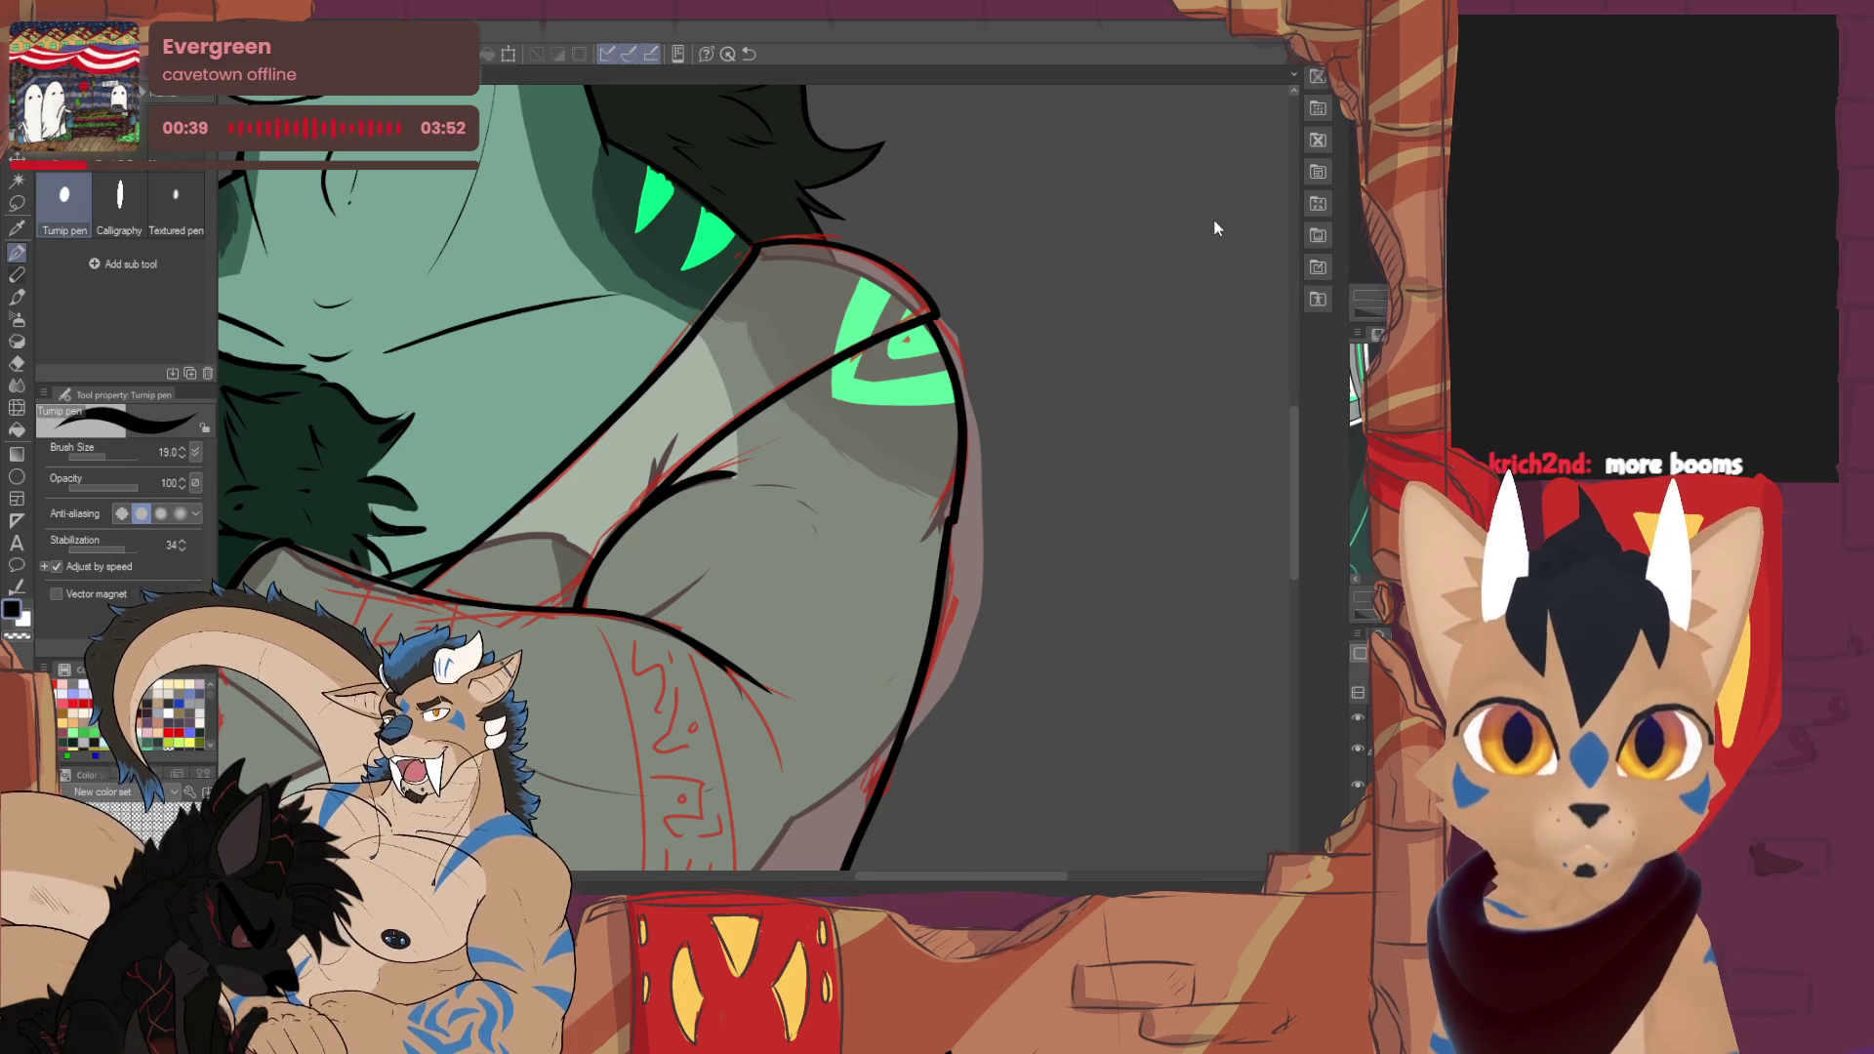
key("ctrl+z")
left_click_drag(935, 314, 952, 537)
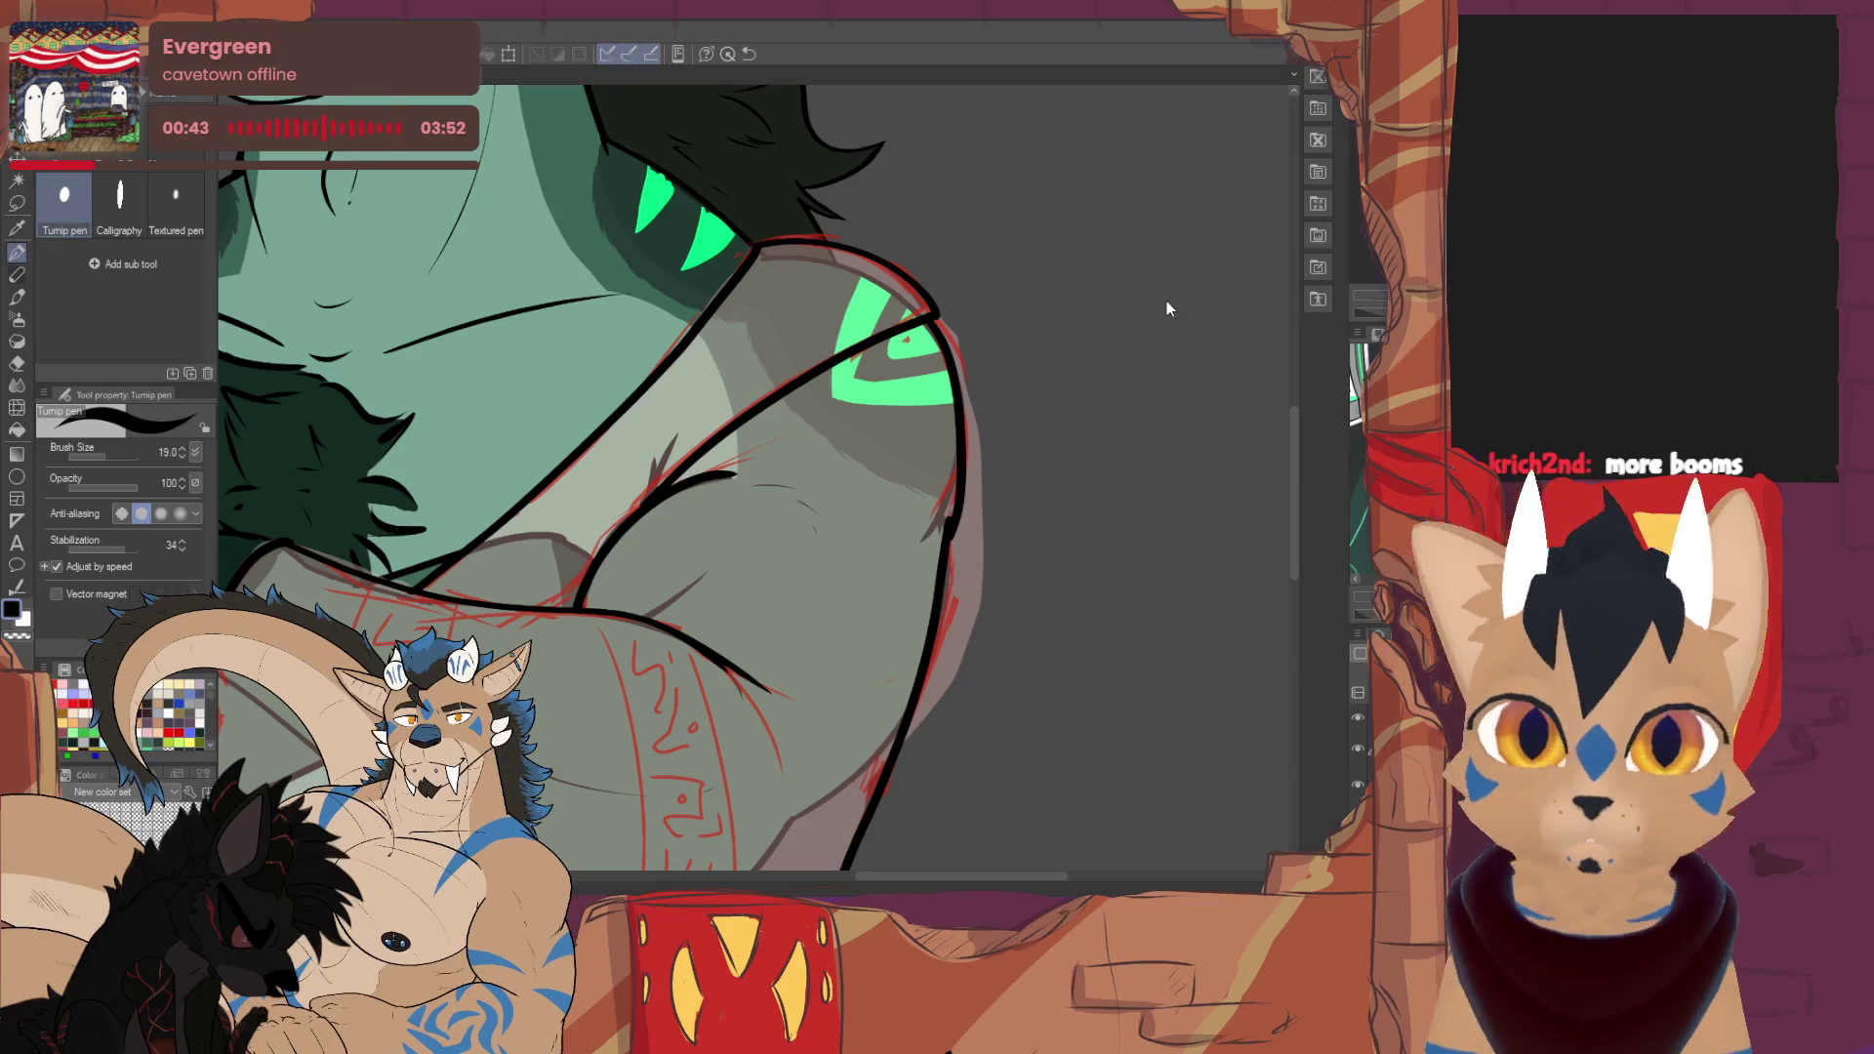
key("ctrl+z")
left_click_drag(935, 315, 944, 532)
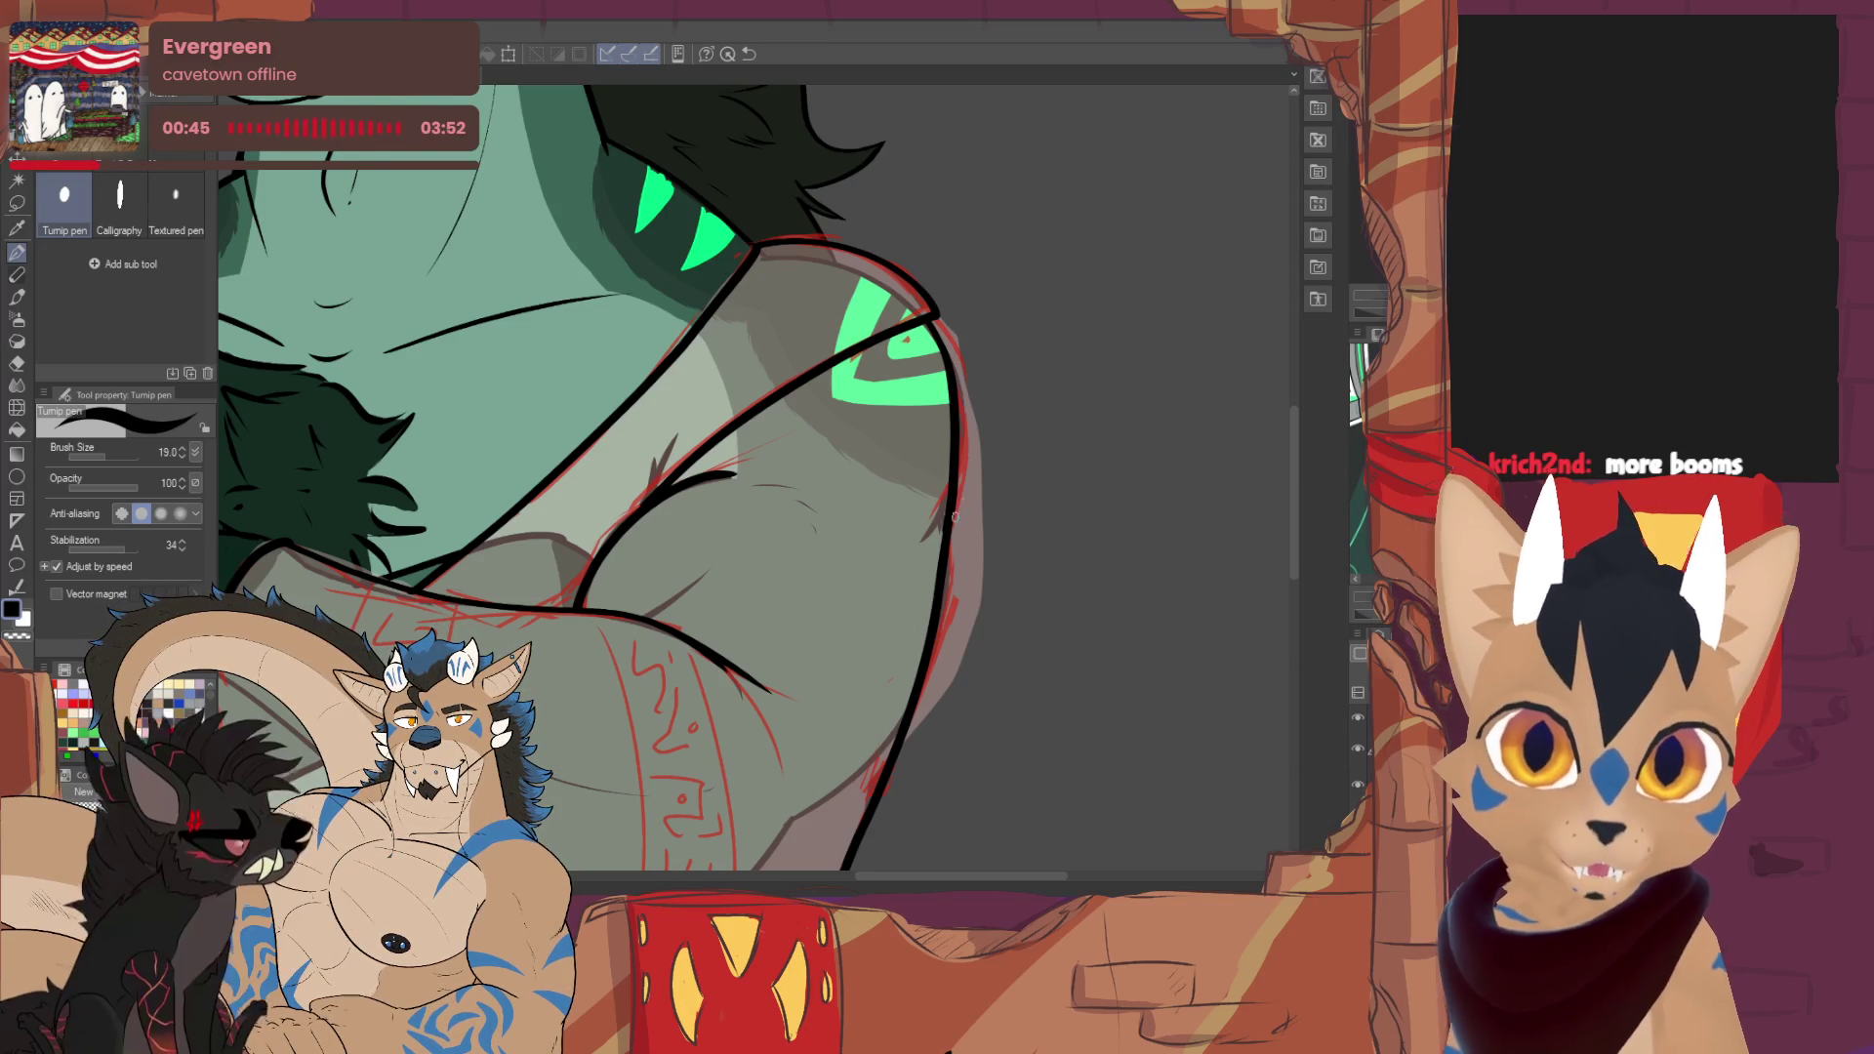
key("ctrl+z")
mouse_move(918, 318)
left_mouse_down()
mouse_move(954, 366)
mouse_move(952, 543)
mouse_move(1044, 250)
mouse_move(1113, 338)
mouse_move(937, 474)
left_mouse_up()
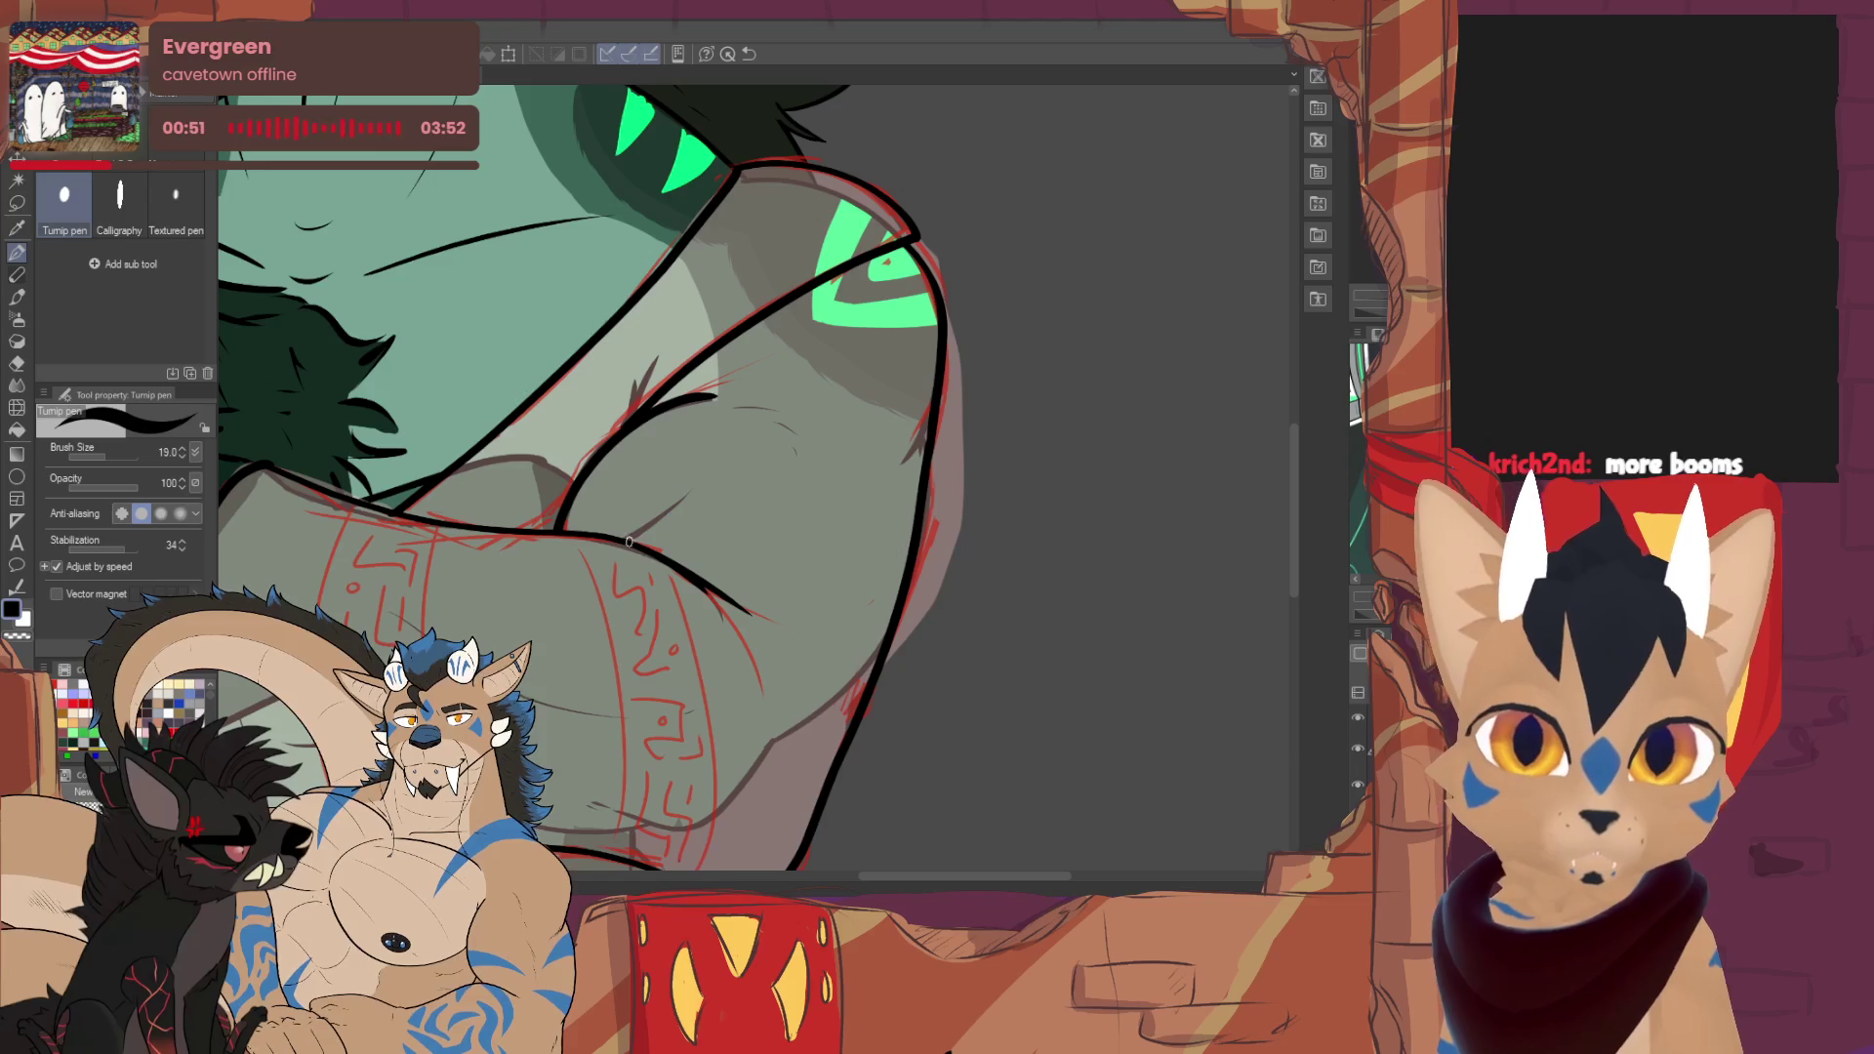
left_click_drag(635, 539, 722, 542)
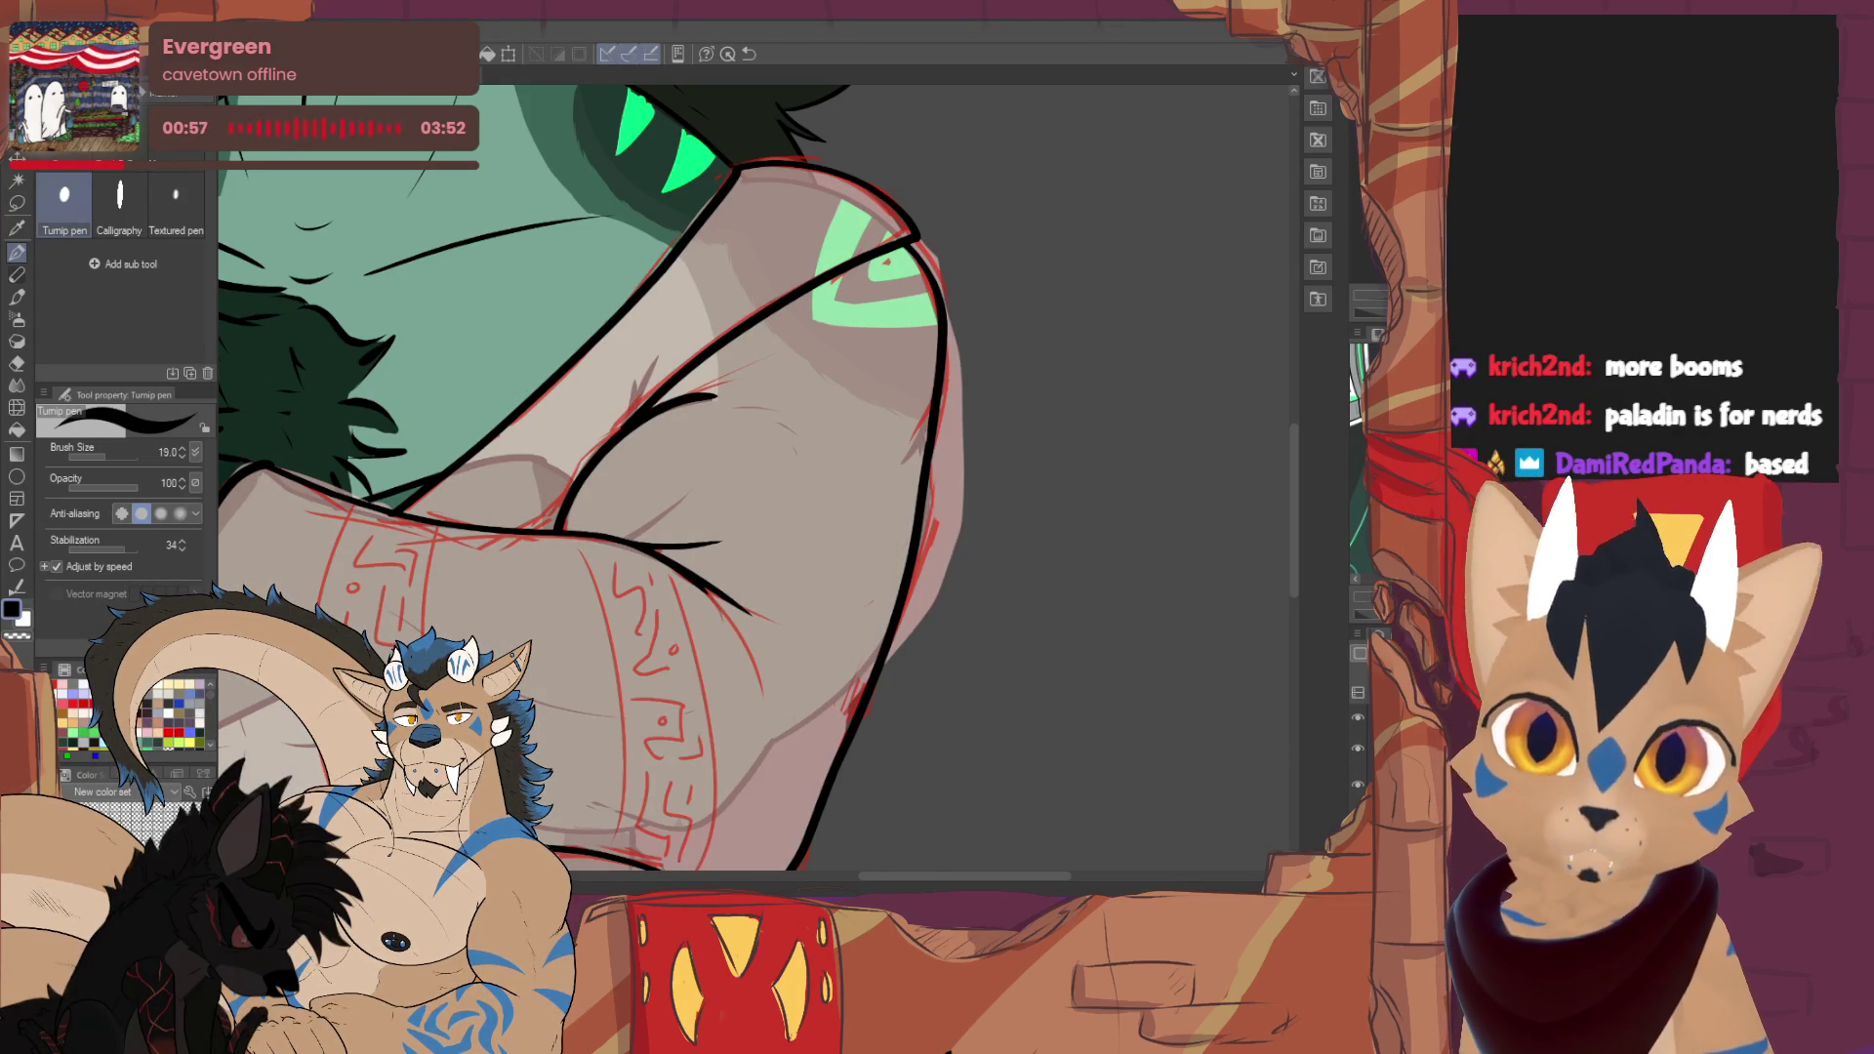
- Ink the left and right edges of the torso
scroll(754, 478, "down", 10)
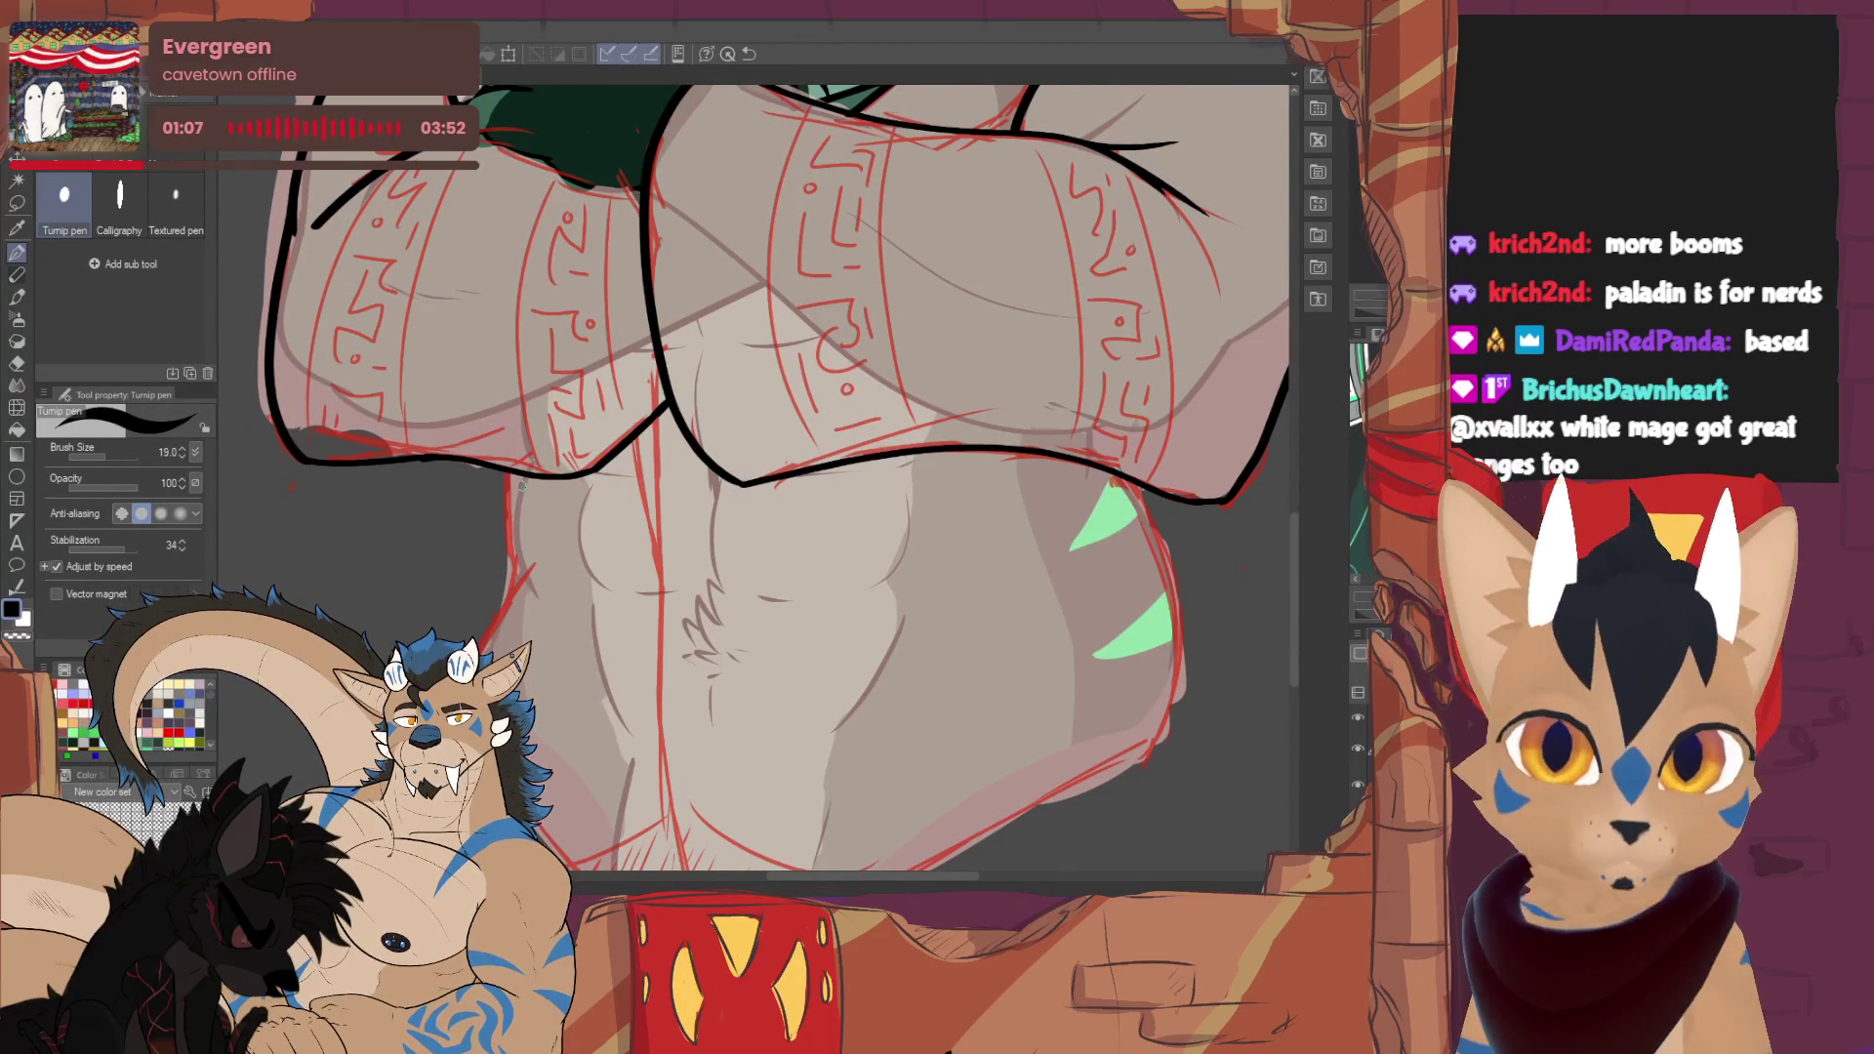
left_click_drag(504, 472, 517, 578)
key("ctrl+z")
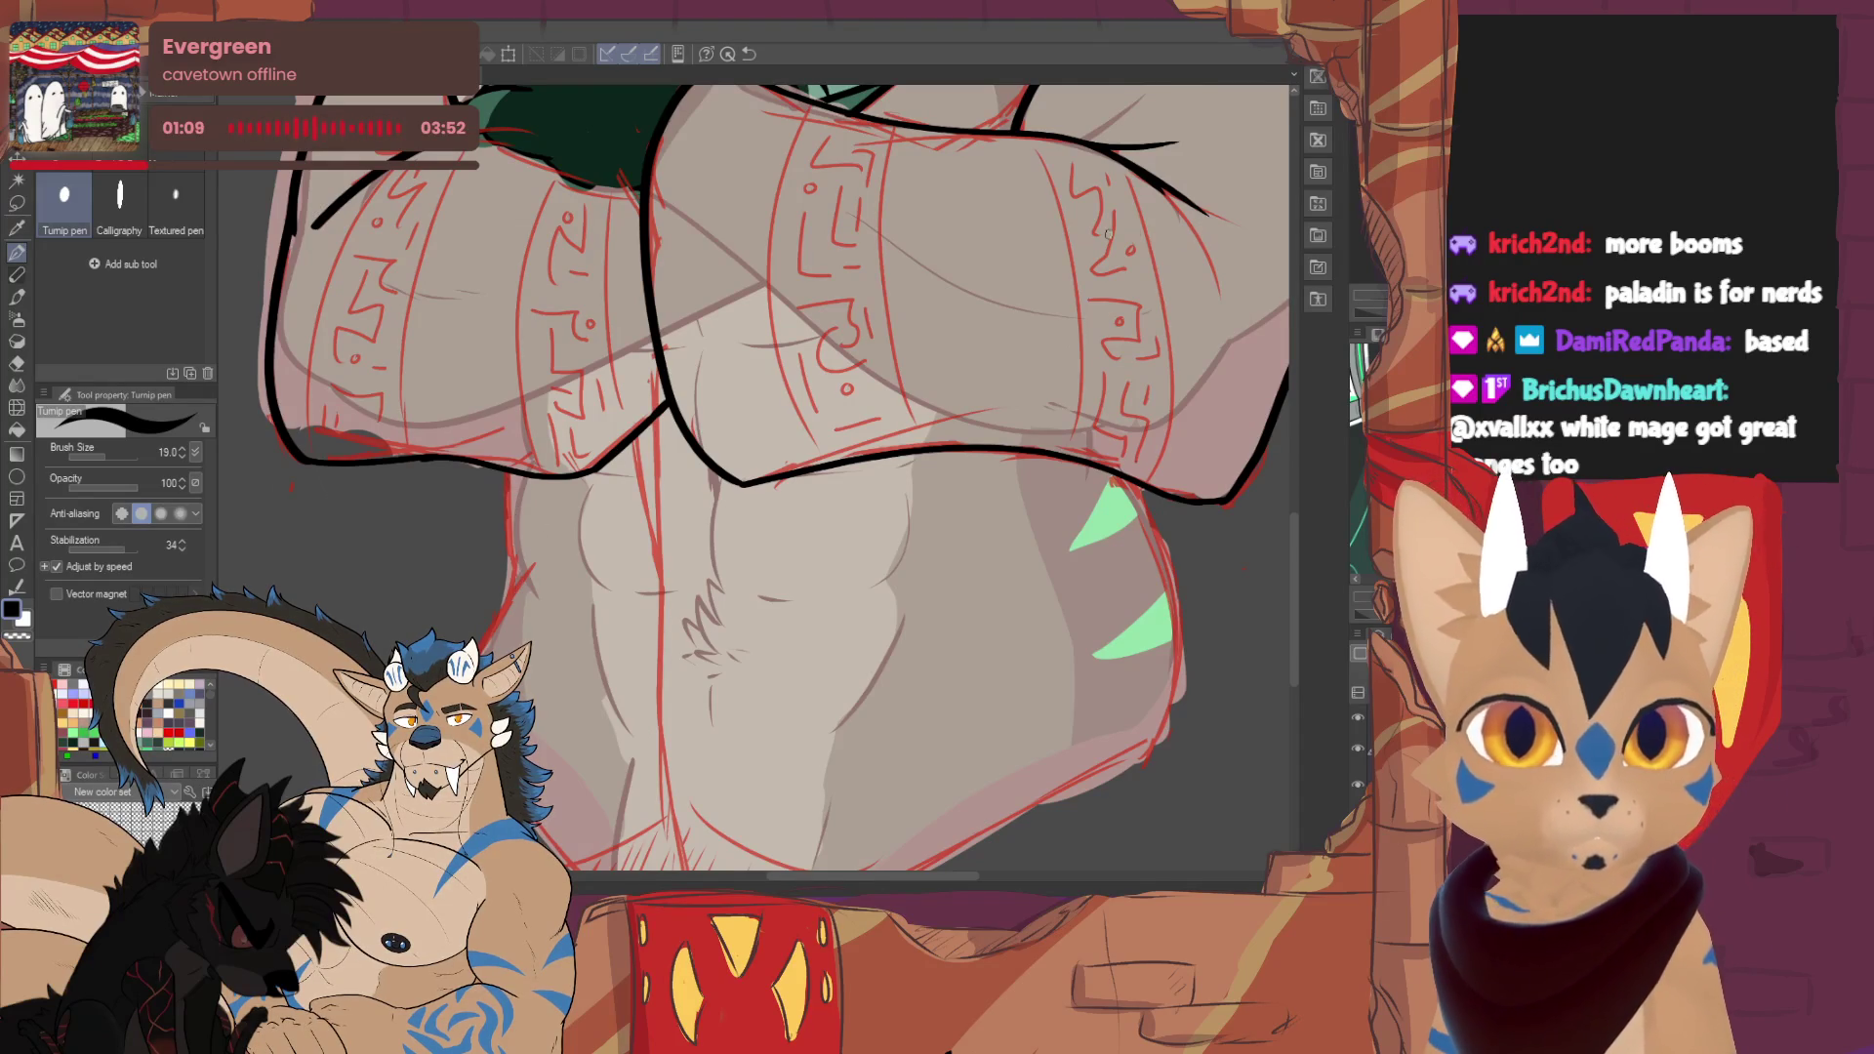
left_click_drag(504, 472, 512, 599)
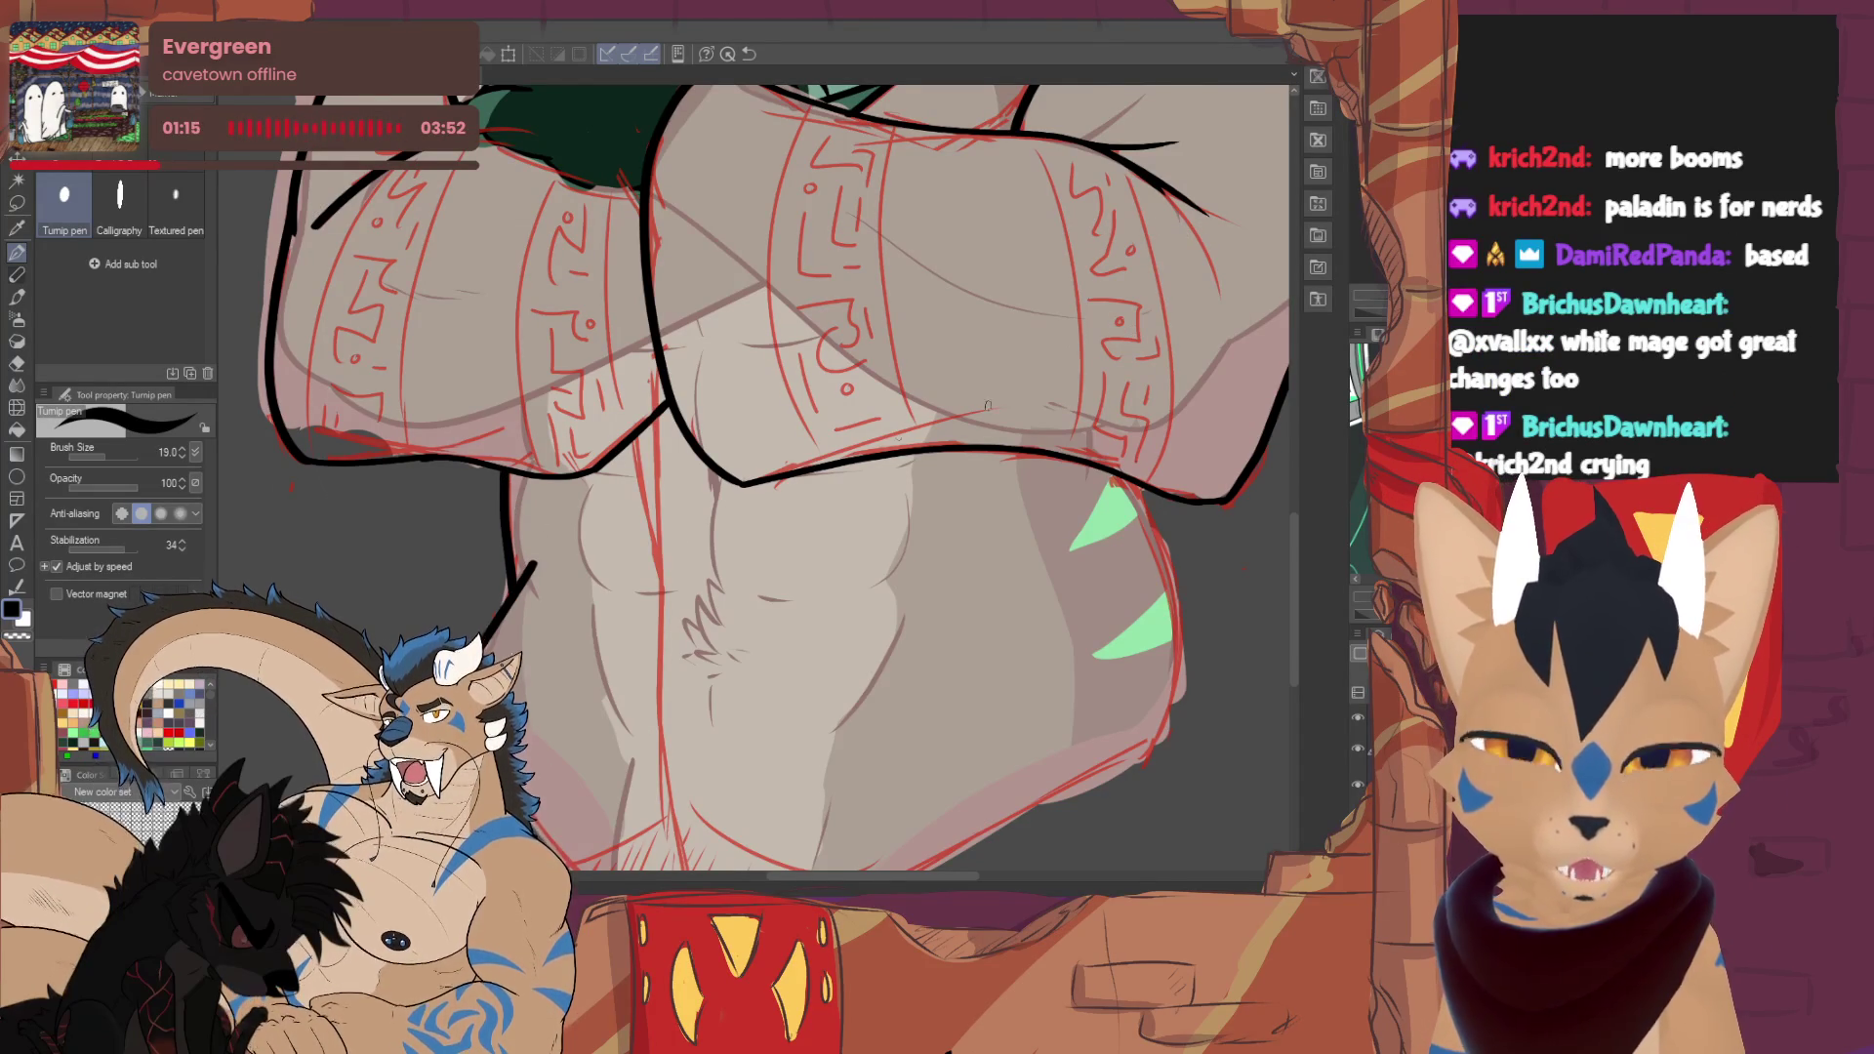
left_click_drag(898, 437, 439, 417)
mouse_move(680, 459)
left_mouse_down()
mouse_move(707, 523)
mouse_move(696, 724)
left_mouse_up()
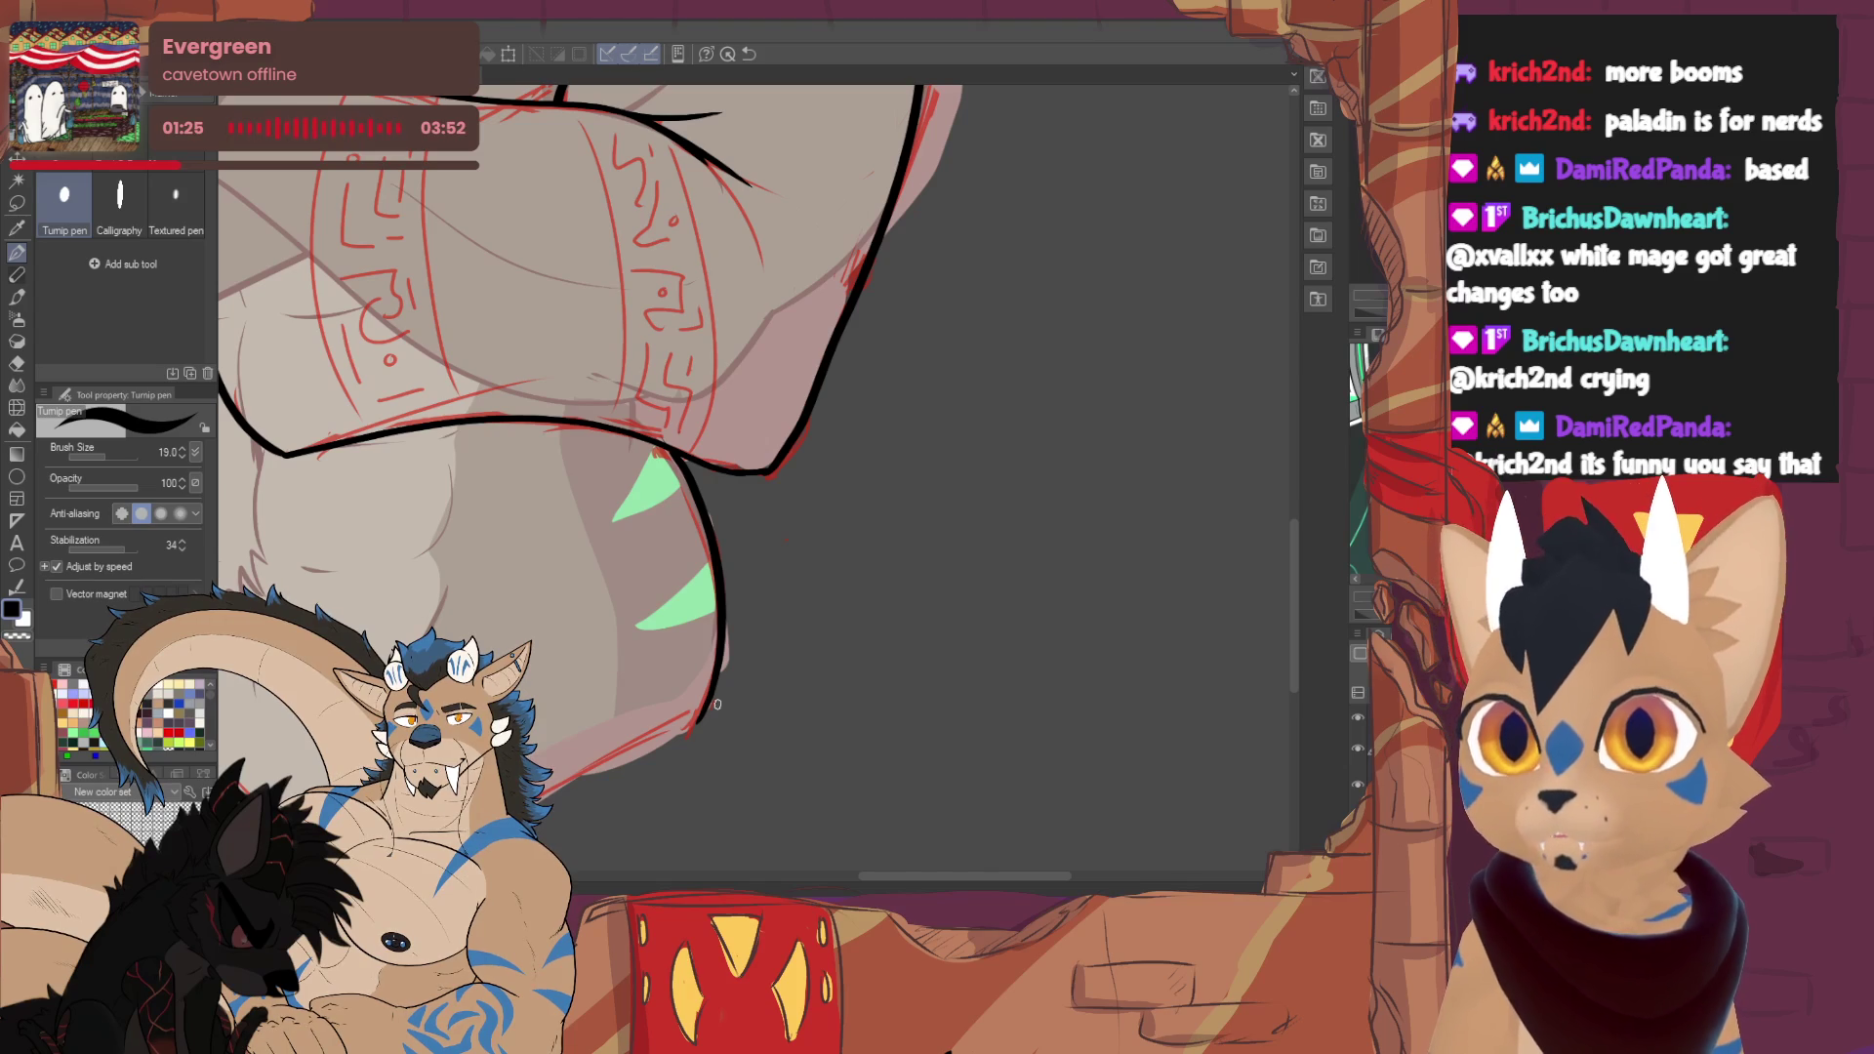
- Ink the sweater's lower edge from the hip and a short stroke from the left point
mouse_move(717, 704)
left_mouse_down()
mouse_move(844, 585)
mouse_move(956, 615)
mouse_move(1107, 694)
left_mouse_up()
mouse_move(592, 445)
left_mouse_down()
mouse_move(523, 310)
mouse_move(514, 562)
mouse_move(586, 781)
left_mouse_up()
left_click_drag(1023, 564, 595, 778)
left_click_drag(316, 509, 405, 644)
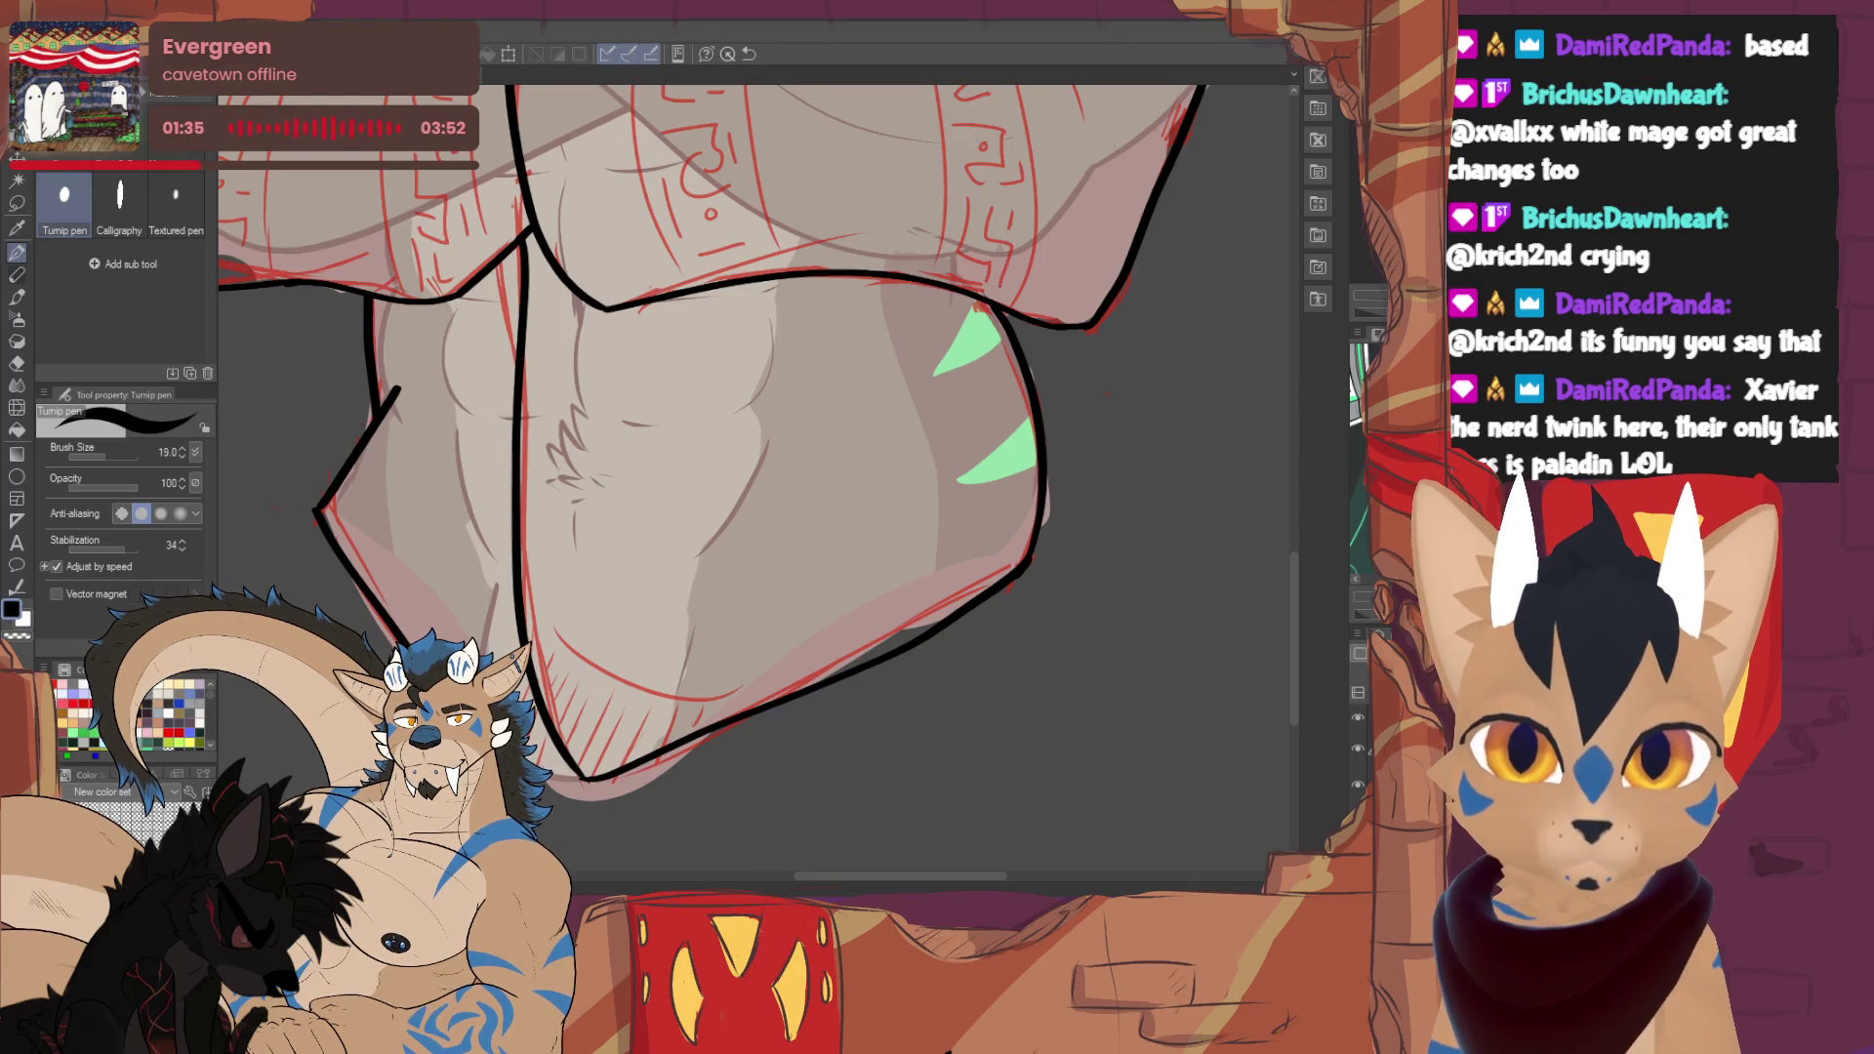
key("ctrl+z")
left_click_drag(320, 510, 363, 617)
- Erase the short stray stroke with the vector eraser
key("e")
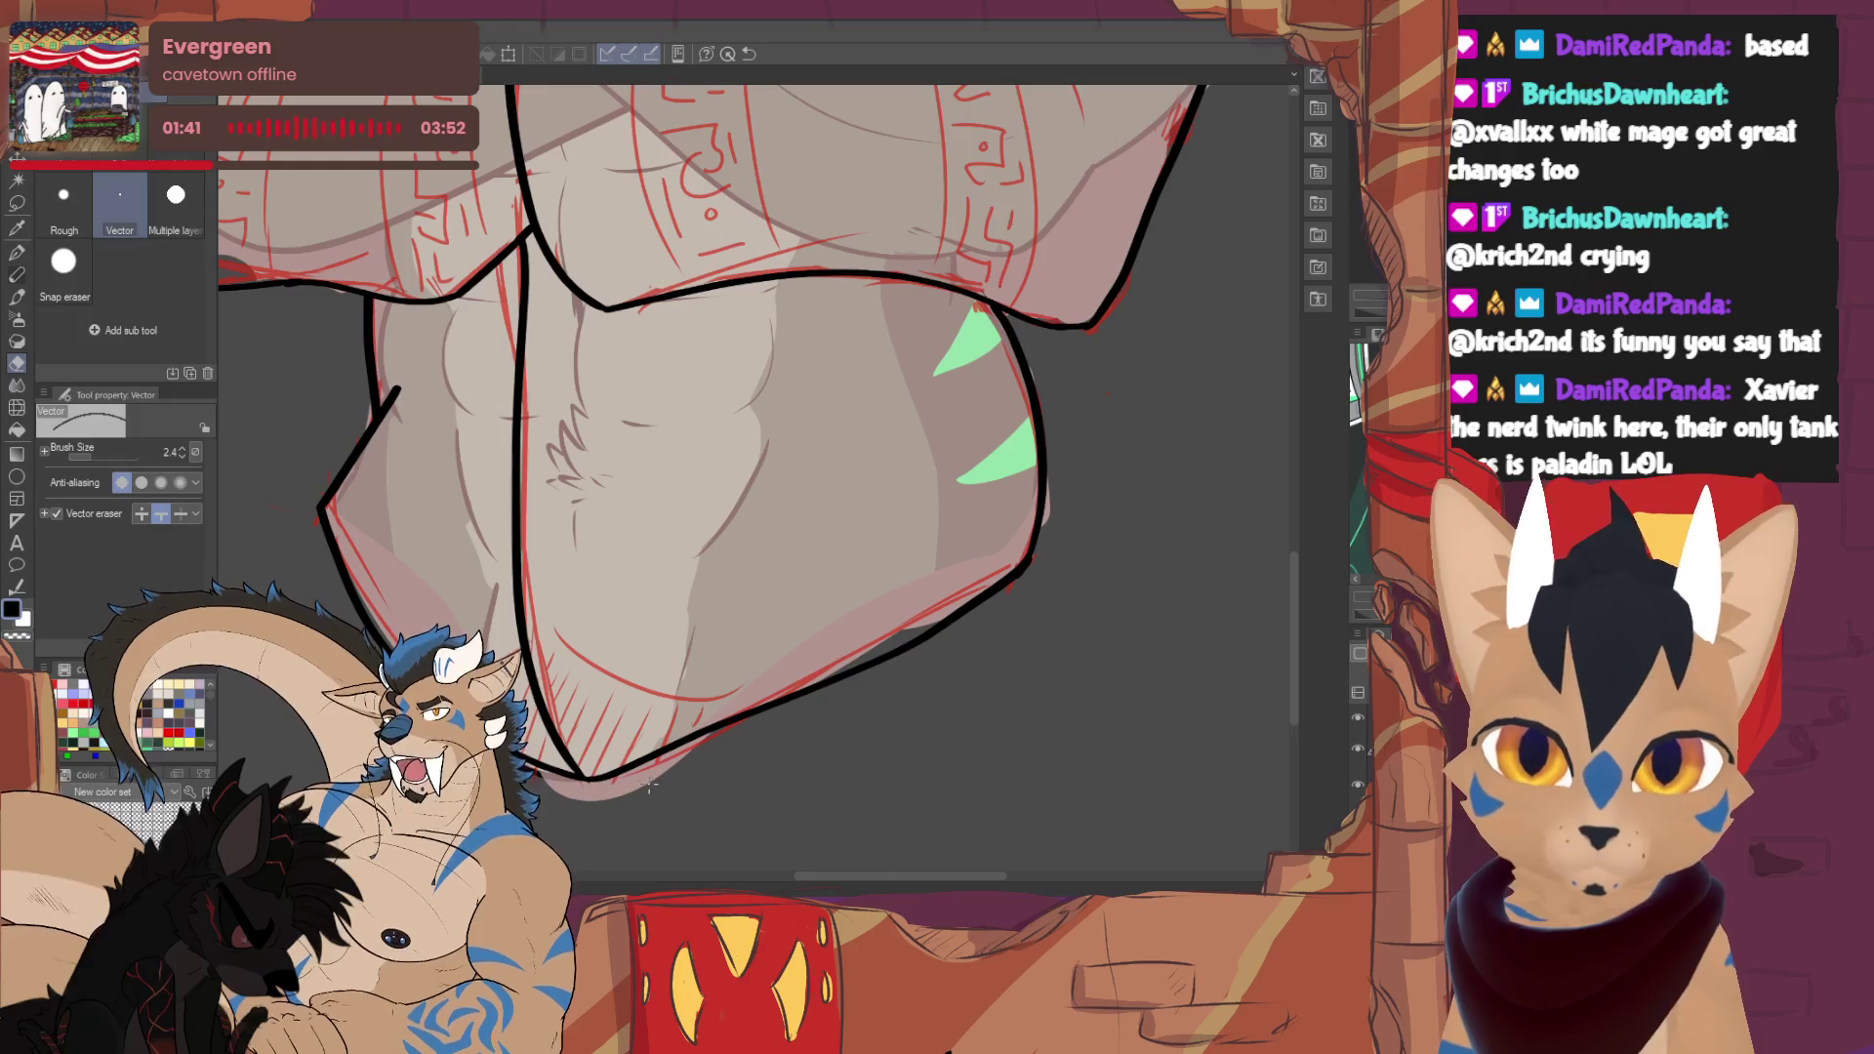
key("p")
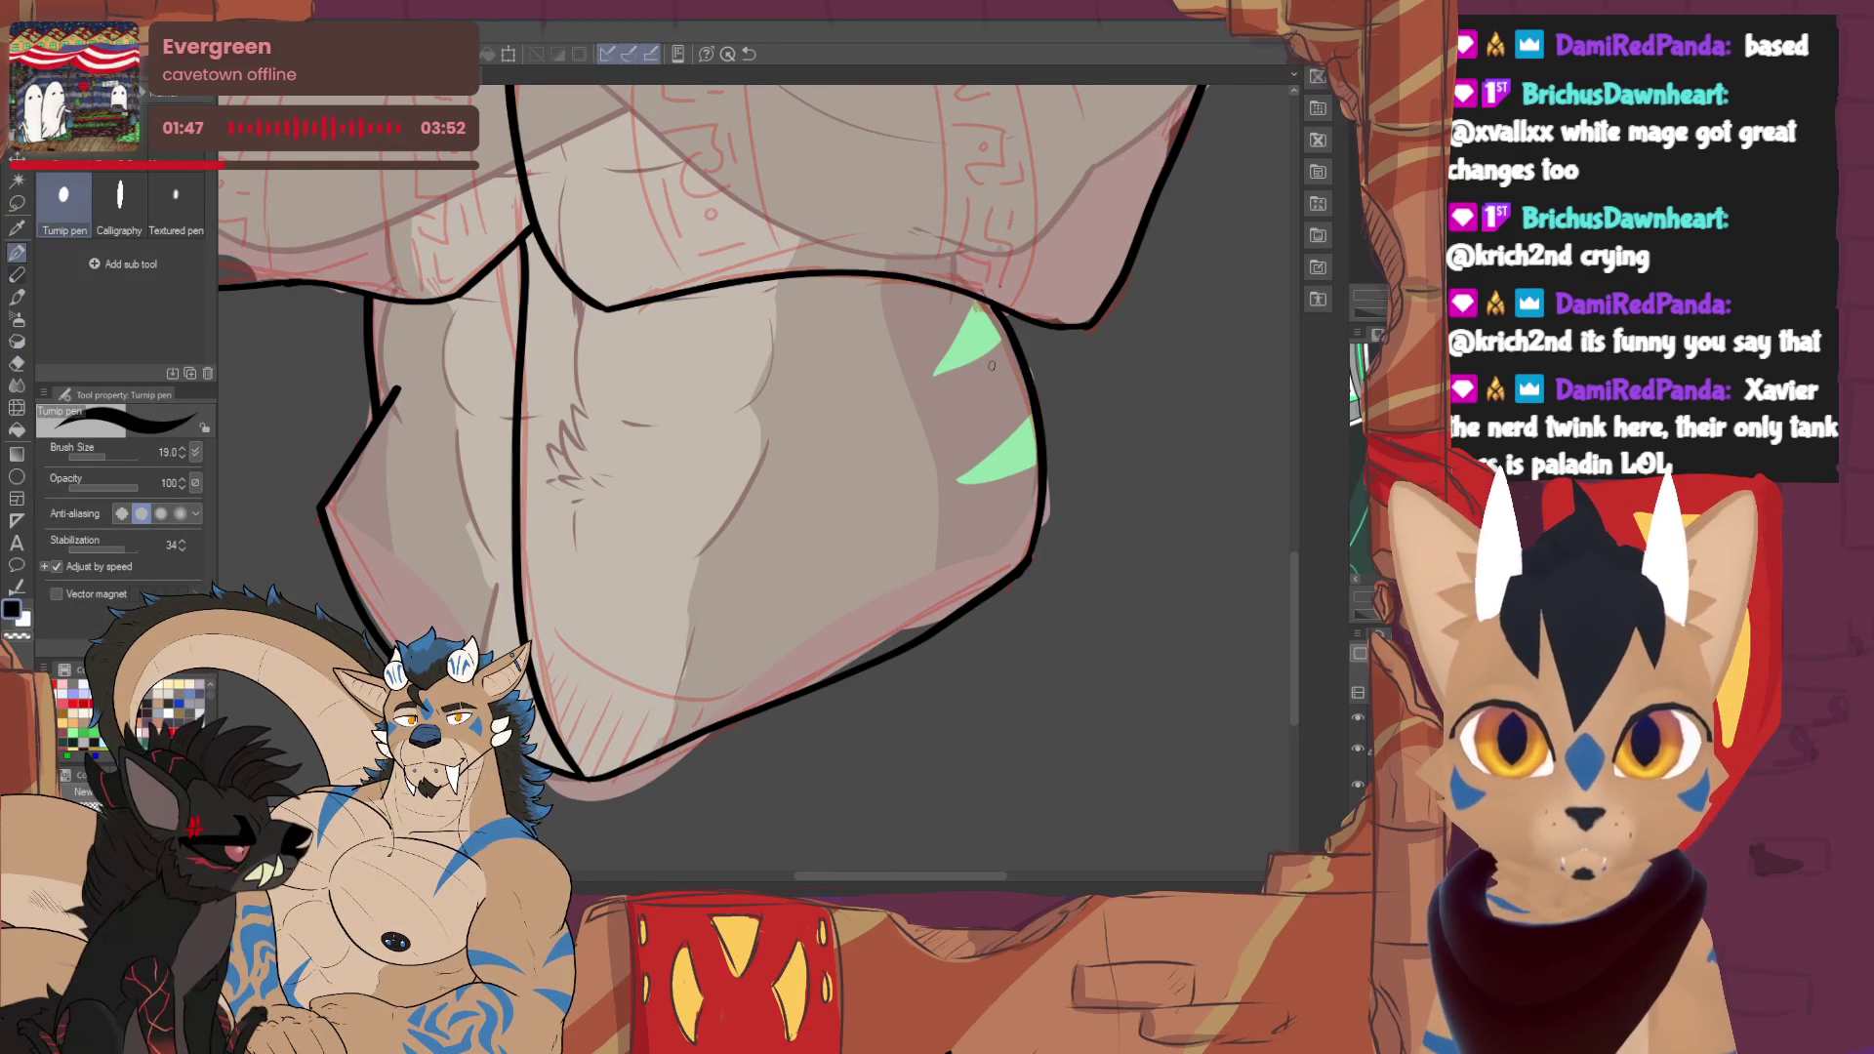
left_click_drag(396, 387, 379, 422)
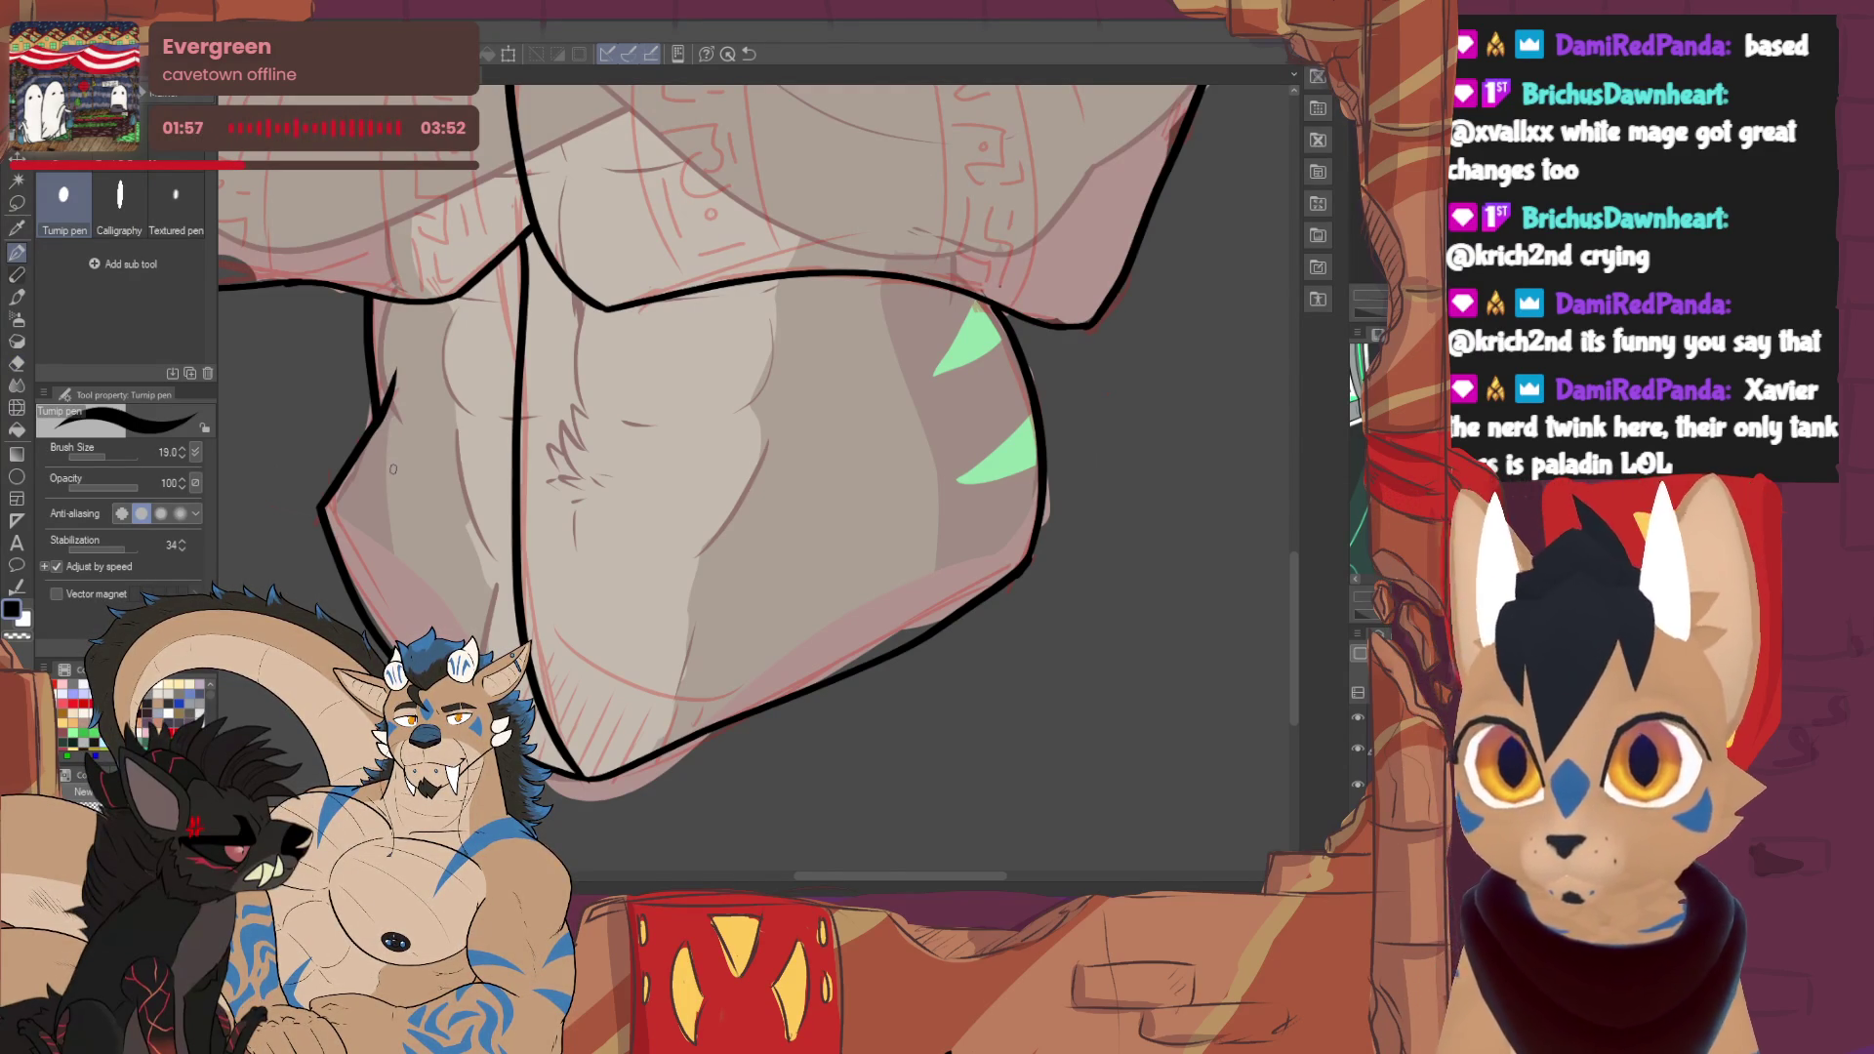
scroll(742, 479, "up", 5)
- Hide the beige sweater base colour and fit the whole drawing in view
scroll(741, 478, "right", 5)
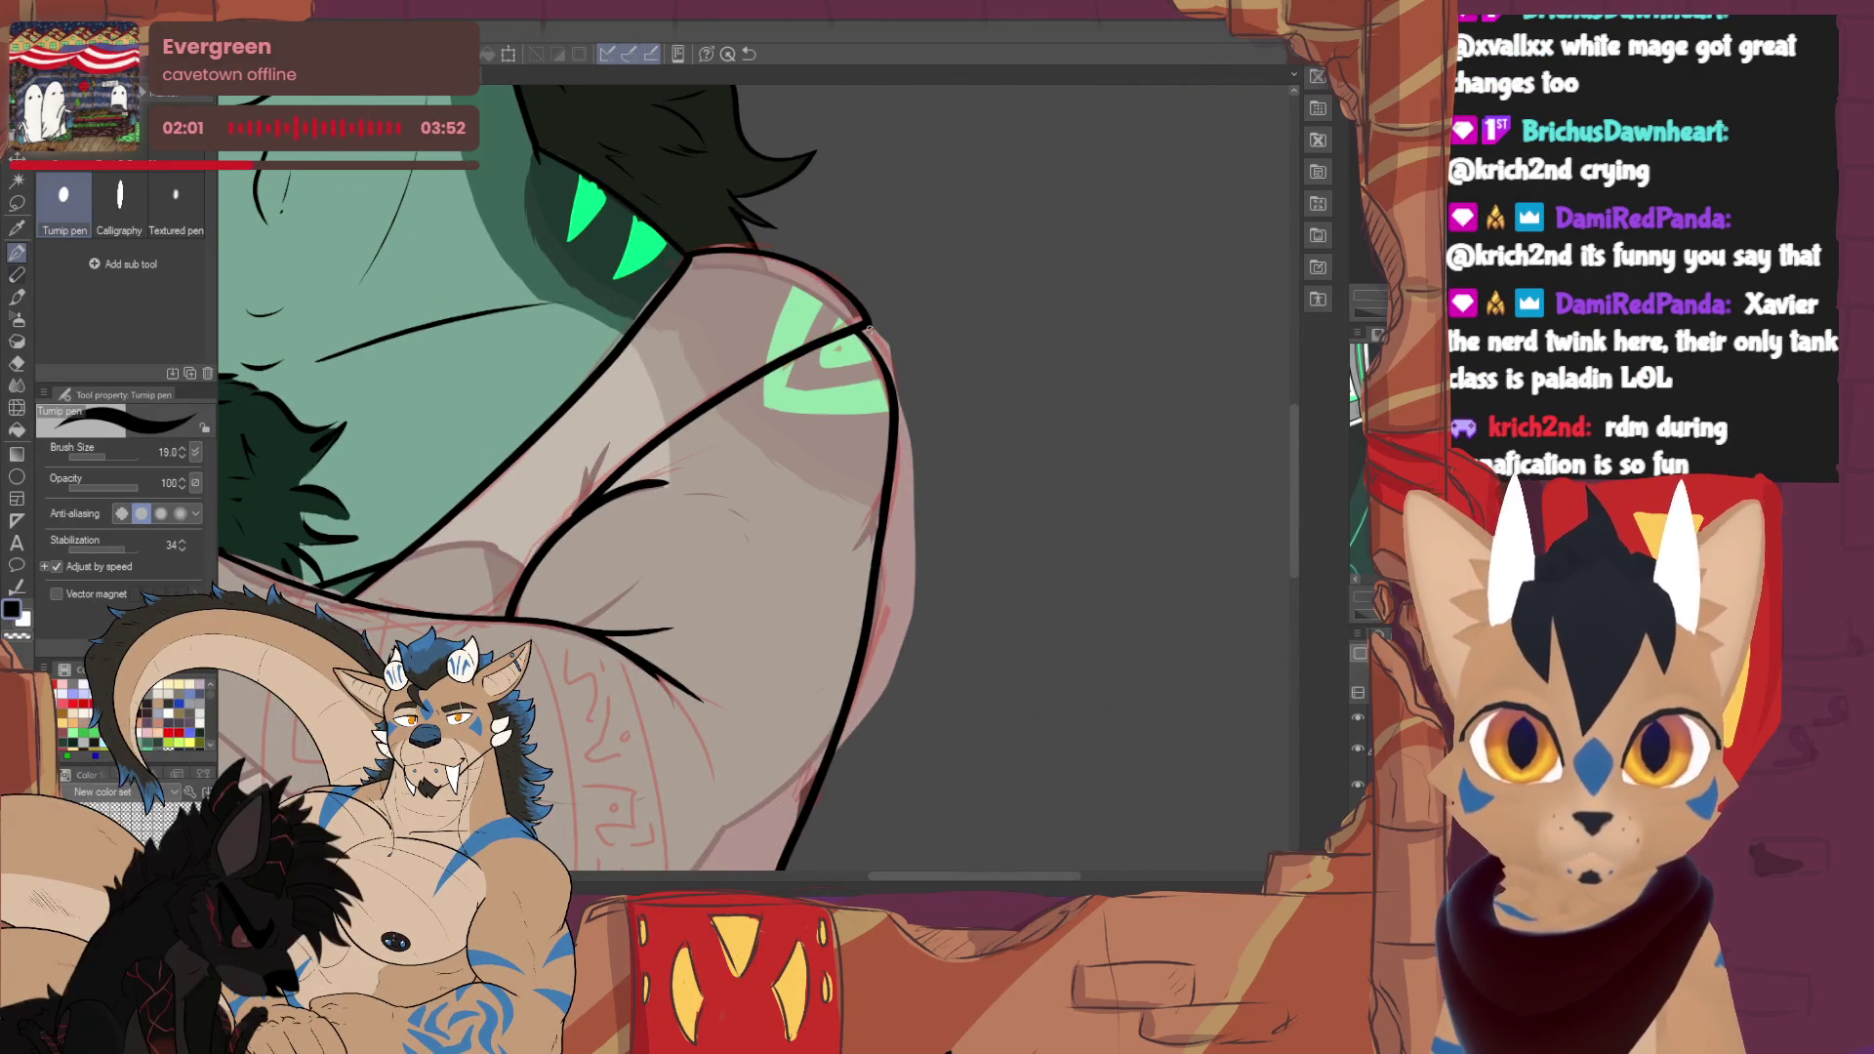
key("e")
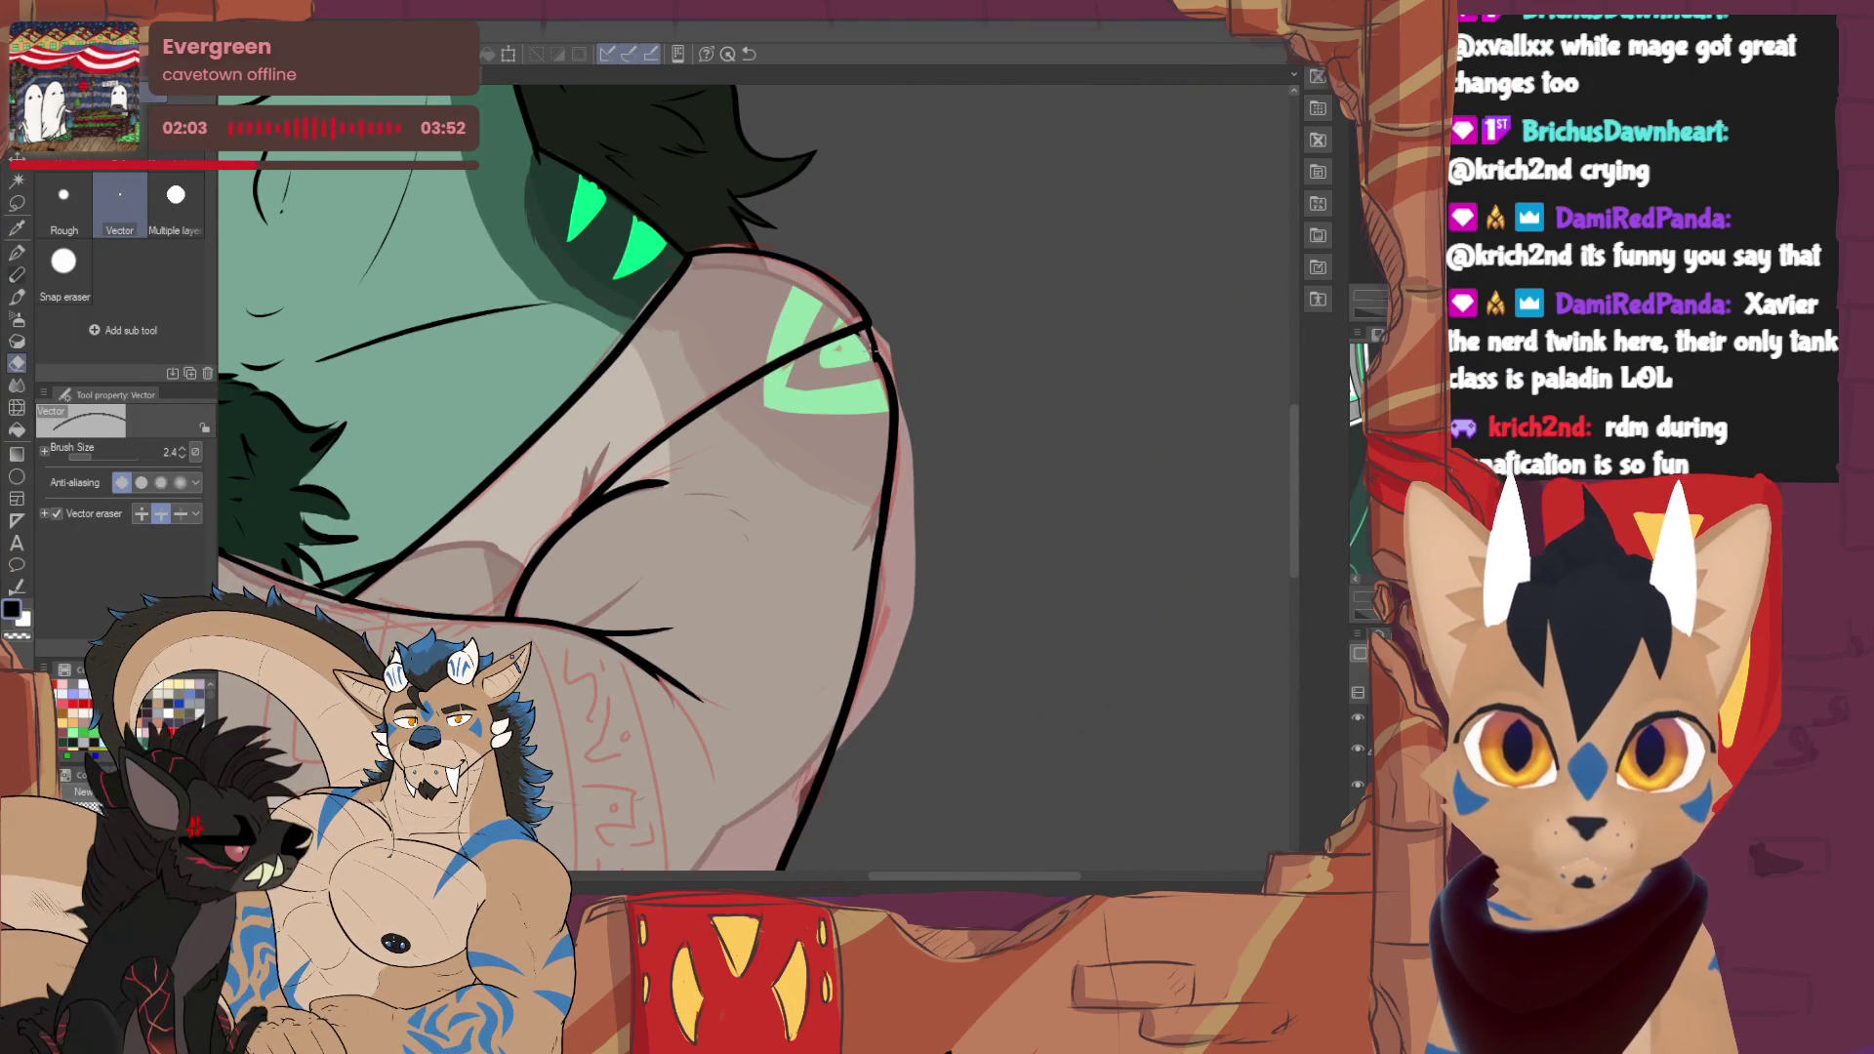
key("p")
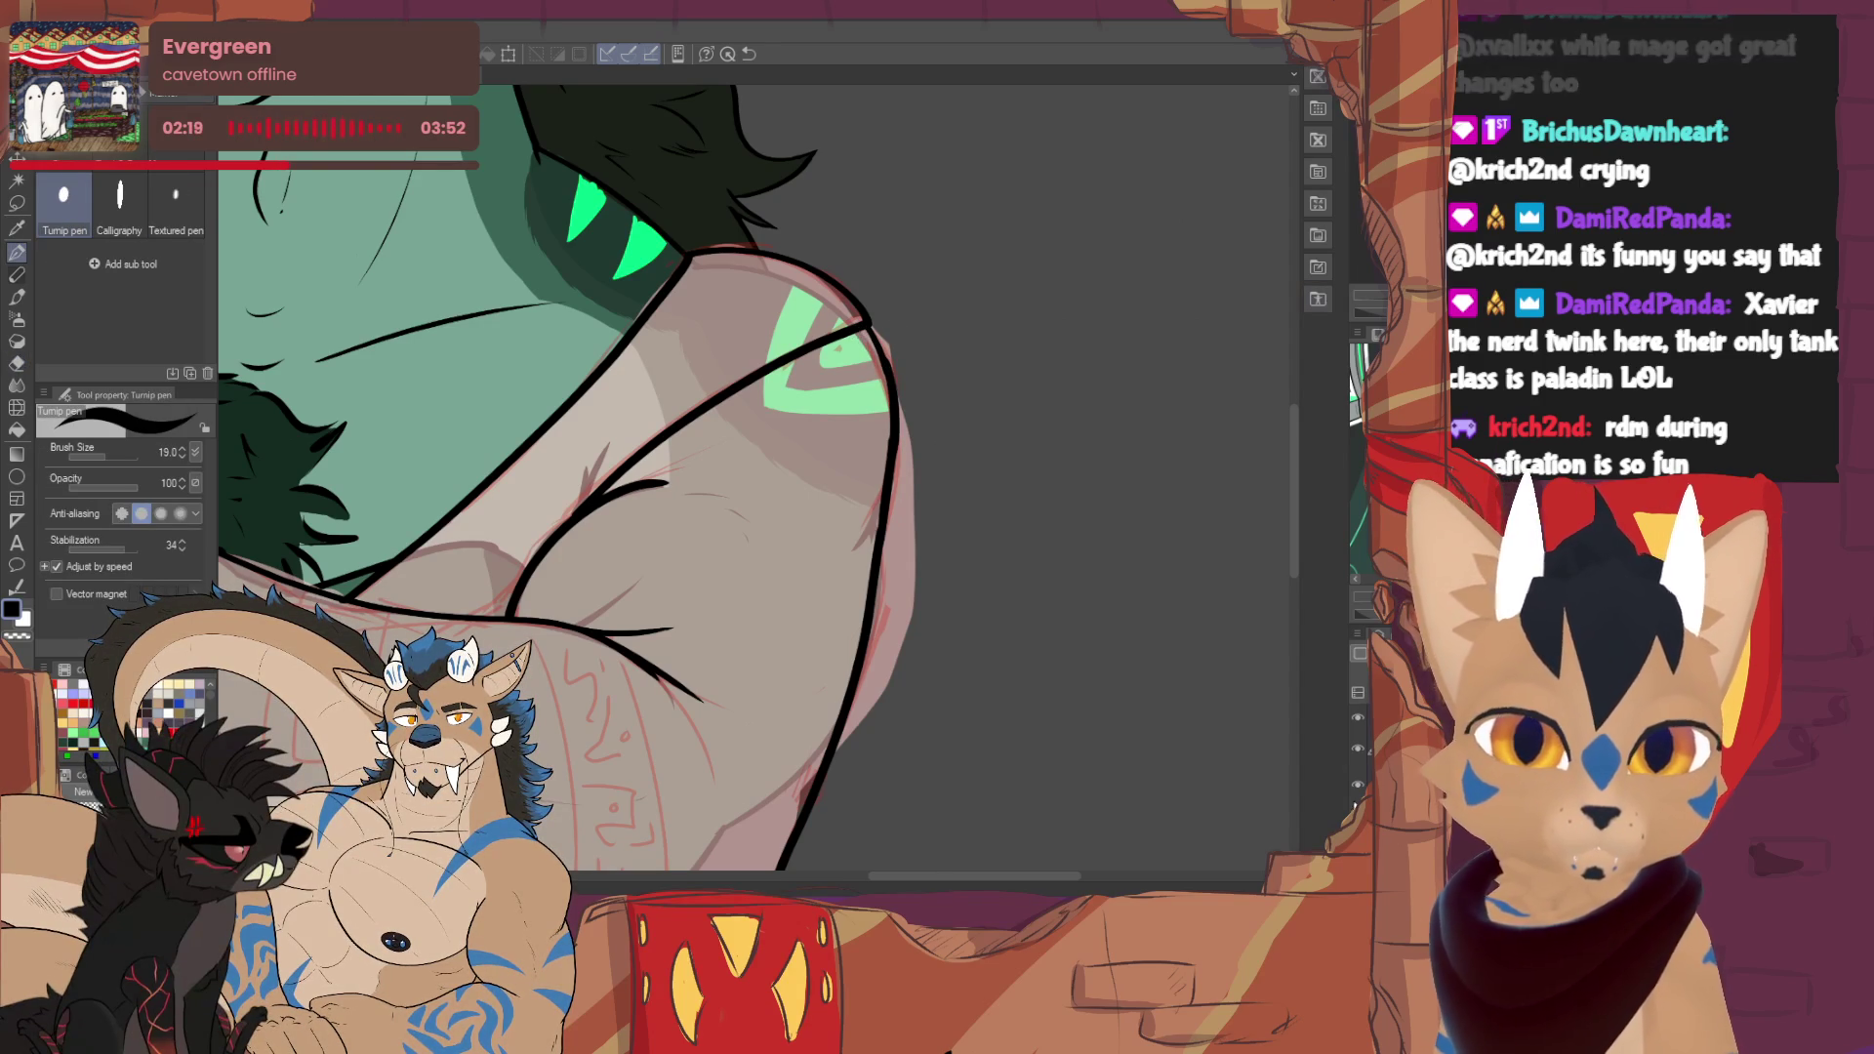
key("ctrl+z")
key("ctrl+0")
- Dim the colour layers so only the black sweater lineart stays bright
scroll(673, 554, "up", 5)
scroll(615, 478, "up", 2)
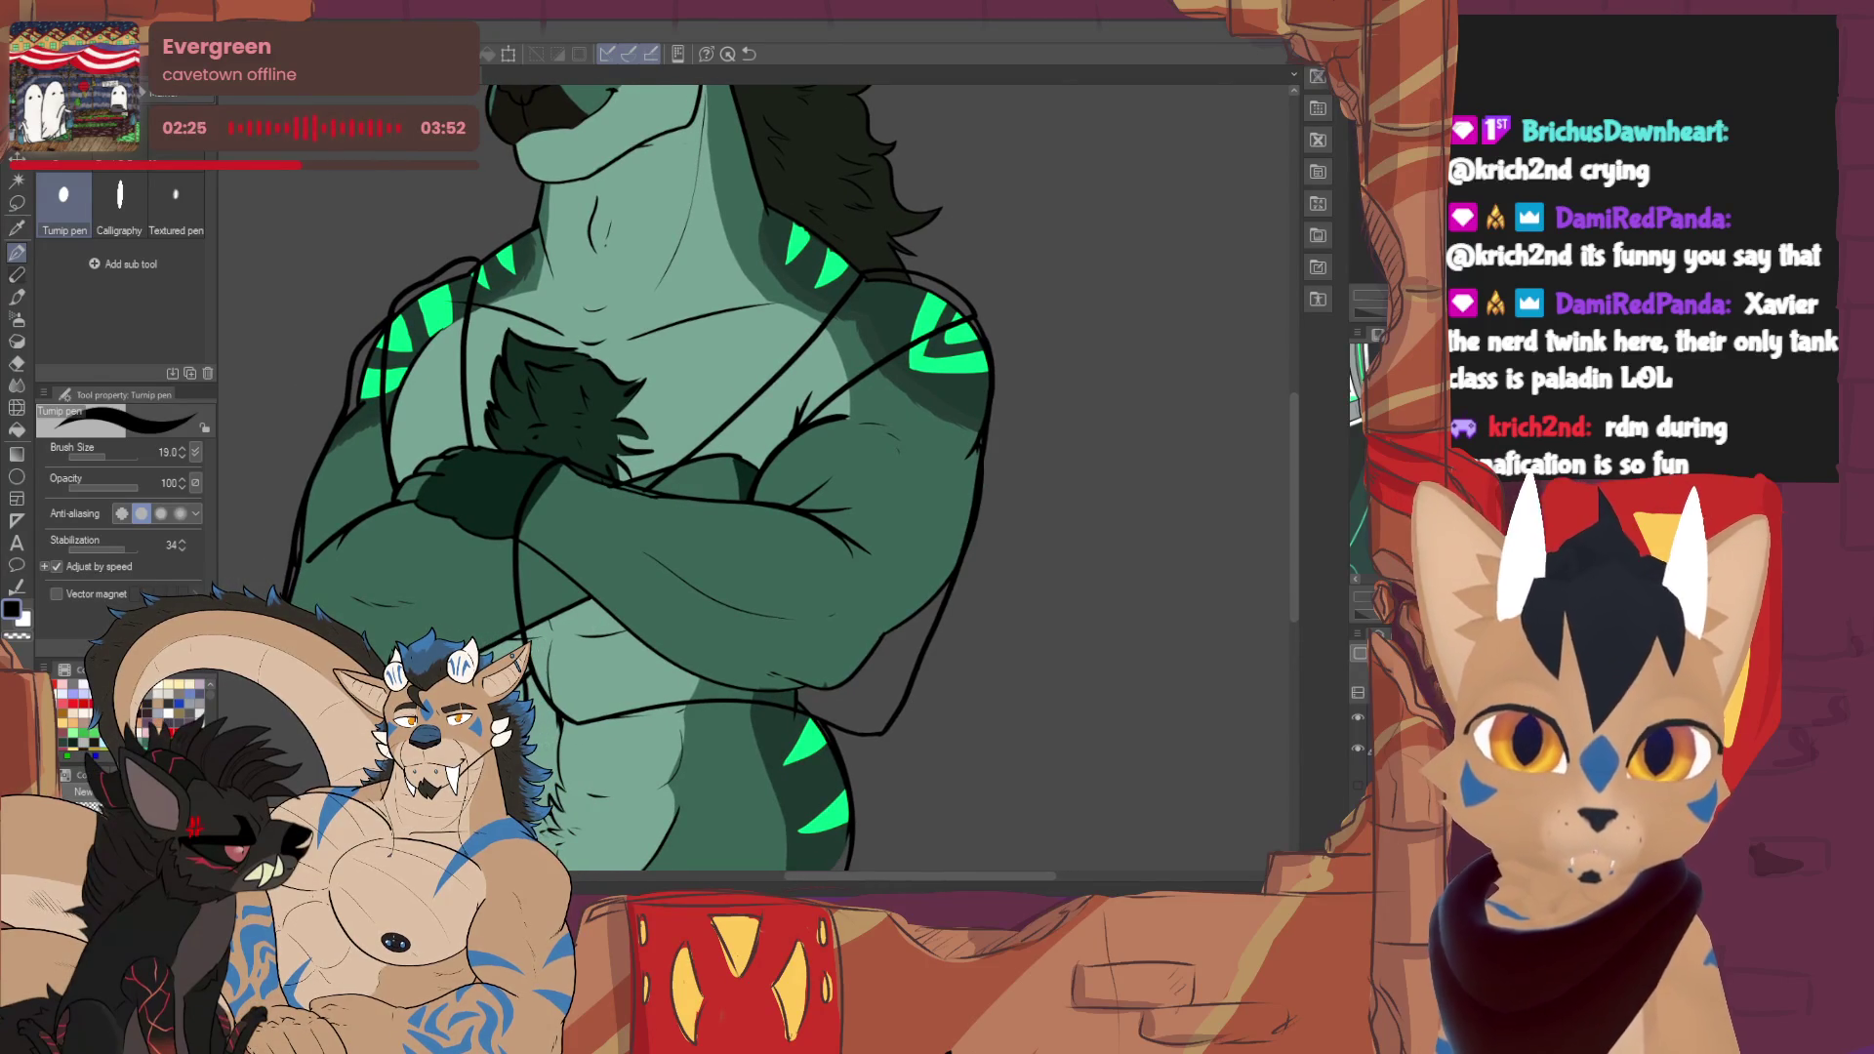
key("ctrl+y")
key("ctrl+z")
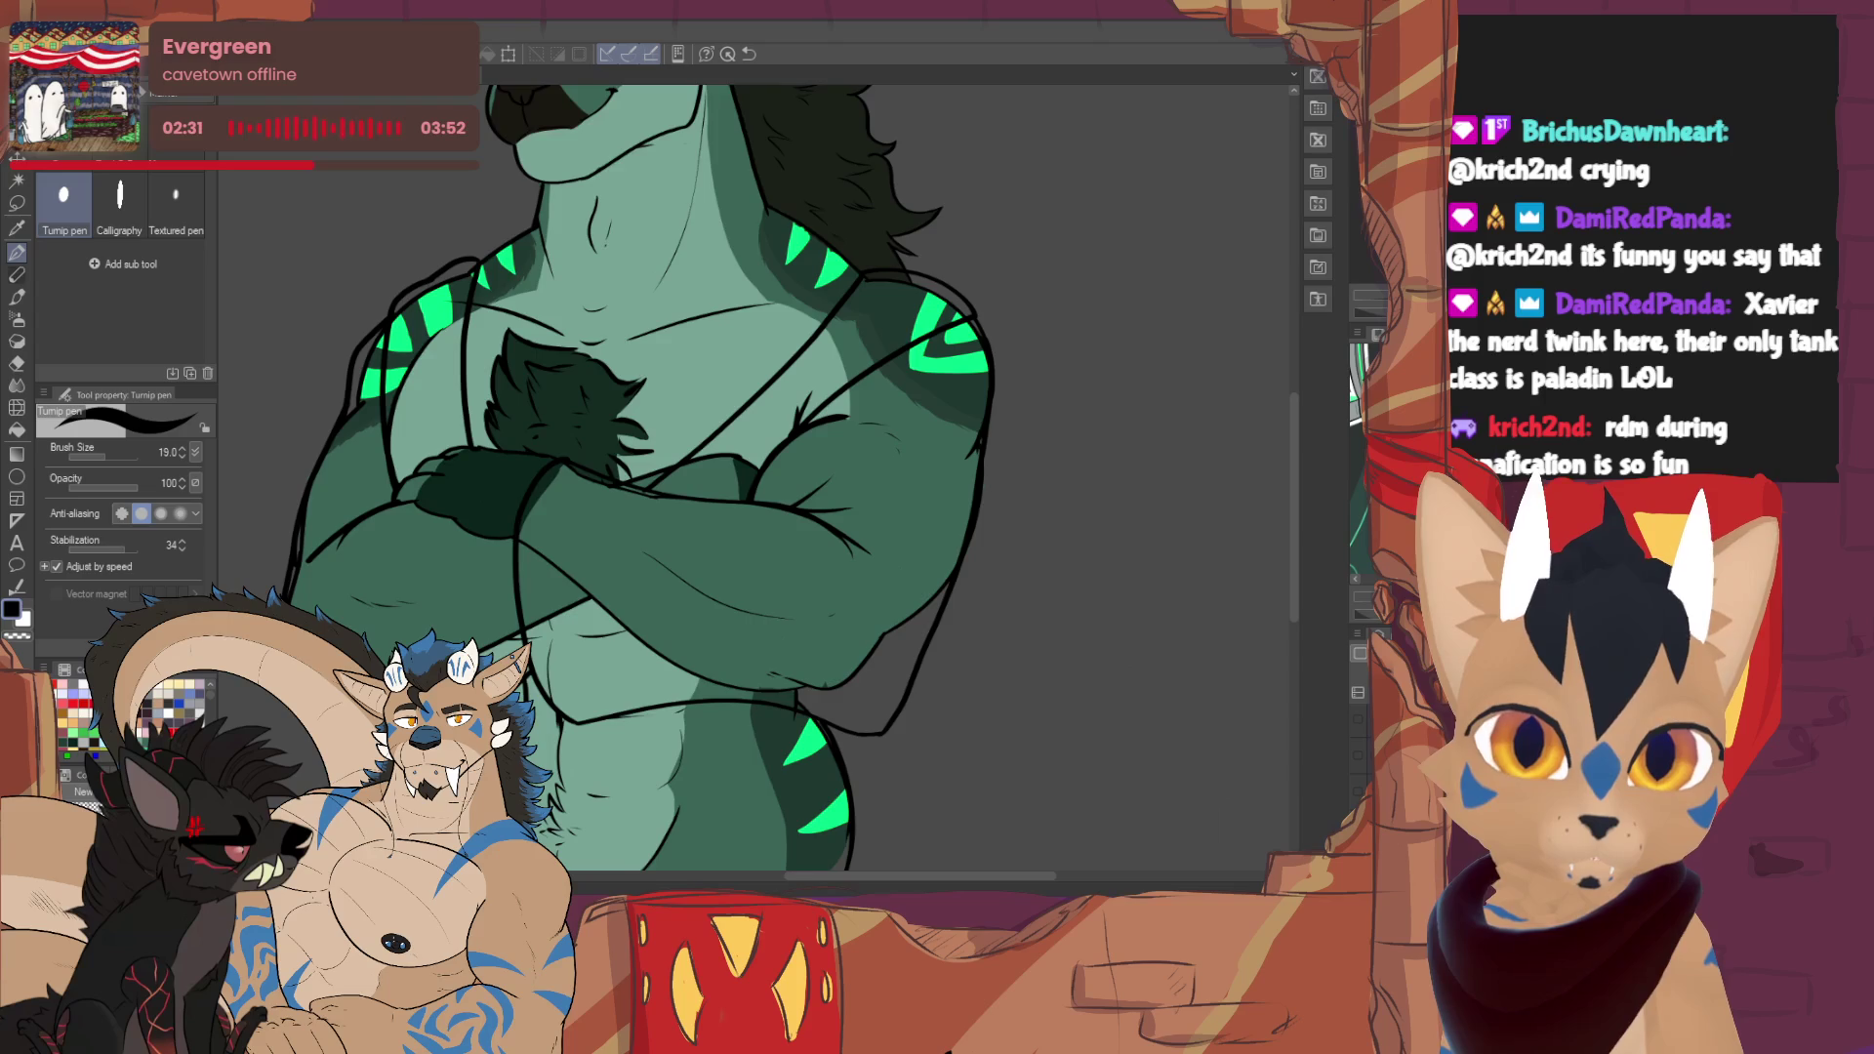
key("ctrl+z")
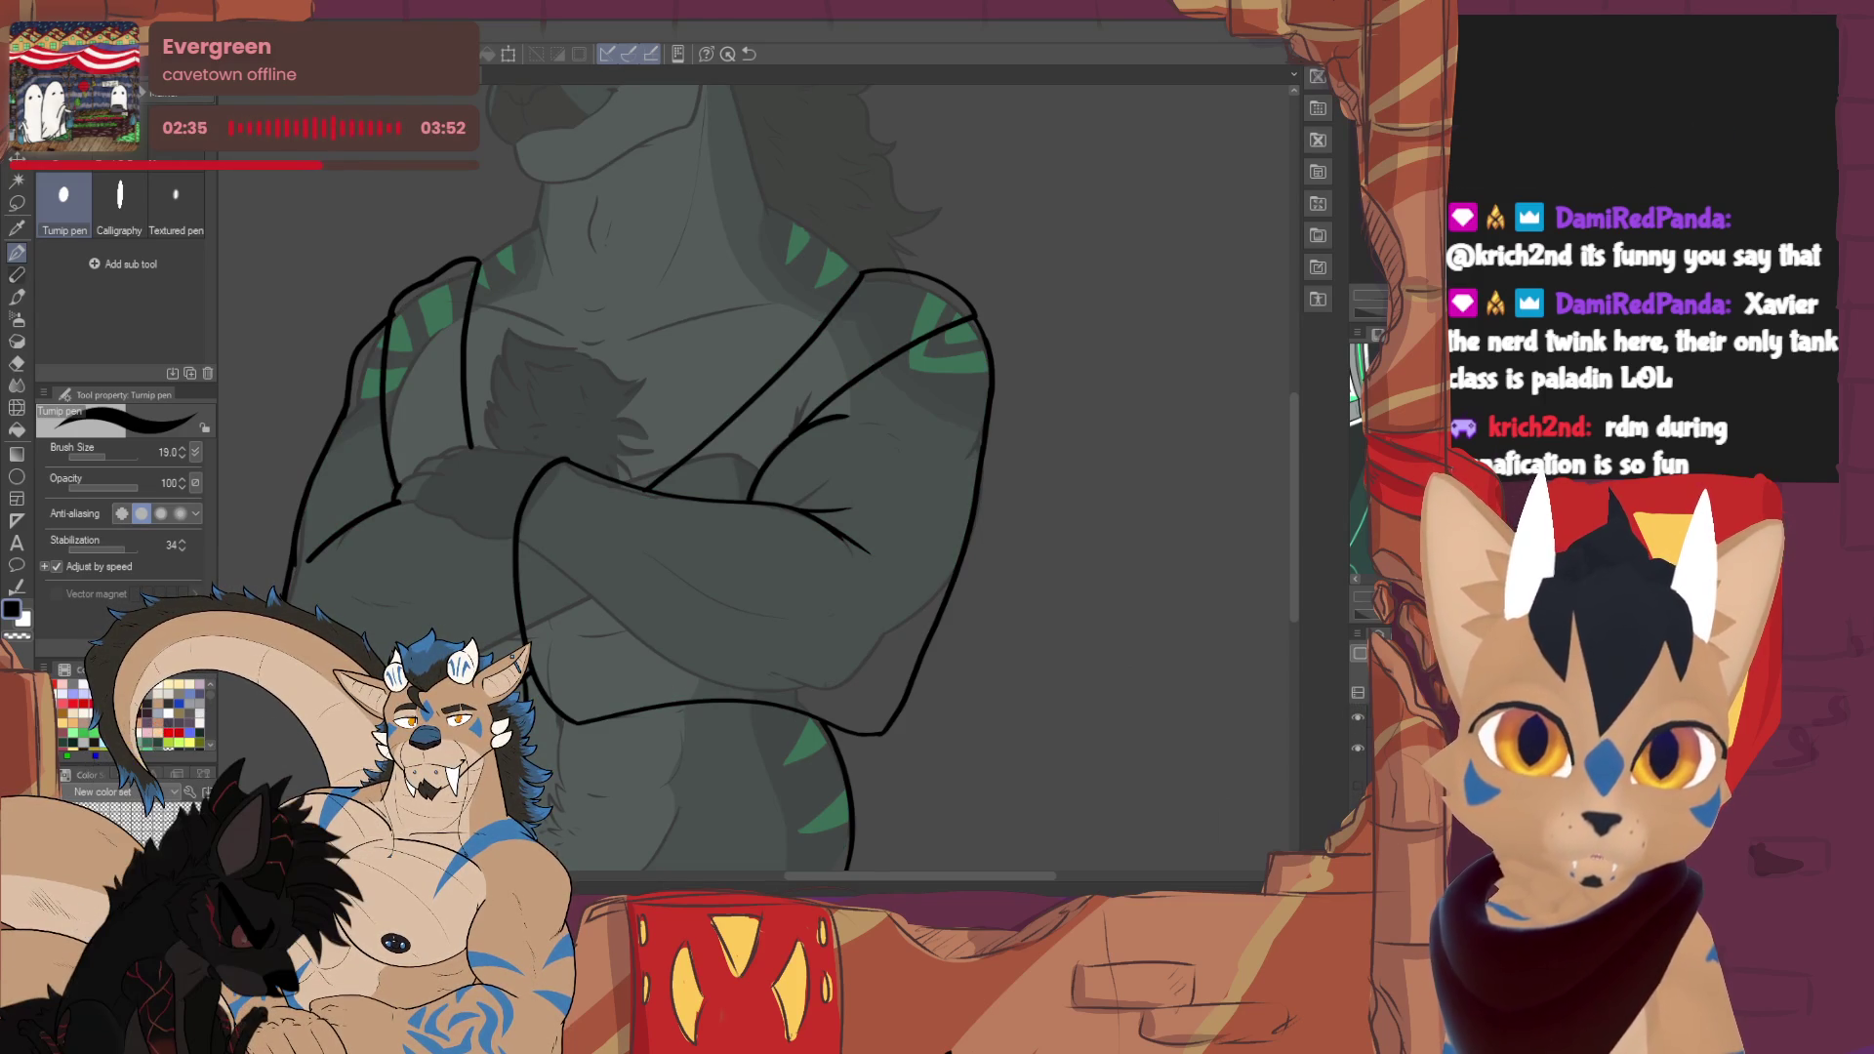
scroll(742, 479, "down", 1)
- Thin the Turnip pen to 7.5 and ink the upper arm outline curving downward
scroll(757, 479, "up", 5)
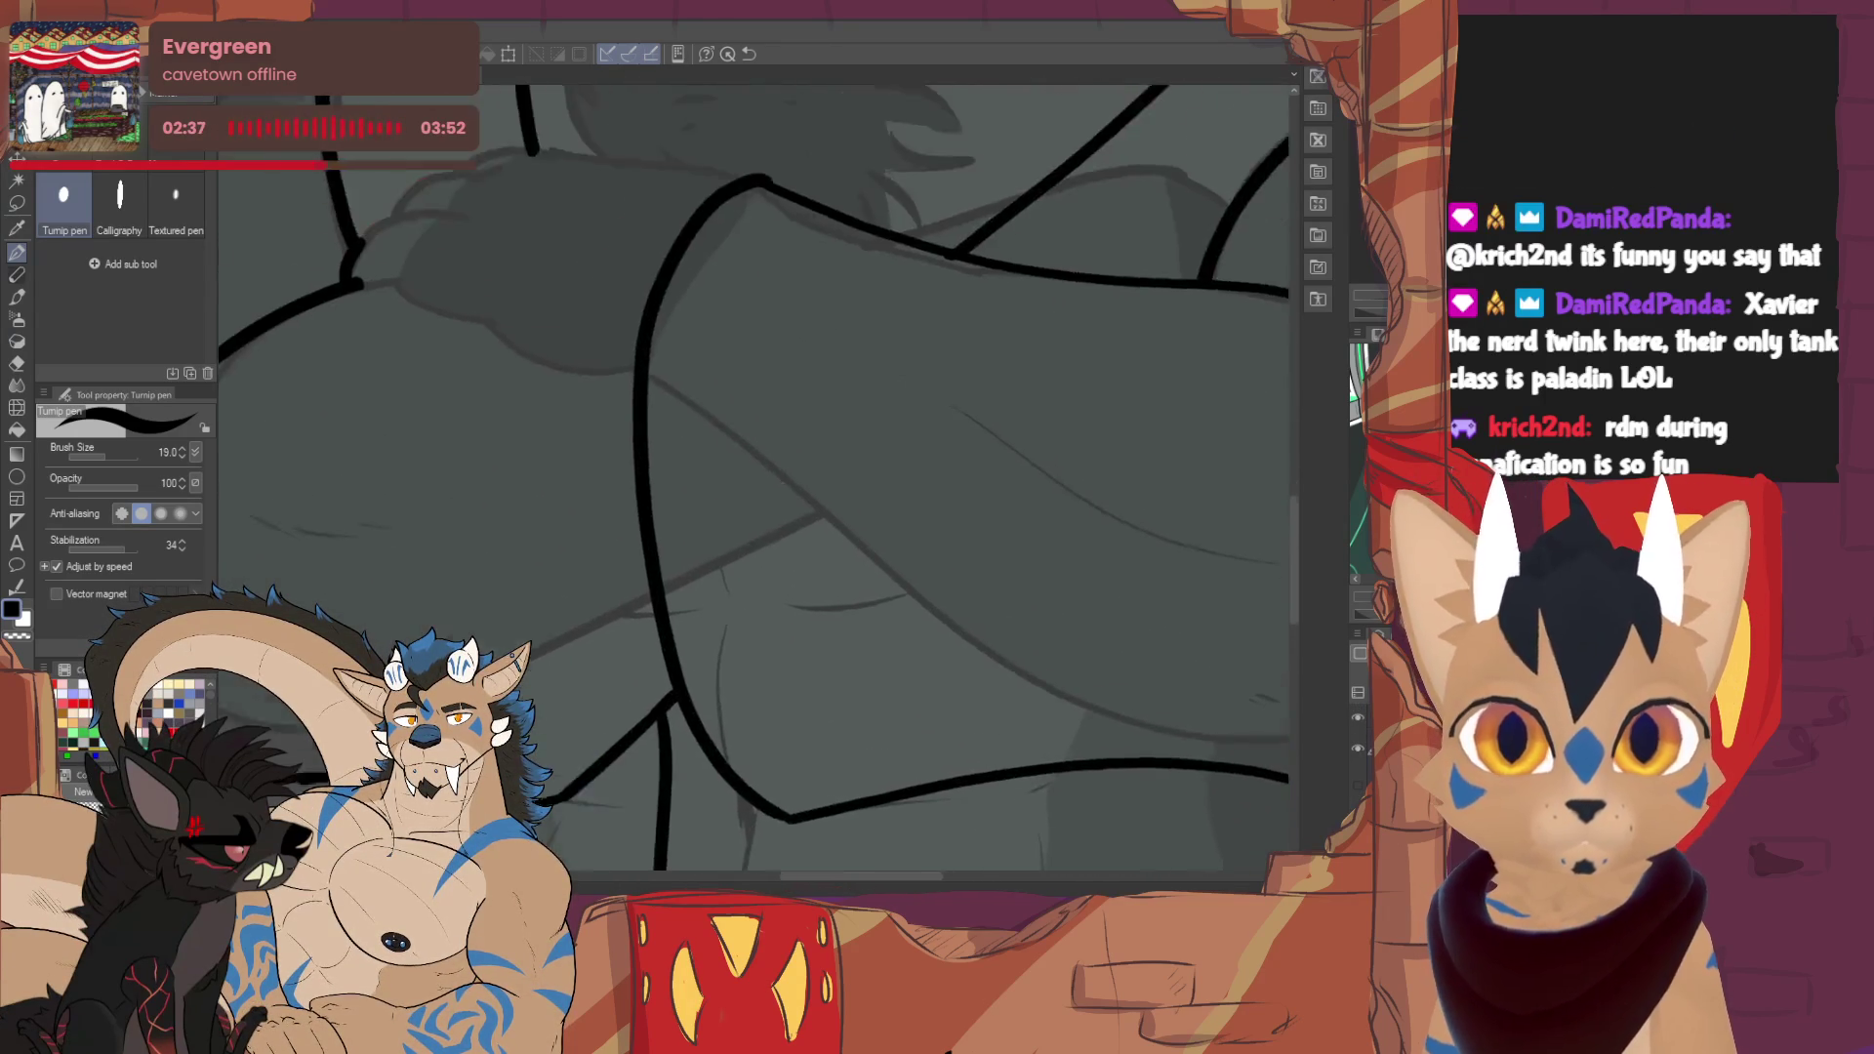
left_click(99, 461)
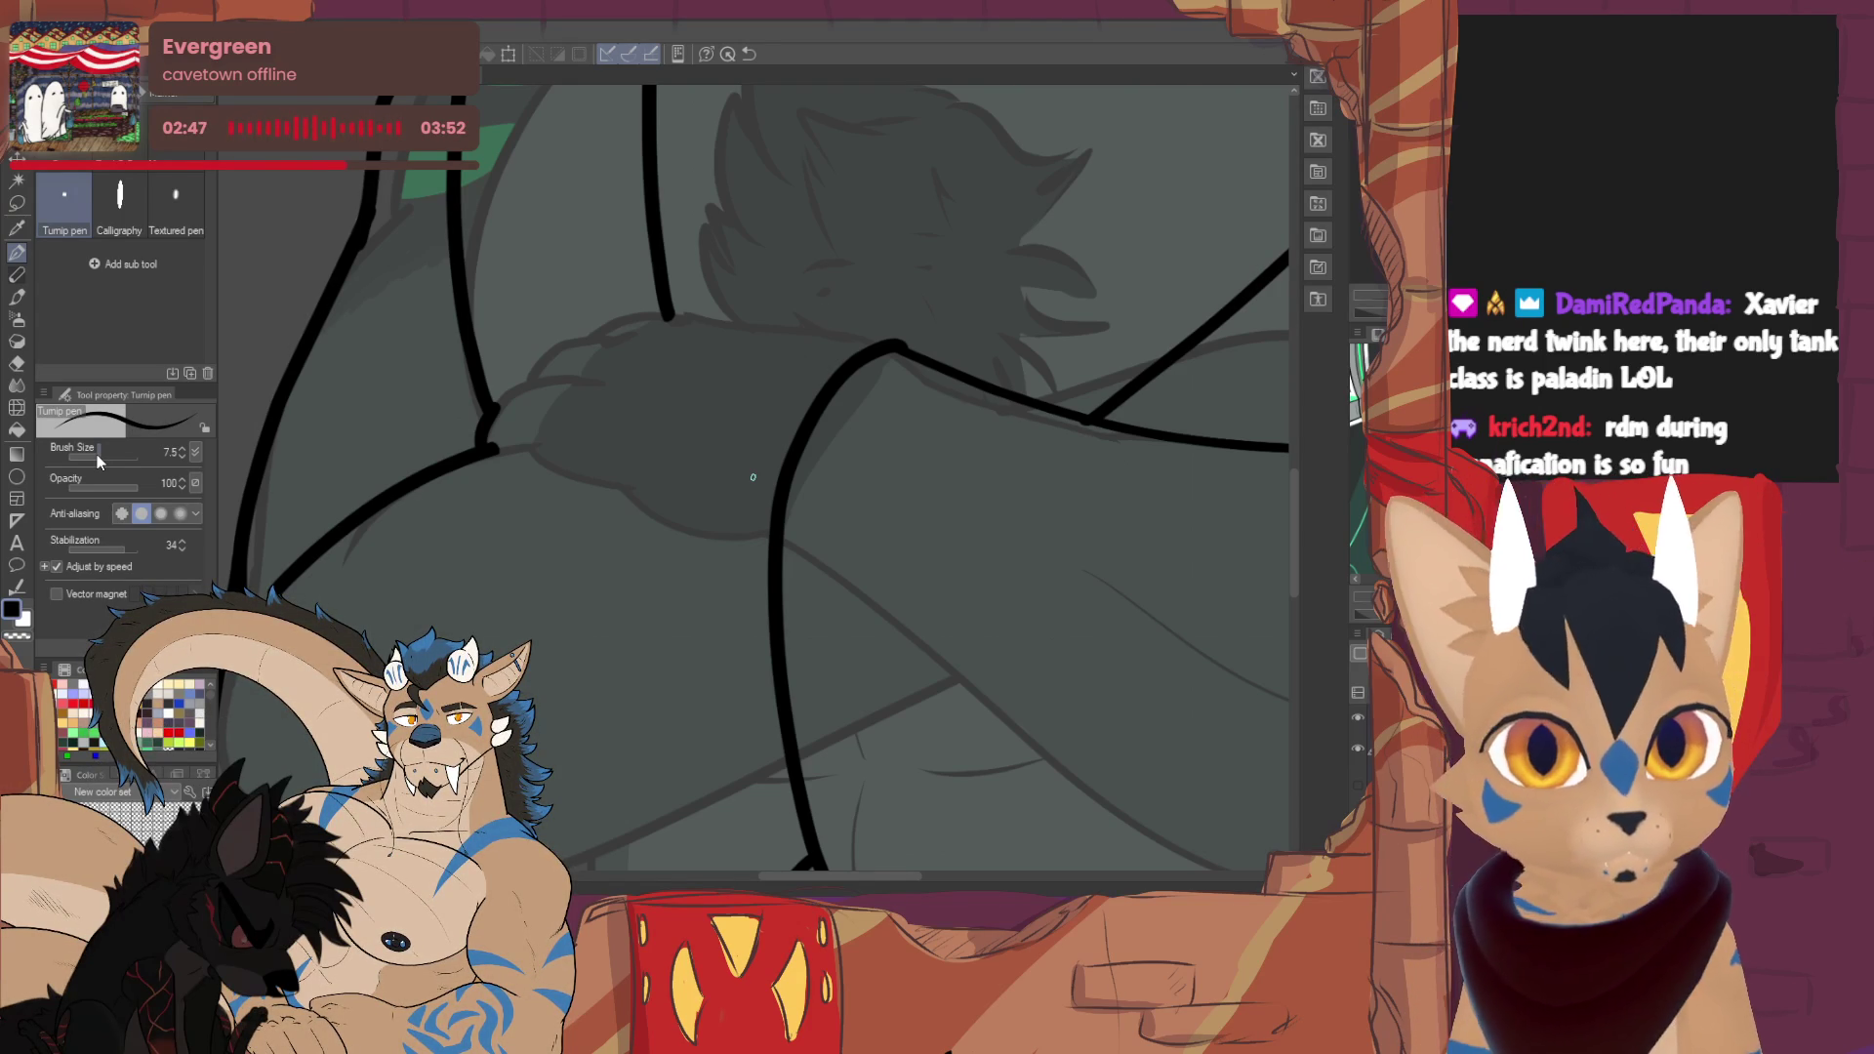
key("asciicircum")
left_click_drag(752, 477, 740, 277)
mouse_move(672, 219)
left_mouse_down()
mouse_move(706, 265)
mouse_move(680, 337)
mouse_move(707, 505)
left_mouse_up()
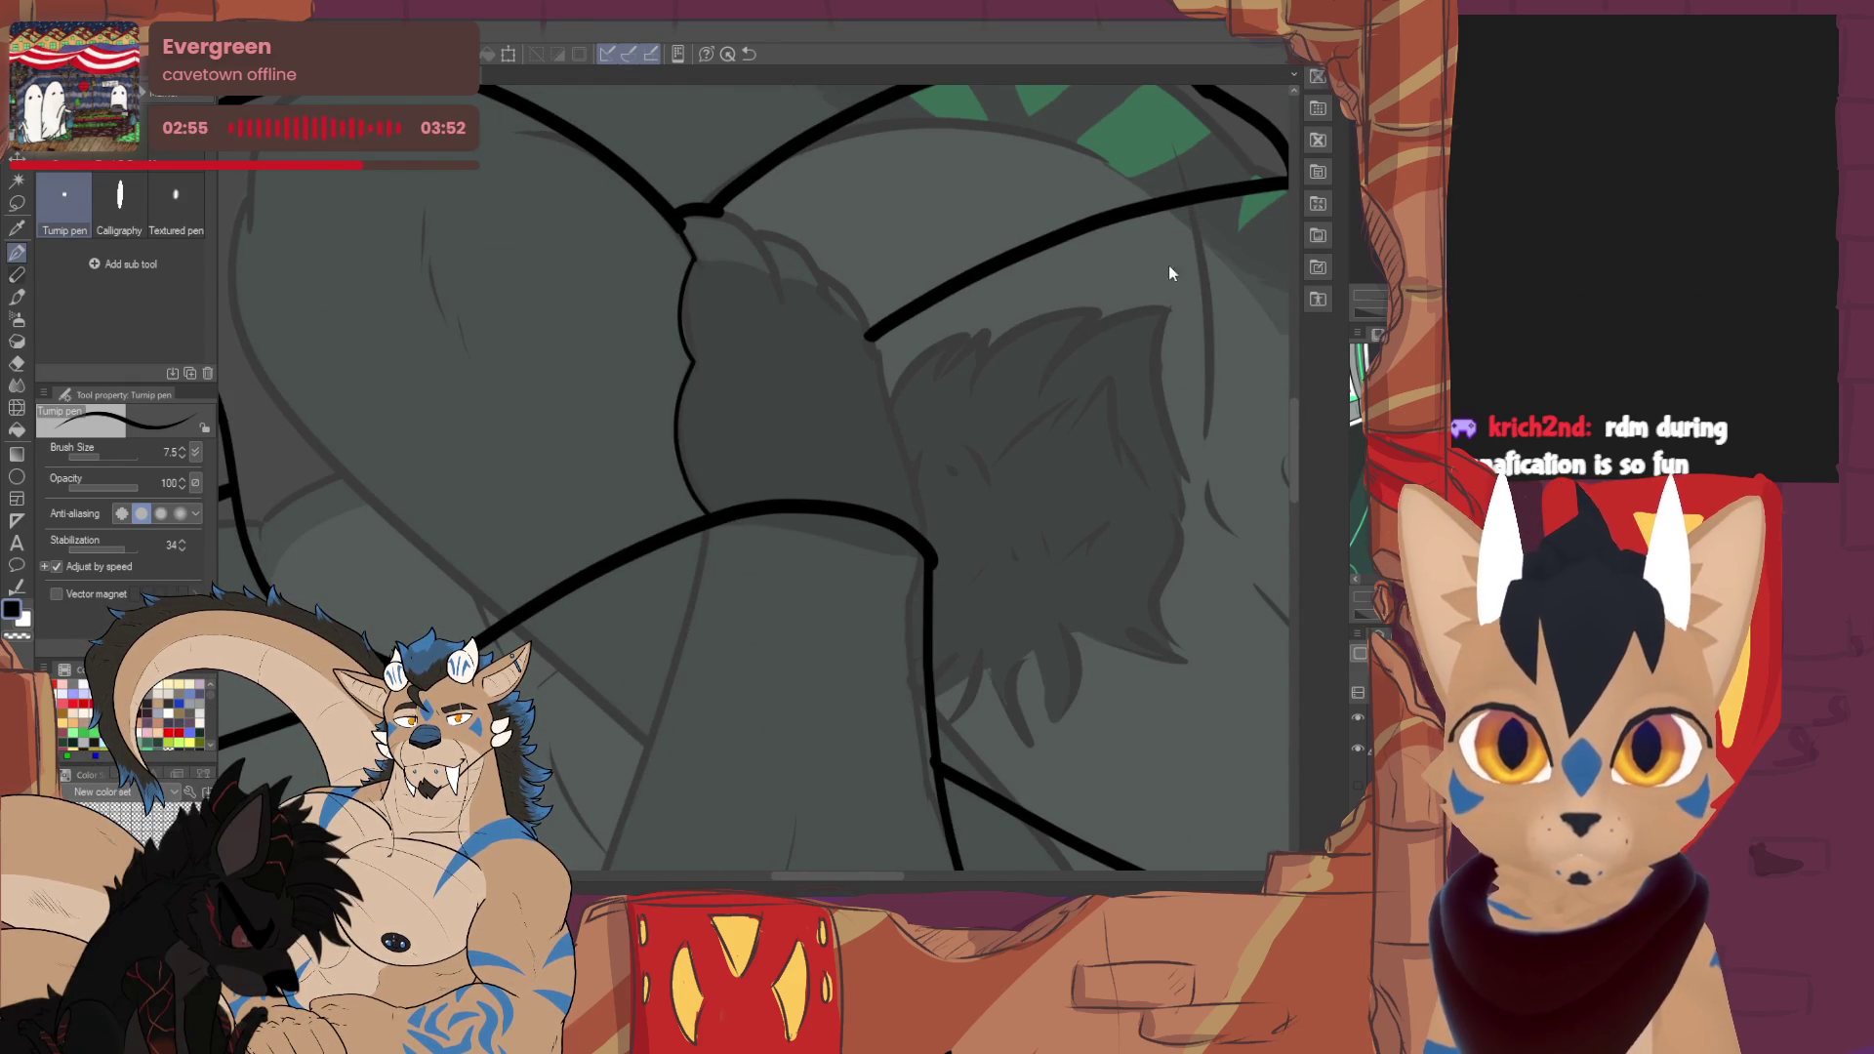
key("ctrl+z")
key("ctrl+z")
mouse_move(692, 261)
left_mouse_down()
mouse_move(678, 427)
mouse_move(705, 512)
left_mouse_up()
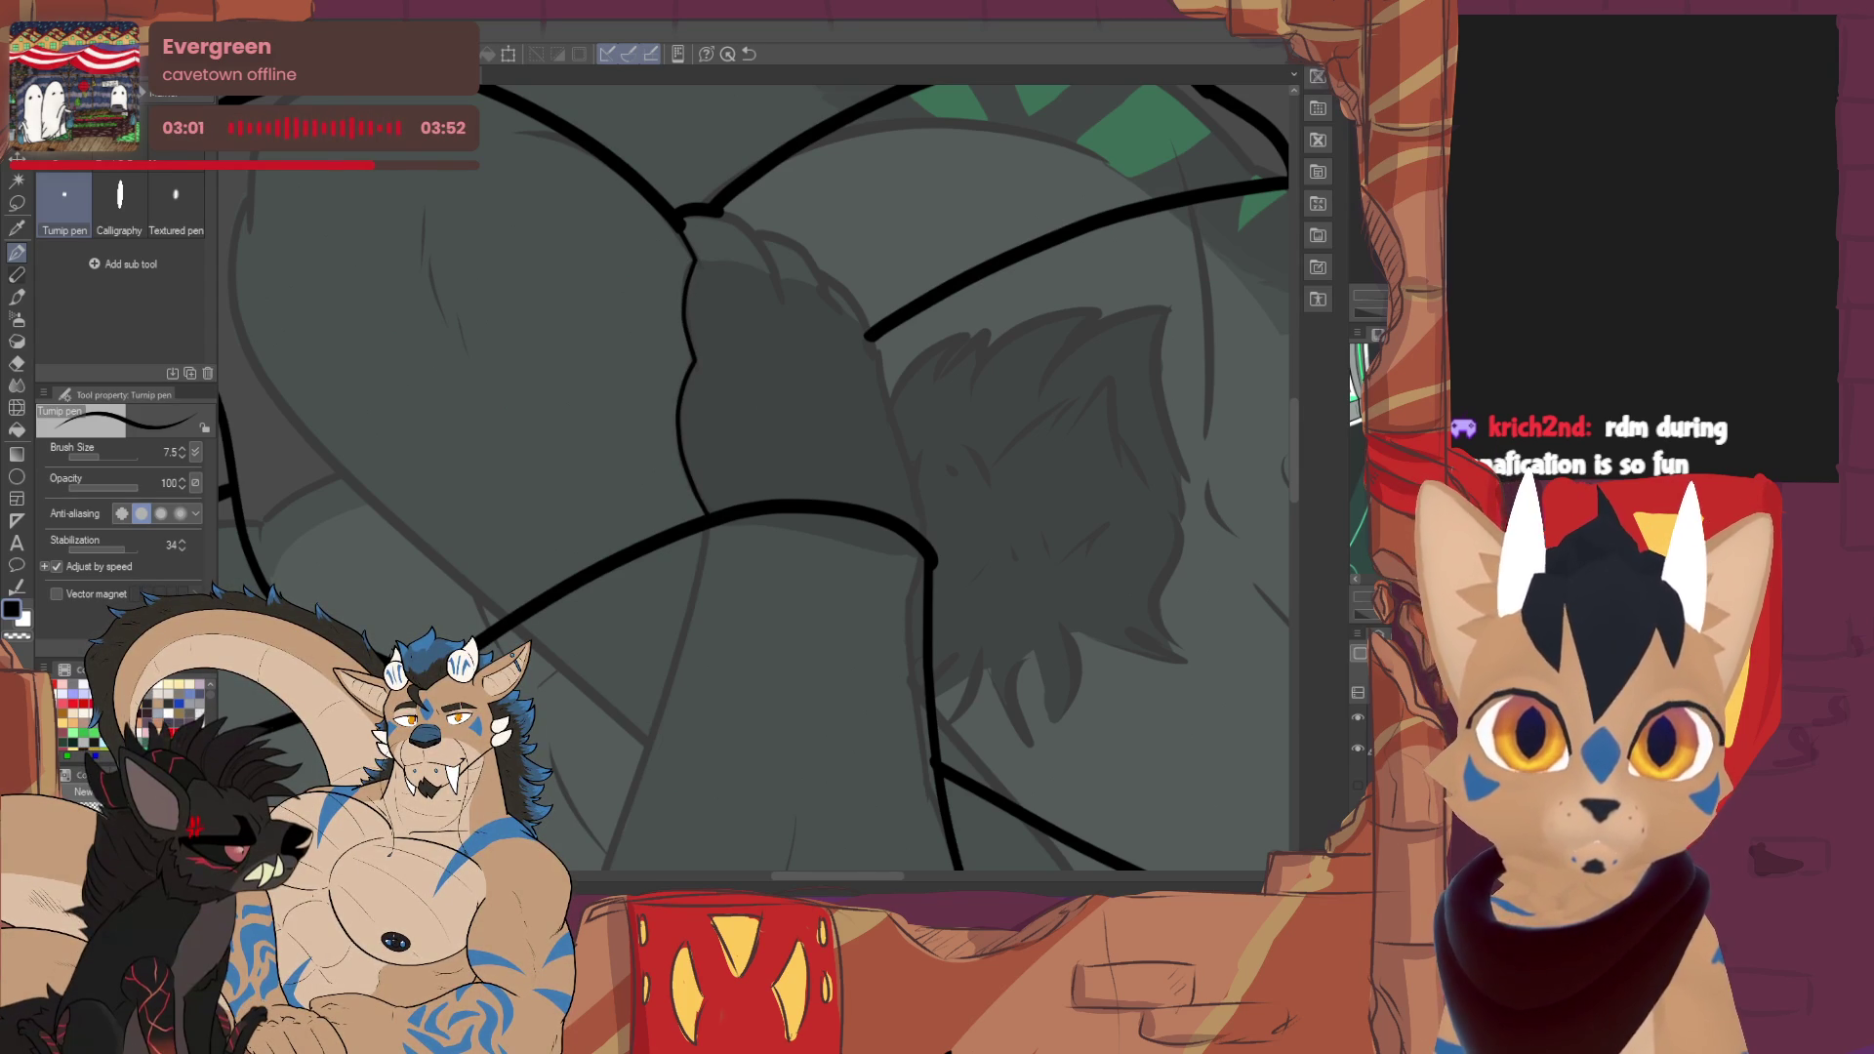
- Trace the lower arm contour in thin black ink on a rotated, zoomed view
key("minus")
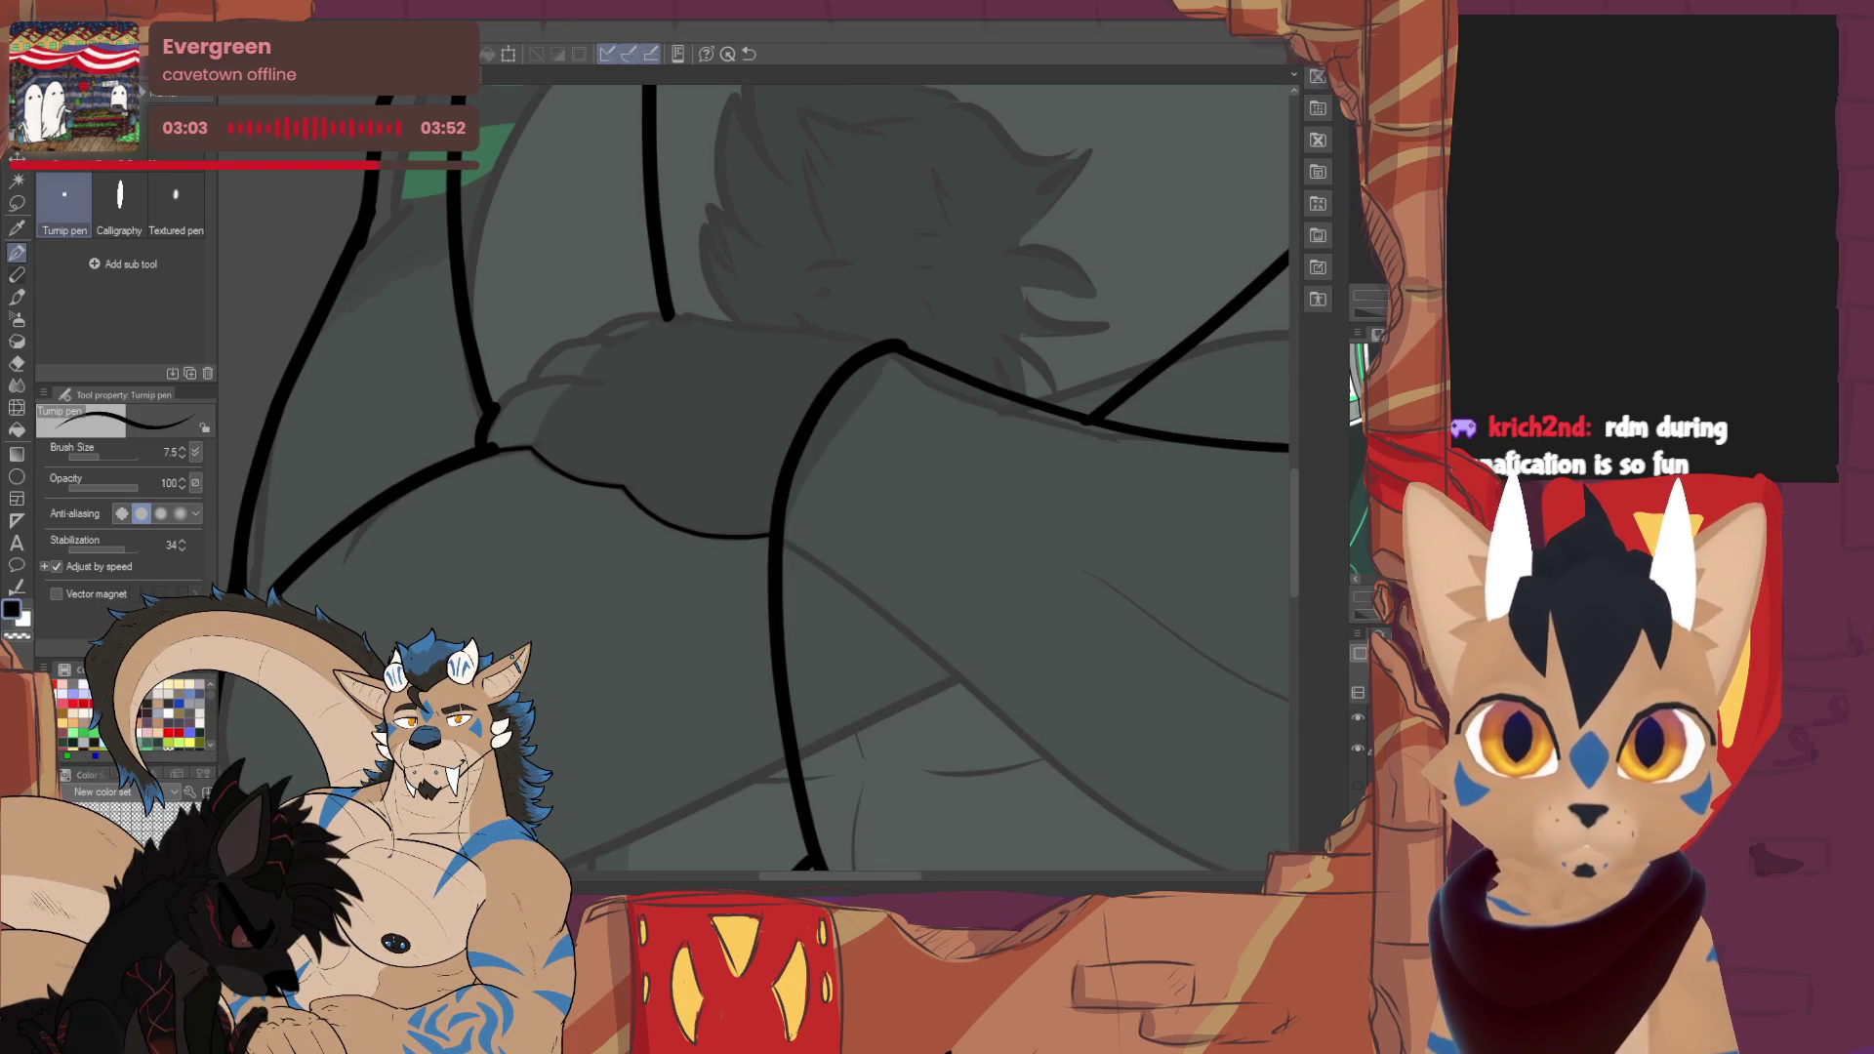
scroll(761, 478, "down", 3)
scroll(762, 478, "up", 3)
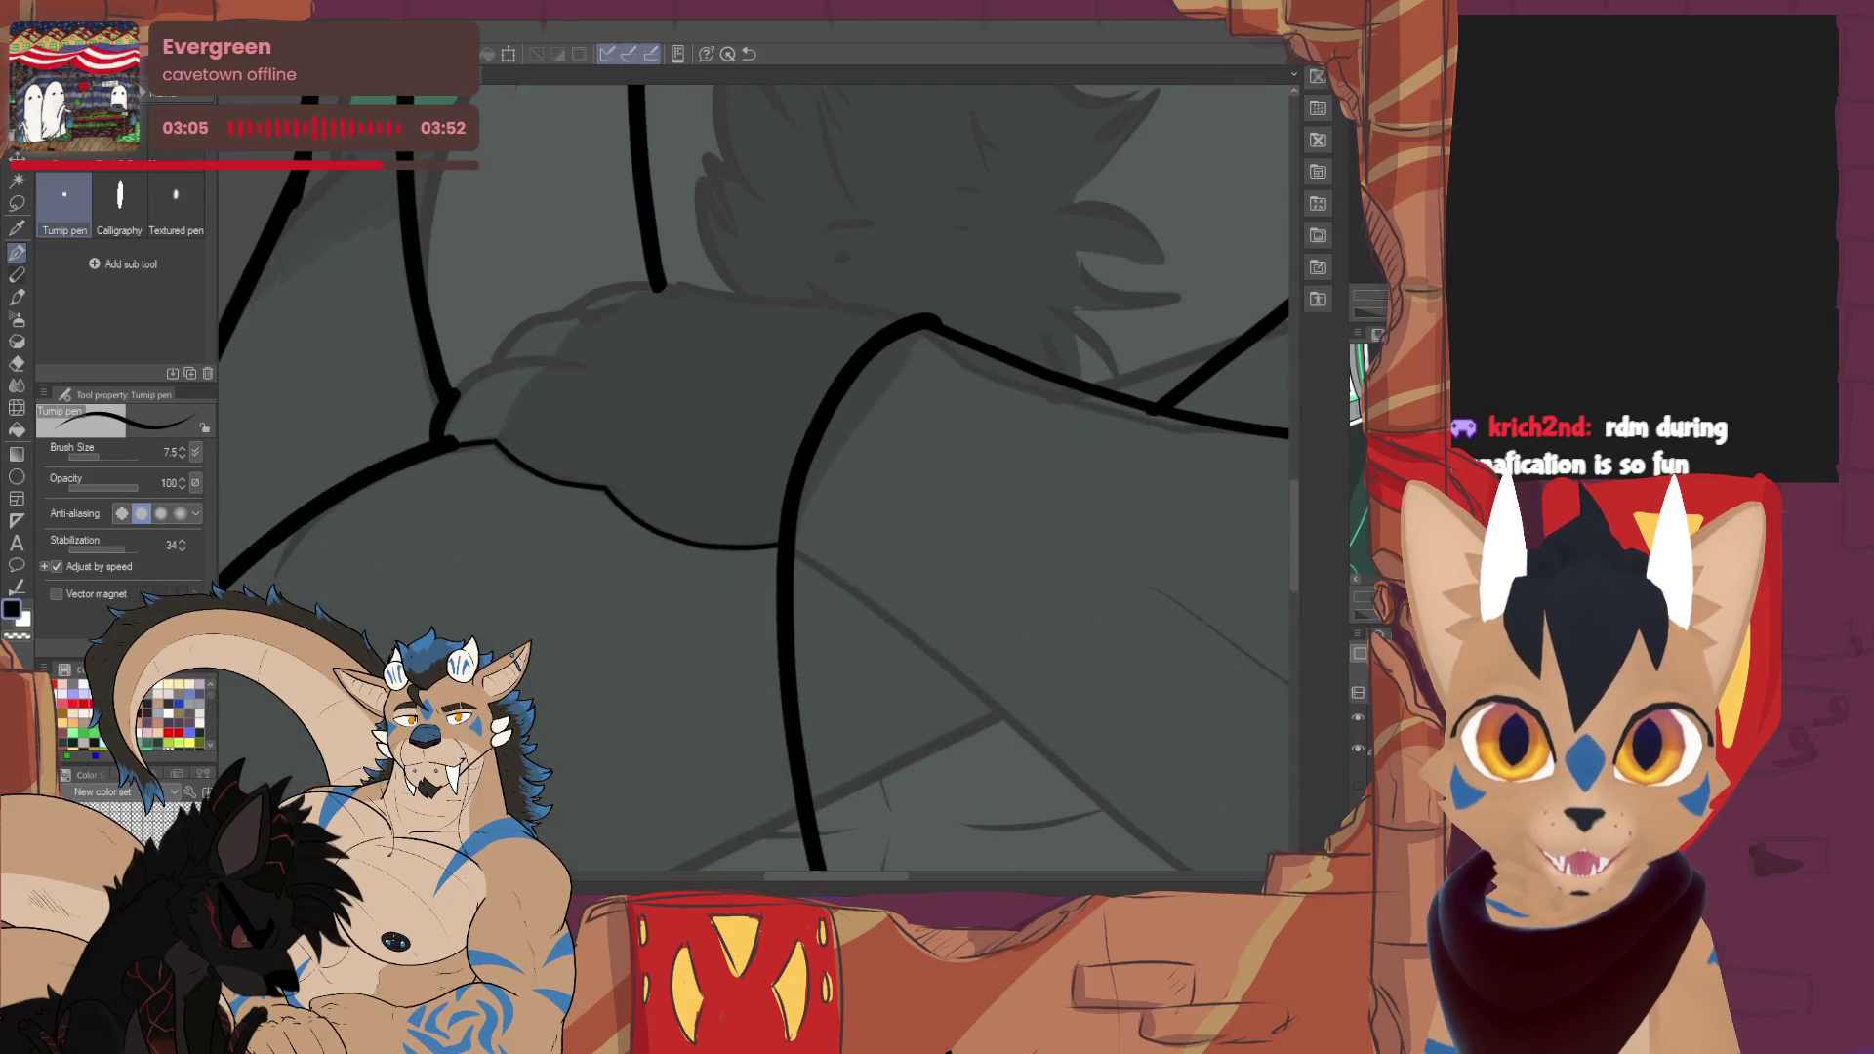
mouse_move(683, 508)
left_mouse_down()
mouse_move(766, 442)
mouse_move(872, 406)
mouse_move(535, 322)
mouse_move(552, 375)
mouse_move(735, 463)
mouse_move(678, 447)
left_mouse_up()
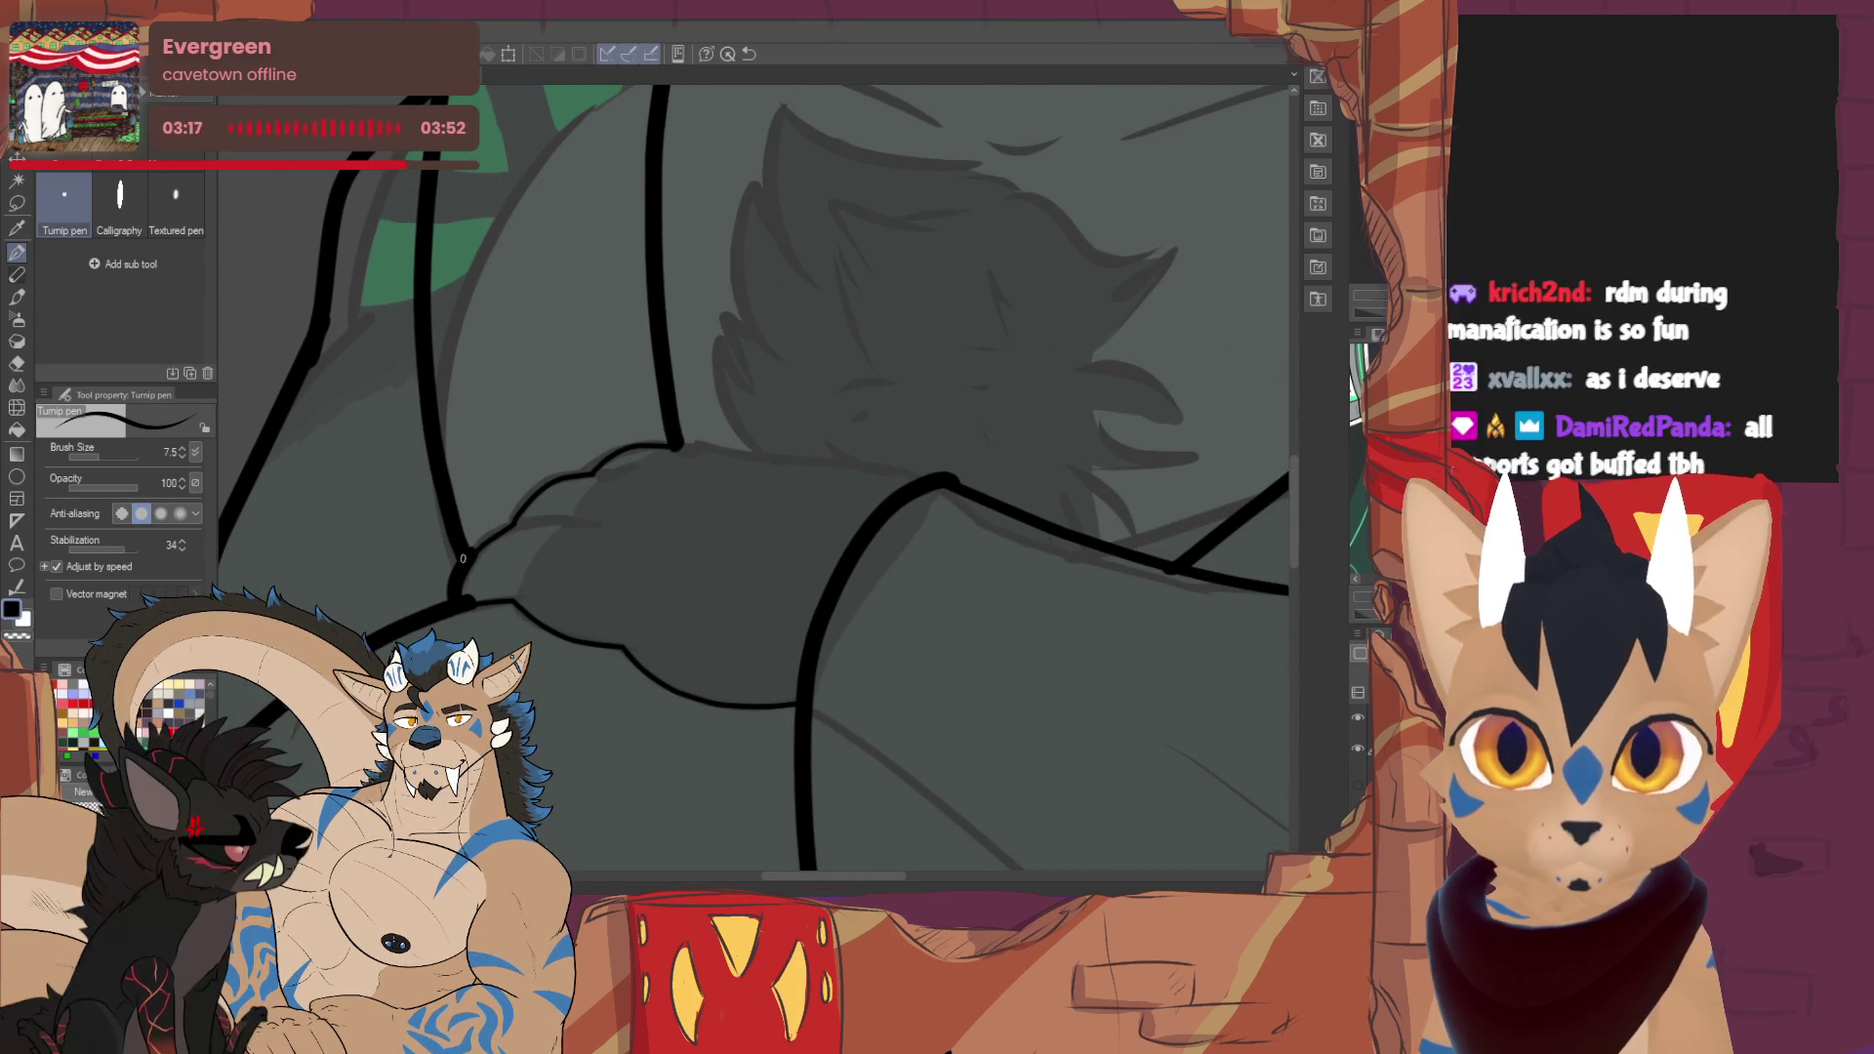
key("ctrl+plus")
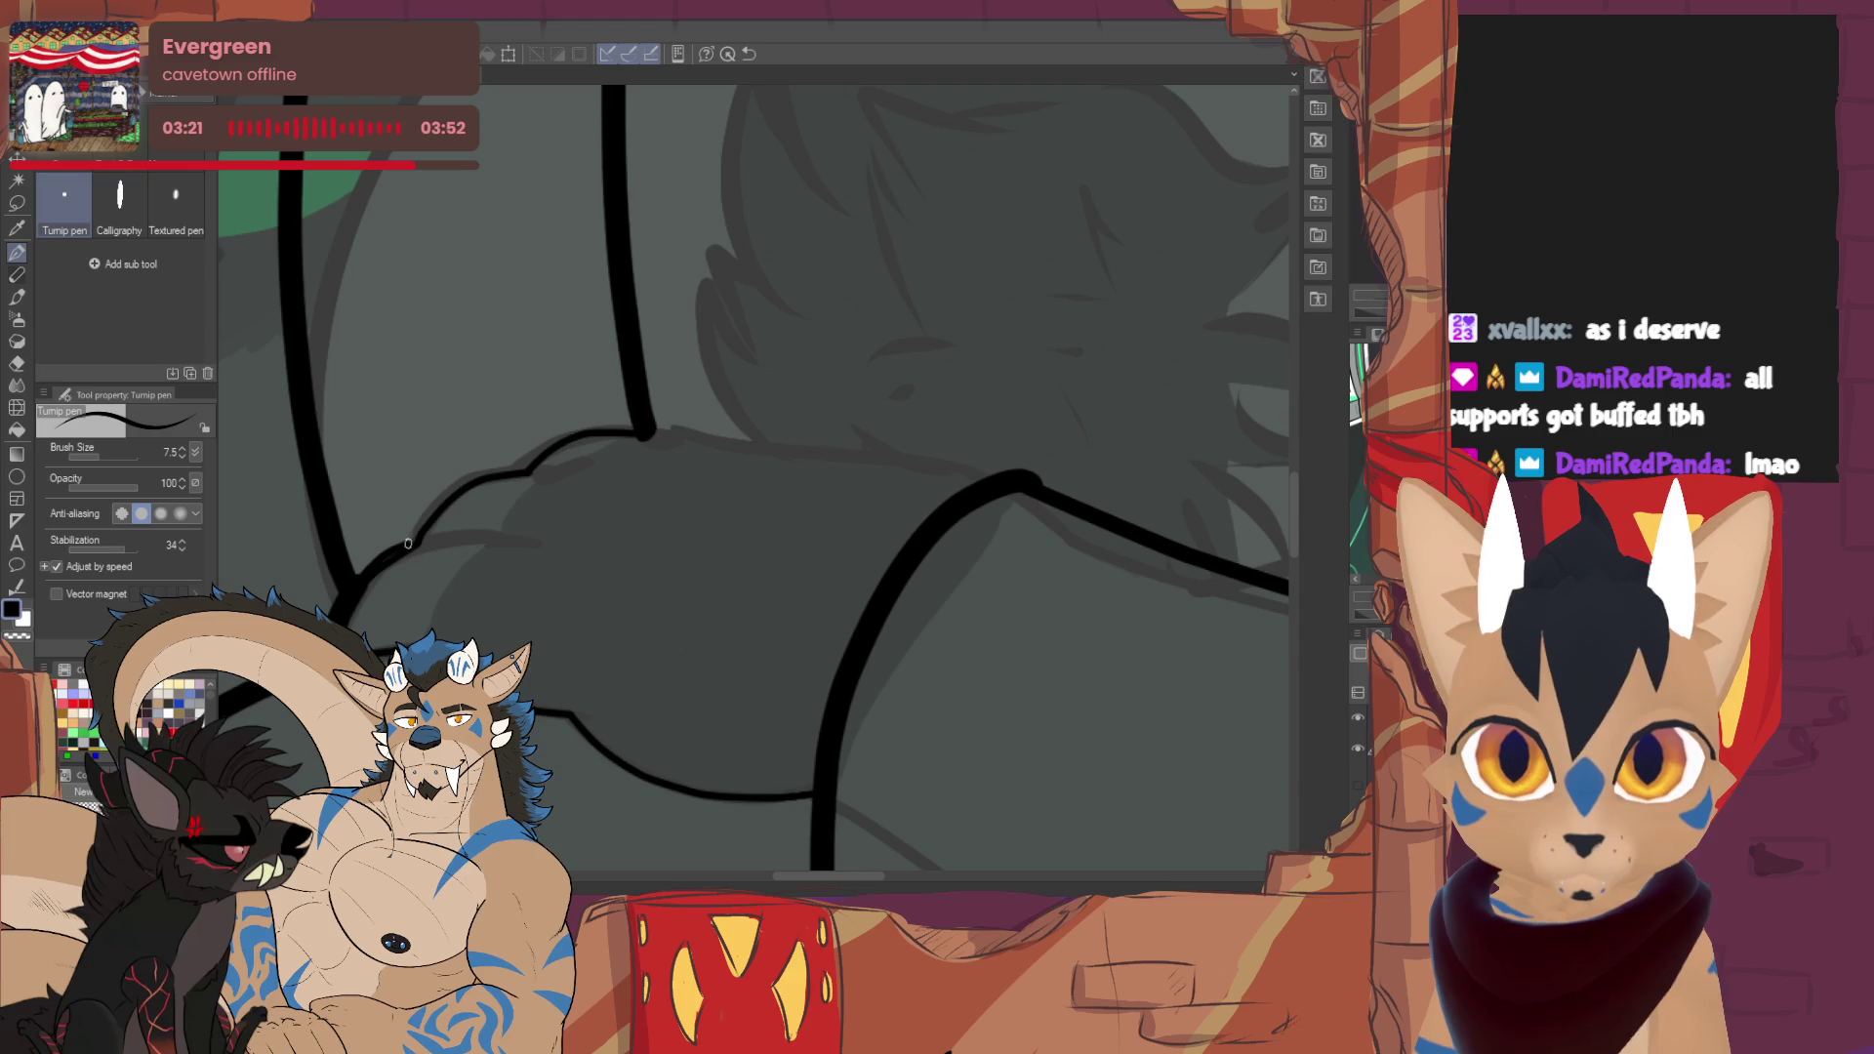
mouse_move(410, 546)
left_mouse_down()
mouse_move(456, 484)
mouse_move(650, 432)
left_mouse_up()
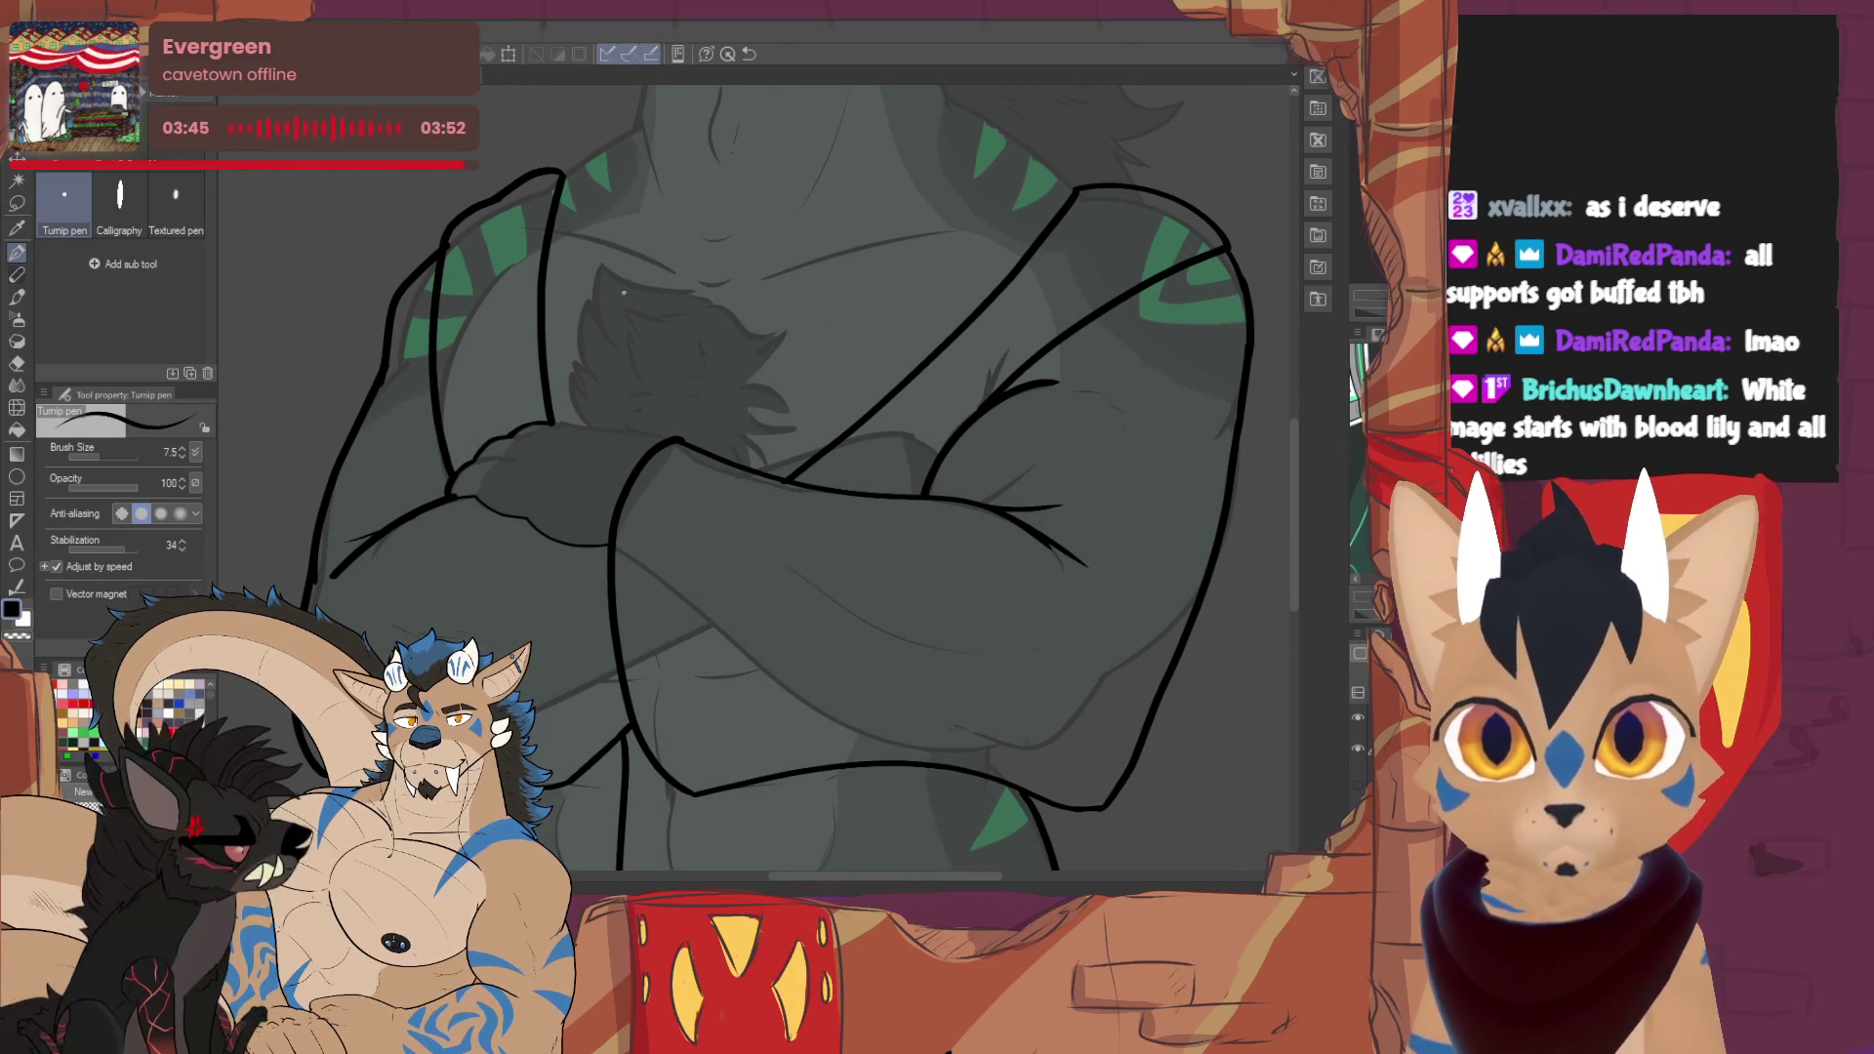
- Toggle between the vector eraser and the inking pen while reviewing the lineart
key("e")
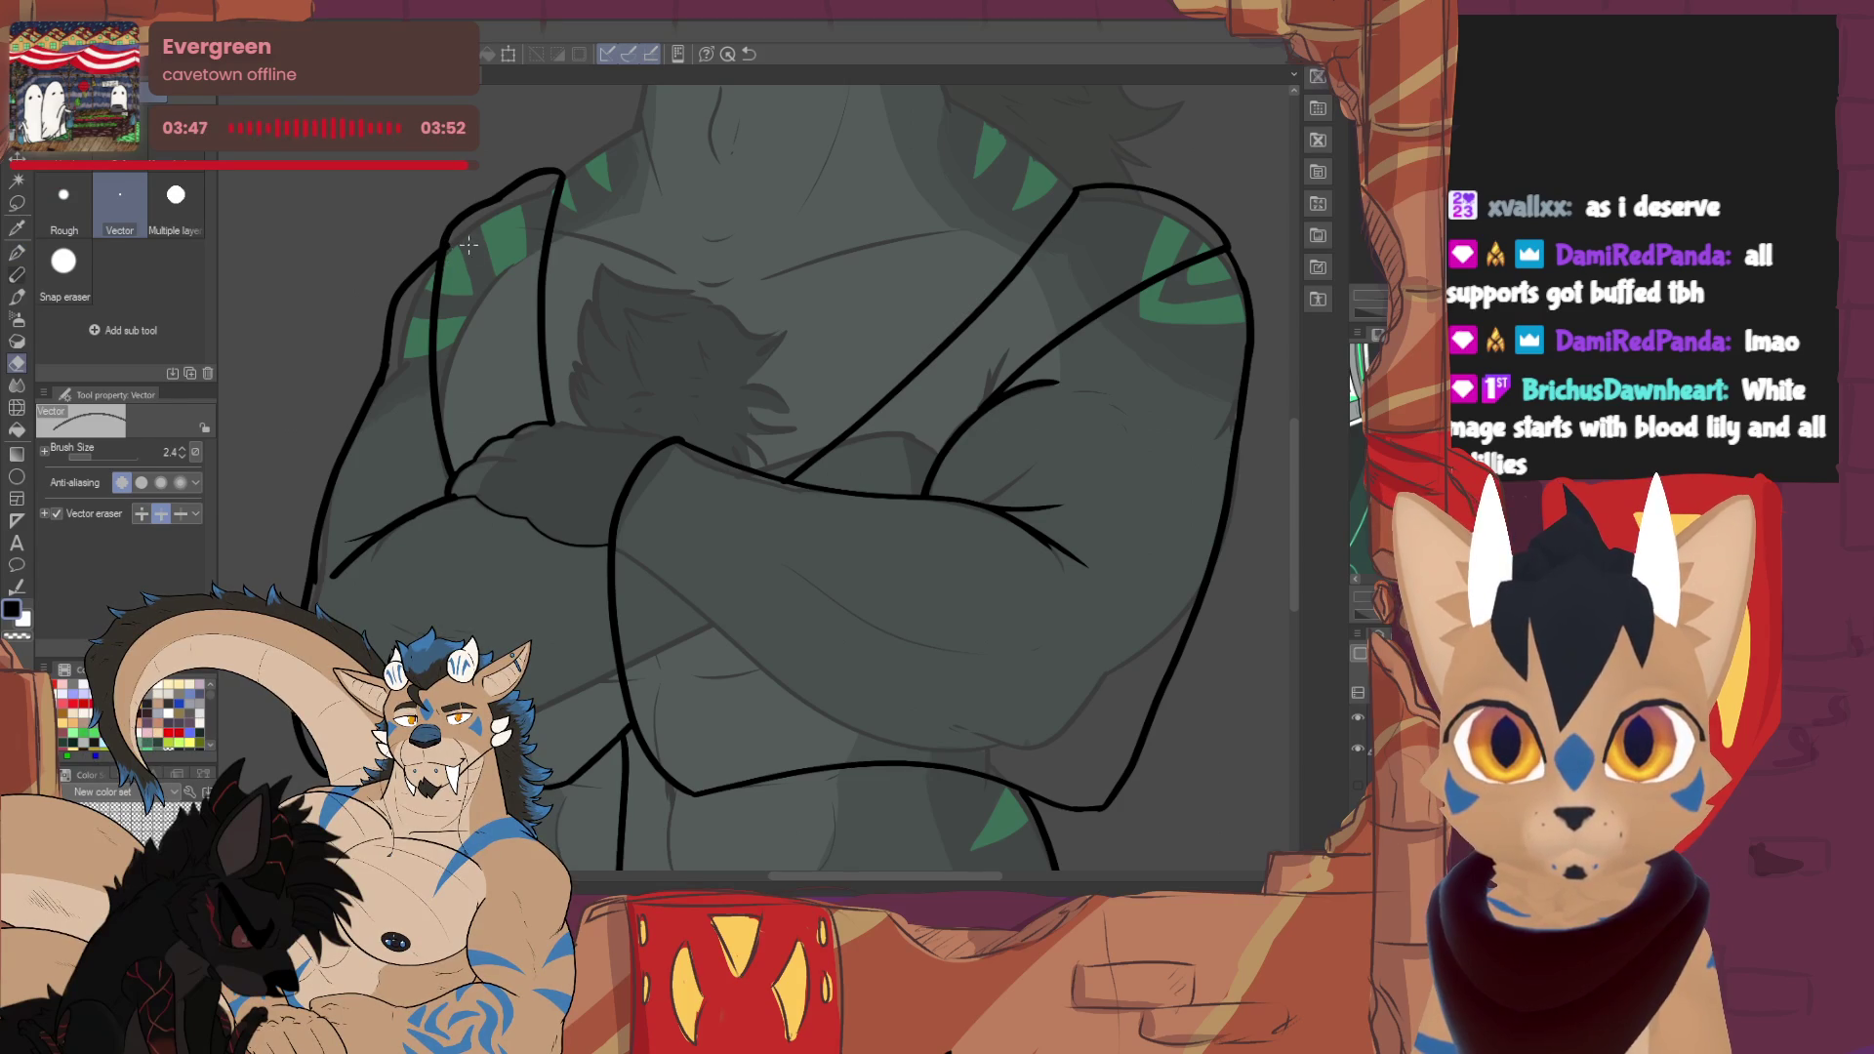
key("p")
scroll(780, 306, "up", 6)
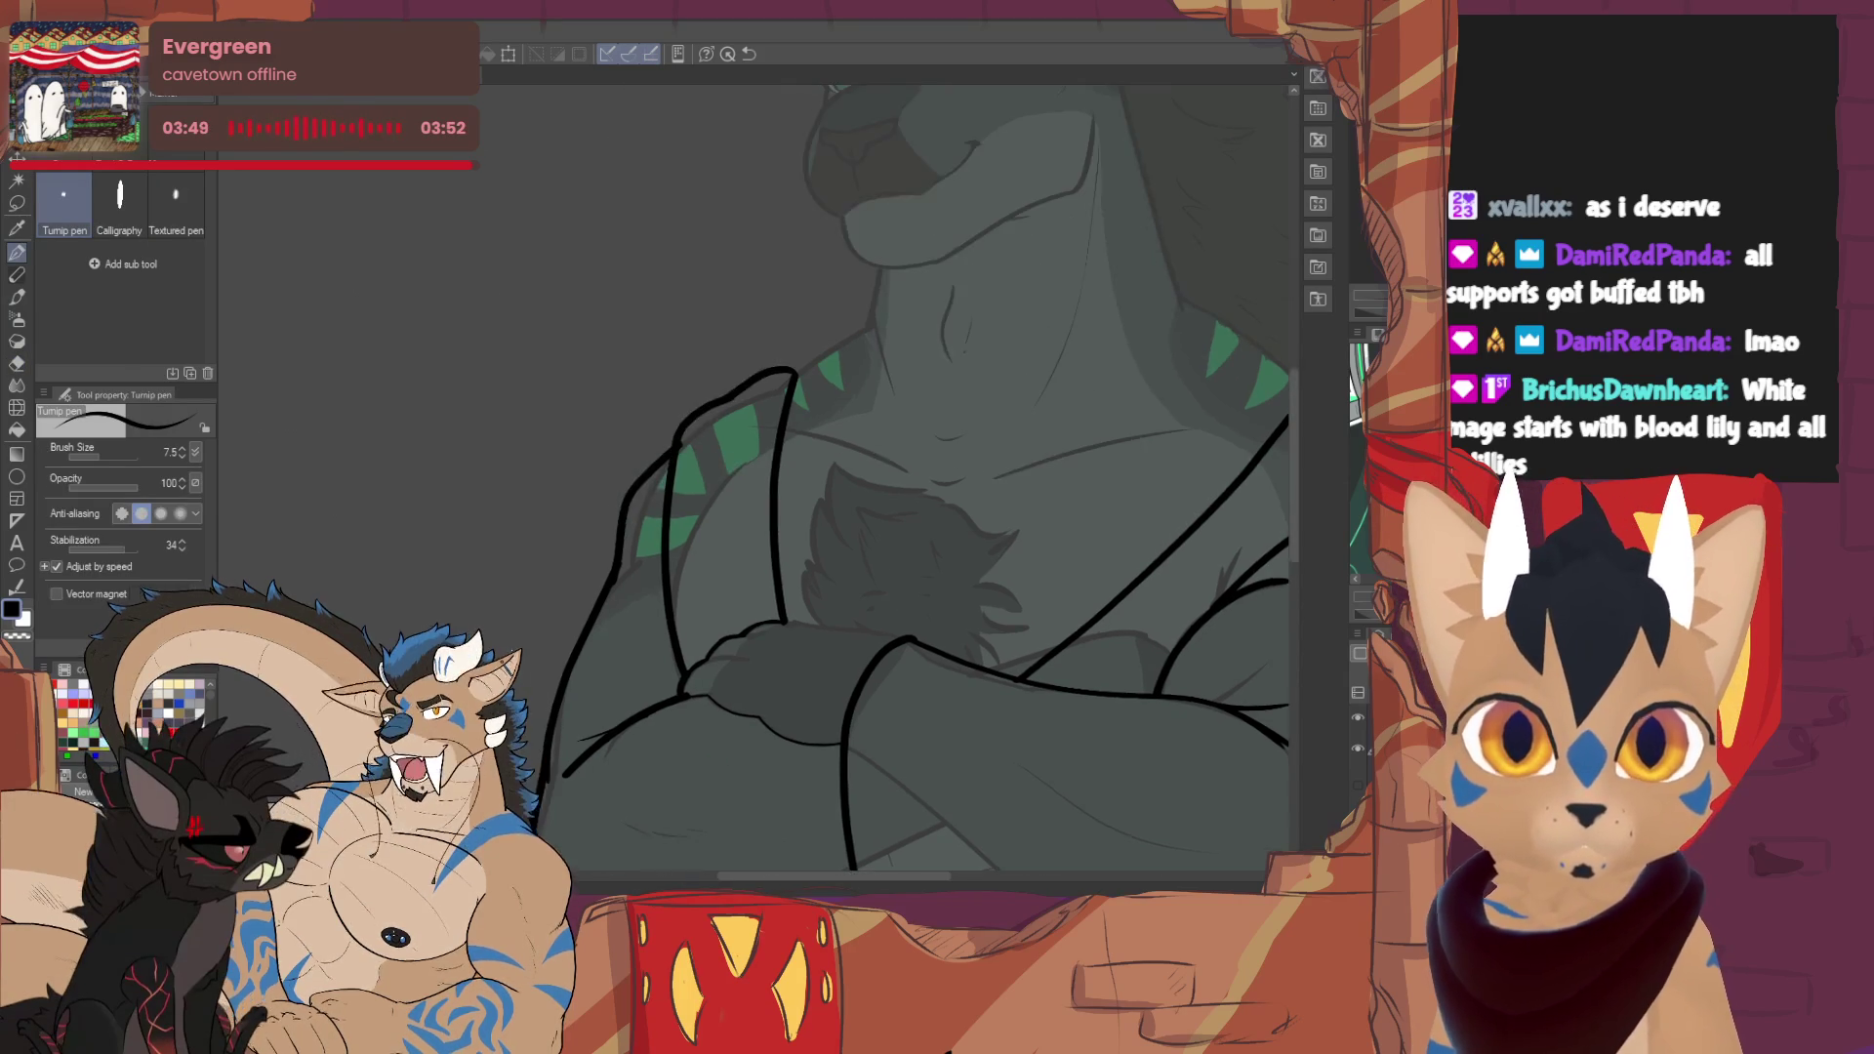
key("e")
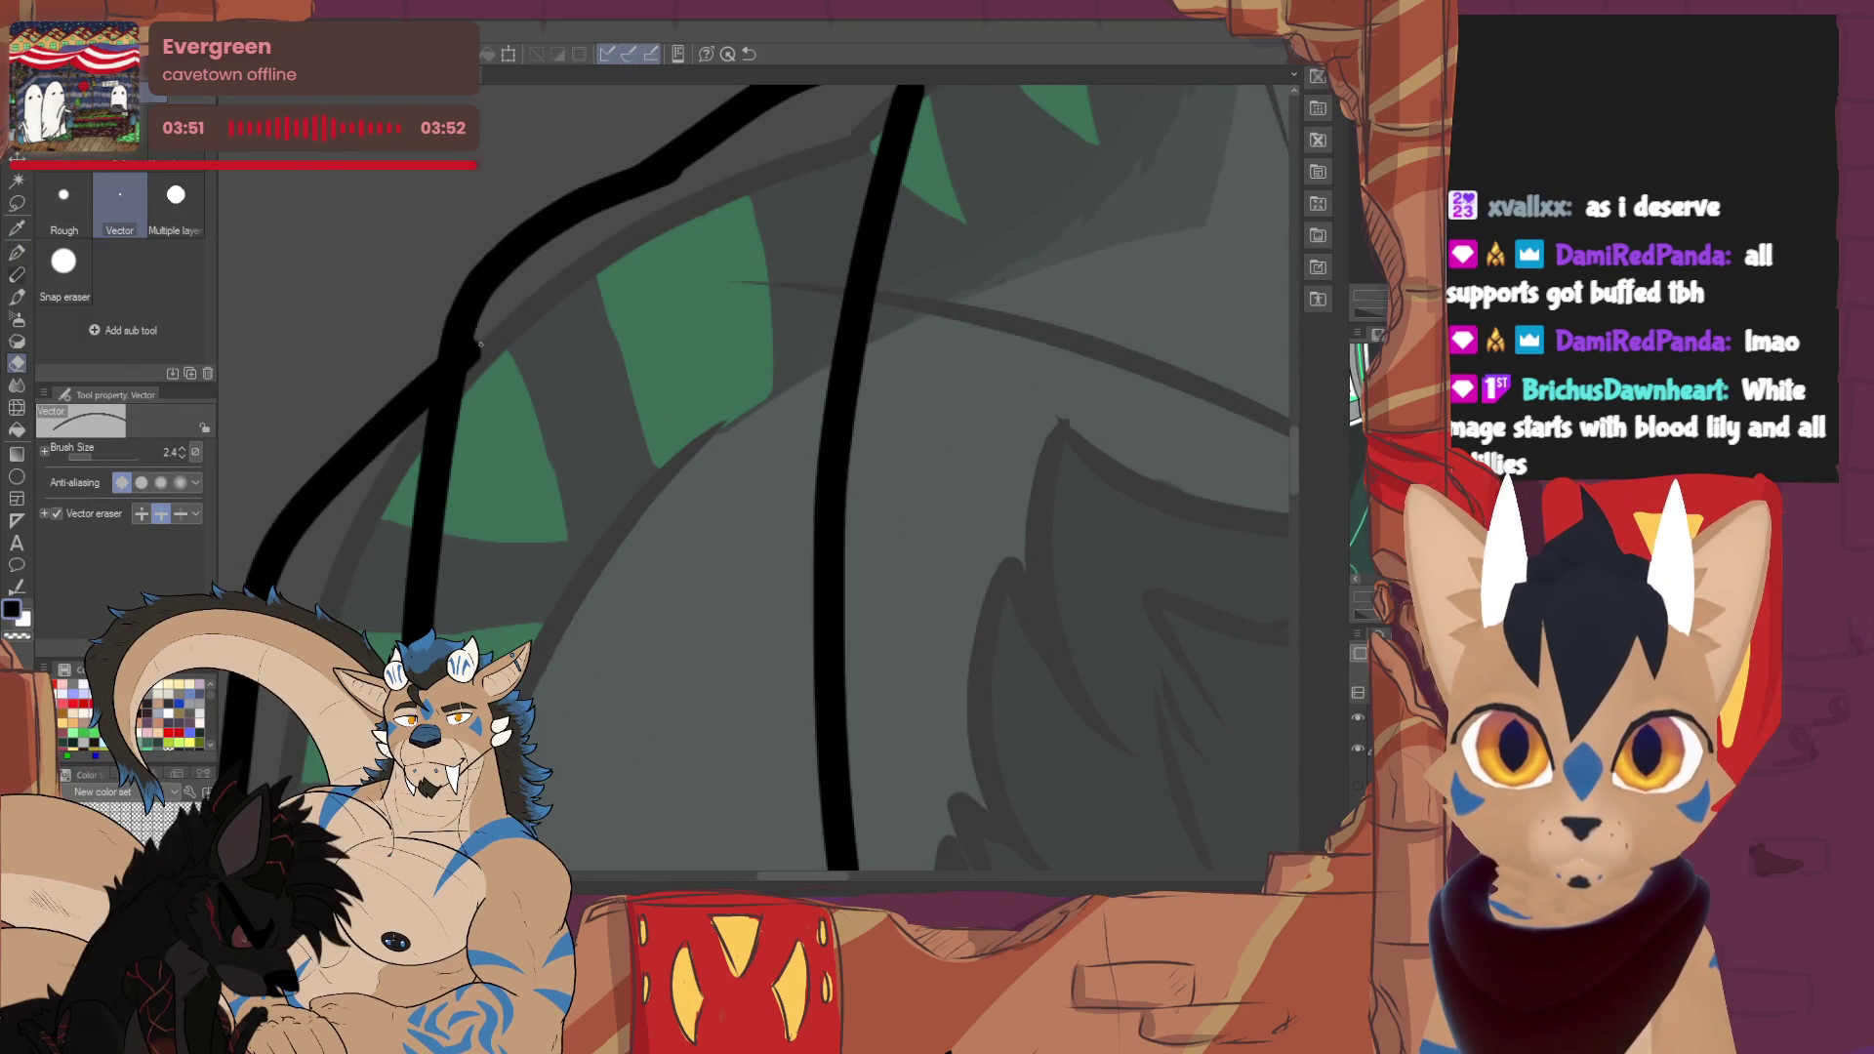
key("p")
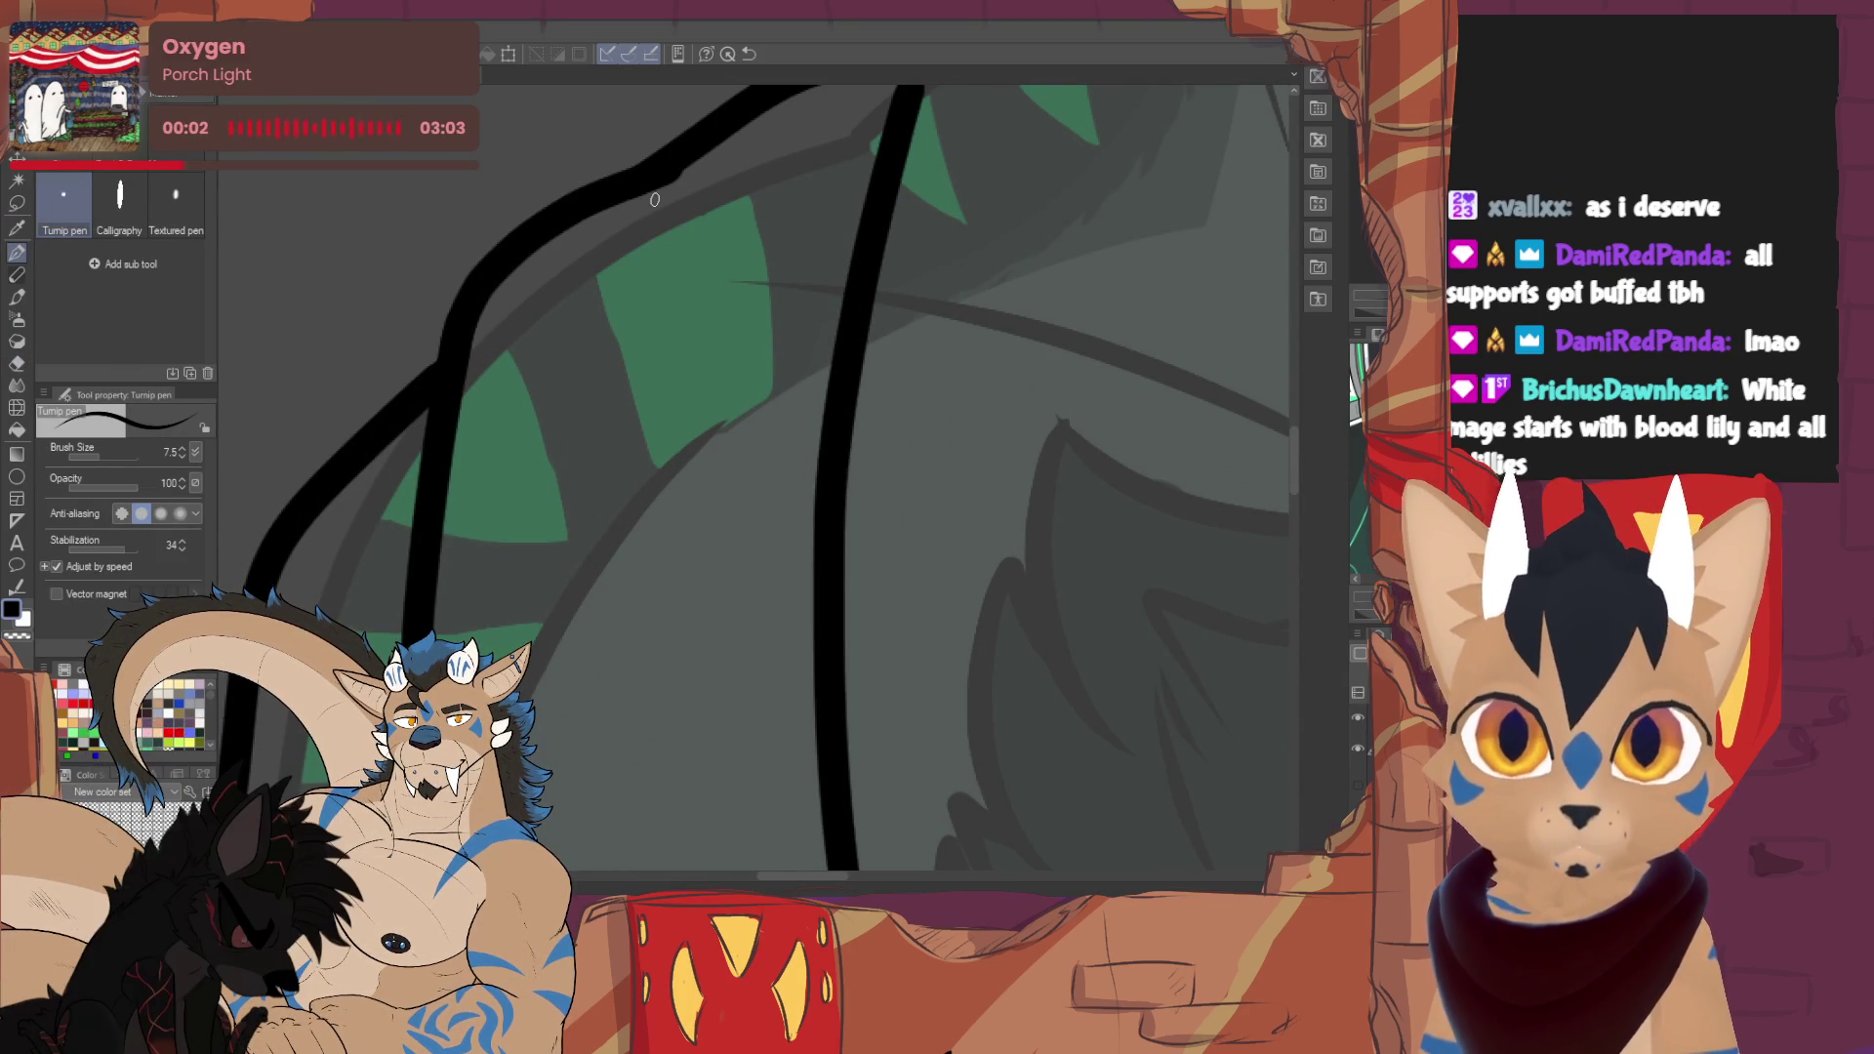
scroll(771, 478, "down", 5)
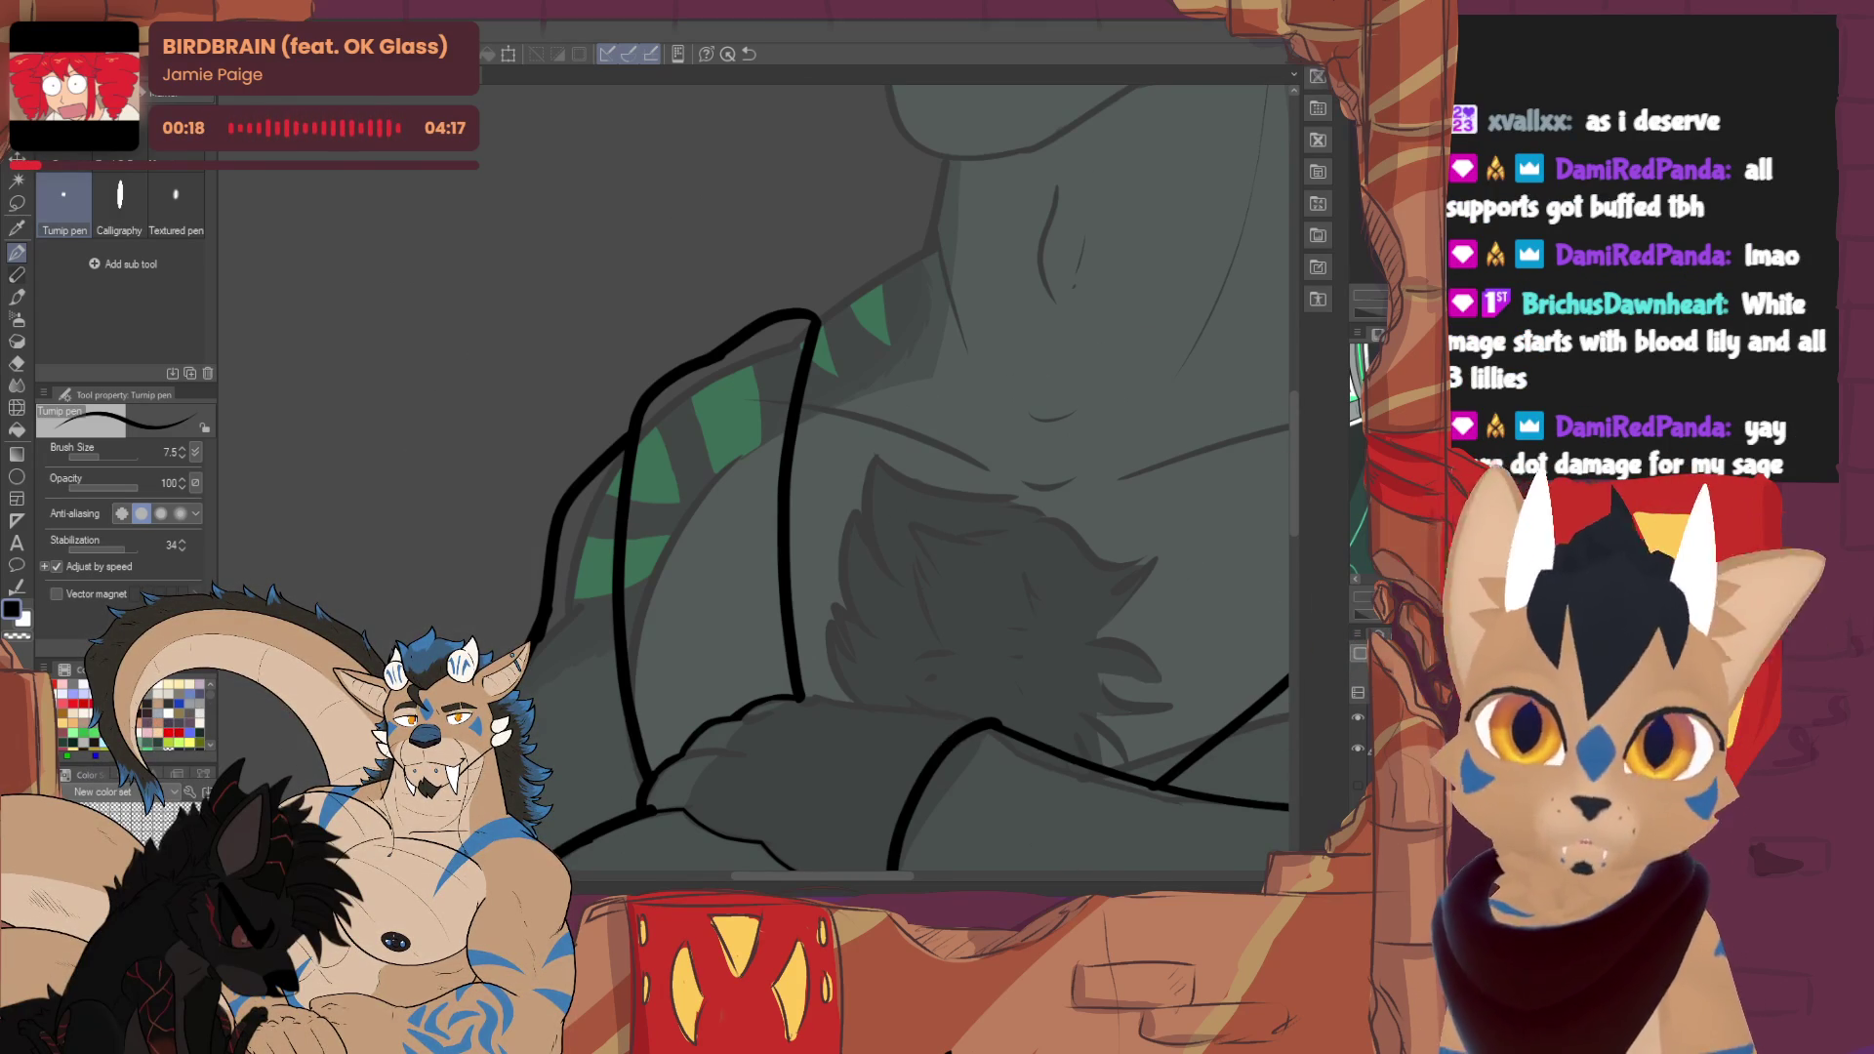
- Ink a thin crease line on the chest, redrawing it once, then view the whole figure
left_click_drag(684, 439, 800, 488)
mouse_move(644, 478)
left_mouse_down()
mouse_move(488, 634)
mouse_move(675, 476)
mouse_move(659, 454)
left_mouse_up()
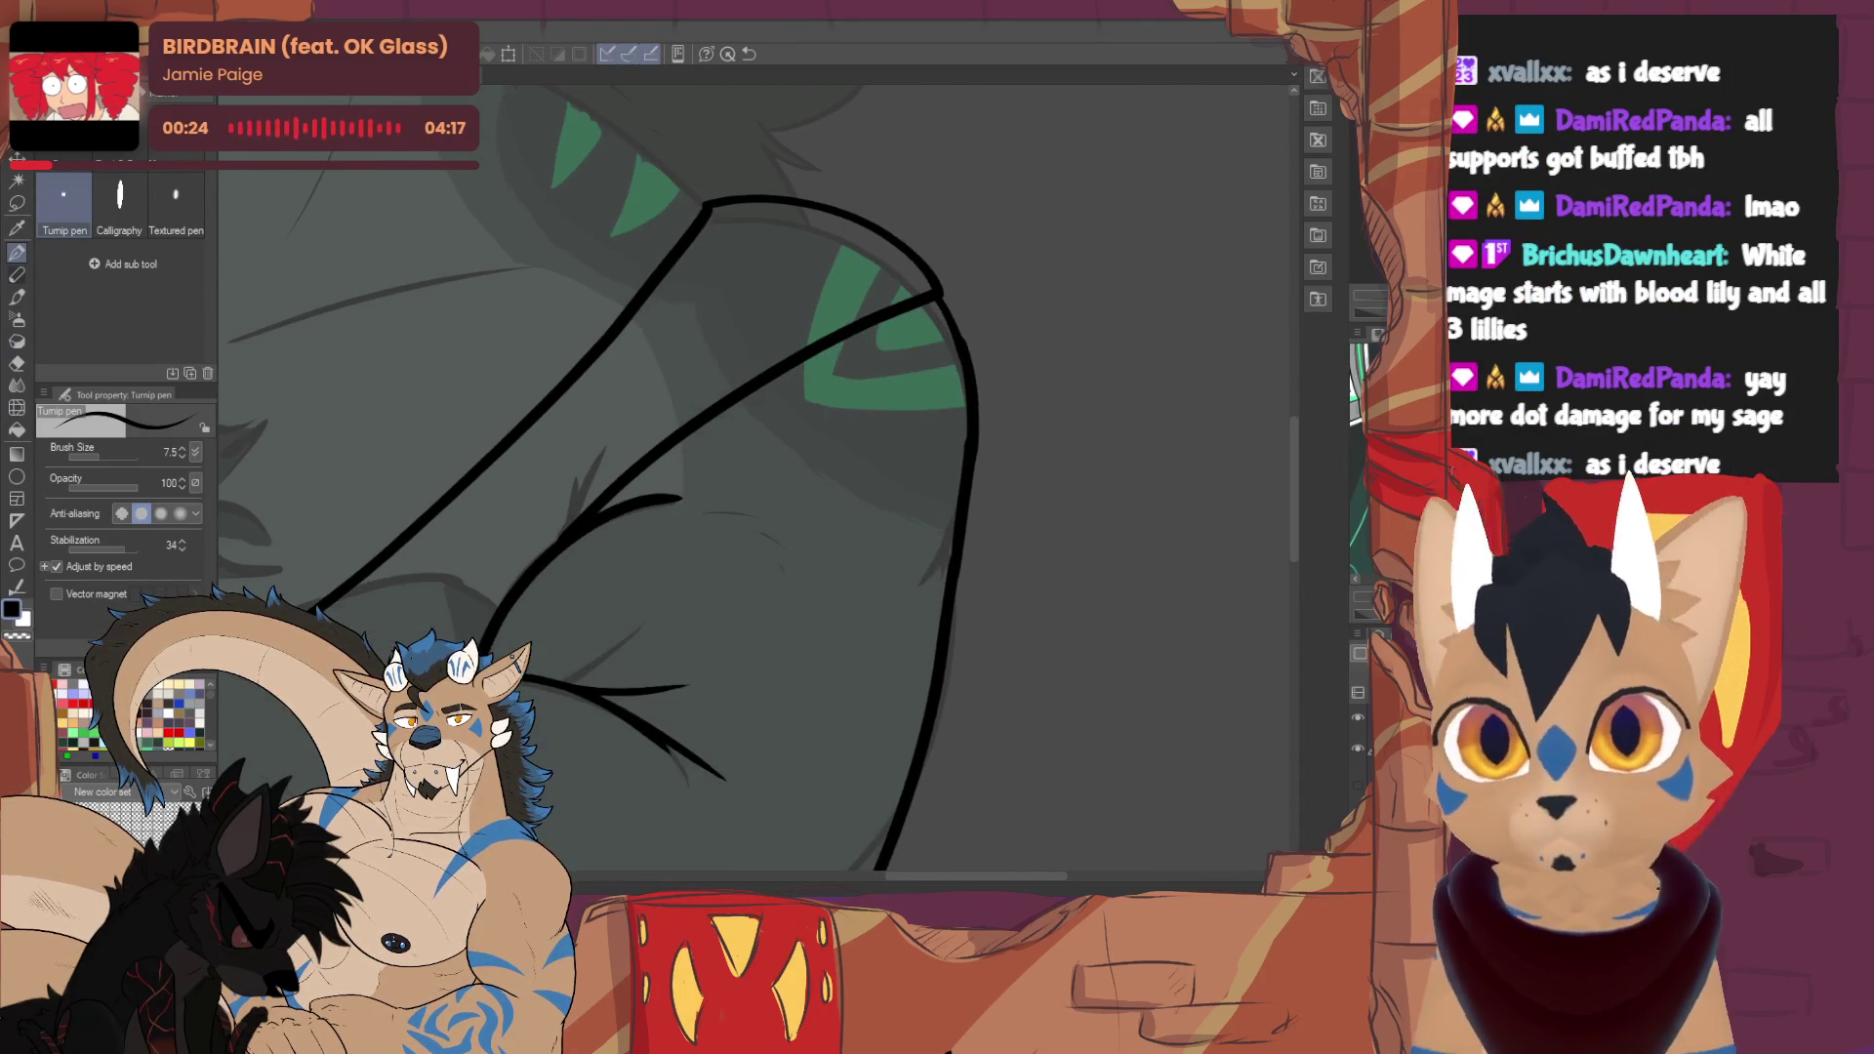
mouse_move(683, 390)
left_mouse_down()
mouse_move(684, 683)
mouse_move(781, 586)
mouse_move(878, 586)
mouse_move(869, 615)
left_mouse_up()
left_click_drag(446, 492, 483, 575)
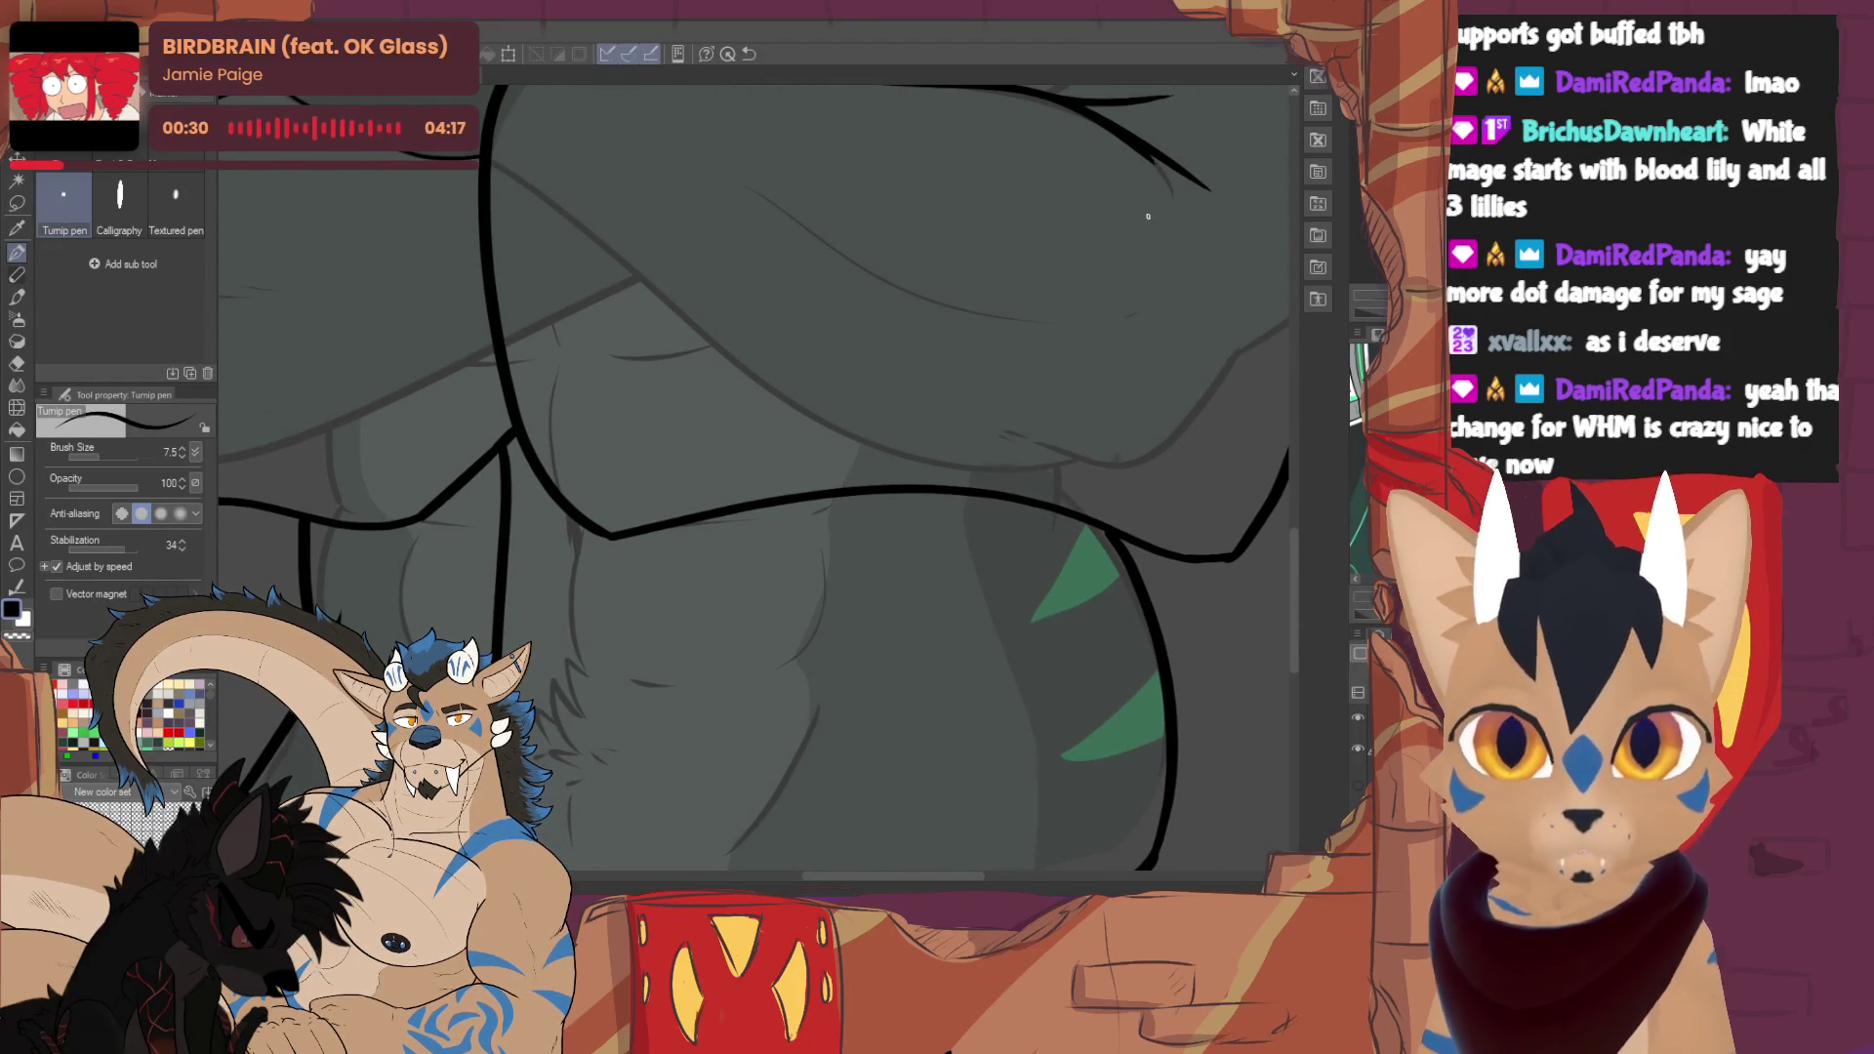
key("ctrl+z")
left_click_drag(452, 498, 488, 600)
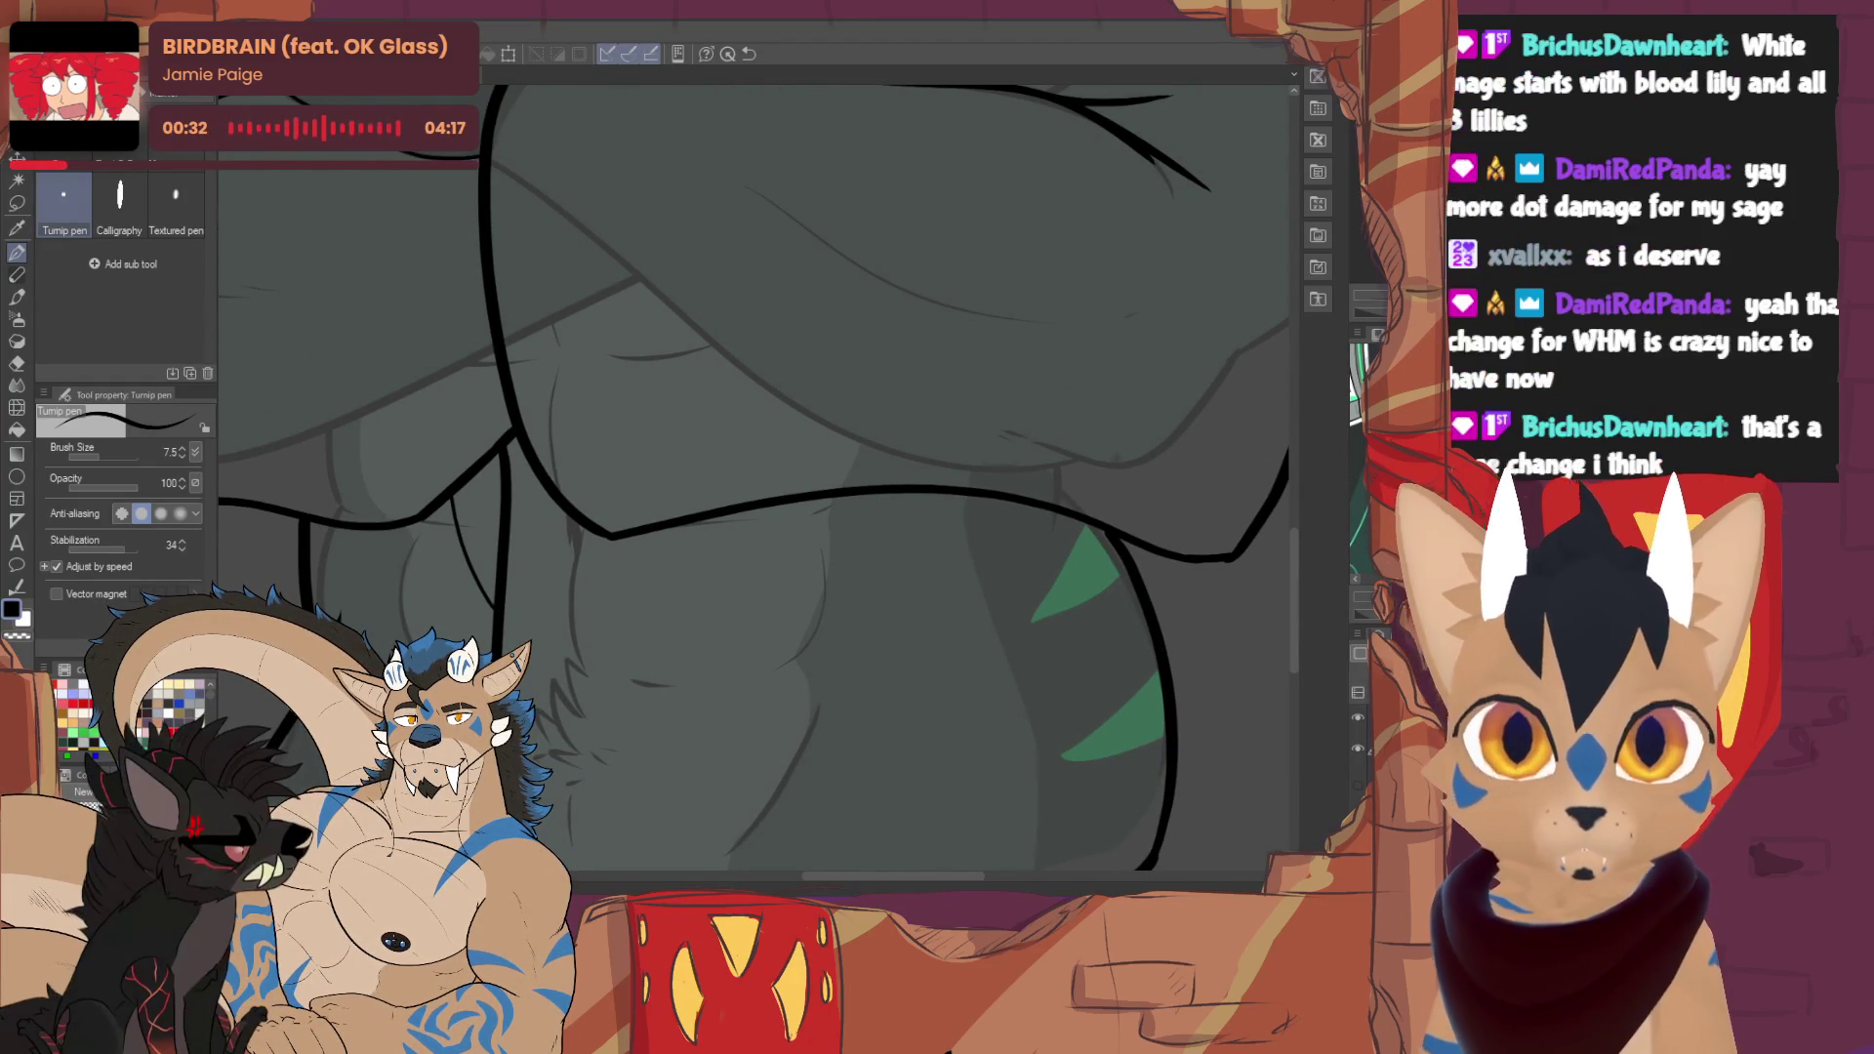
key("ctrl+0")
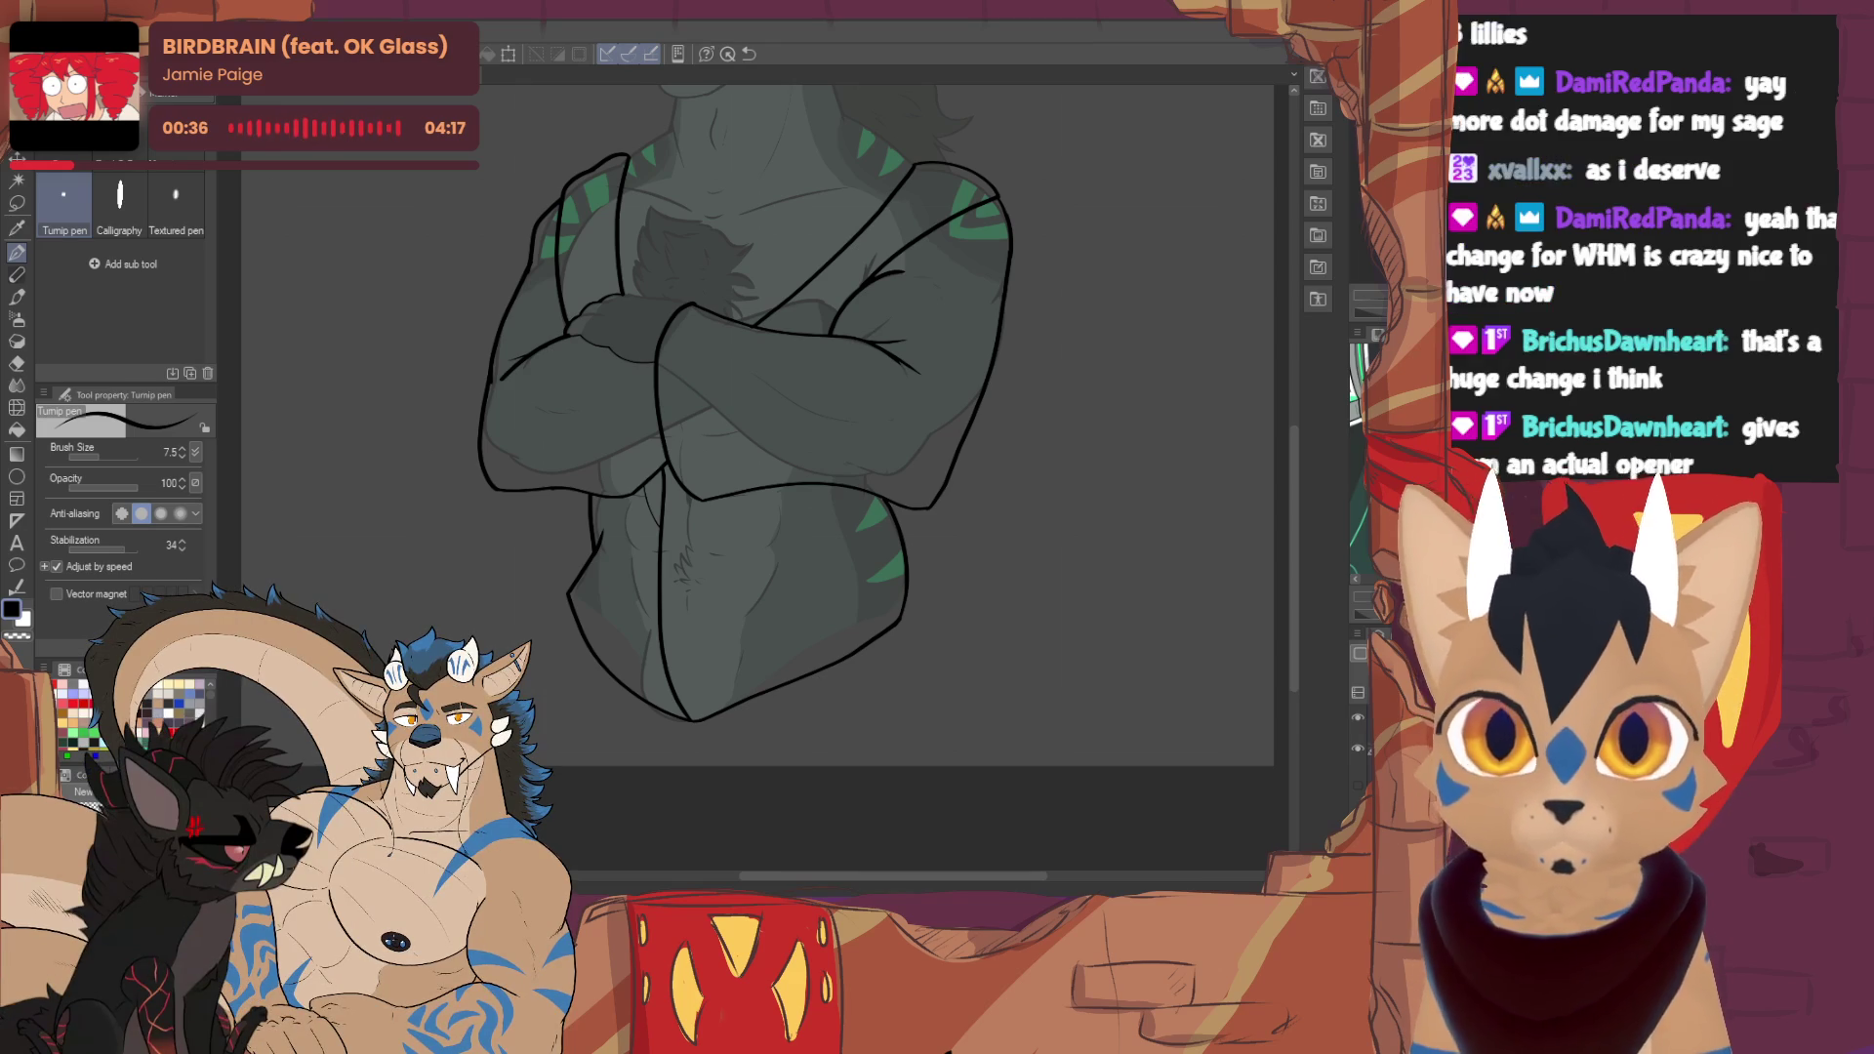
- Auto-select the background and invert the selection onto the figure
left_click(18, 182)
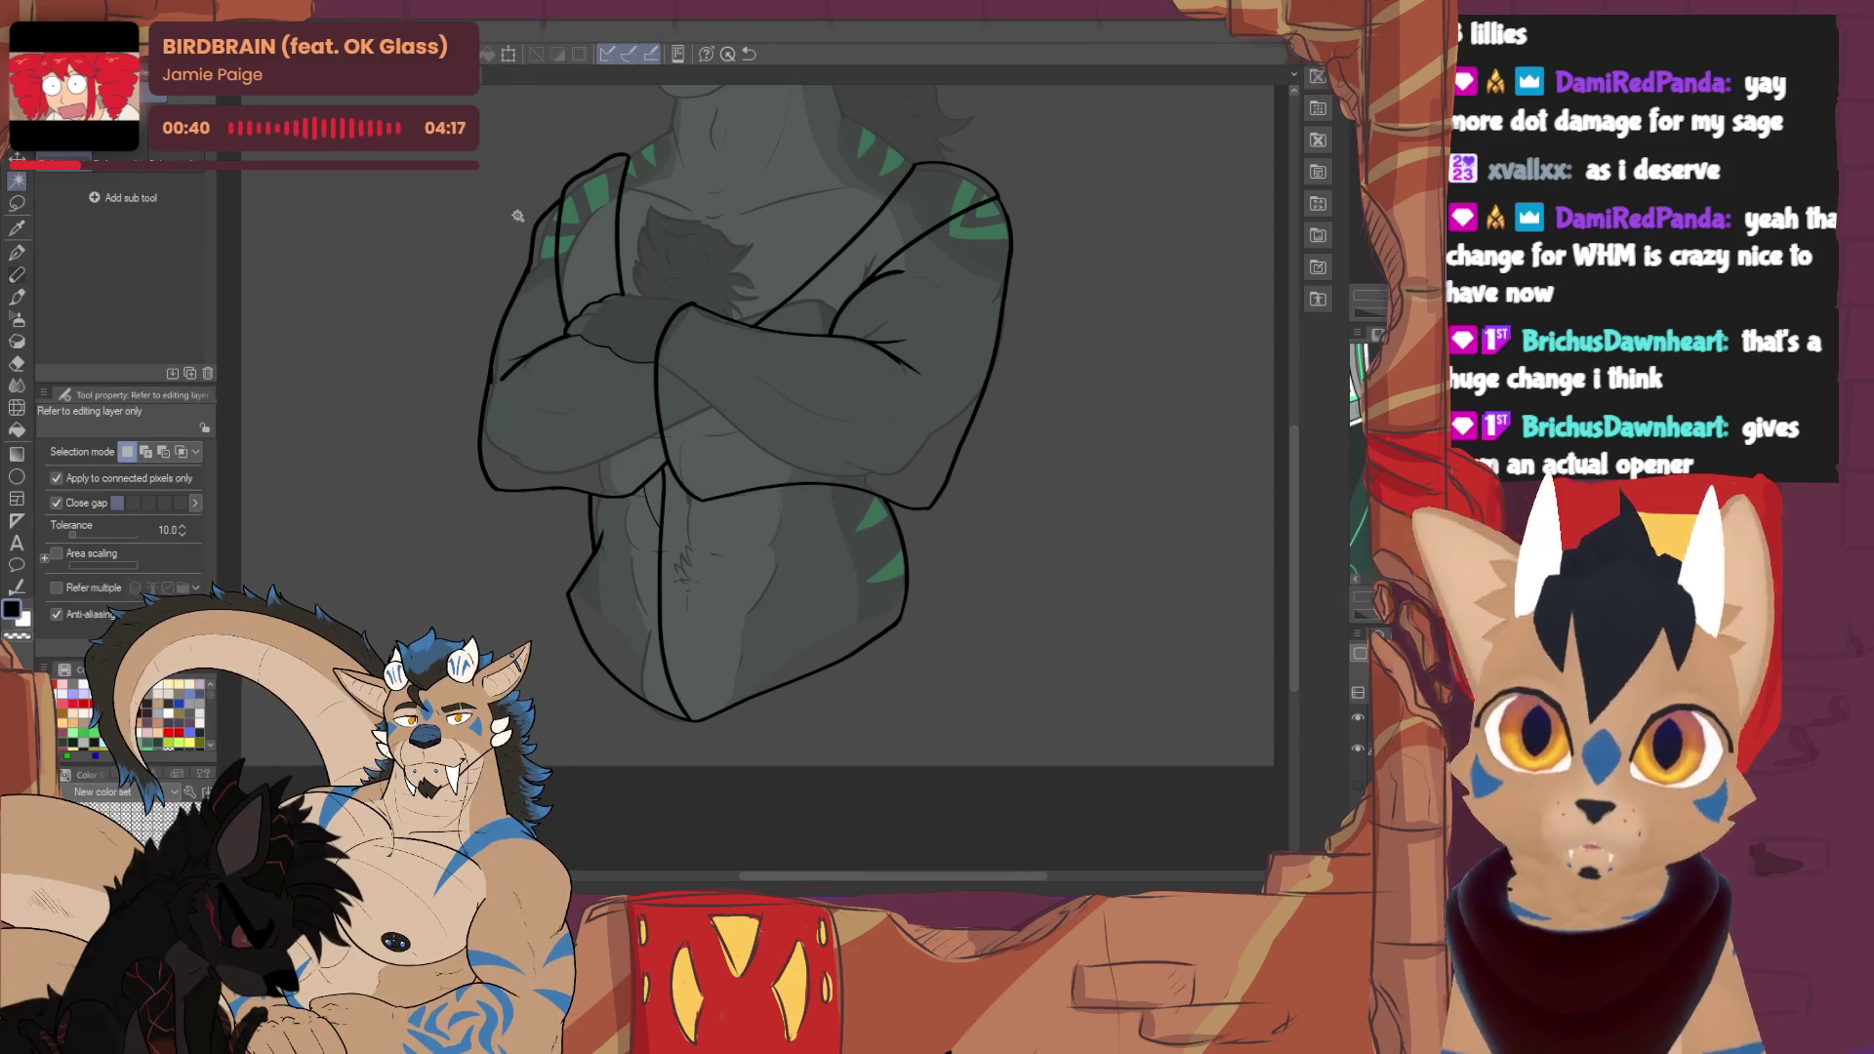
left_click(430, 311)
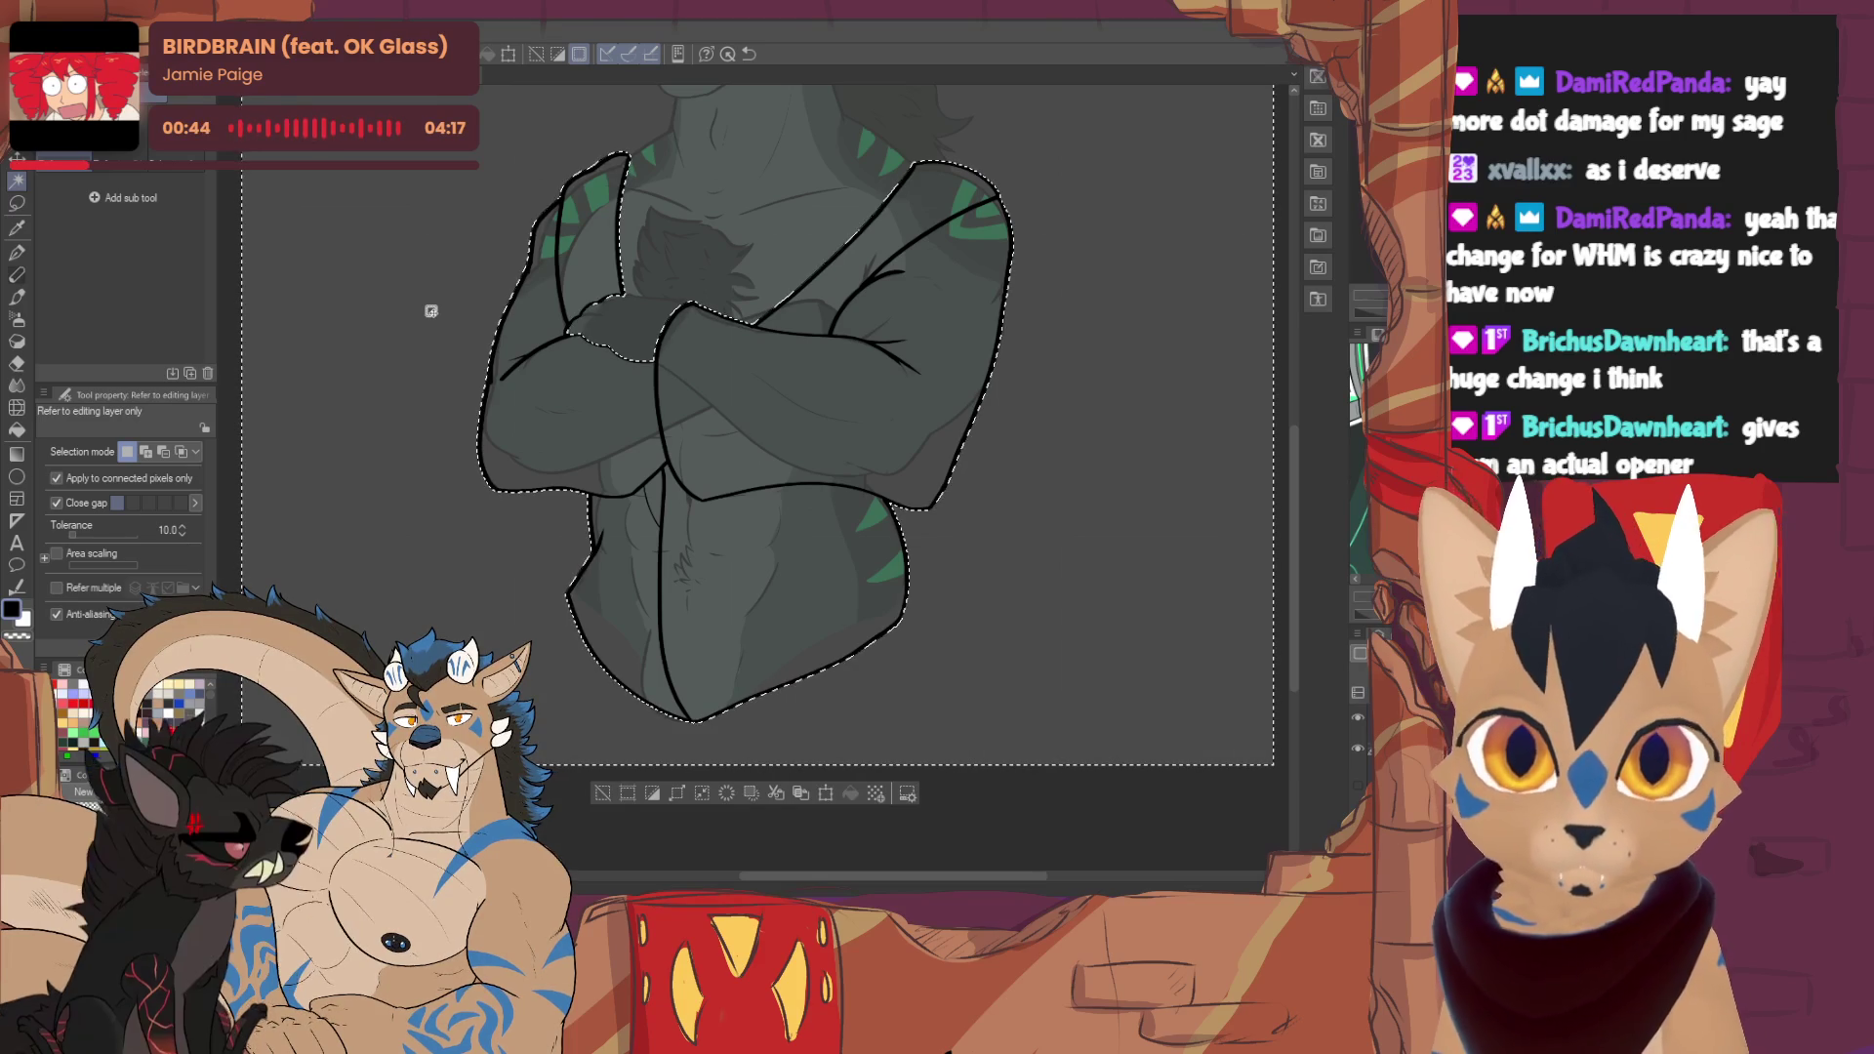
left_click(603, 793)
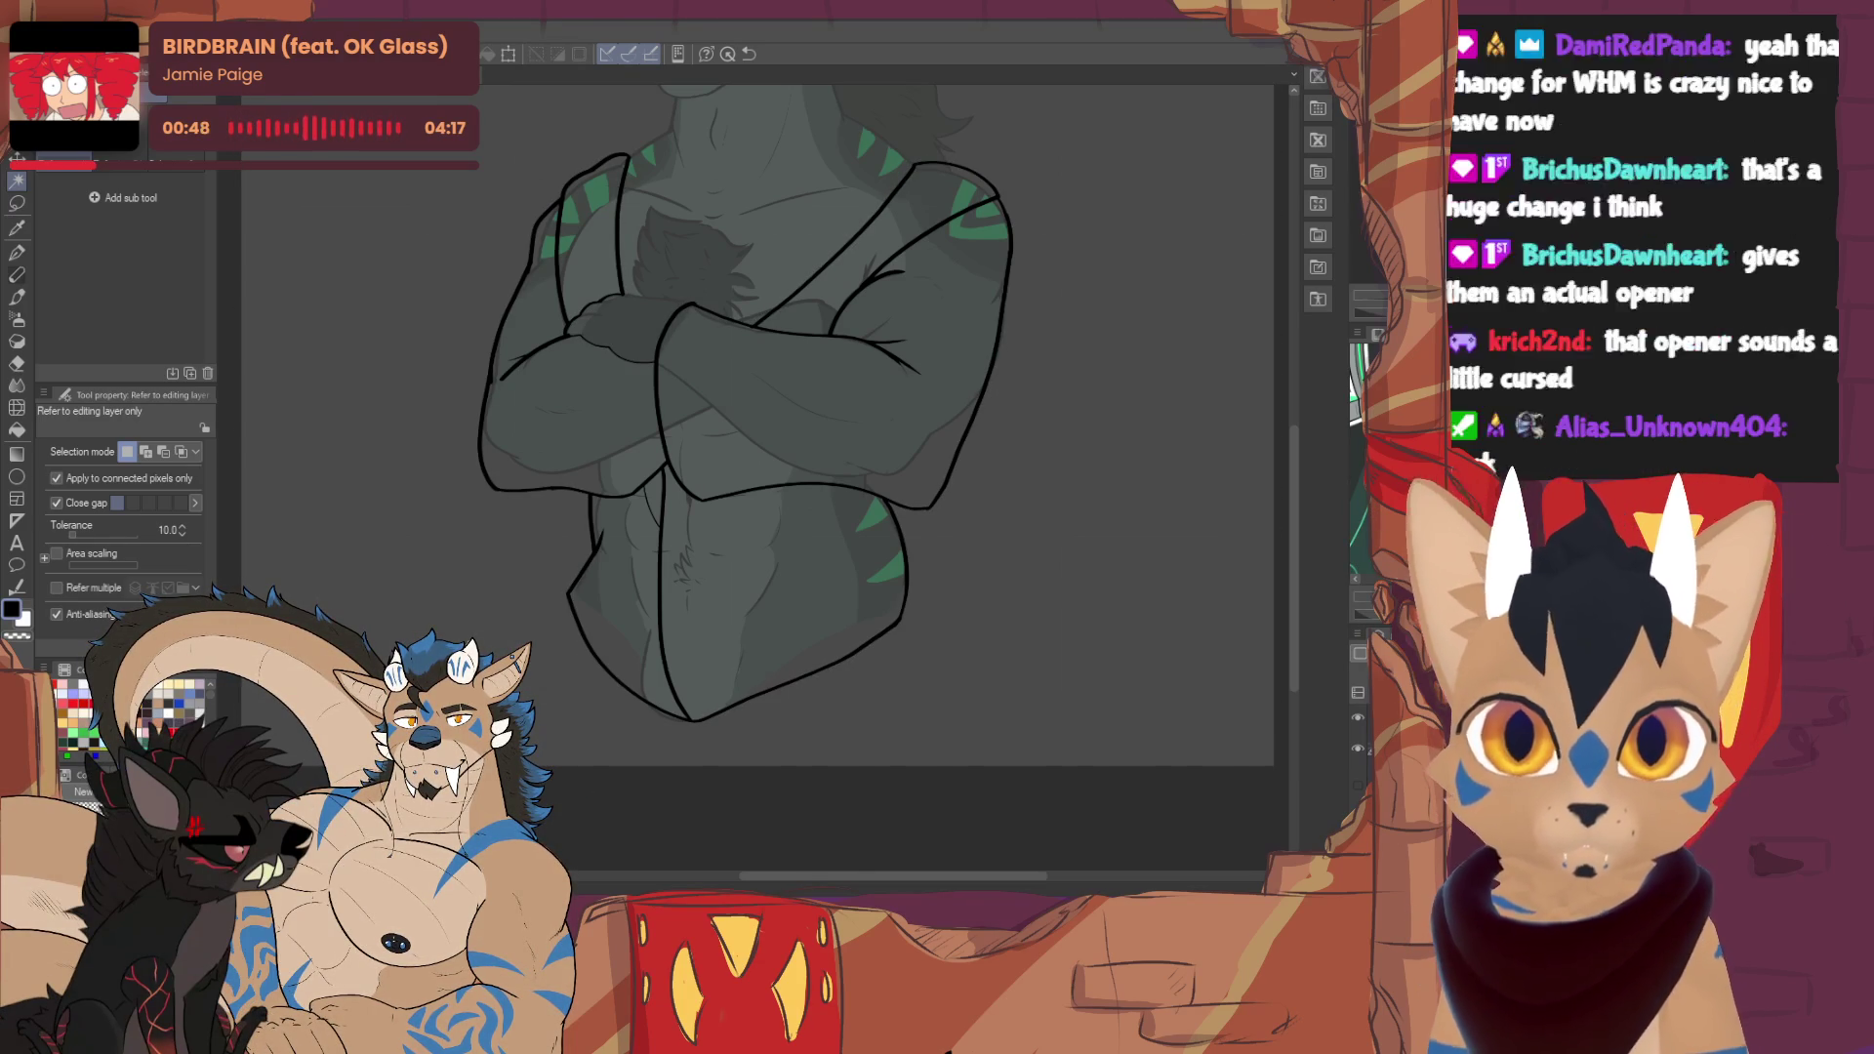
left_click(1174, 566)
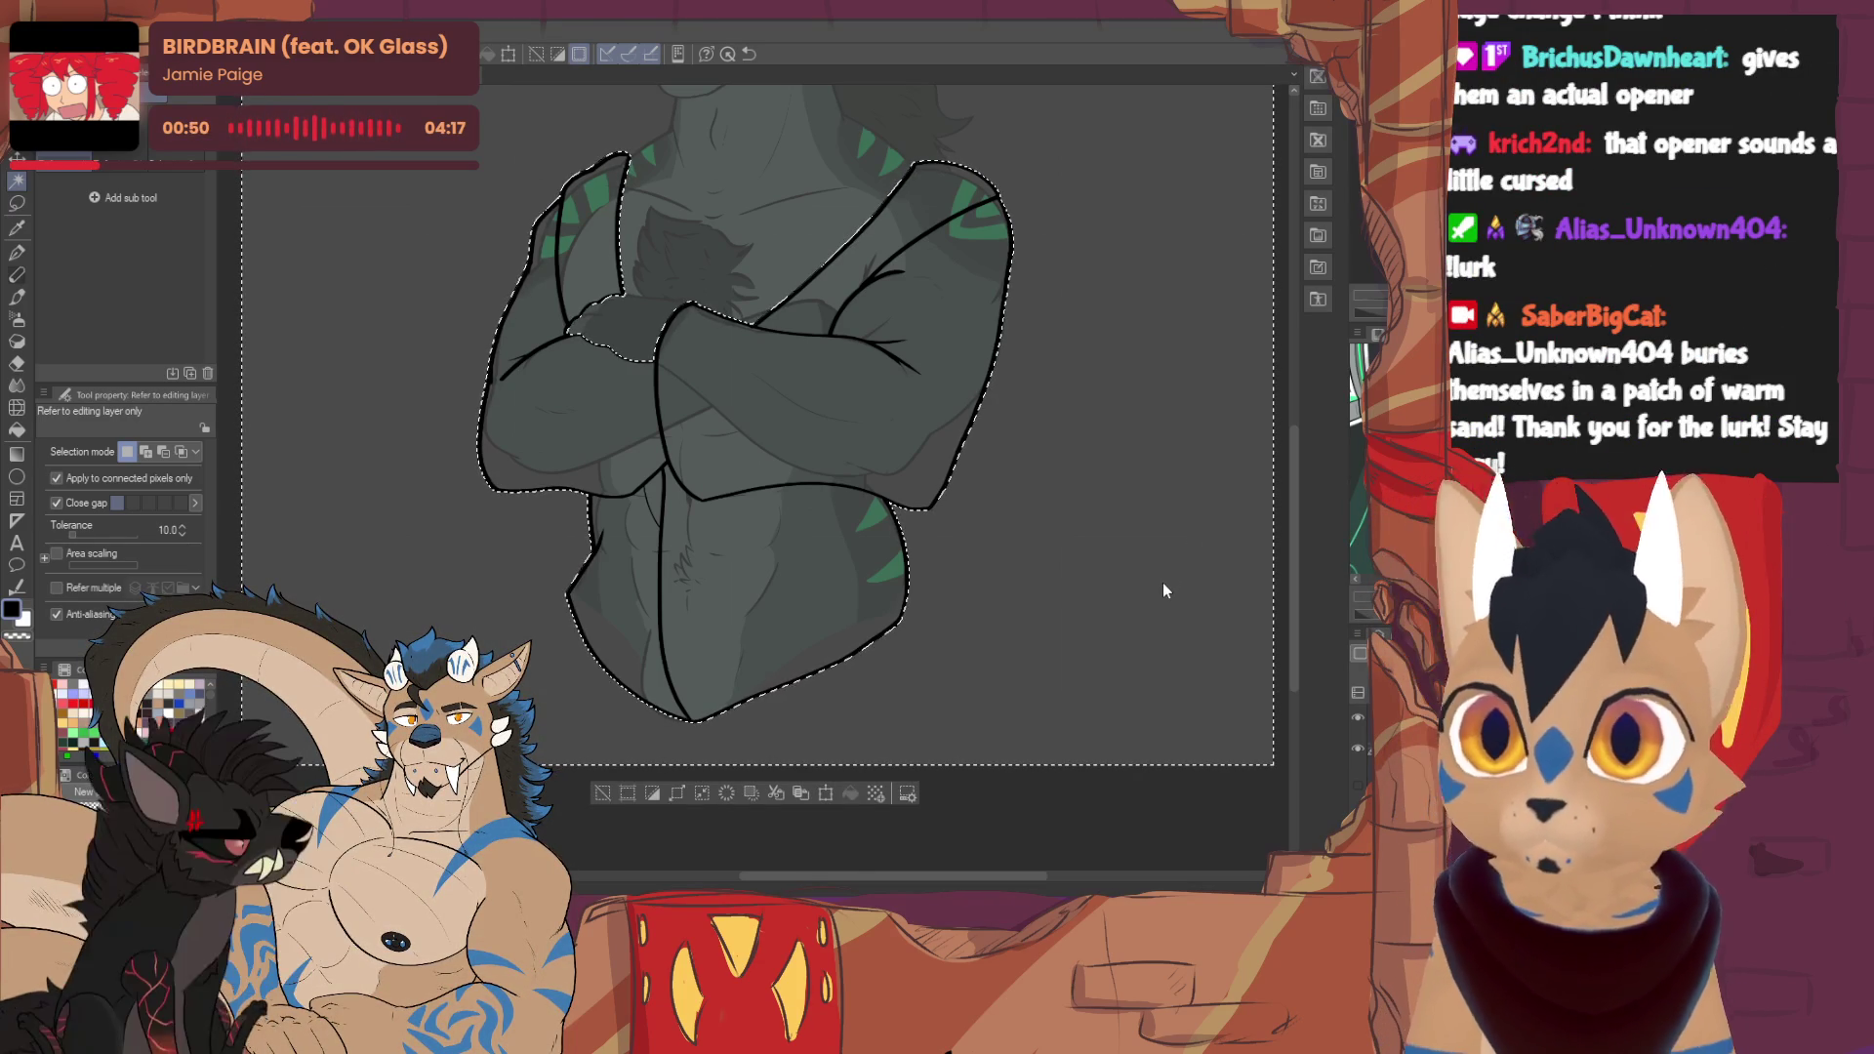
left_click(663, 792)
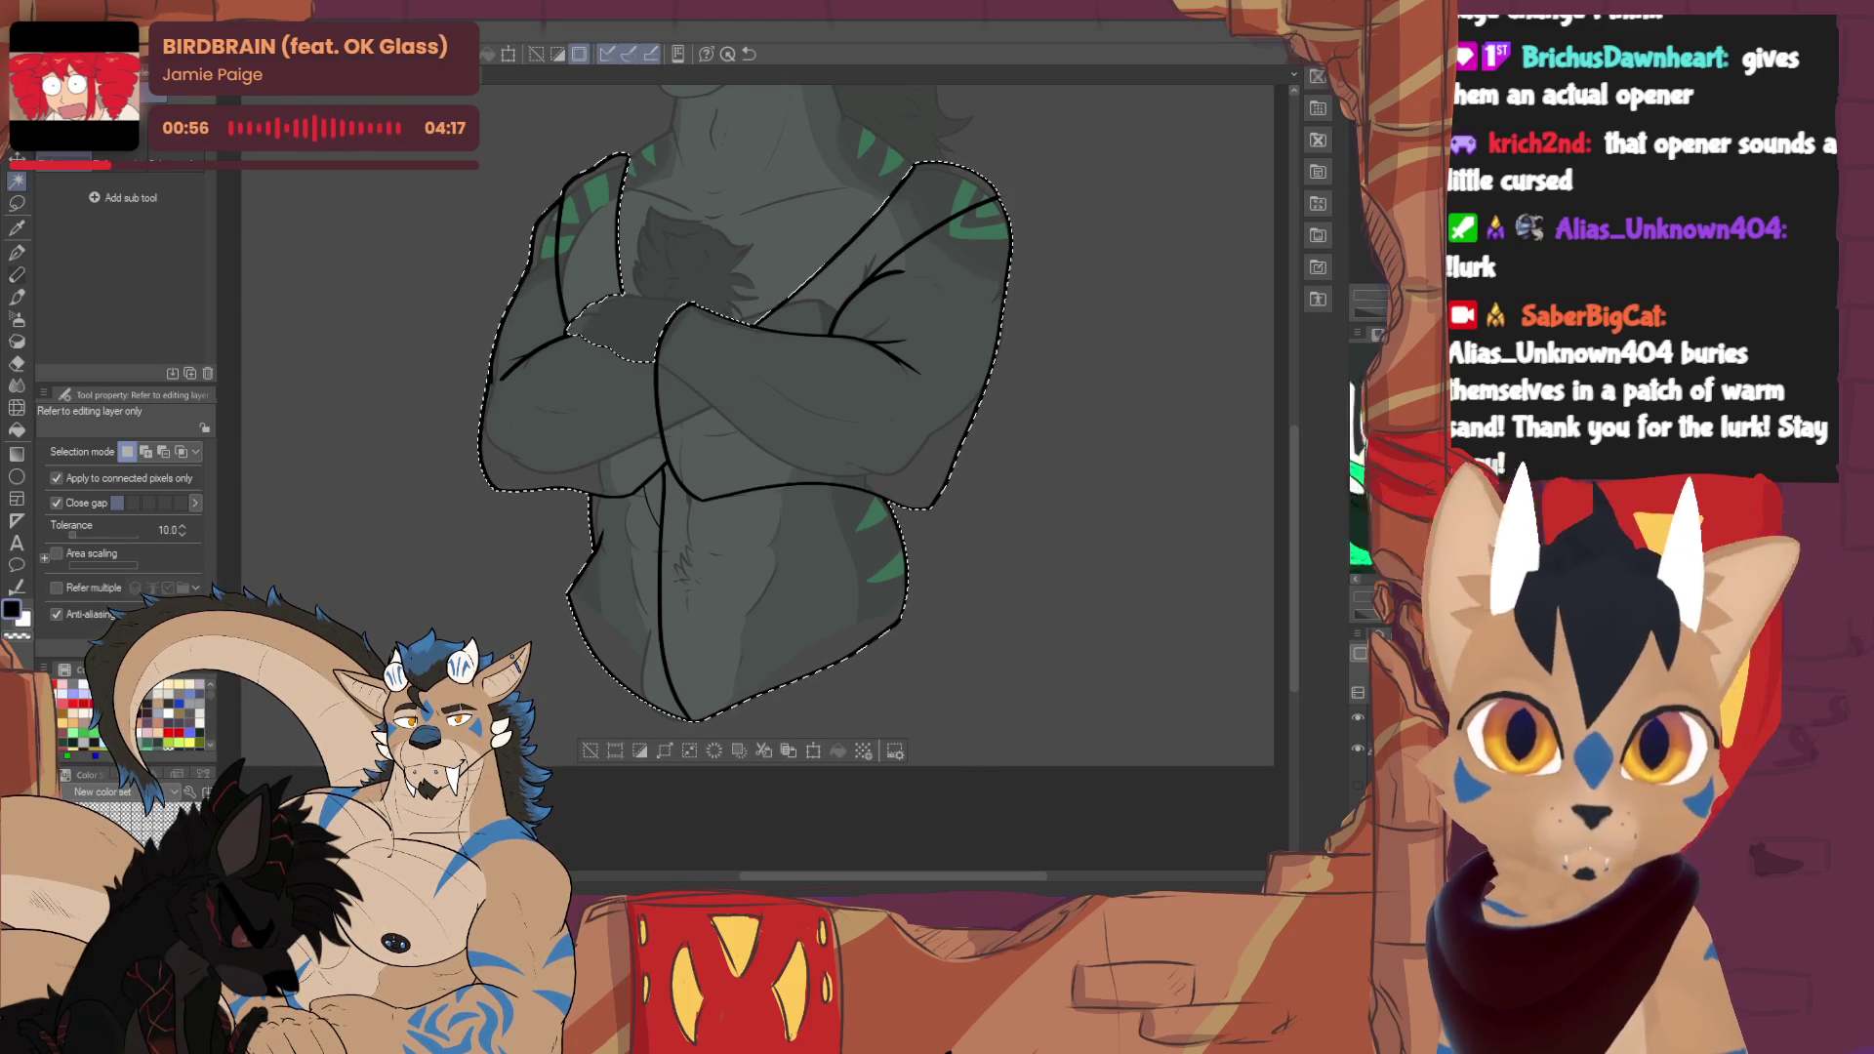
- Fill the selected sweater with pale green and deselect
left_click(73, 722)
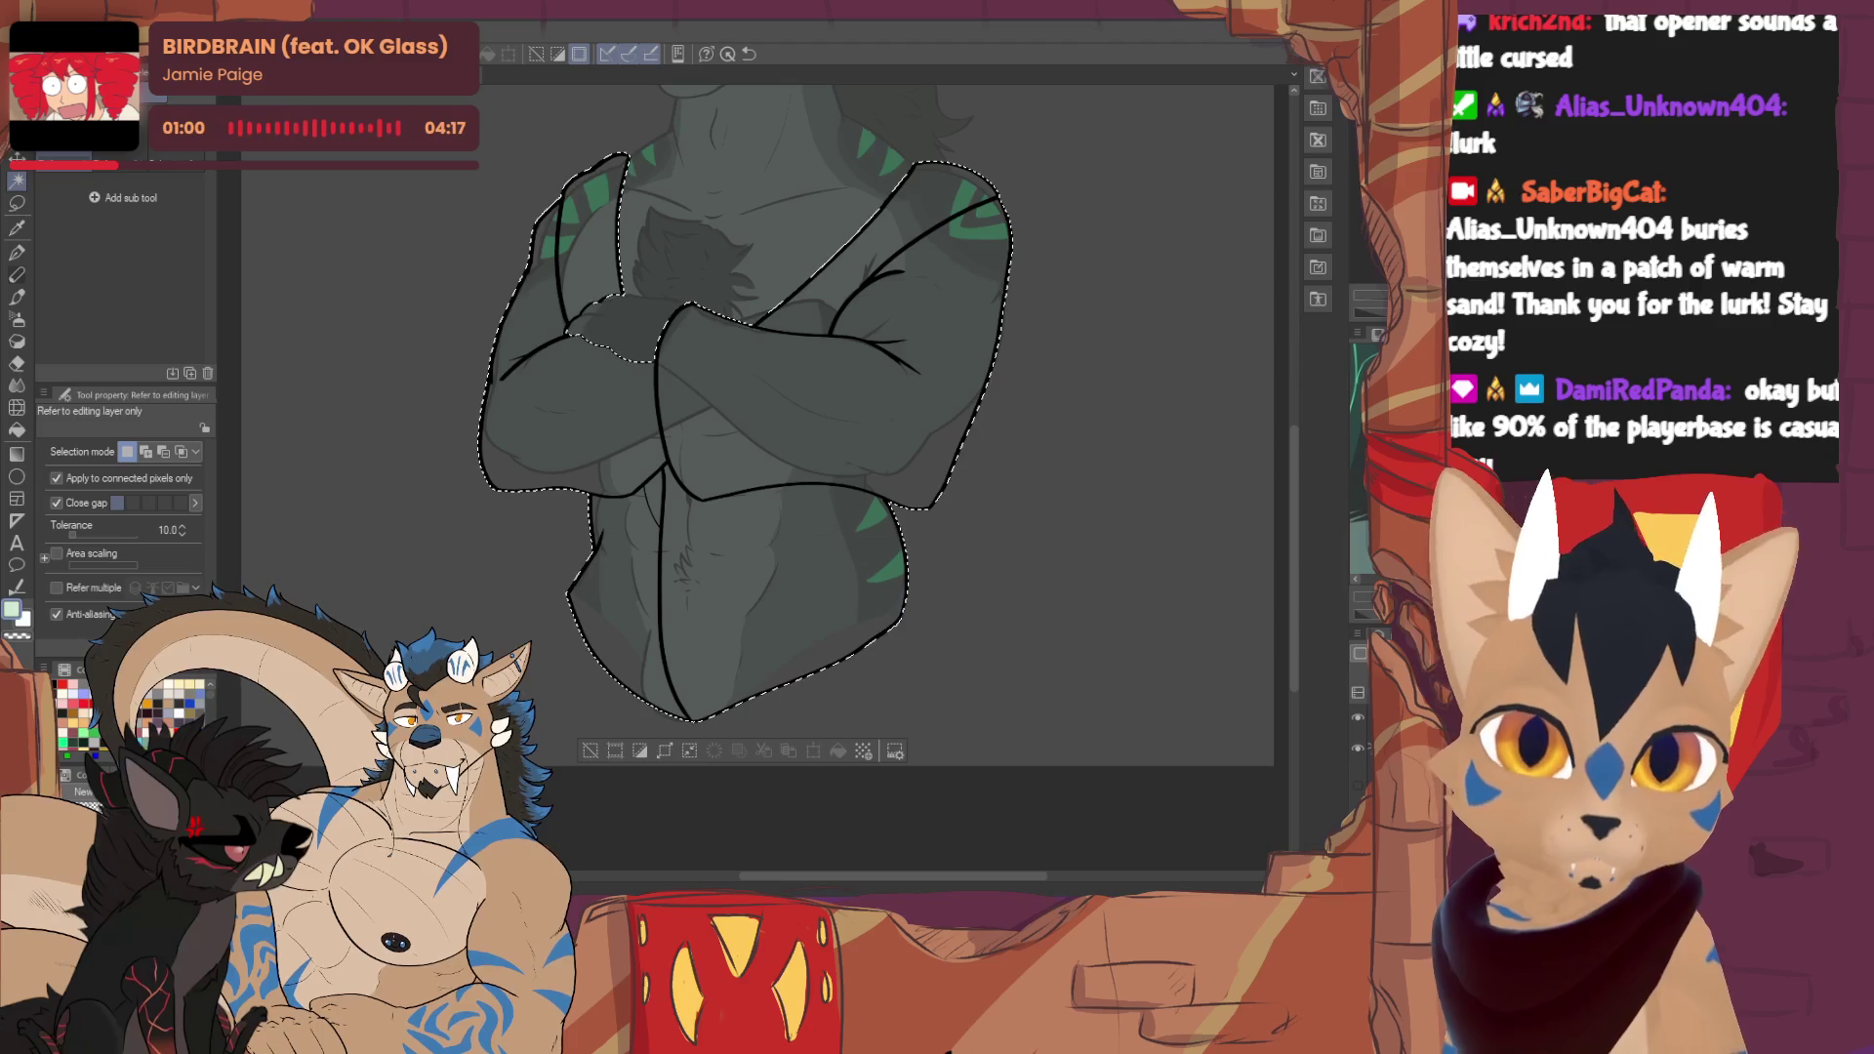
left_click(838, 751)
key("ctrl+d")
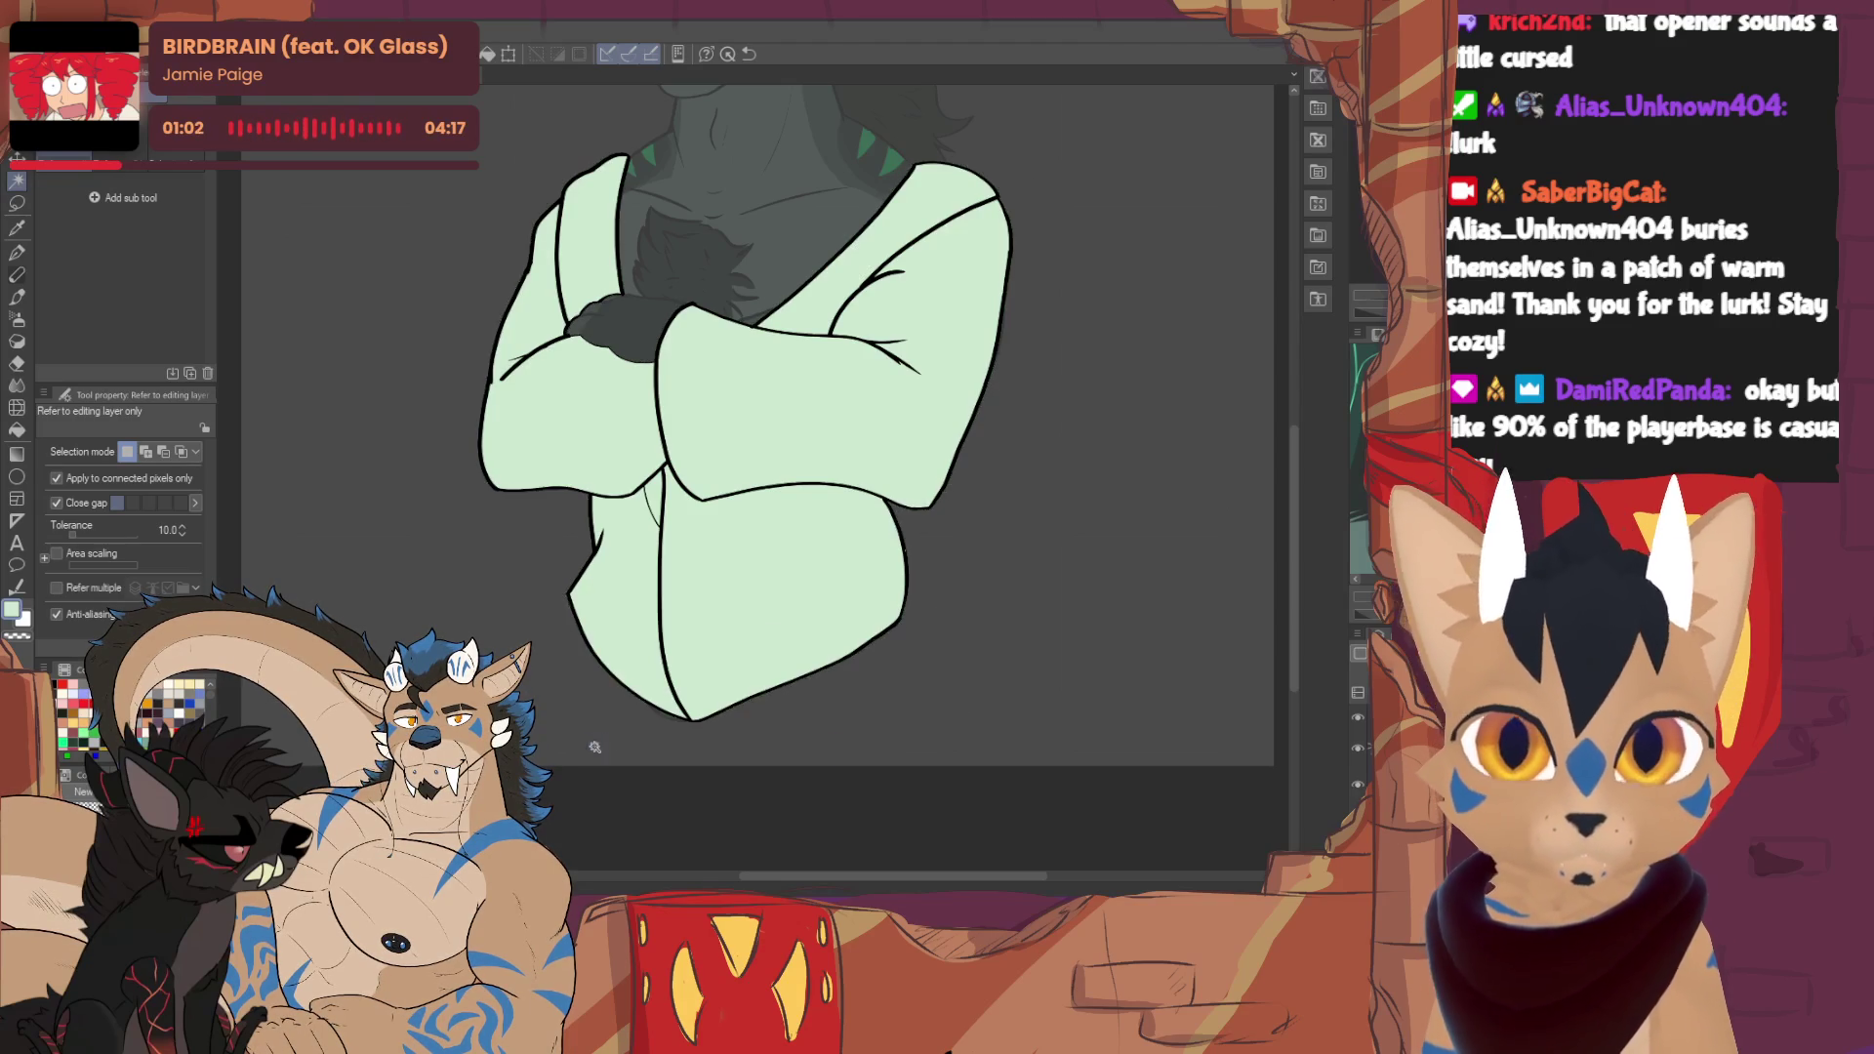
scroll(834, 617, "up", 3)
scroll(834, 488, "up", 1)
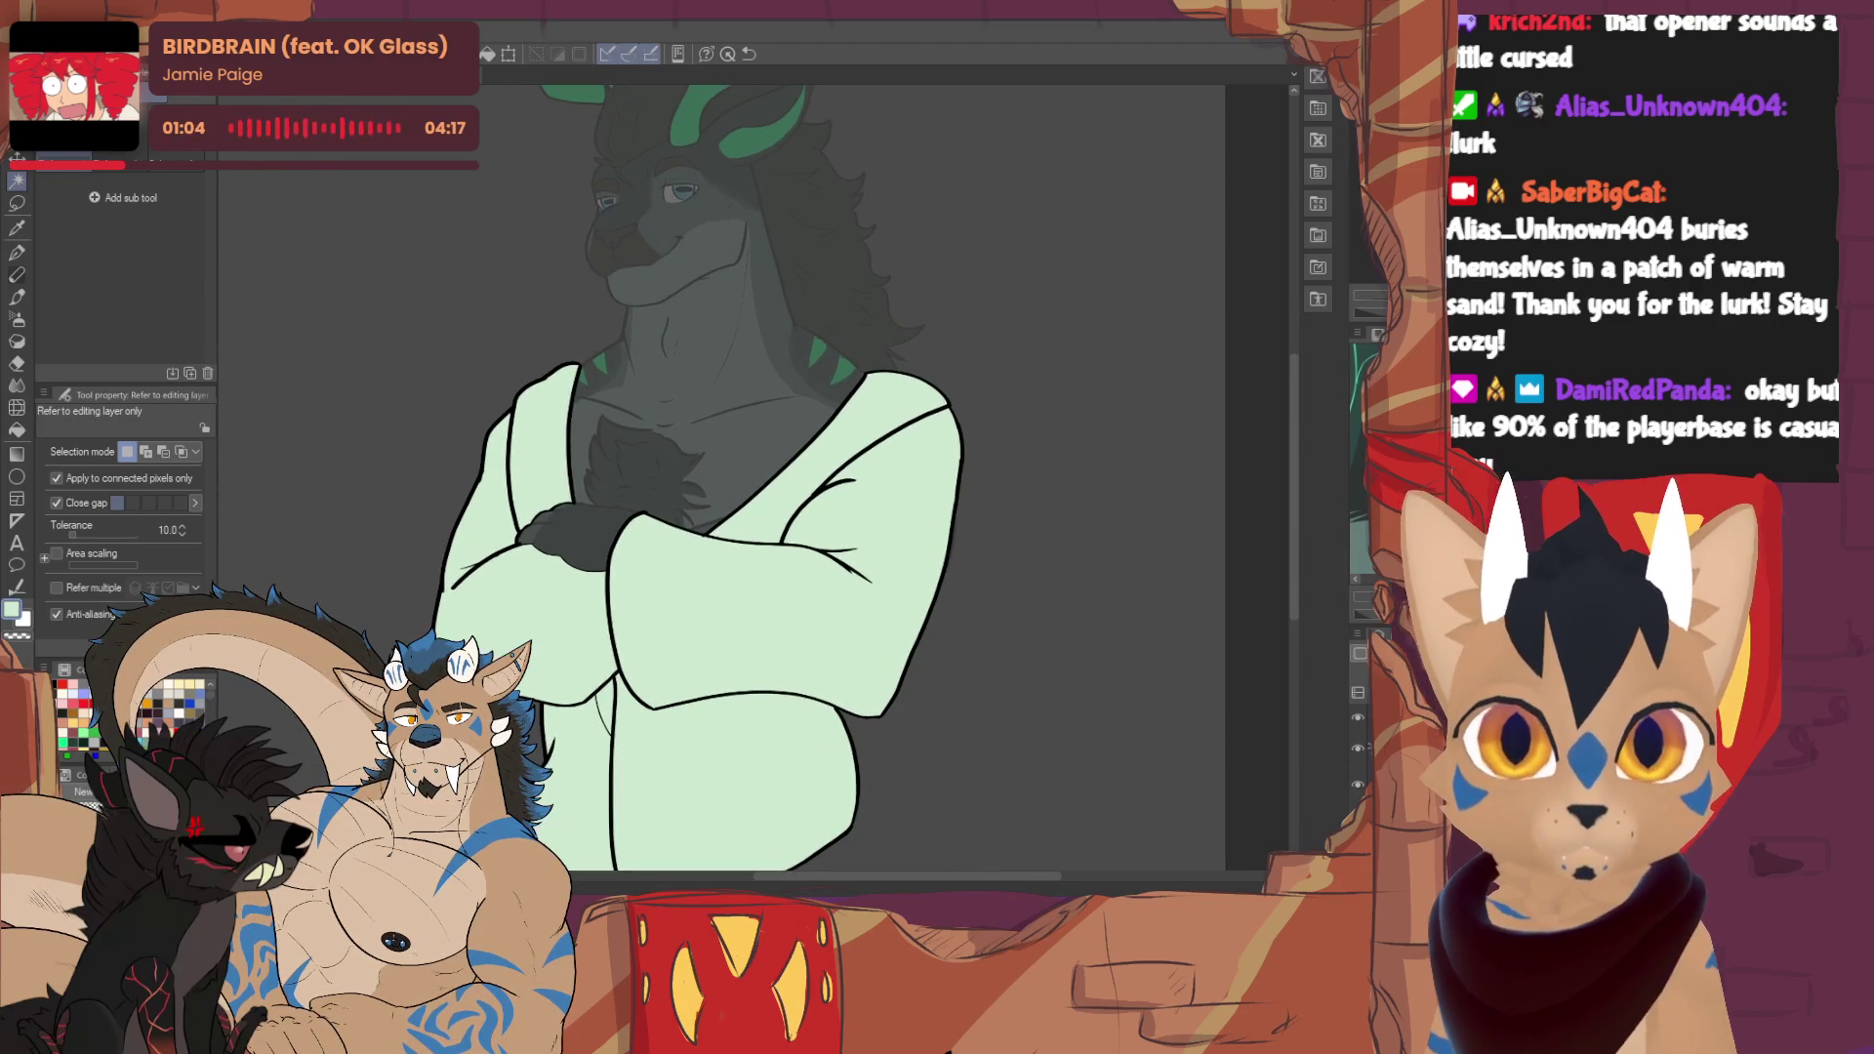
scroll(742, 478, "down", 2)
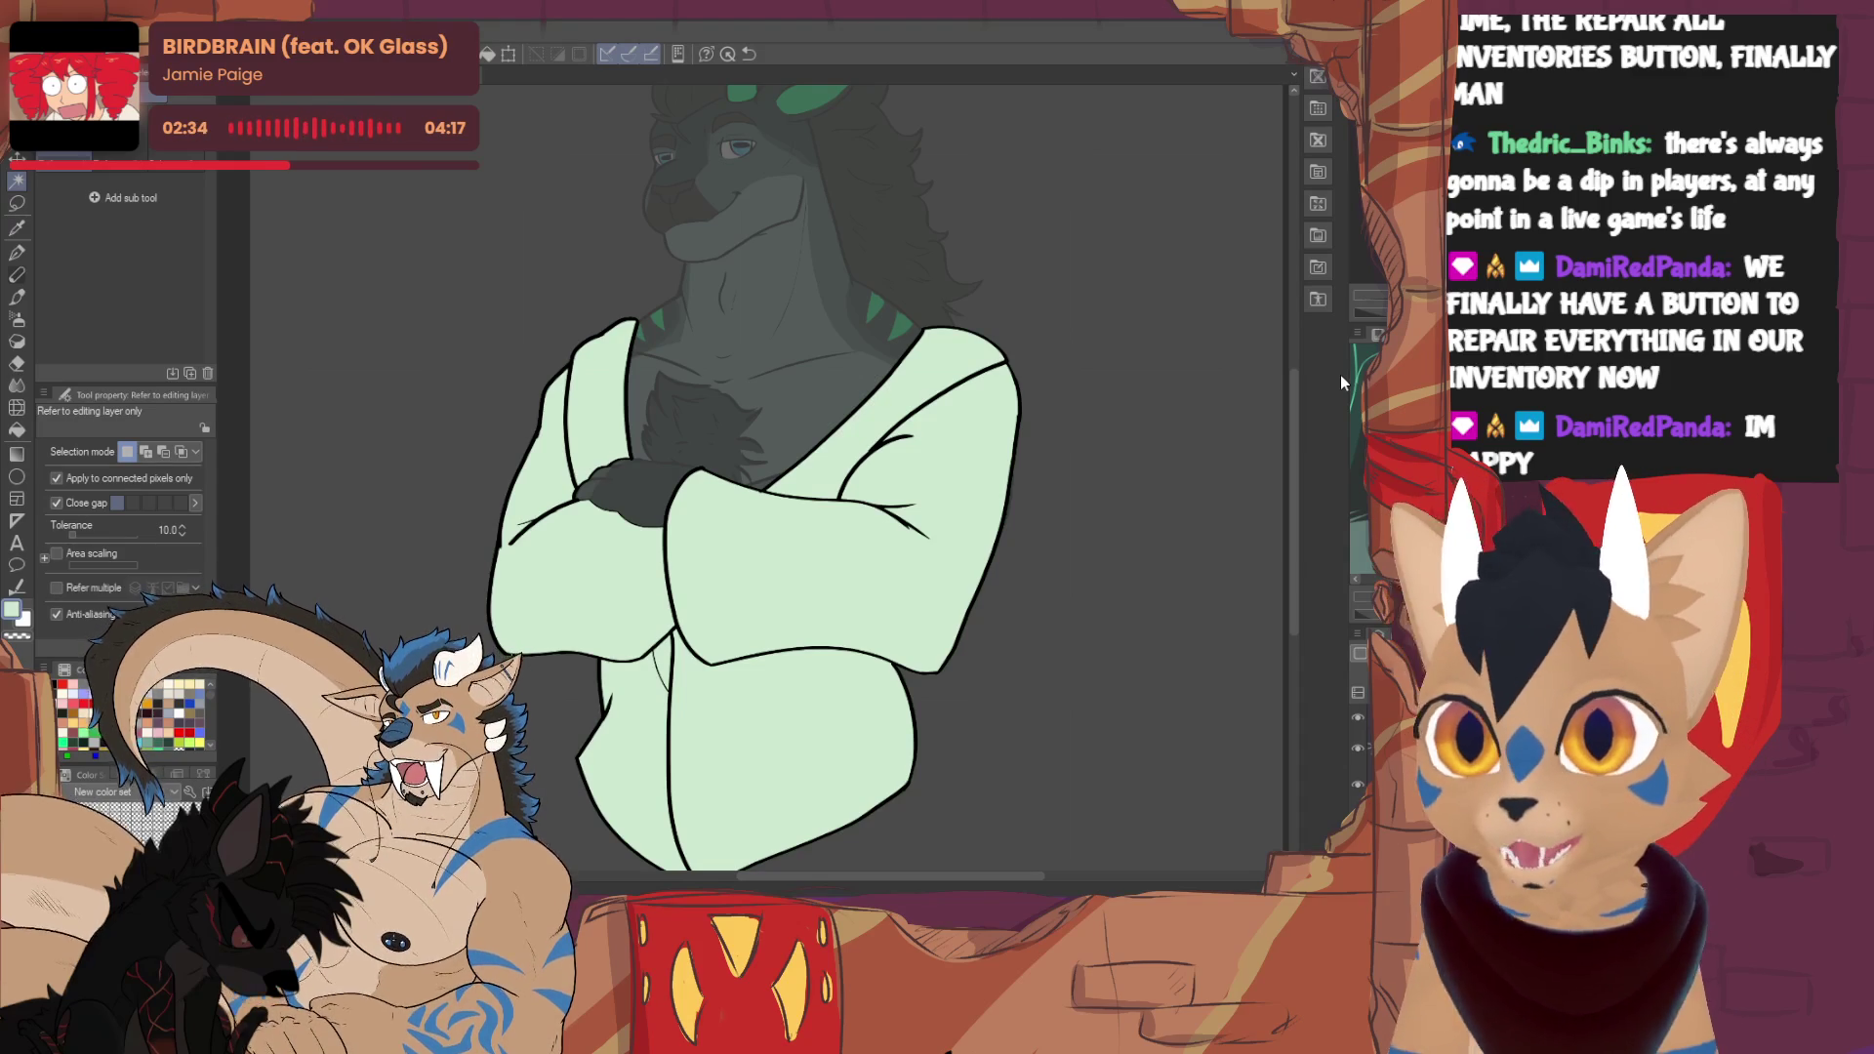
- Check the pale green fill with undo/redo and switch to the G-pen sub tool
left_click_drag(761, 488, 713, 496)
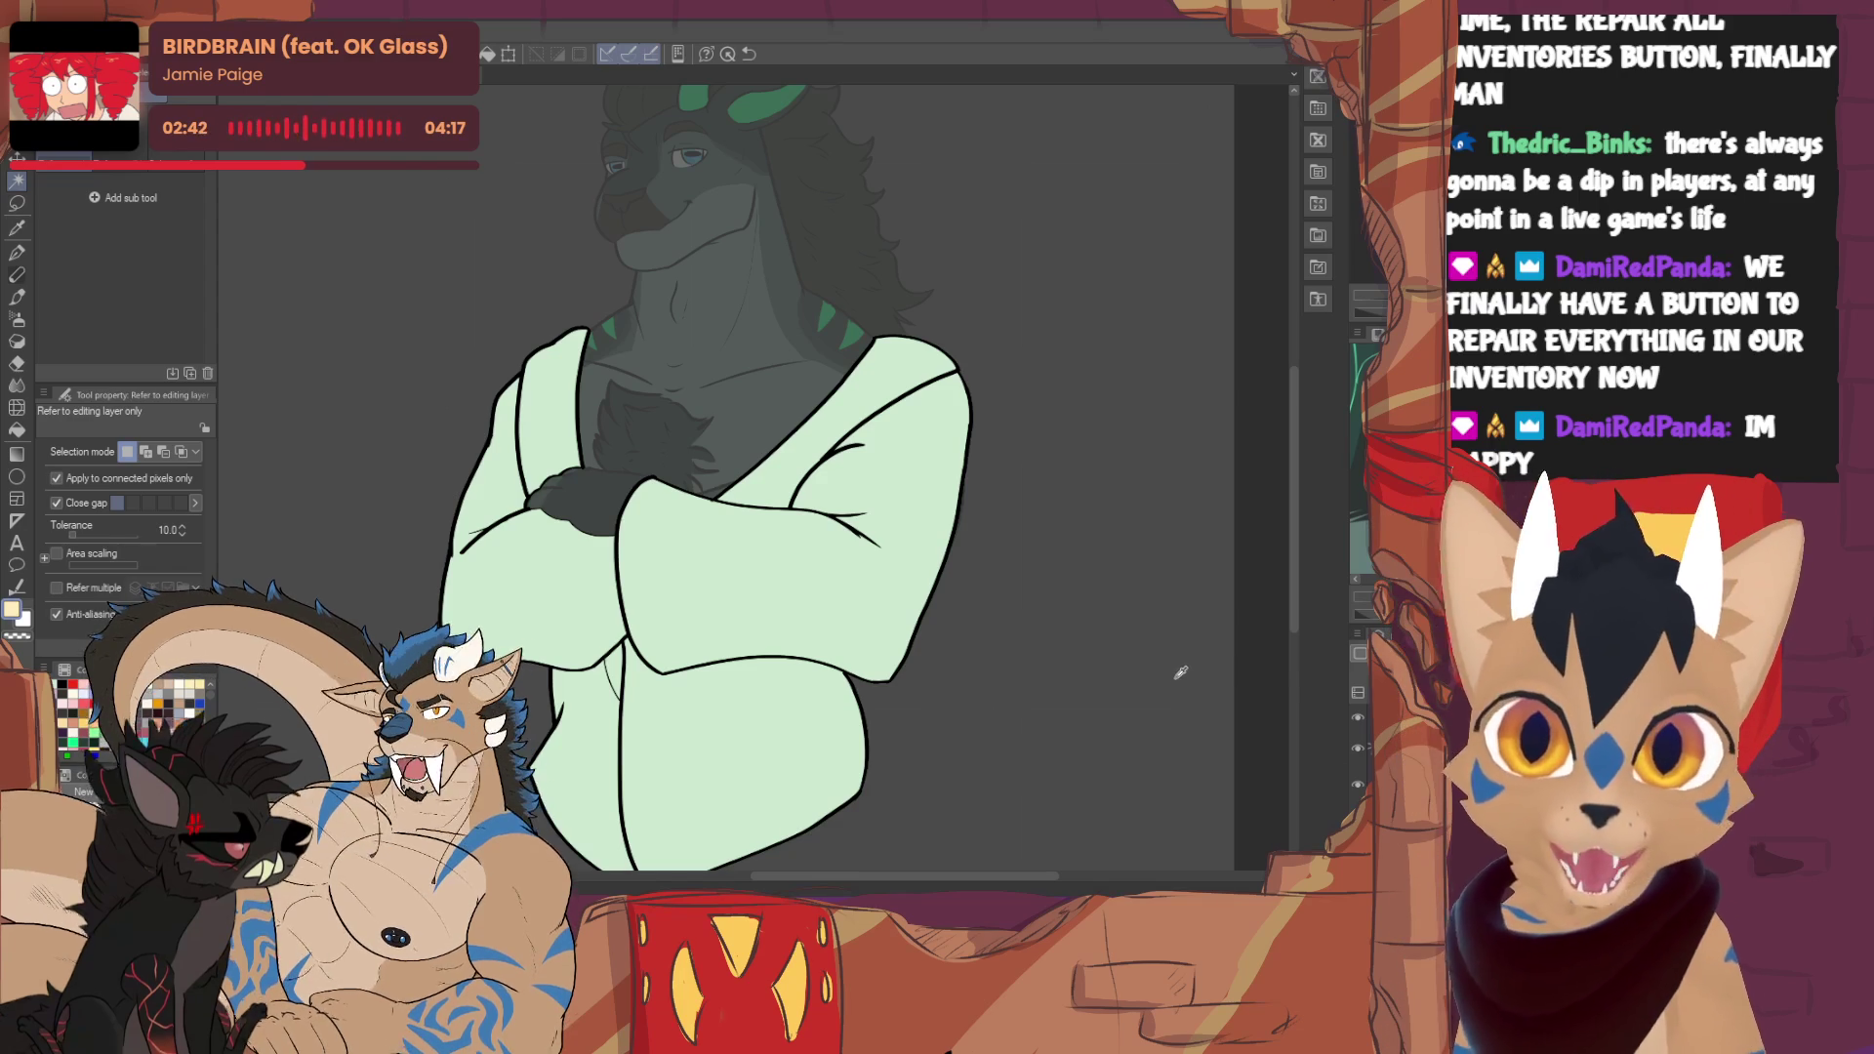
key("ctrl+z")
key("ctrl+y")
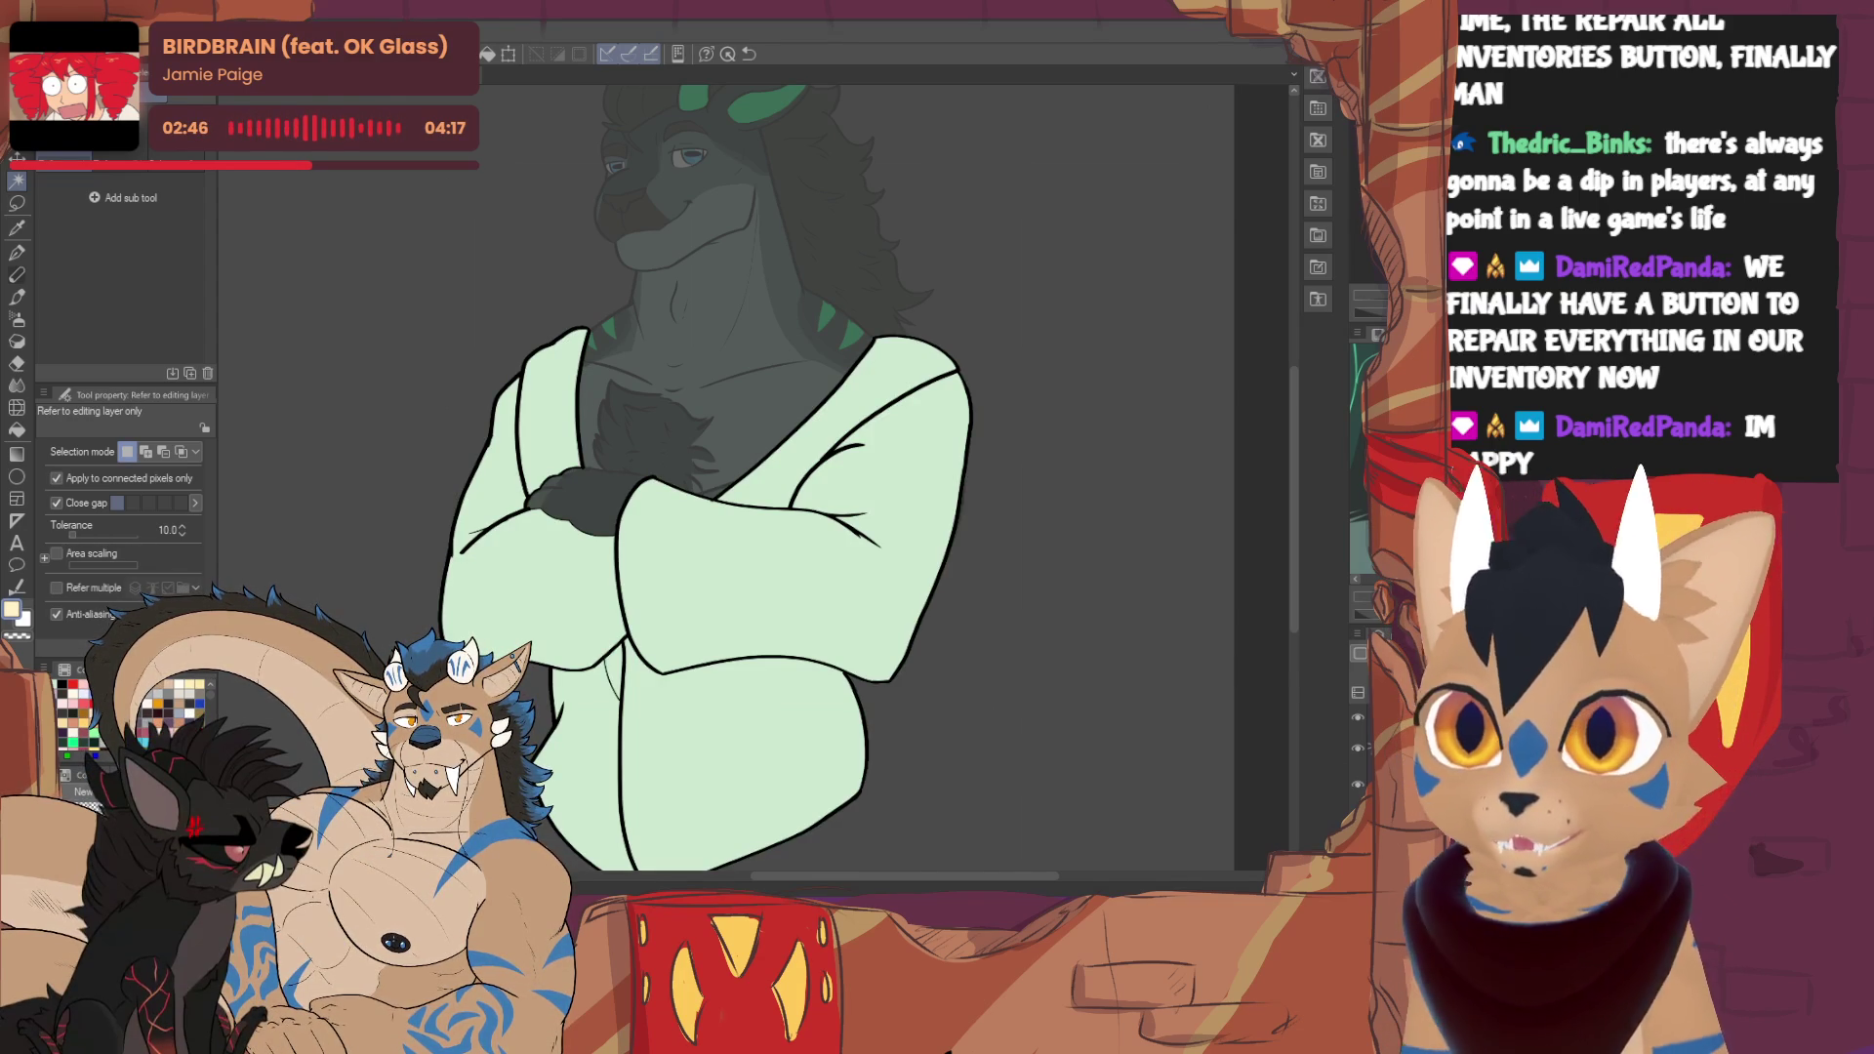
key("p")
left_click(76, 168)
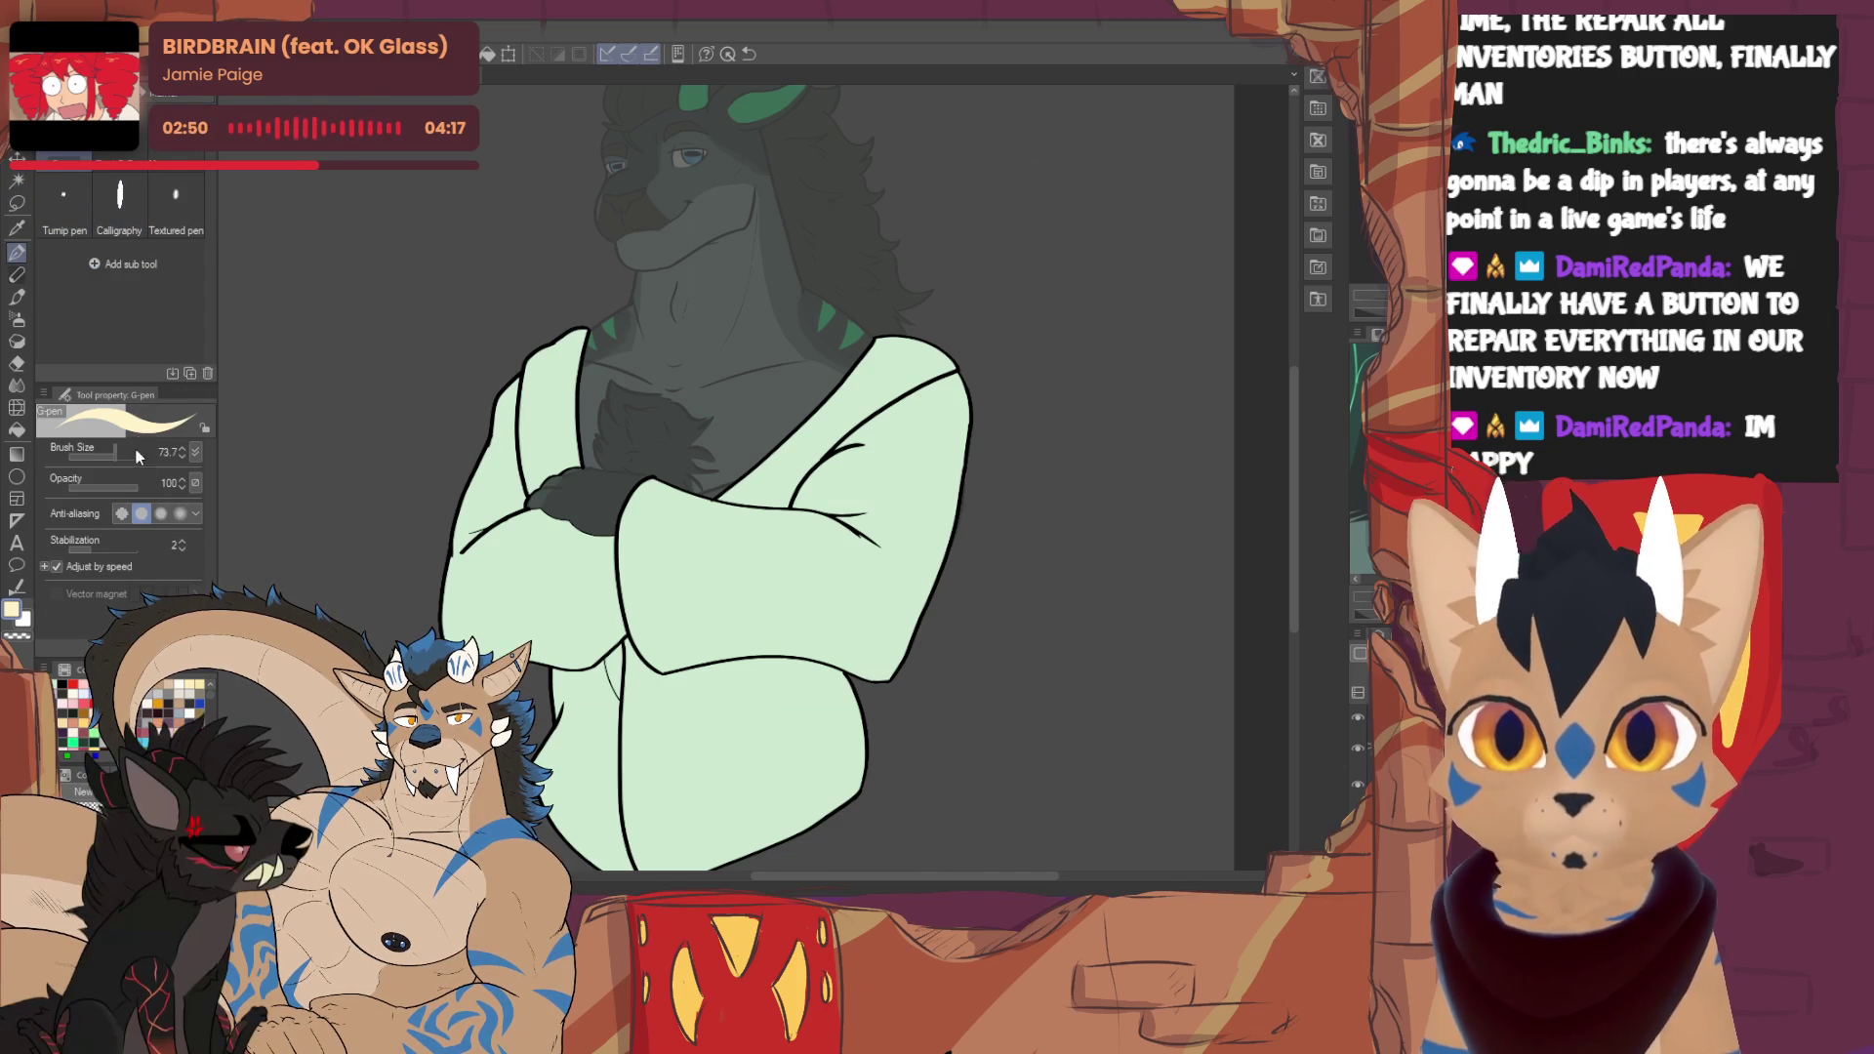
- Paint a wide vertical cream stripe on the right sleeve, redrawing it once
mouse_move(731, 504)
left_mouse_down()
mouse_move(737, 652)
mouse_move(783, 652)
mouse_move(774, 505)
left_mouse_up()
key("ctrl+z")
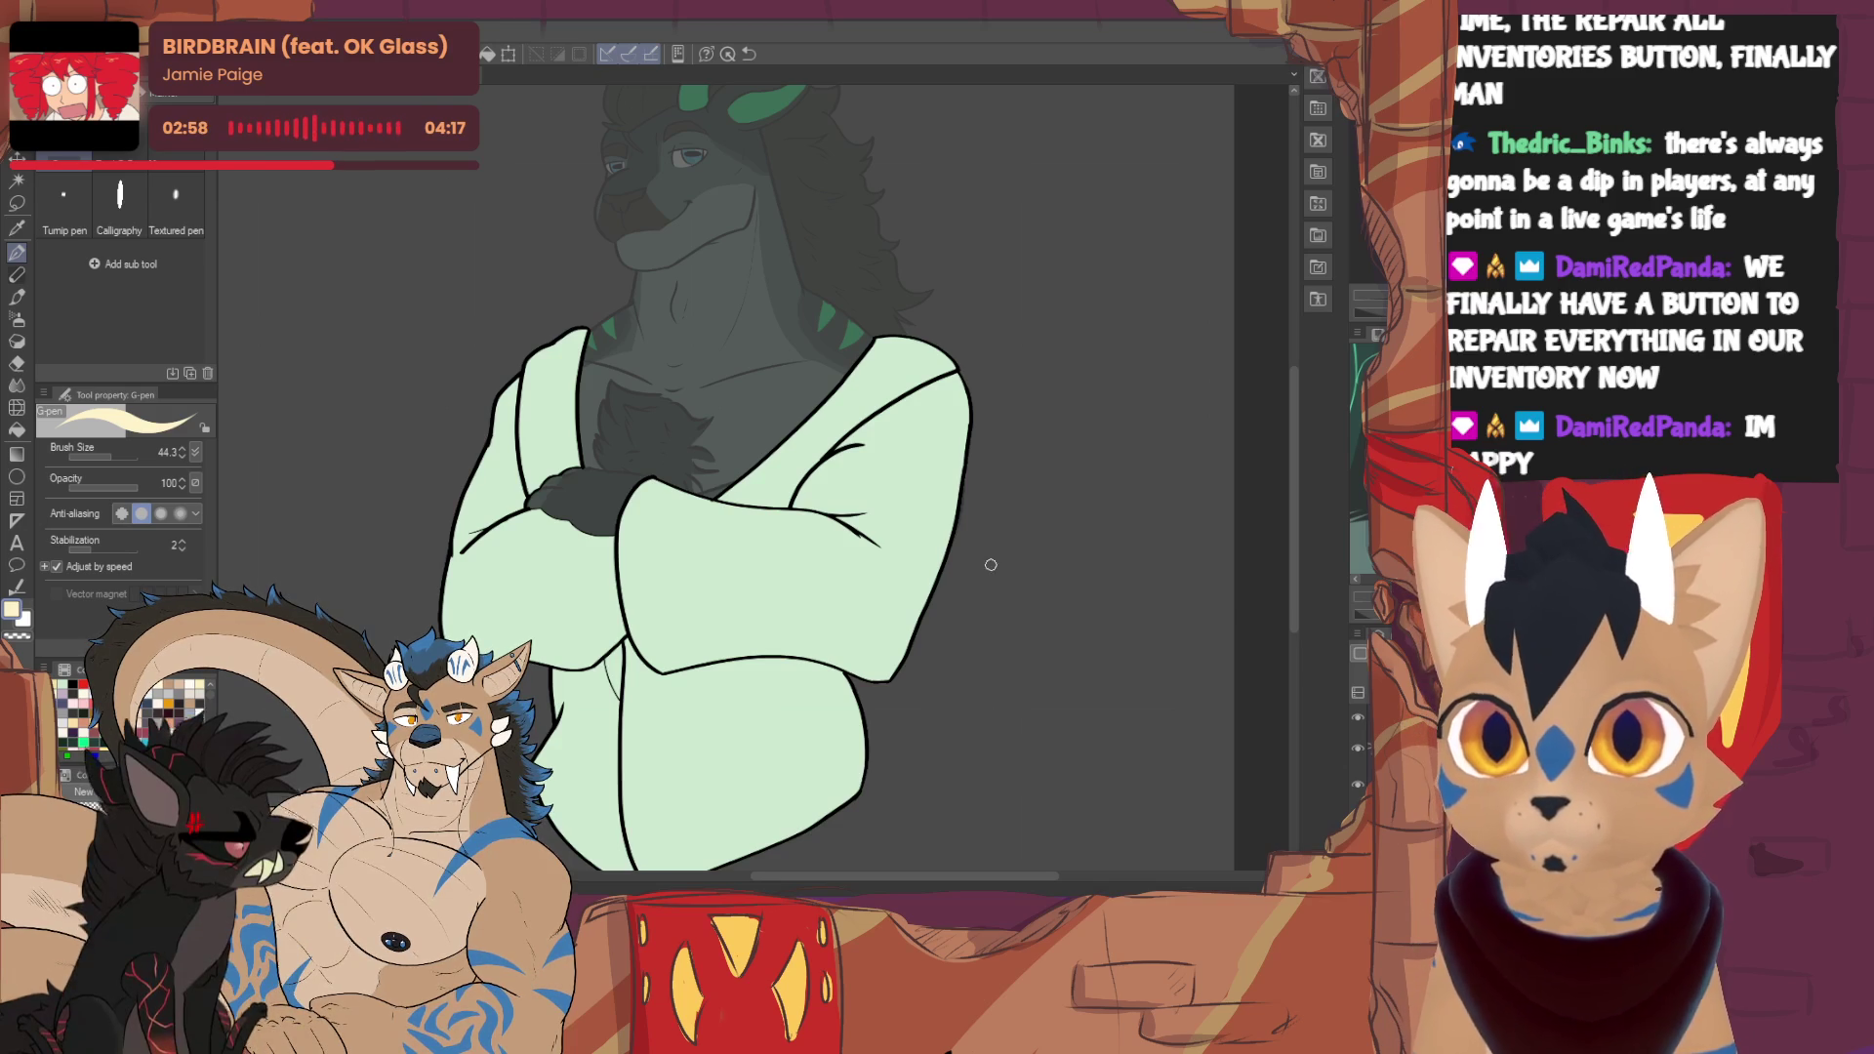
mouse_move(730, 504)
left_mouse_down()
mouse_move(747, 656)
mouse_move(799, 649)
mouse_move(787, 532)
mouse_move(779, 510)
mouse_move(727, 506)
mouse_move(753, 637)
mouse_move(781, 646)
mouse_move(778, 523)
mouse_move(750, 555)
mouse_move(759, 635)
mouse_move(776, 532)
mouse_move(757, 595)
mouse_move(749, 528)
mouse_move(842, 535)
mouse_move(857, 672)
mouse_move(857, 532)
mouse_move(853, 666)
mouse_move(834, 522)
mouse_move(853, 669)
left_mouse_up()
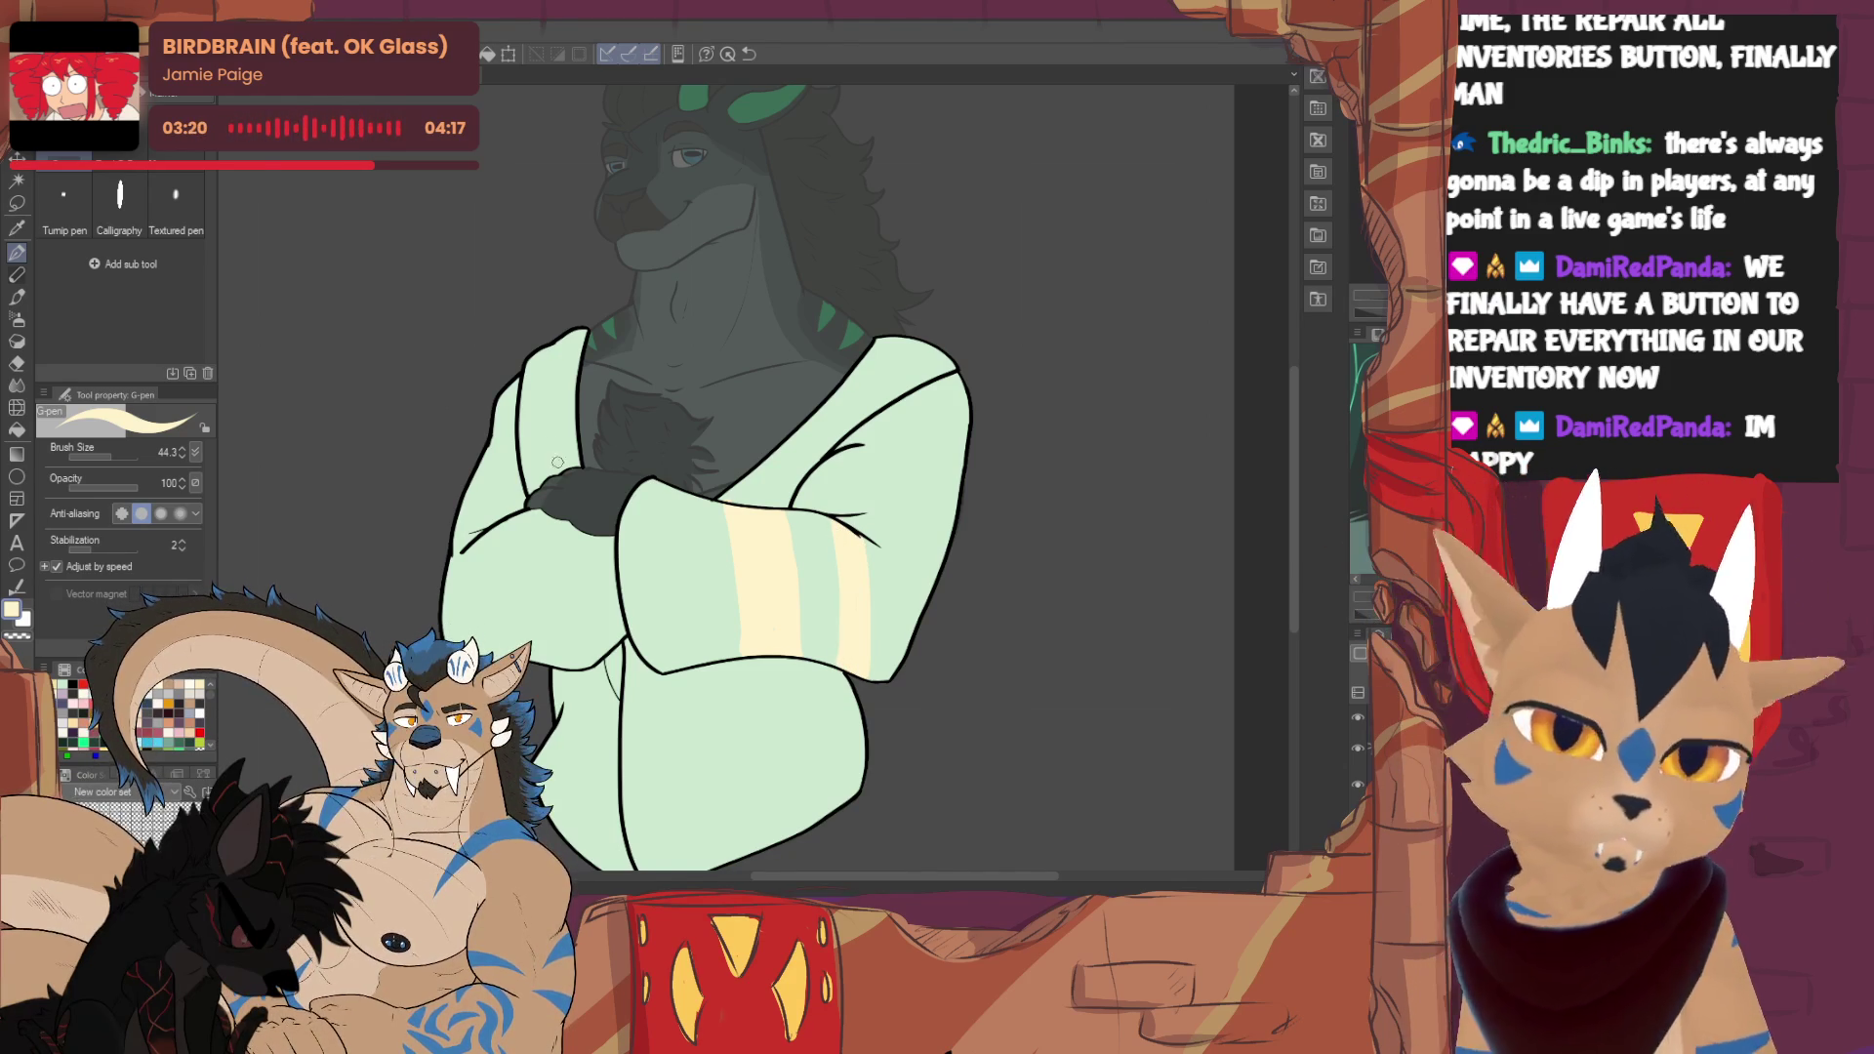
- Paint and widen a vertical cream stripe on the left sleeve
left_click_drag(505, 517, 502, 669)
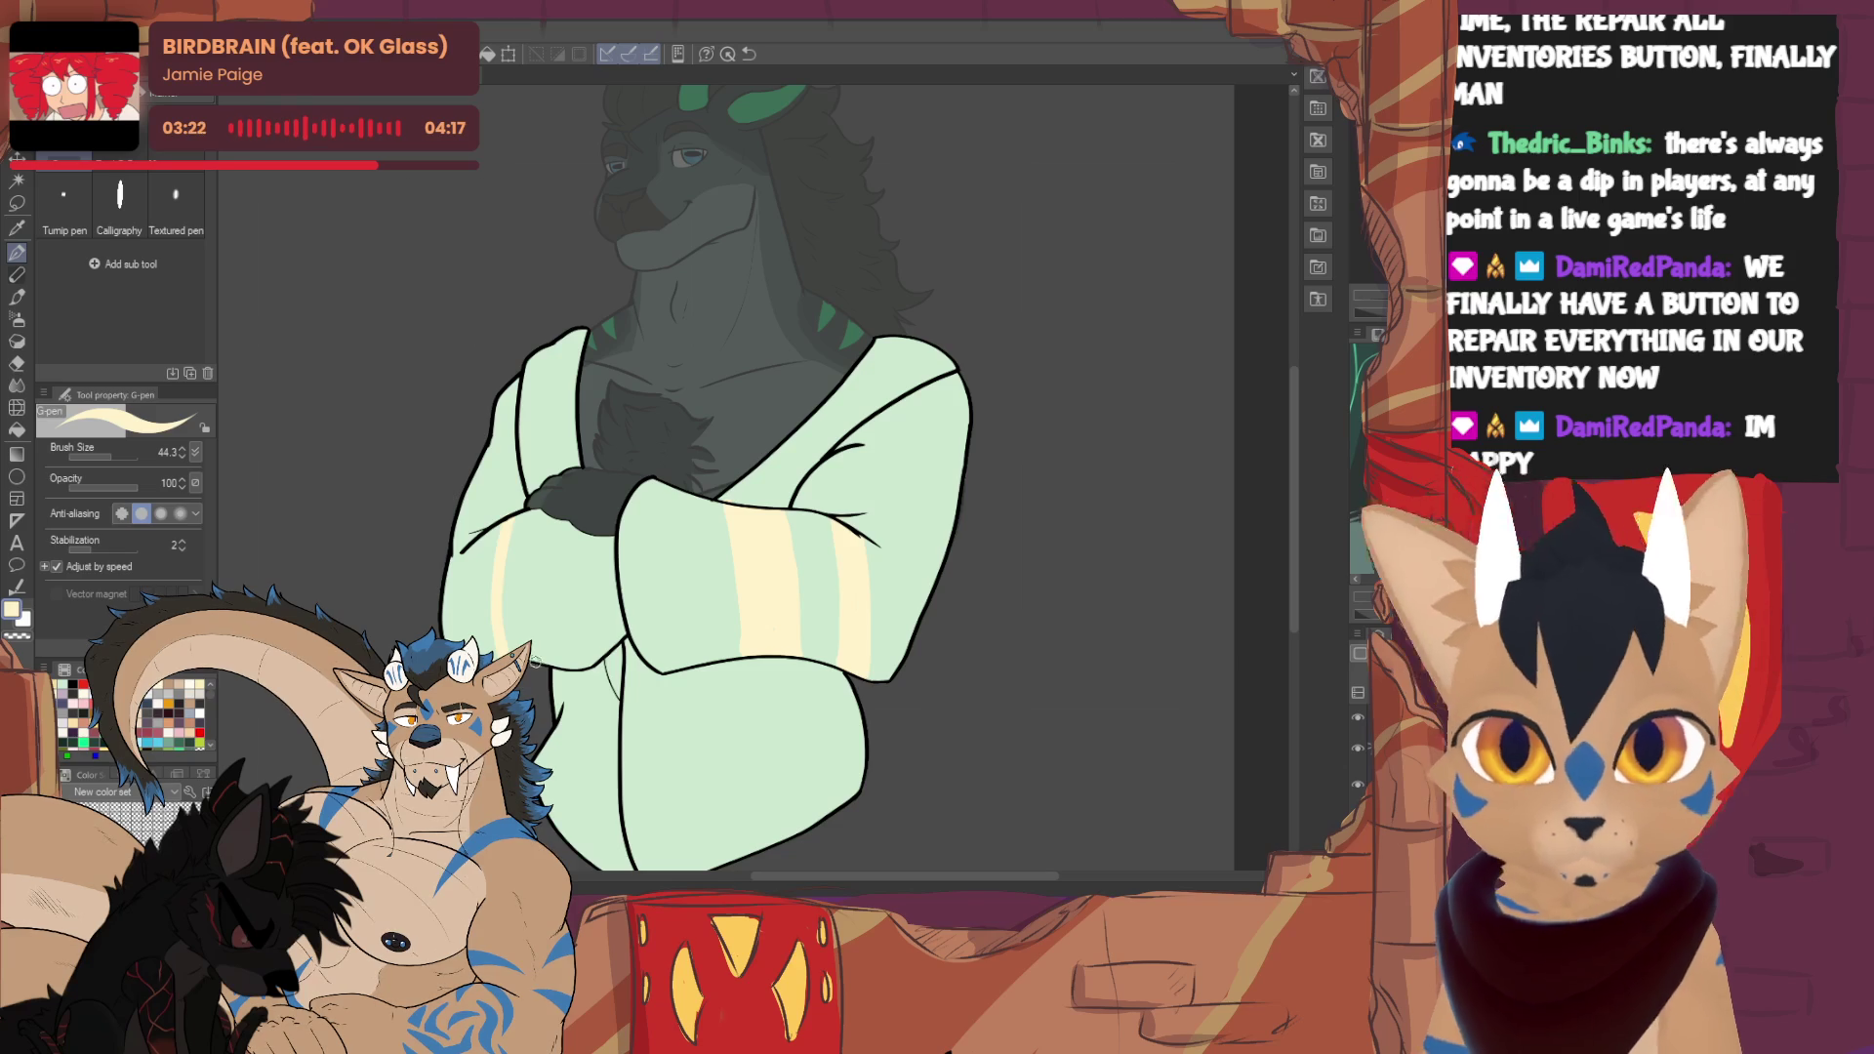
mouse_move(516, 514)
left_mouse_down()
mouse_move(517, 561)
mouse_move(531, 515)
left_mouse_up()
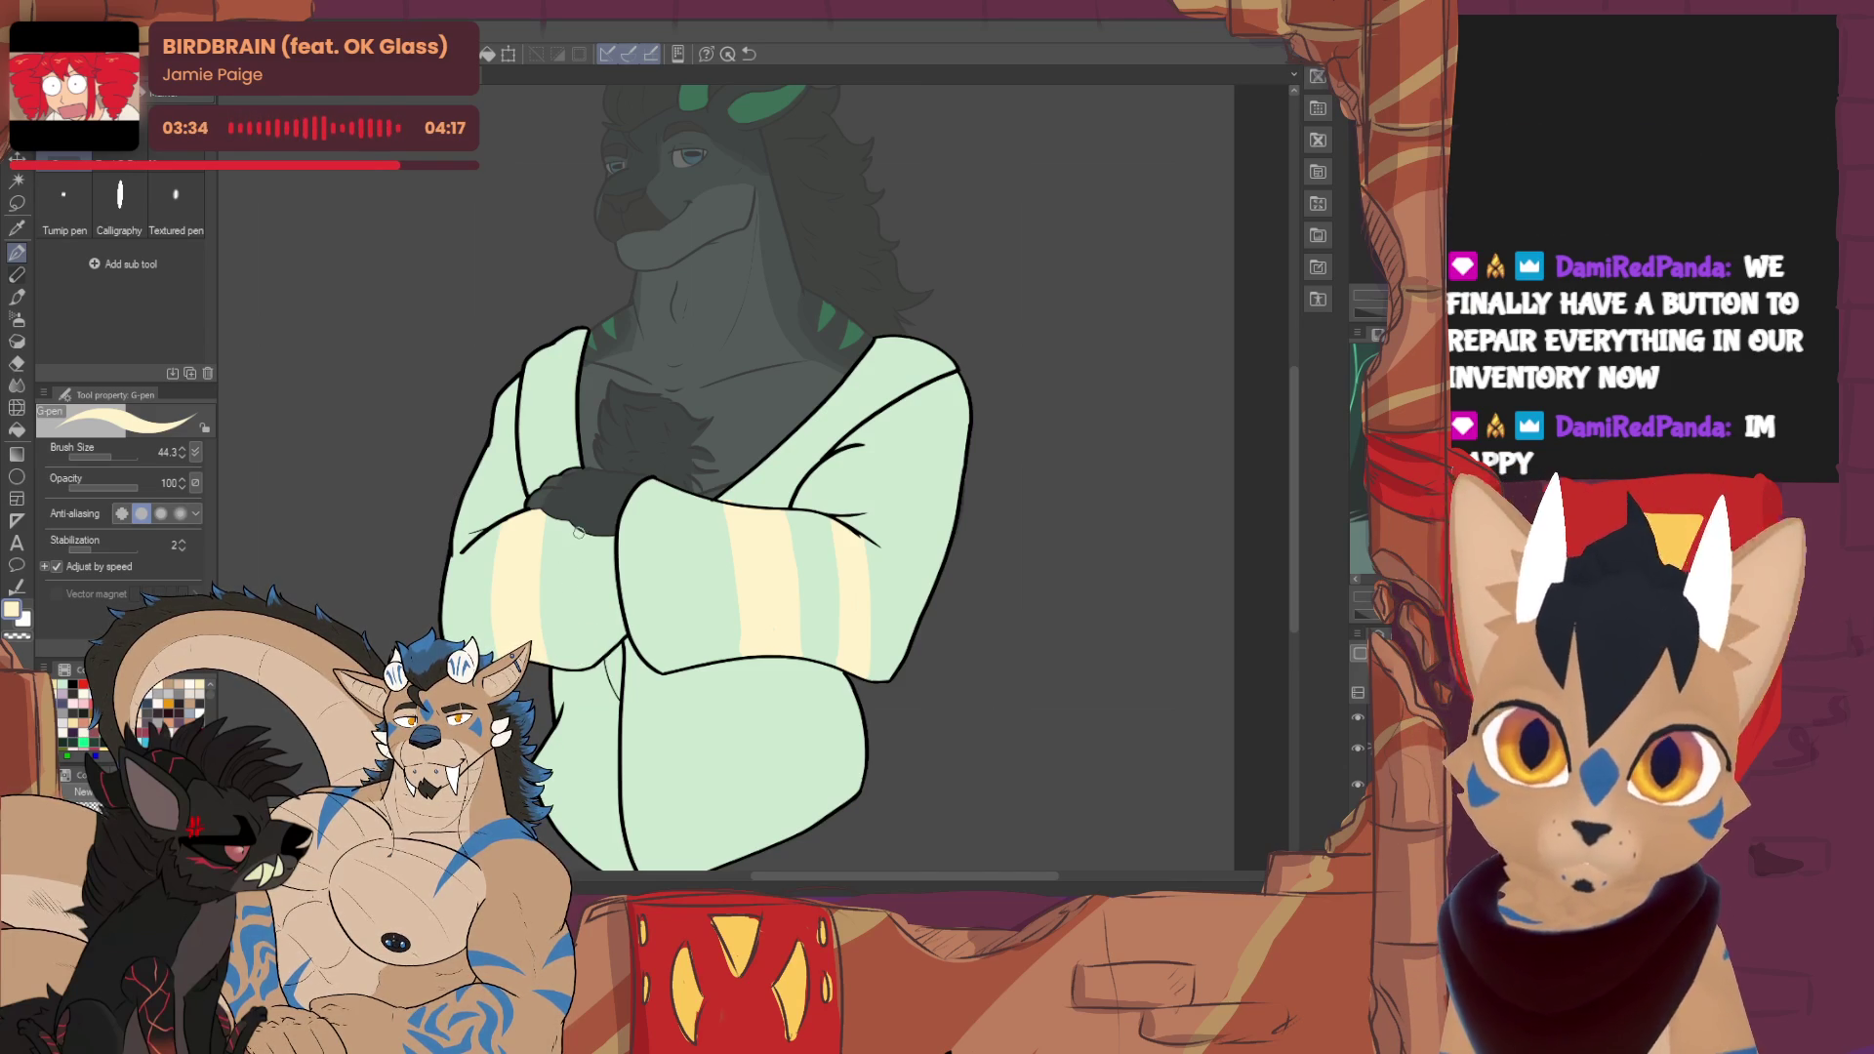
mouse_move(606, 646)
left_mouse_down()
mouse_move(597, 539)
mouse_move(587, 652)
left_mouse_up()
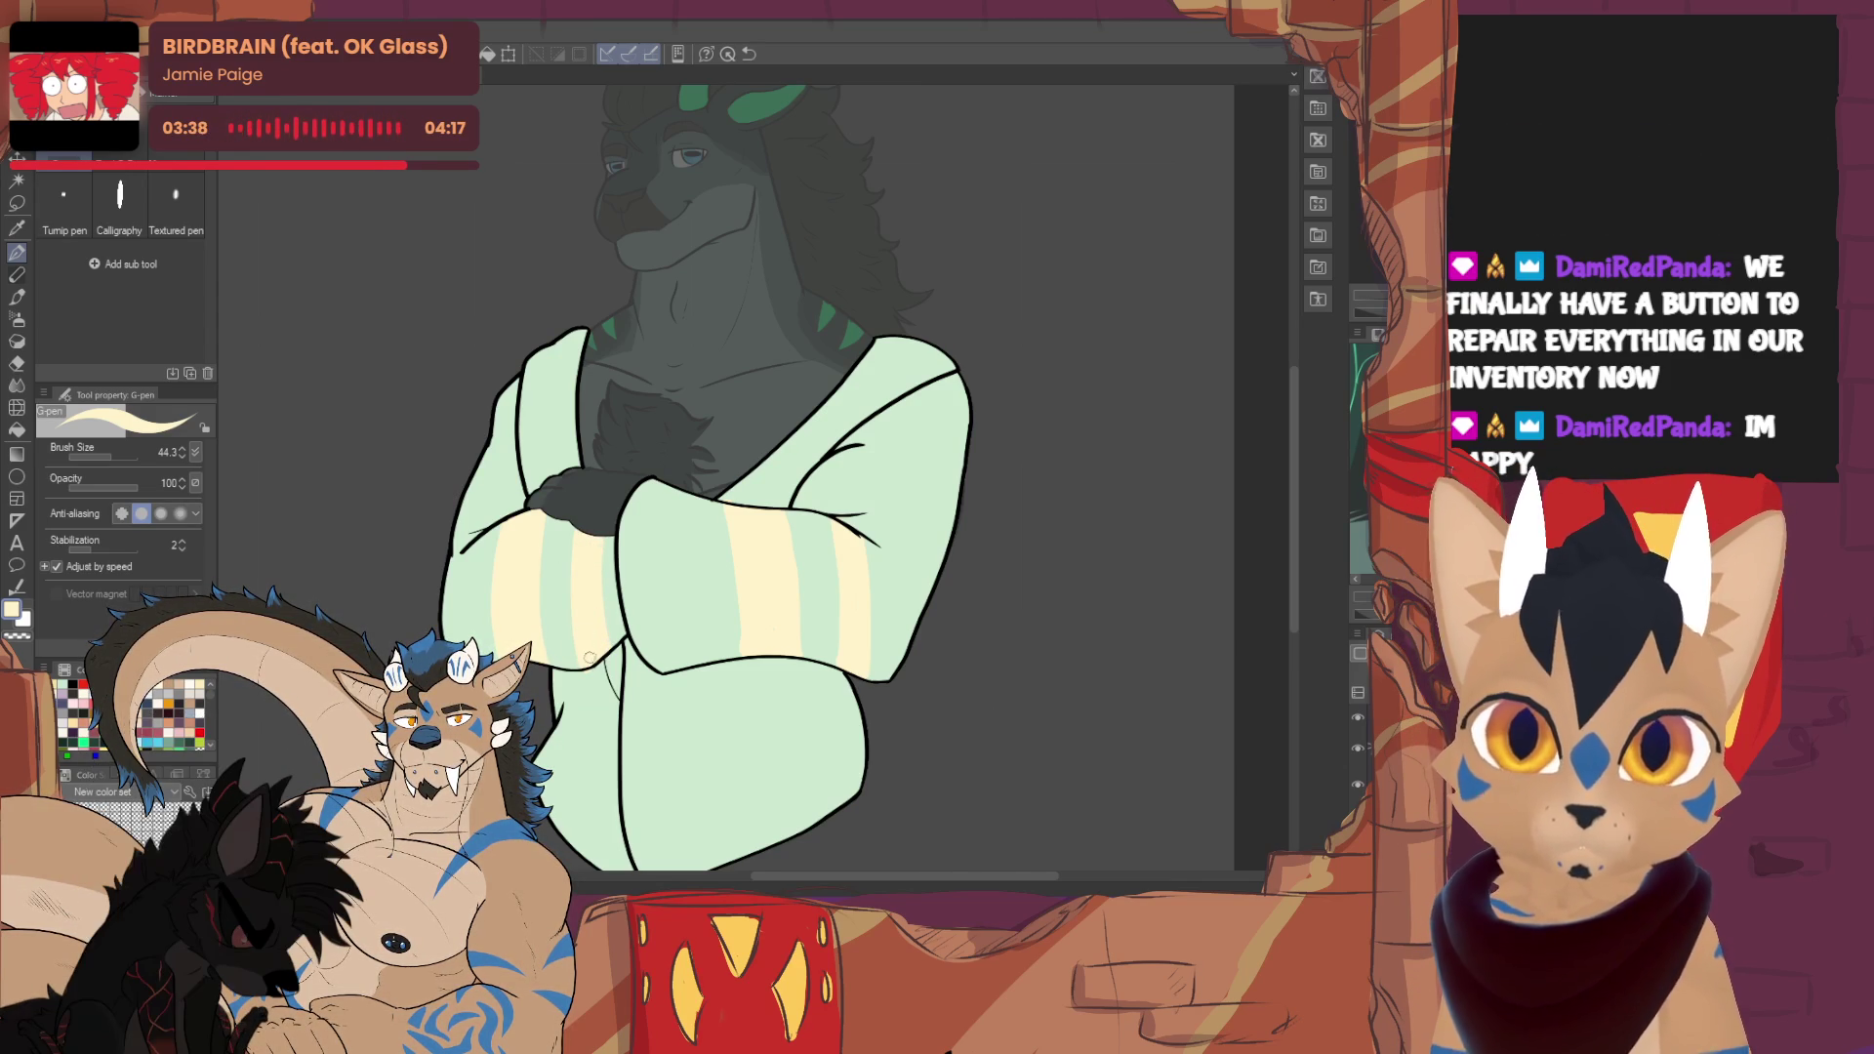
key("e")
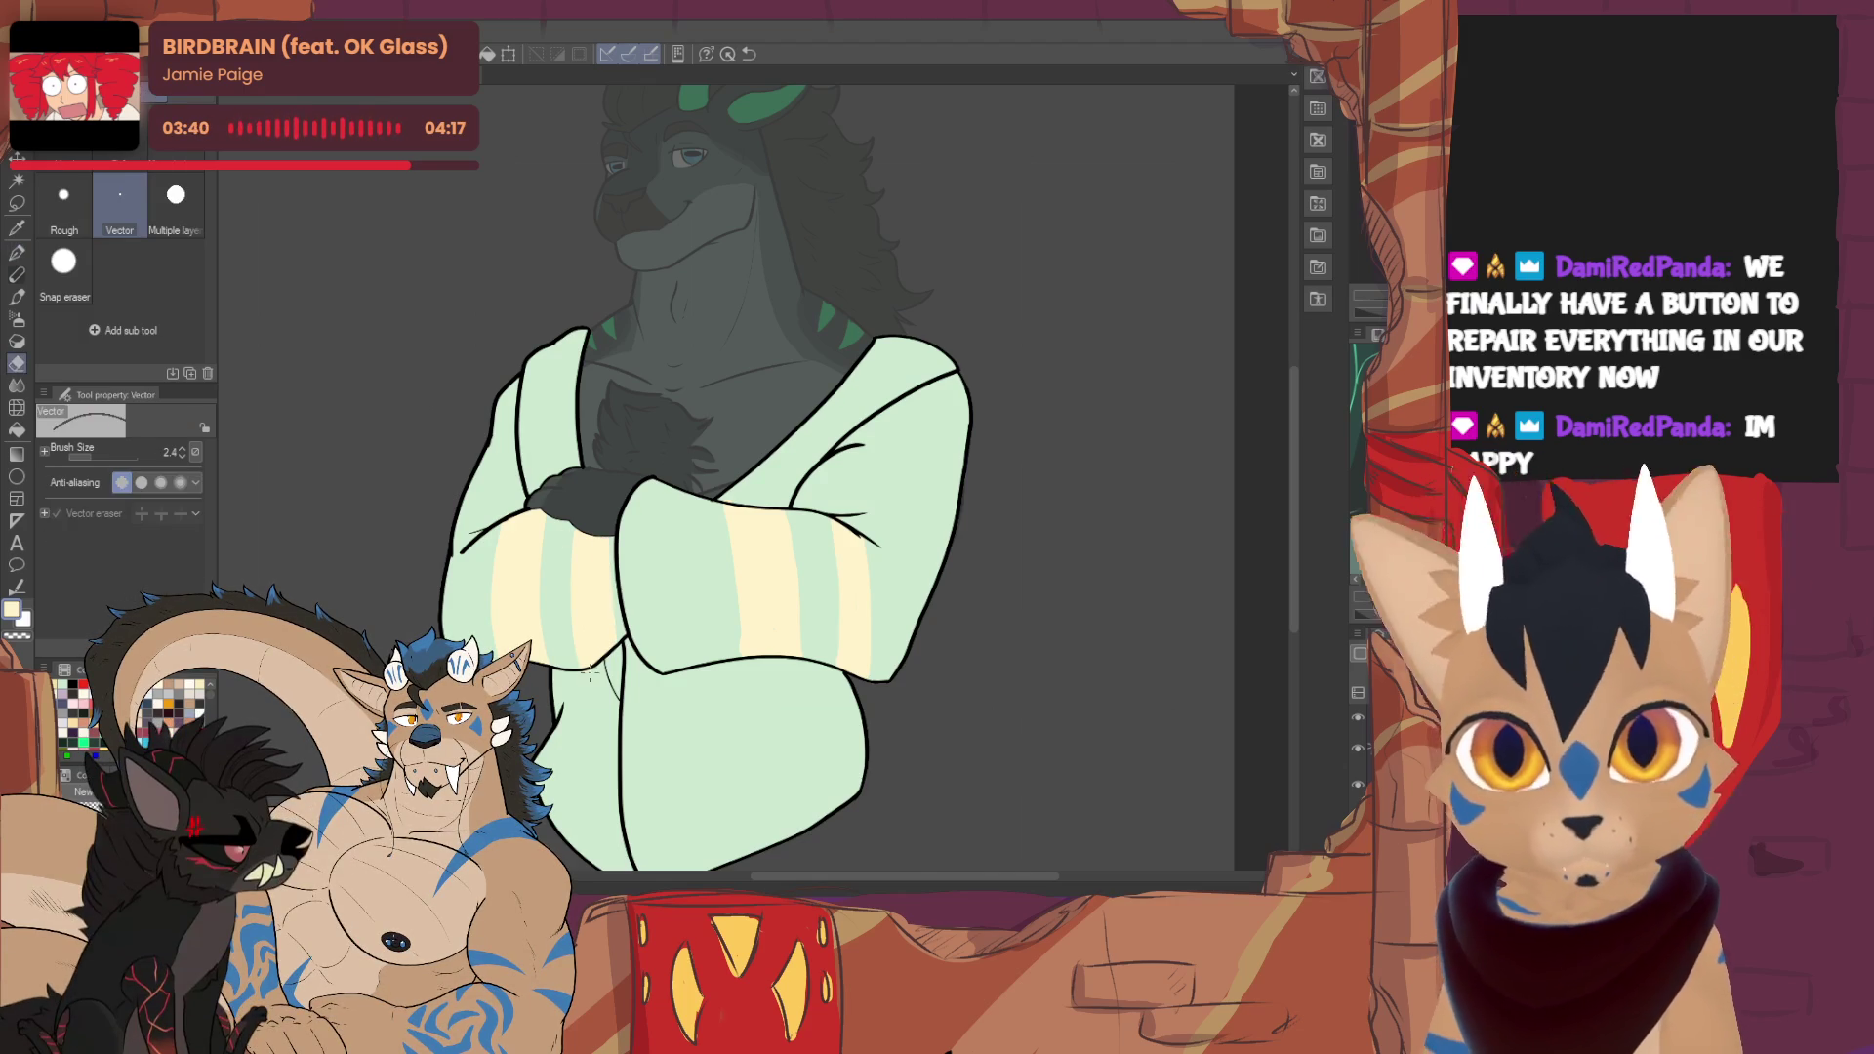
key("p")
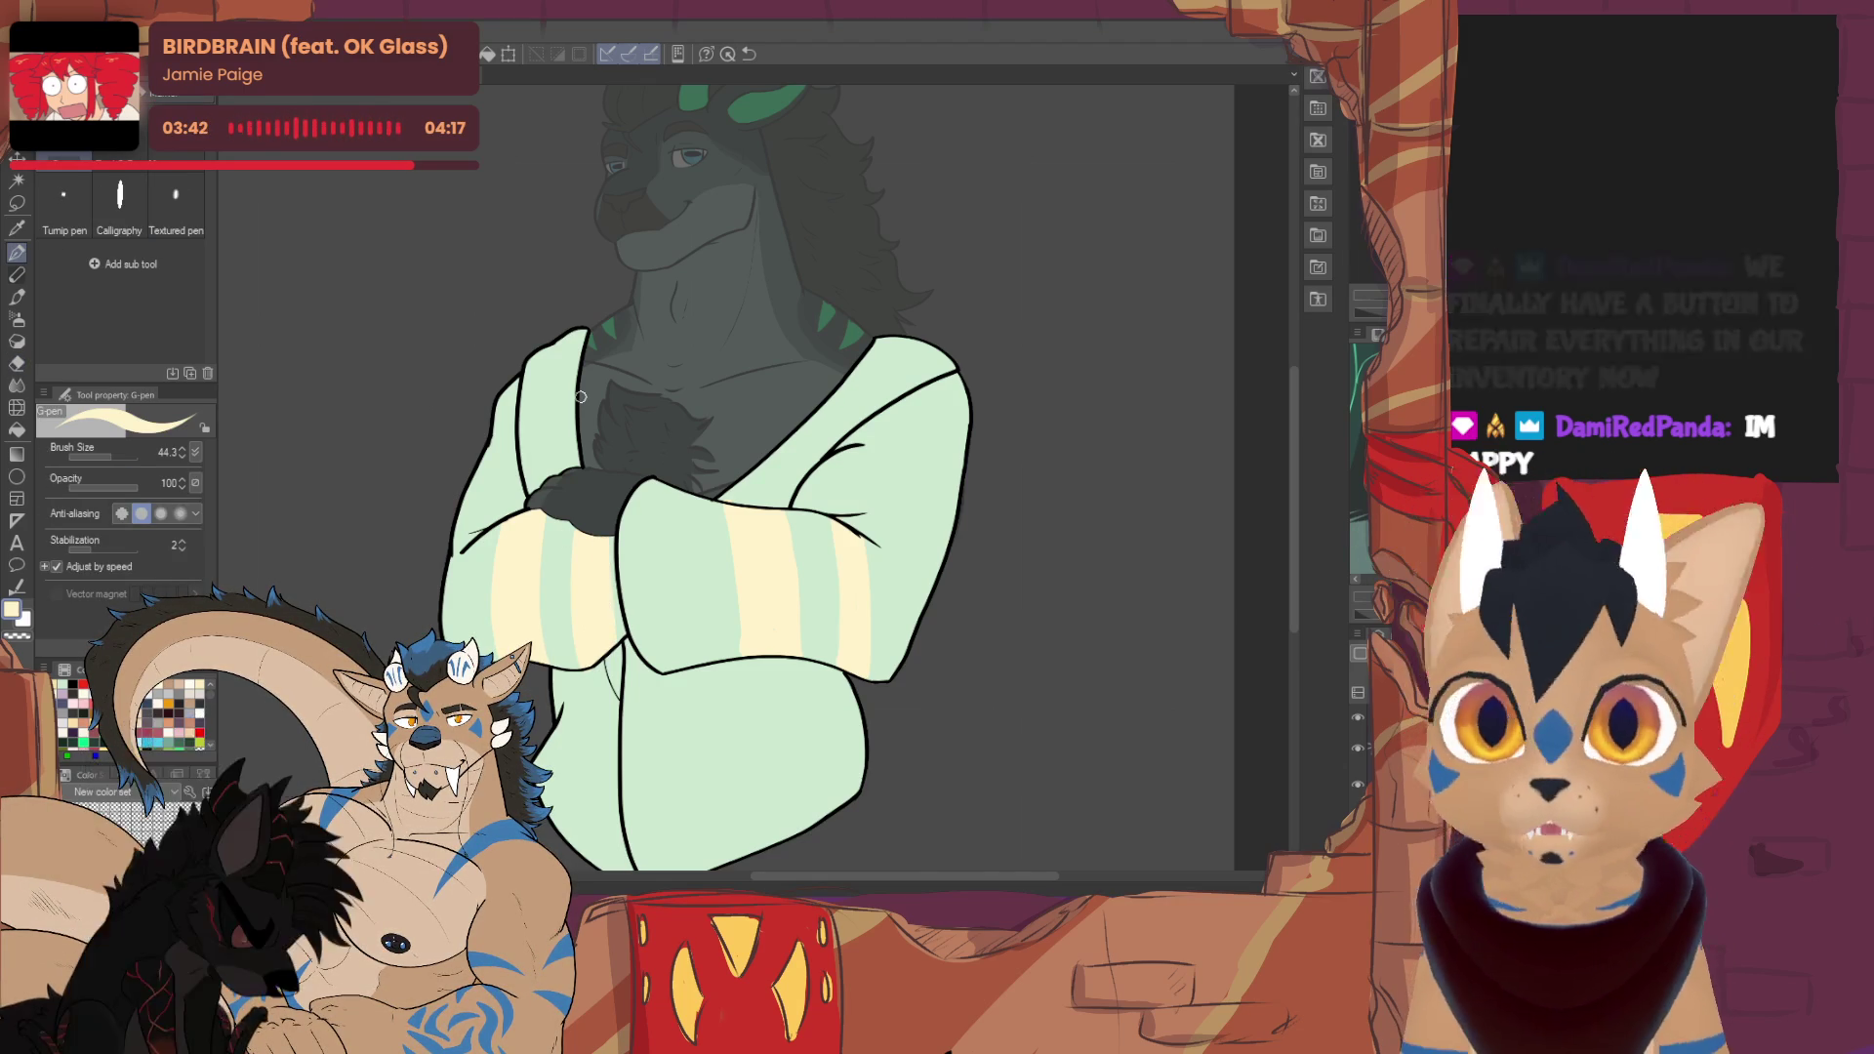
key("e")
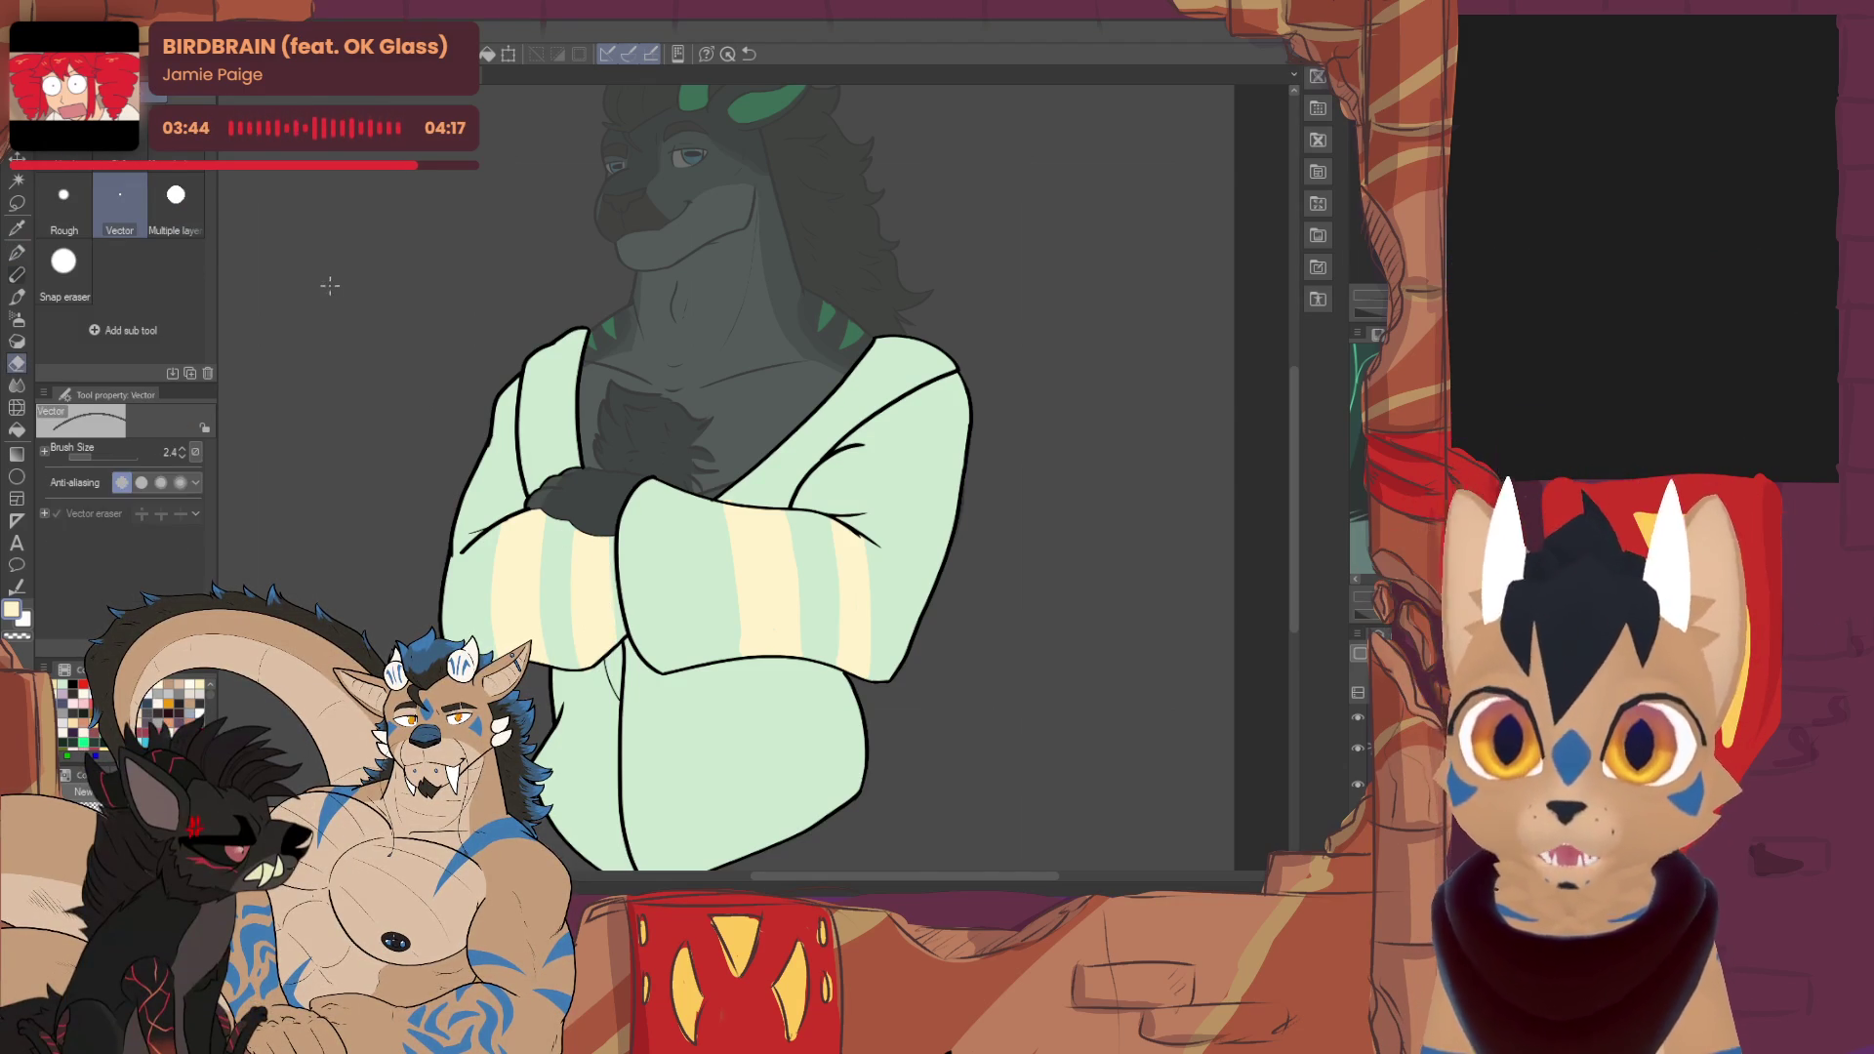
key("p")
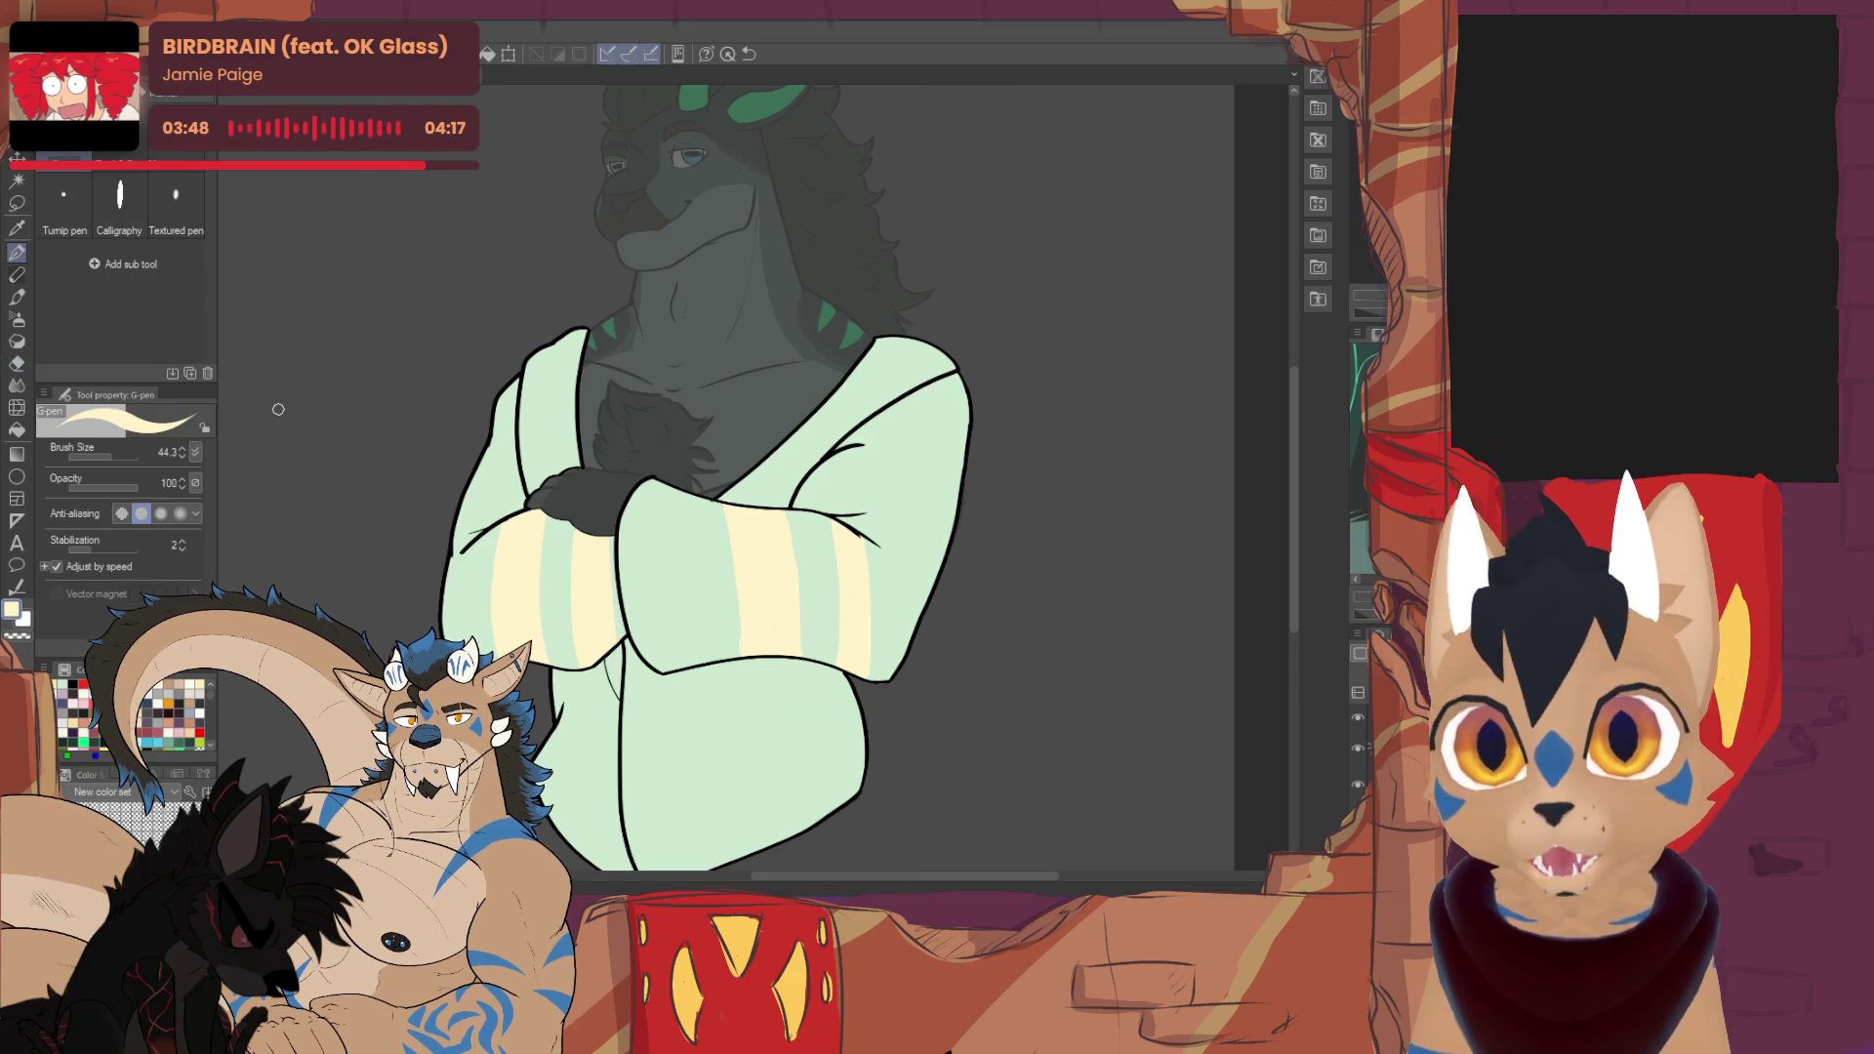
key("e")
key("p")
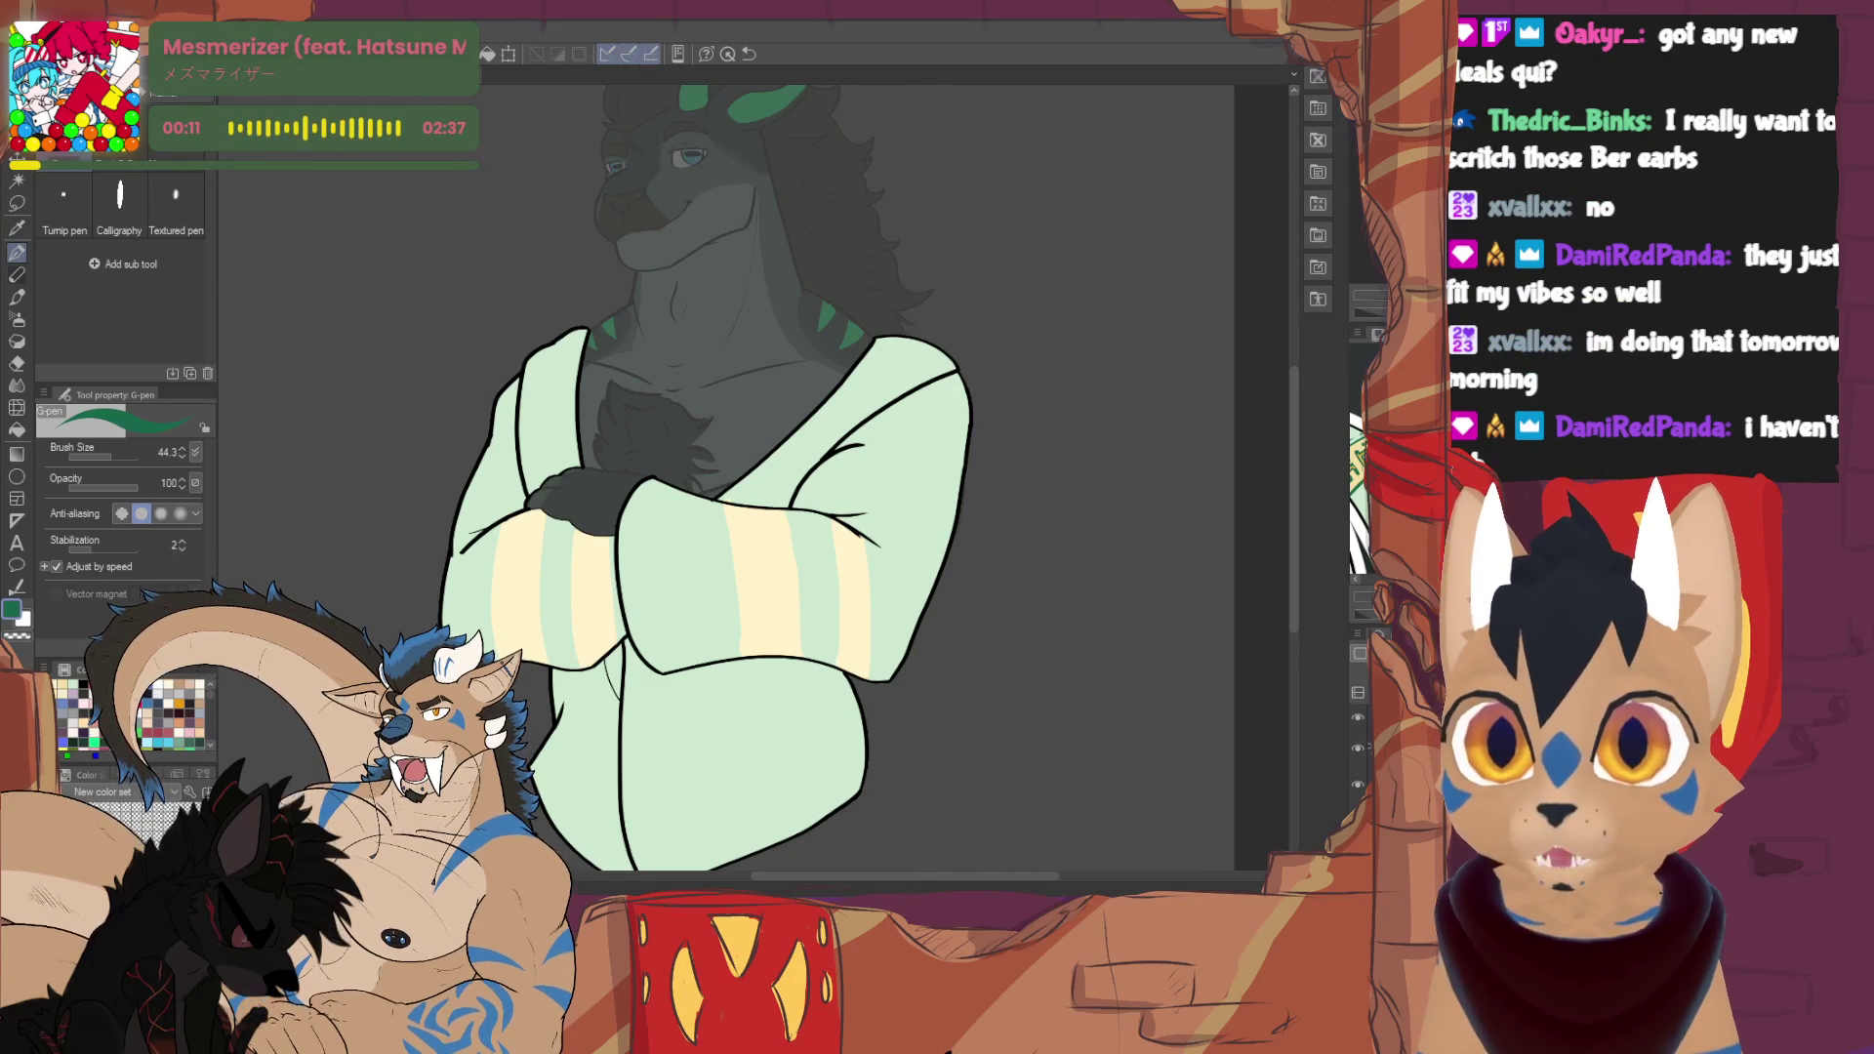
- Reduce the G-pen size to 12.5 and draw a dark green mark on the left sleeve stripe
left_click_drag(107, 460, 114, 445)
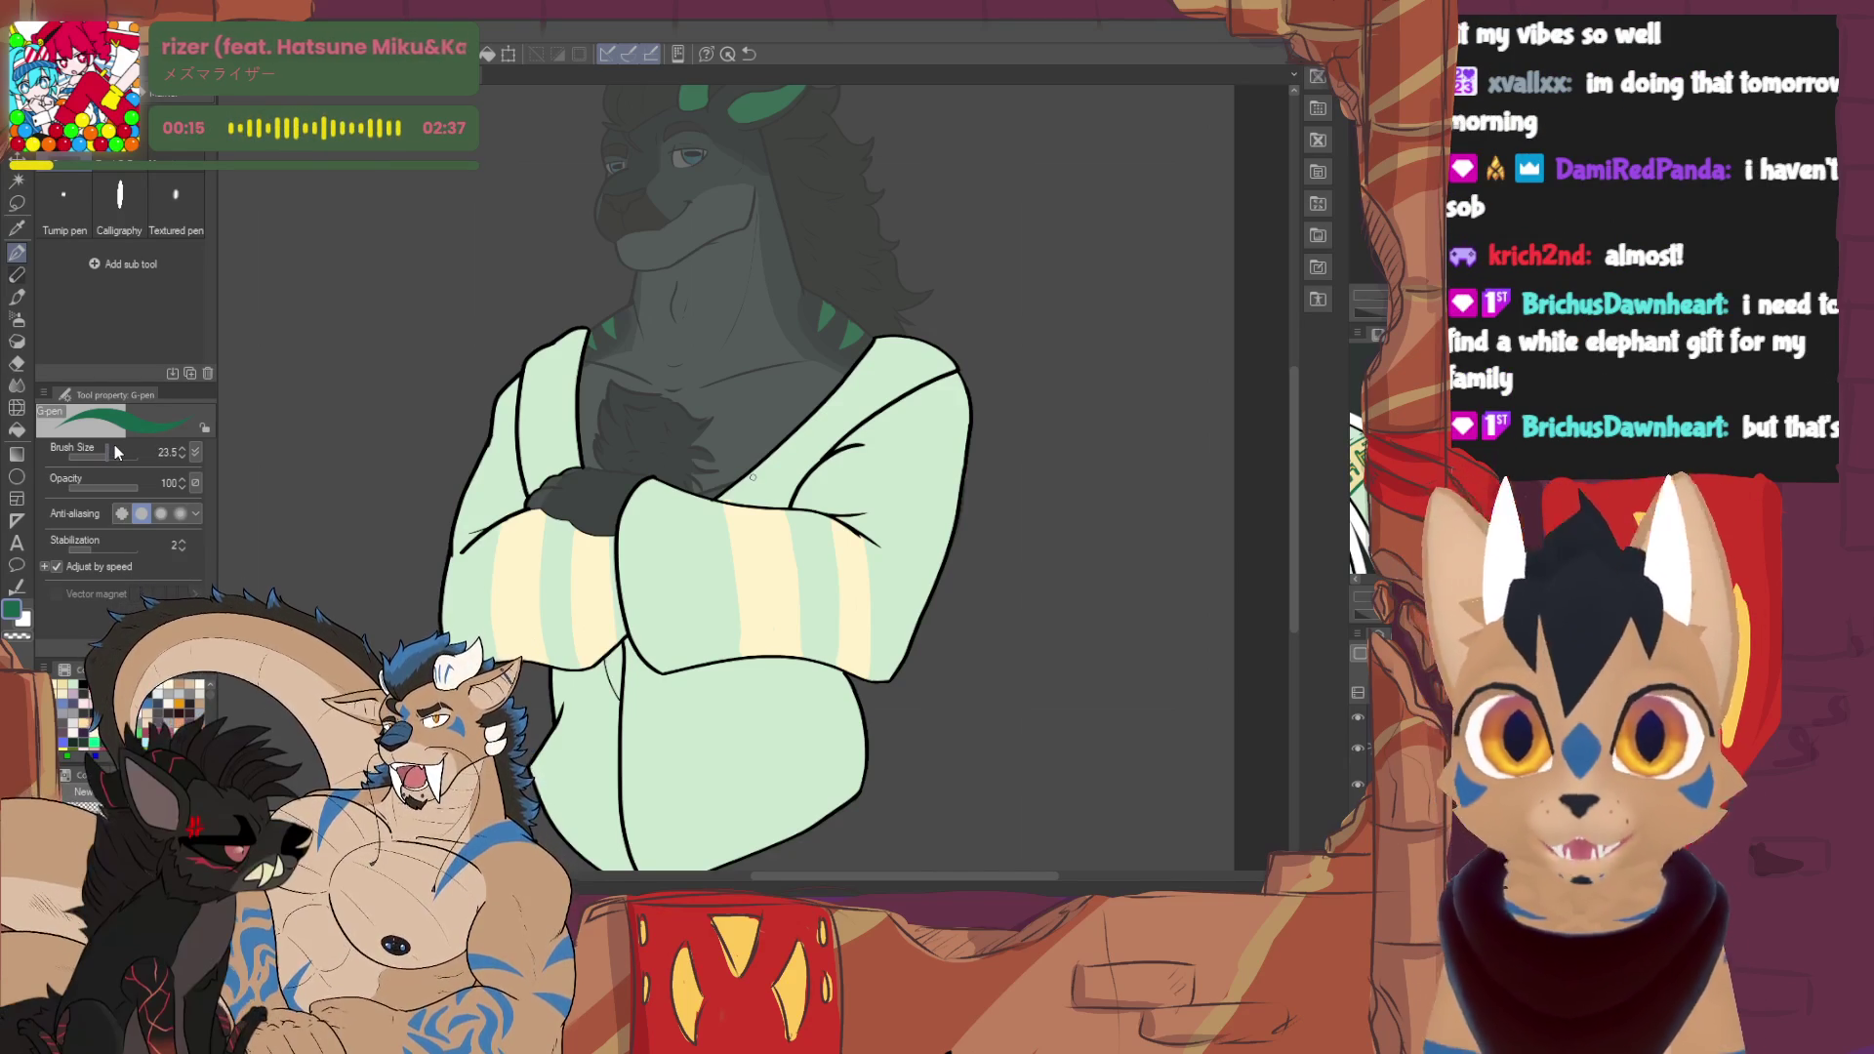
left_click_drag(114, 445, 102, 455)
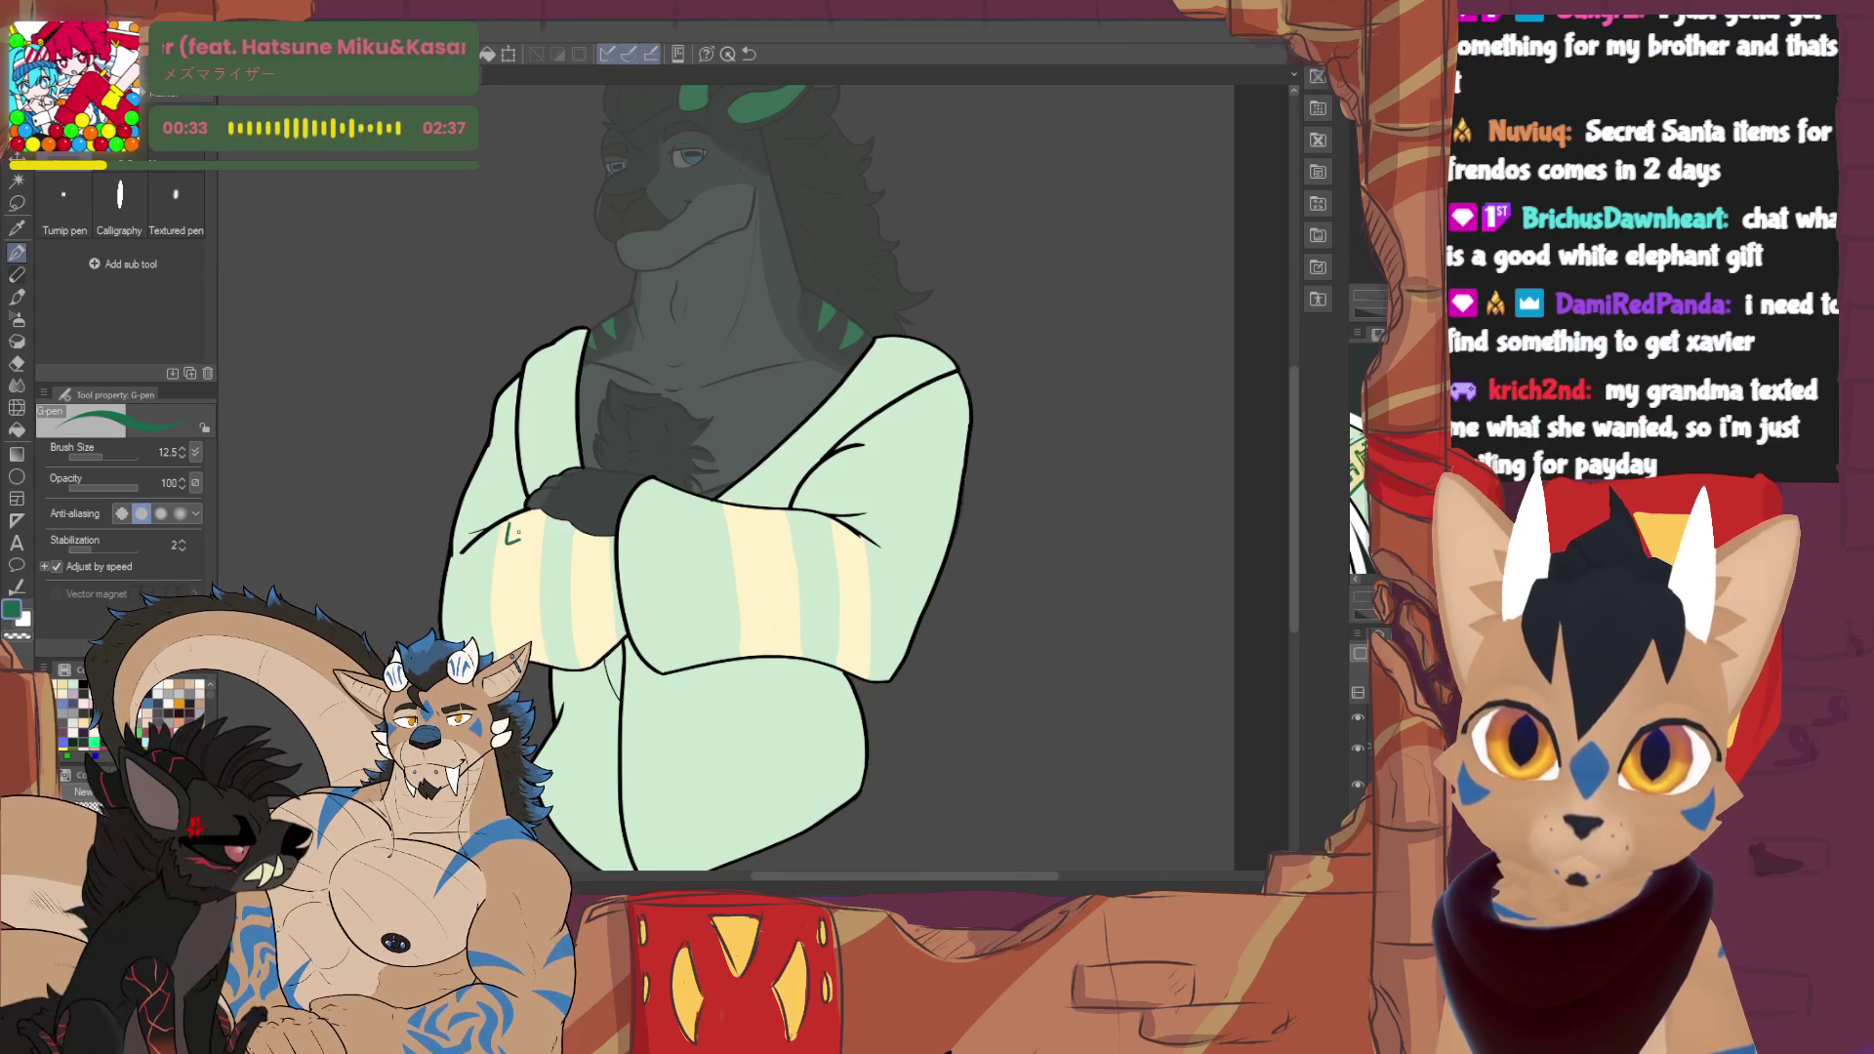
left_click_drag(525, 520, 528, 552)
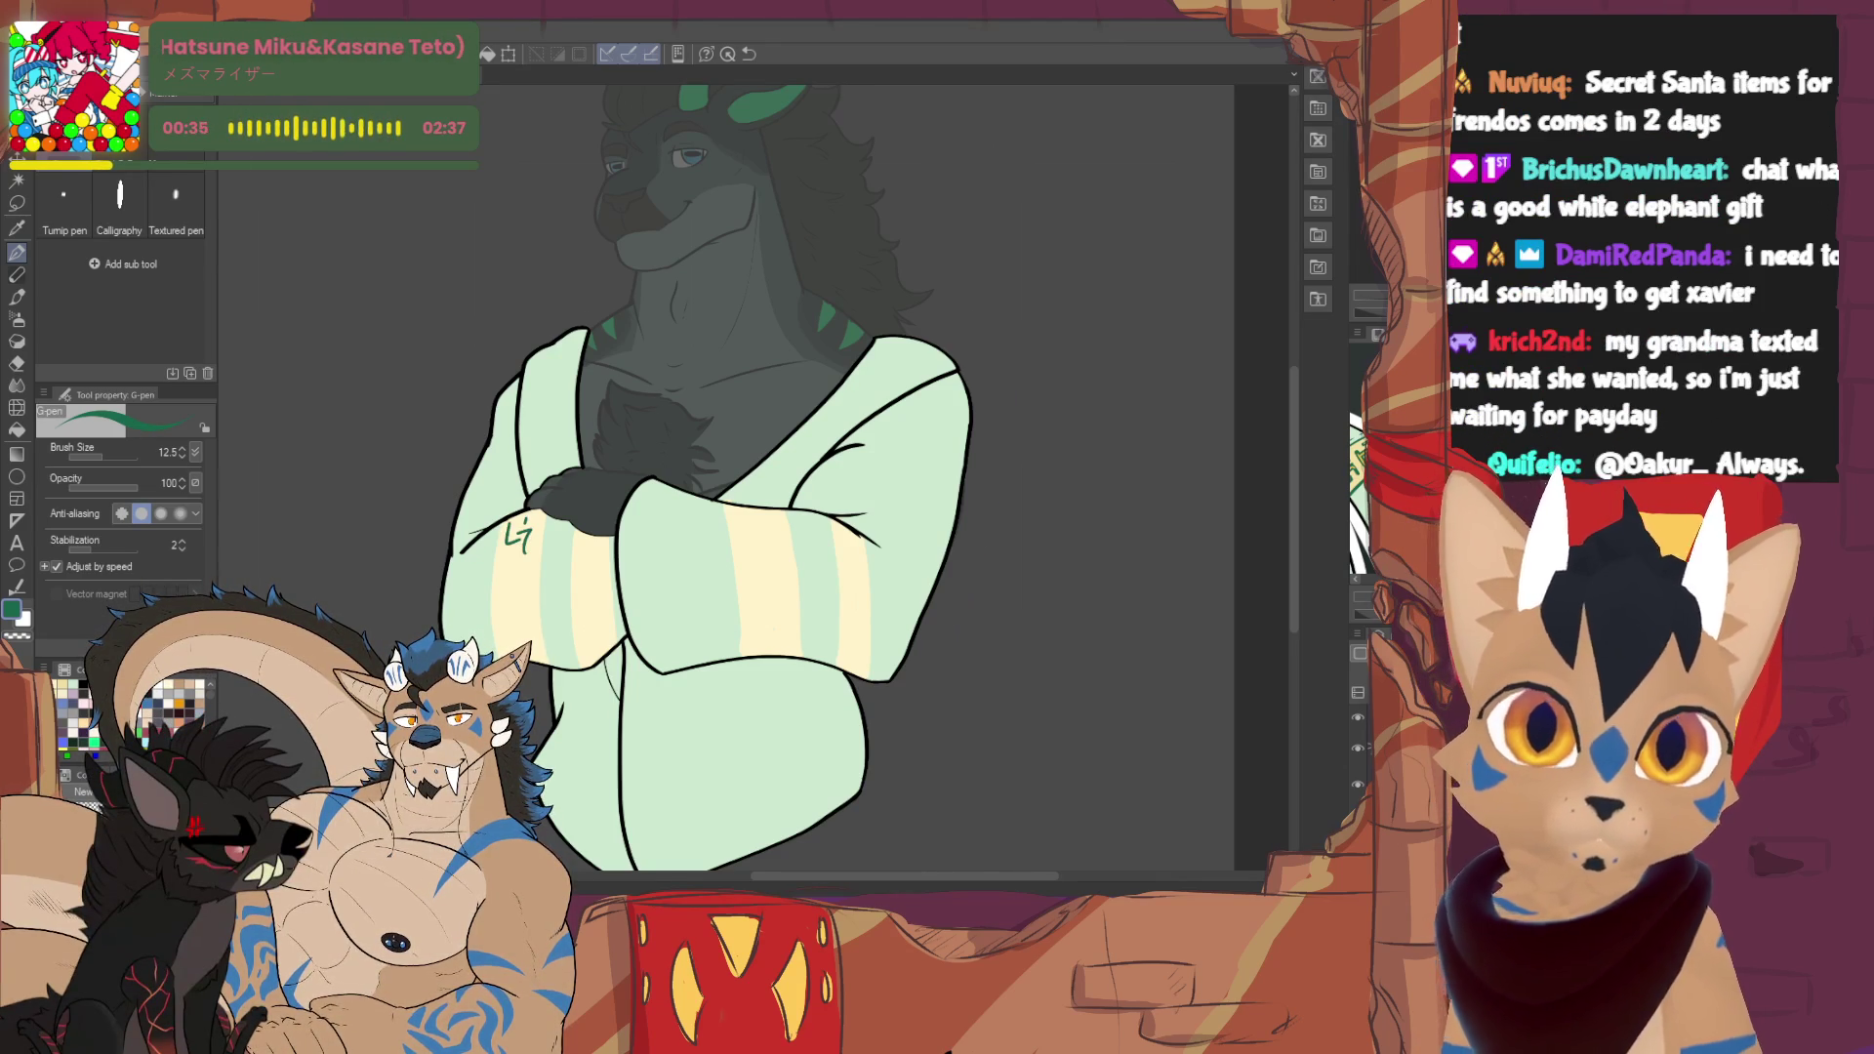
scroll(449, 625, "up", 5)
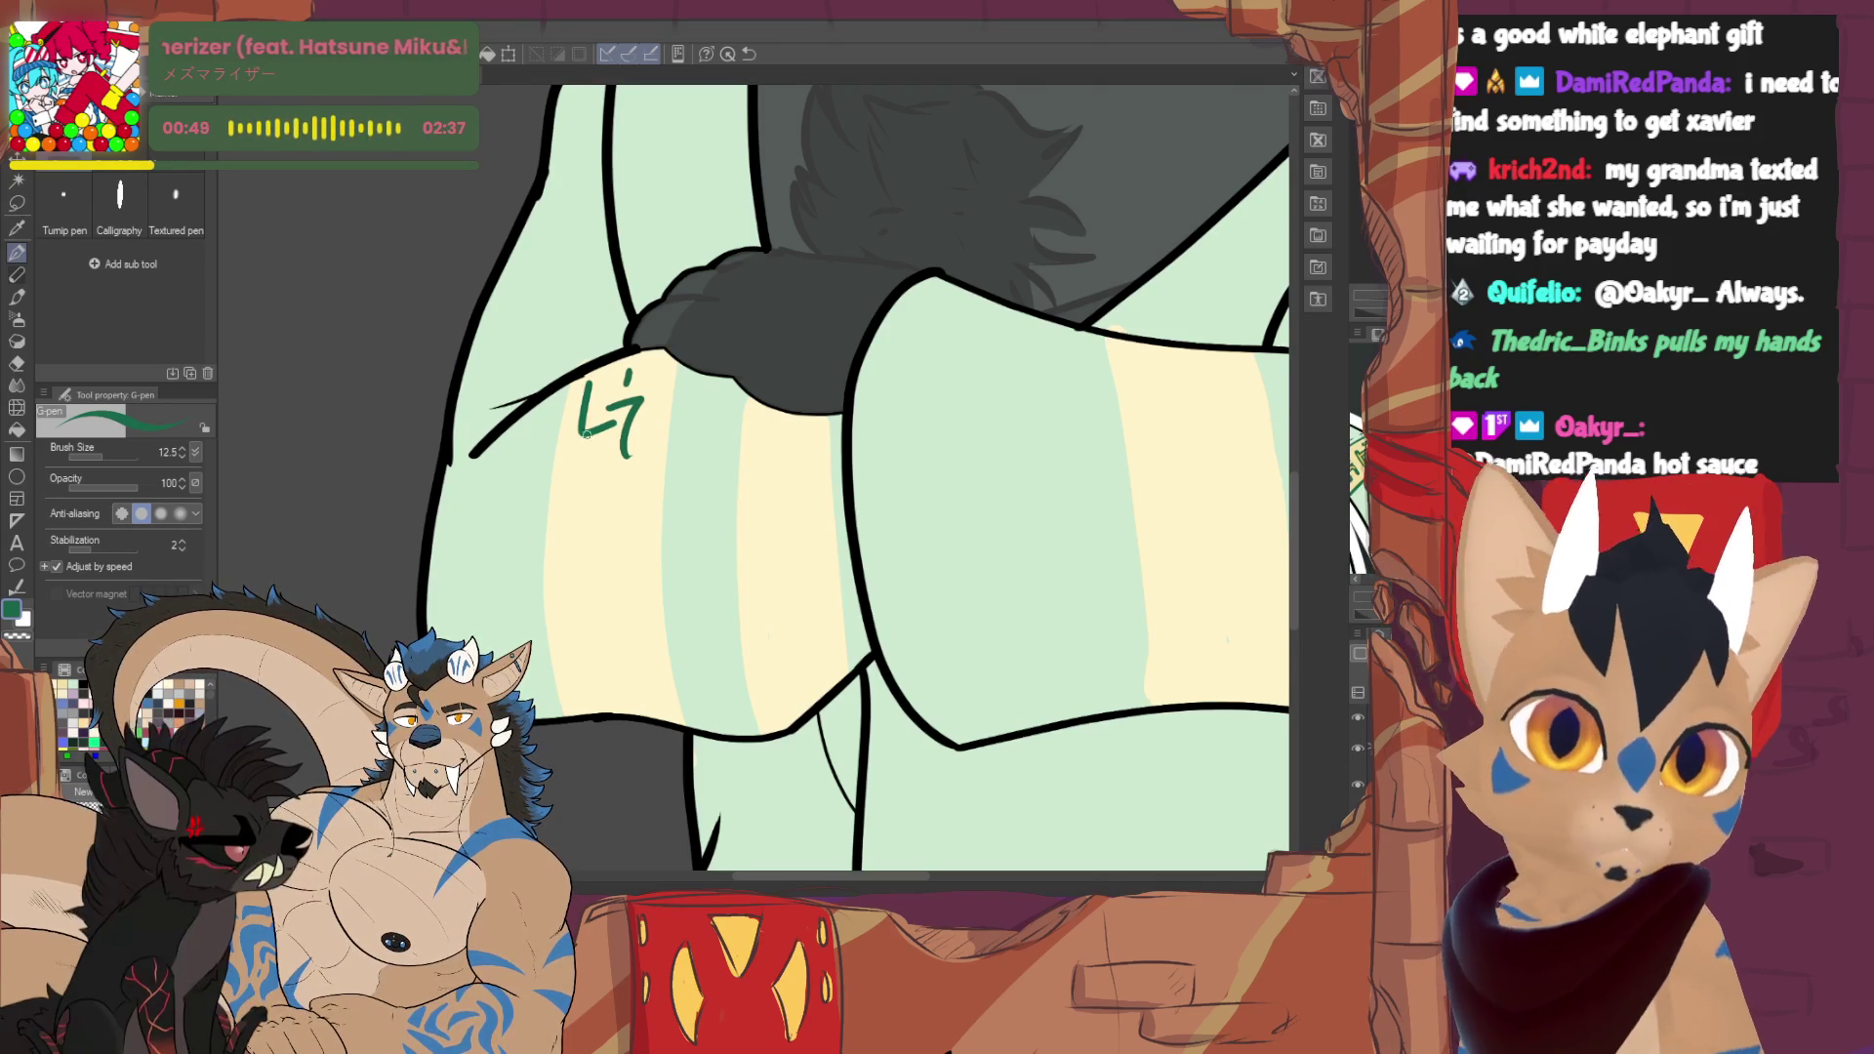
- Add dark green angular marks—a T shape, dashes and a hooked mark—down the left sleeve stripe
mouse_move(584, 461)
left_mouse_down()
mouse_move(599, 485)
mouse_move(591, 454)
left_mouse_up()
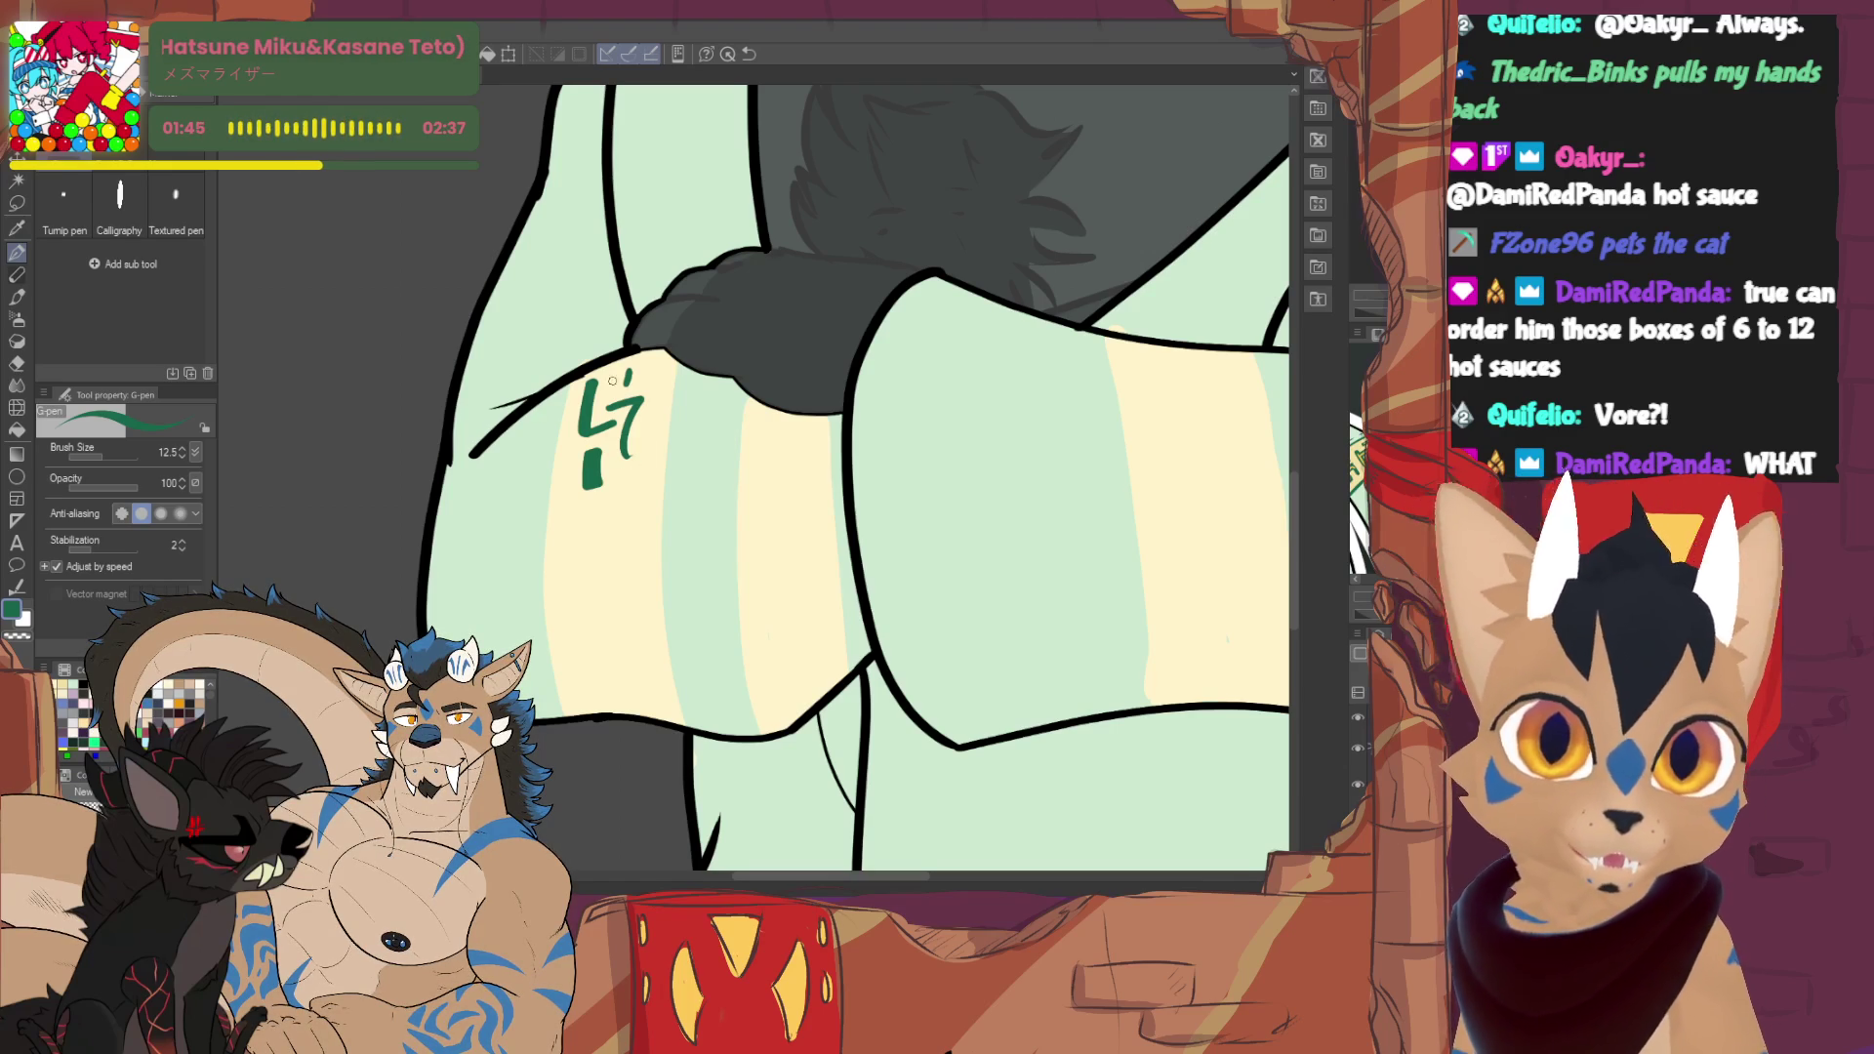
left_click_drag(638, 475, 642, 532)
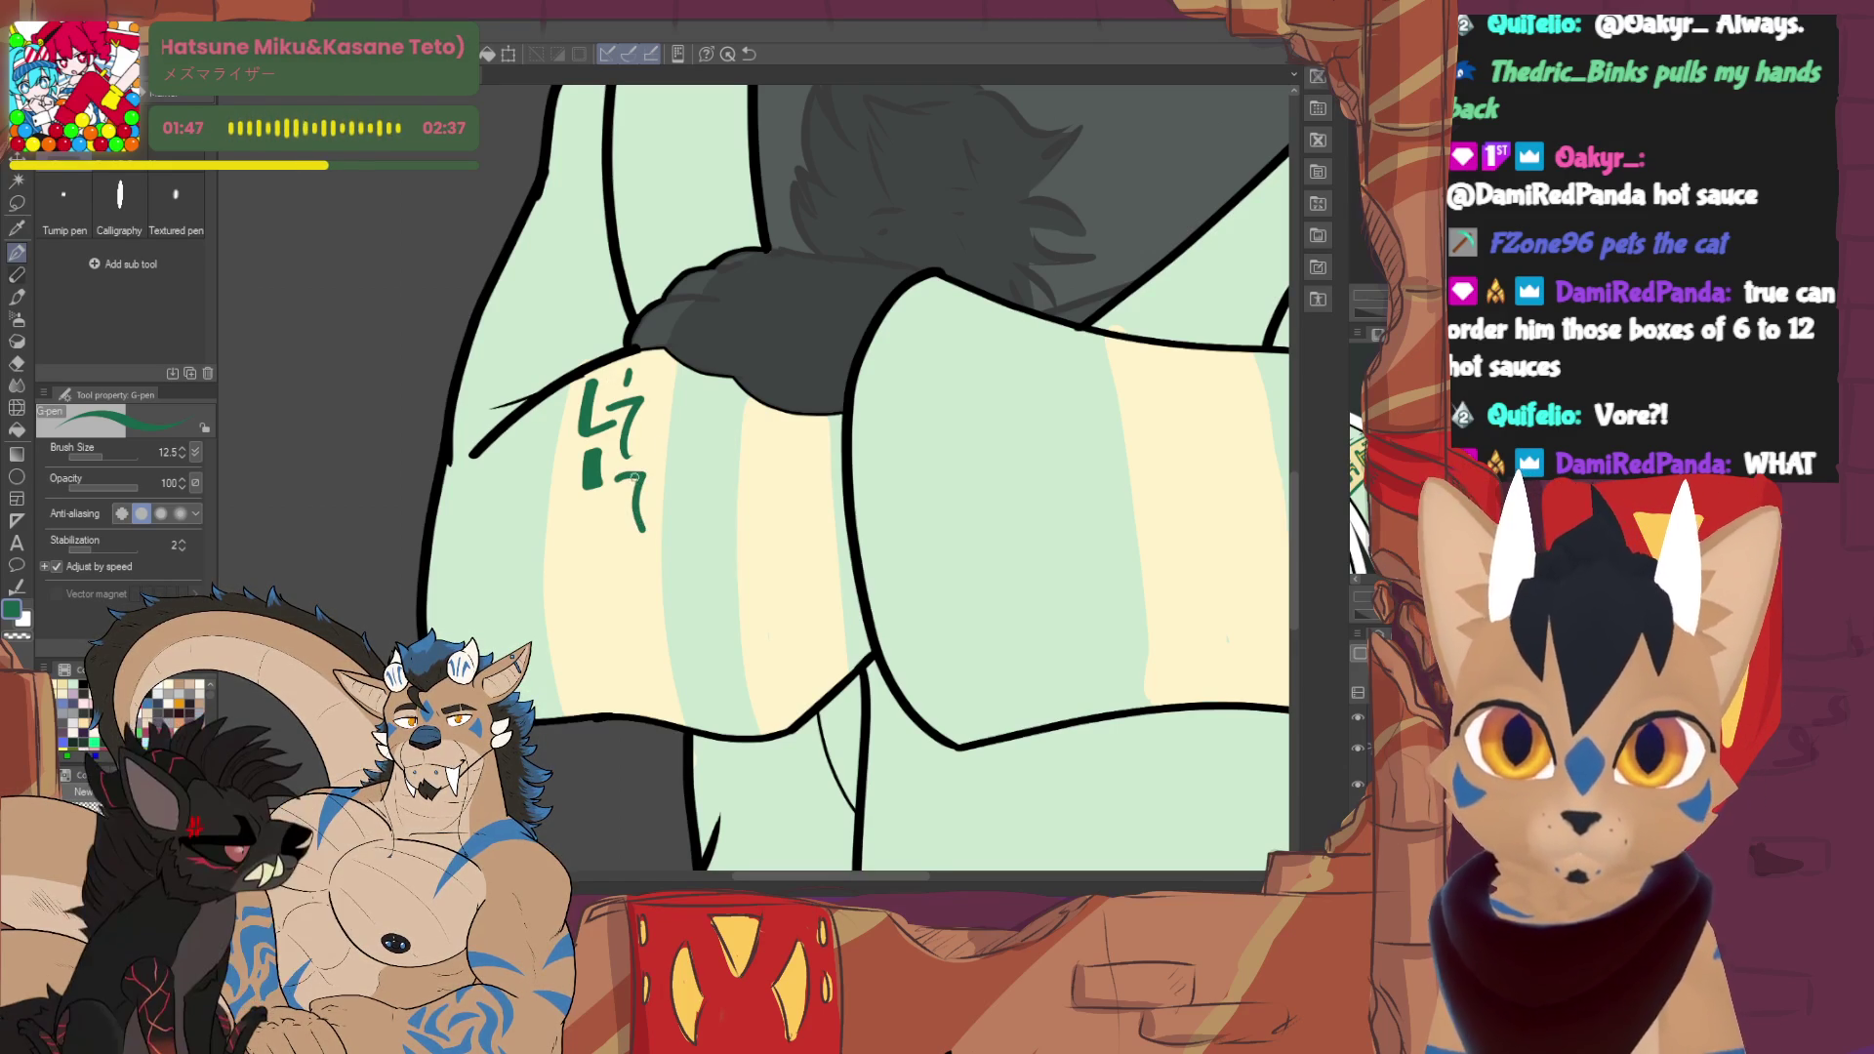
key("ctrl+z")
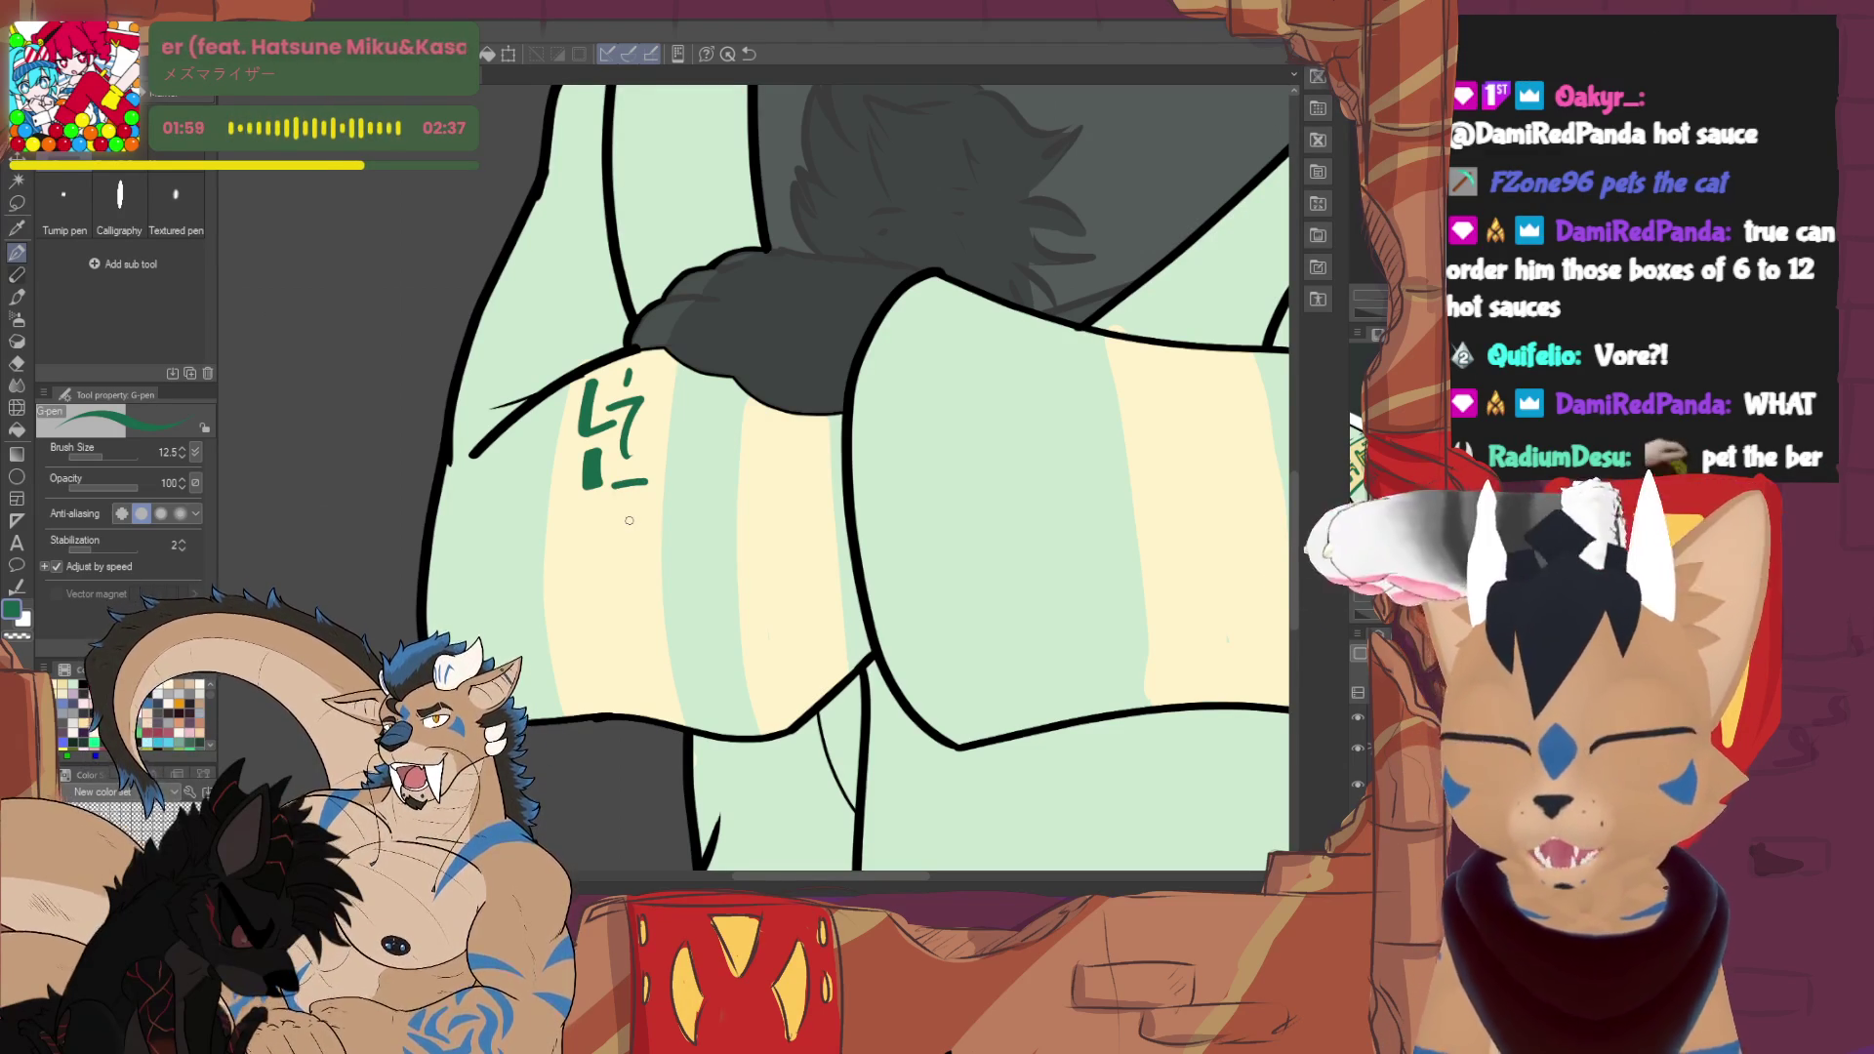
left_click_drag(622, 483, 624, 529)
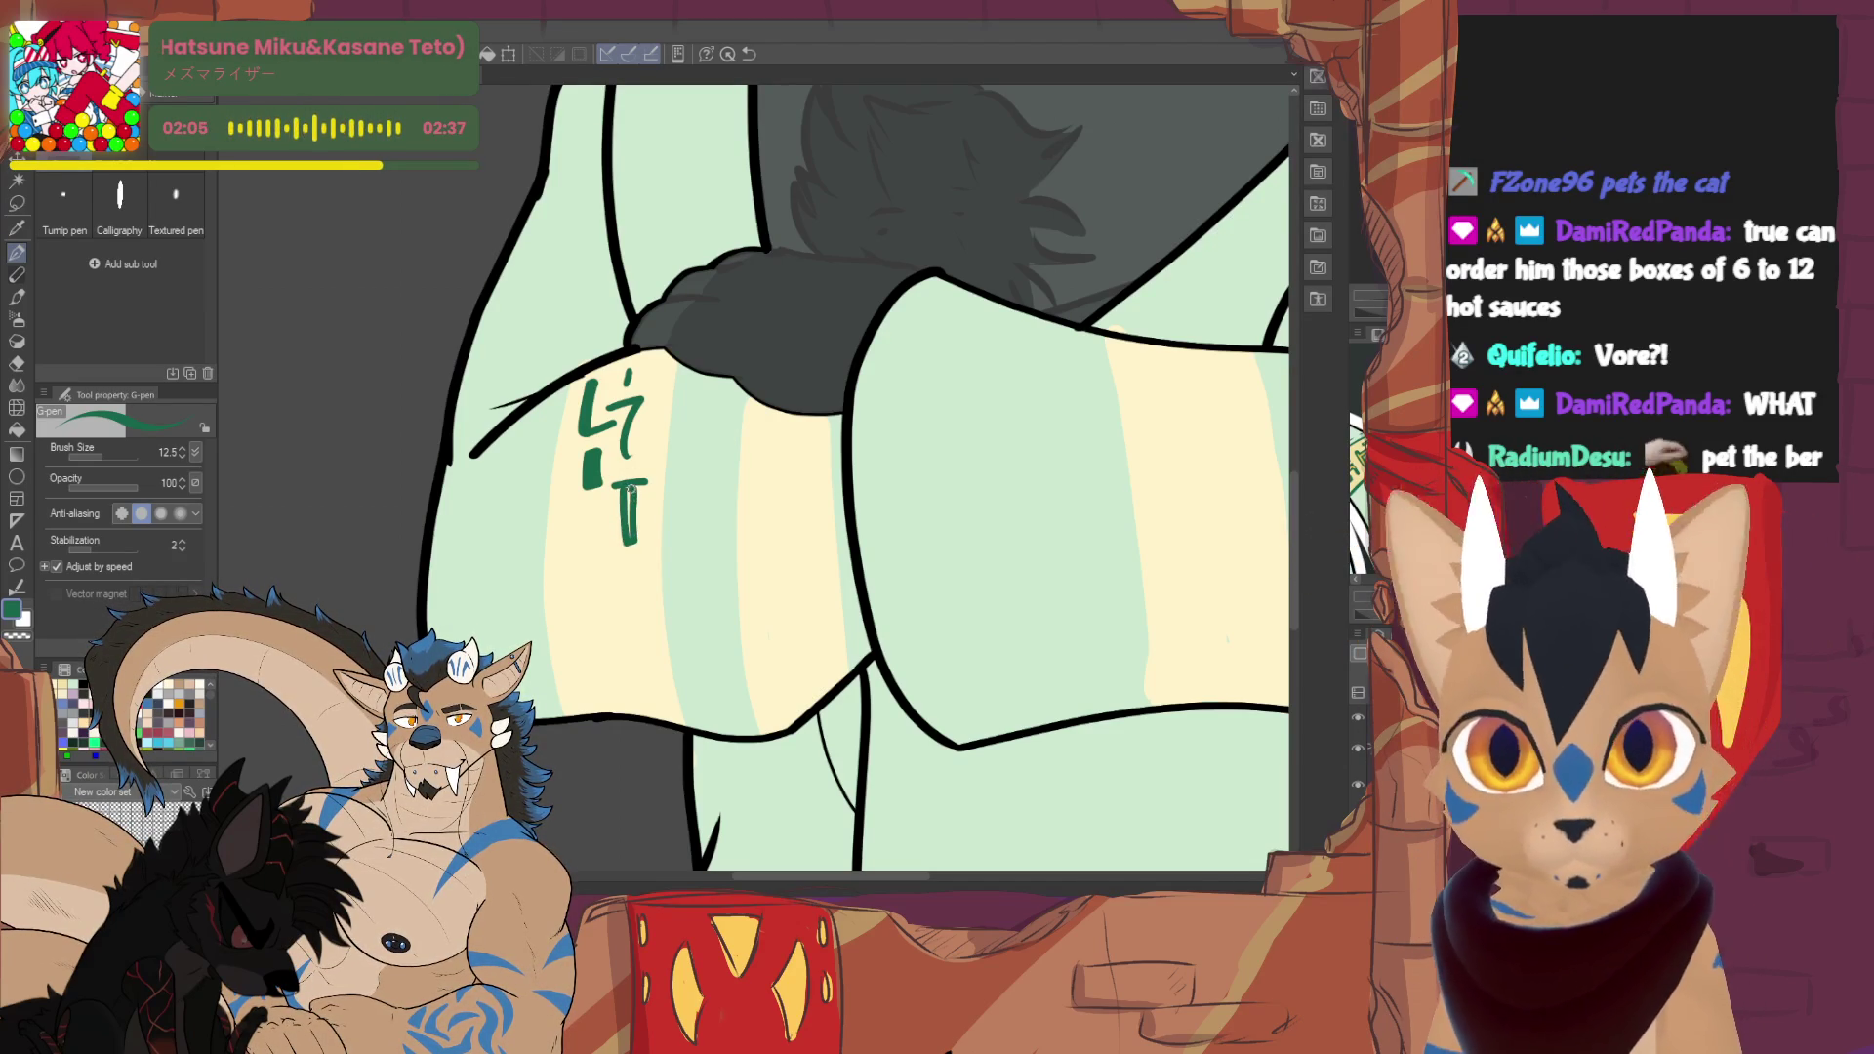
key("ctrl+z")
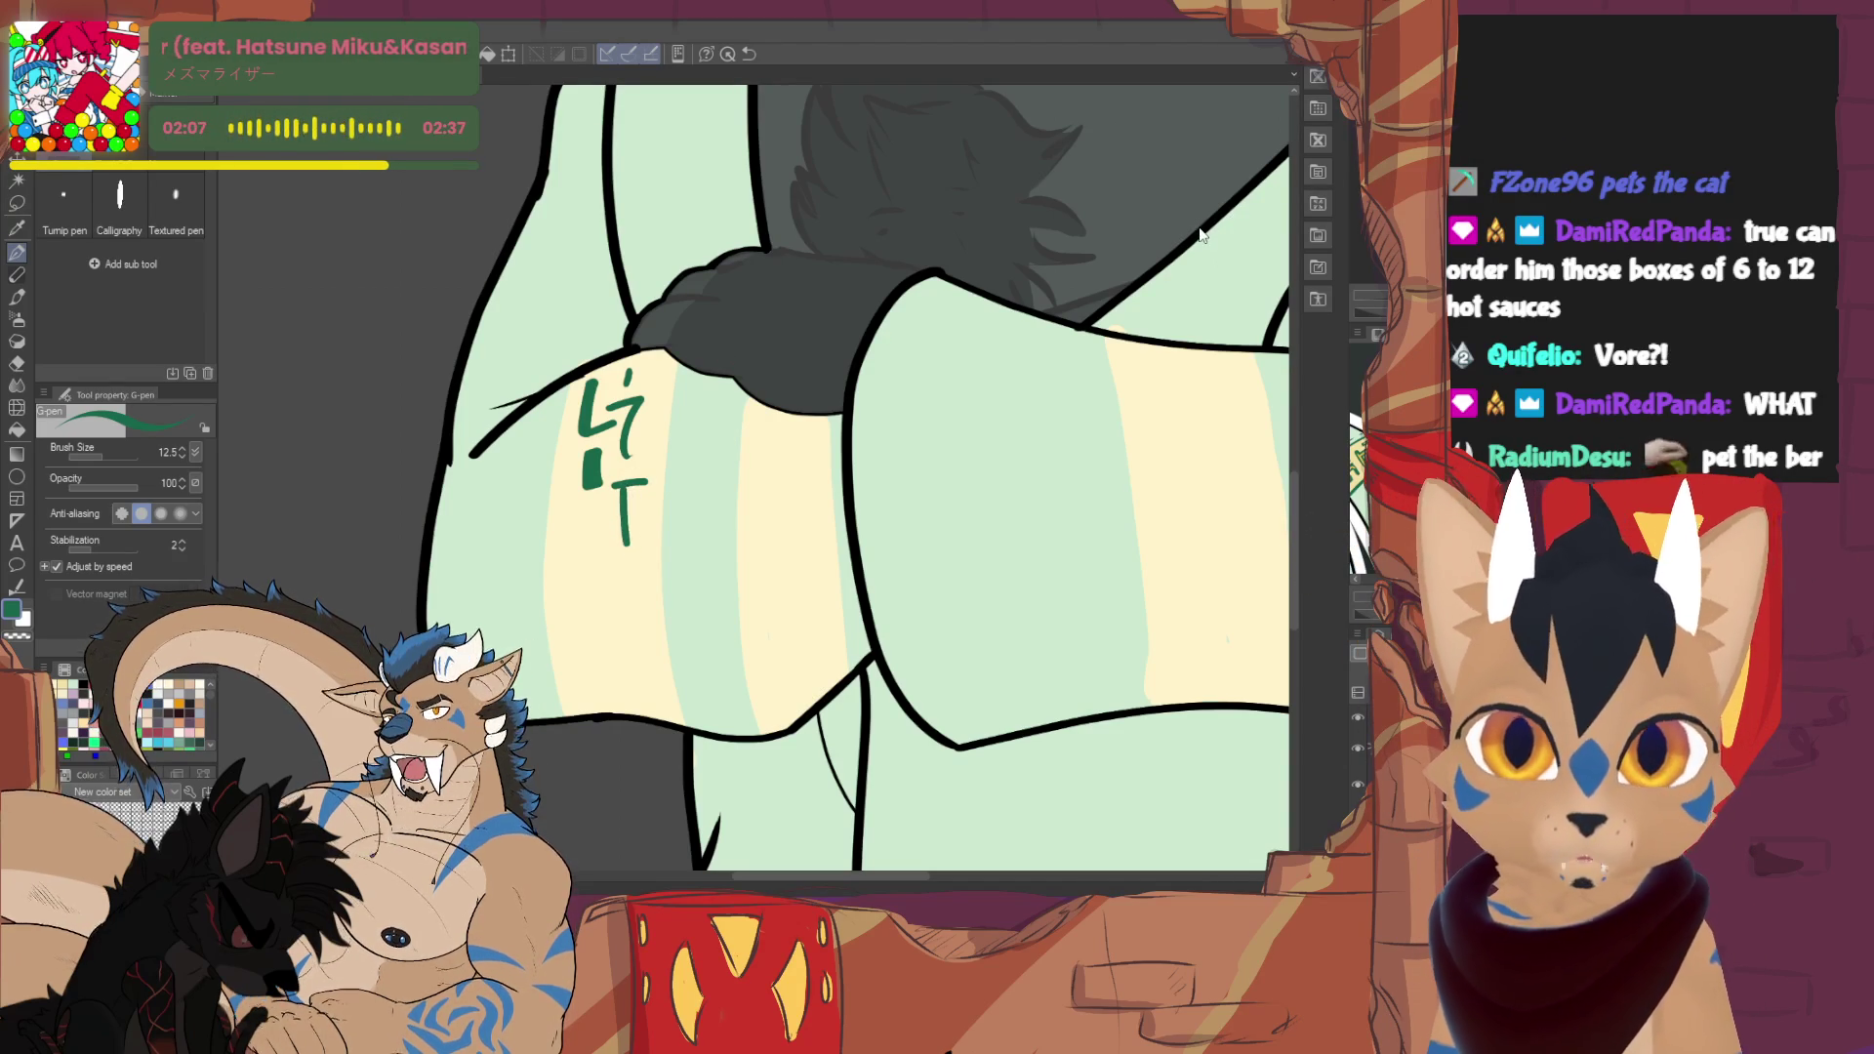
left_click_drag(626, 482, 633, 554)
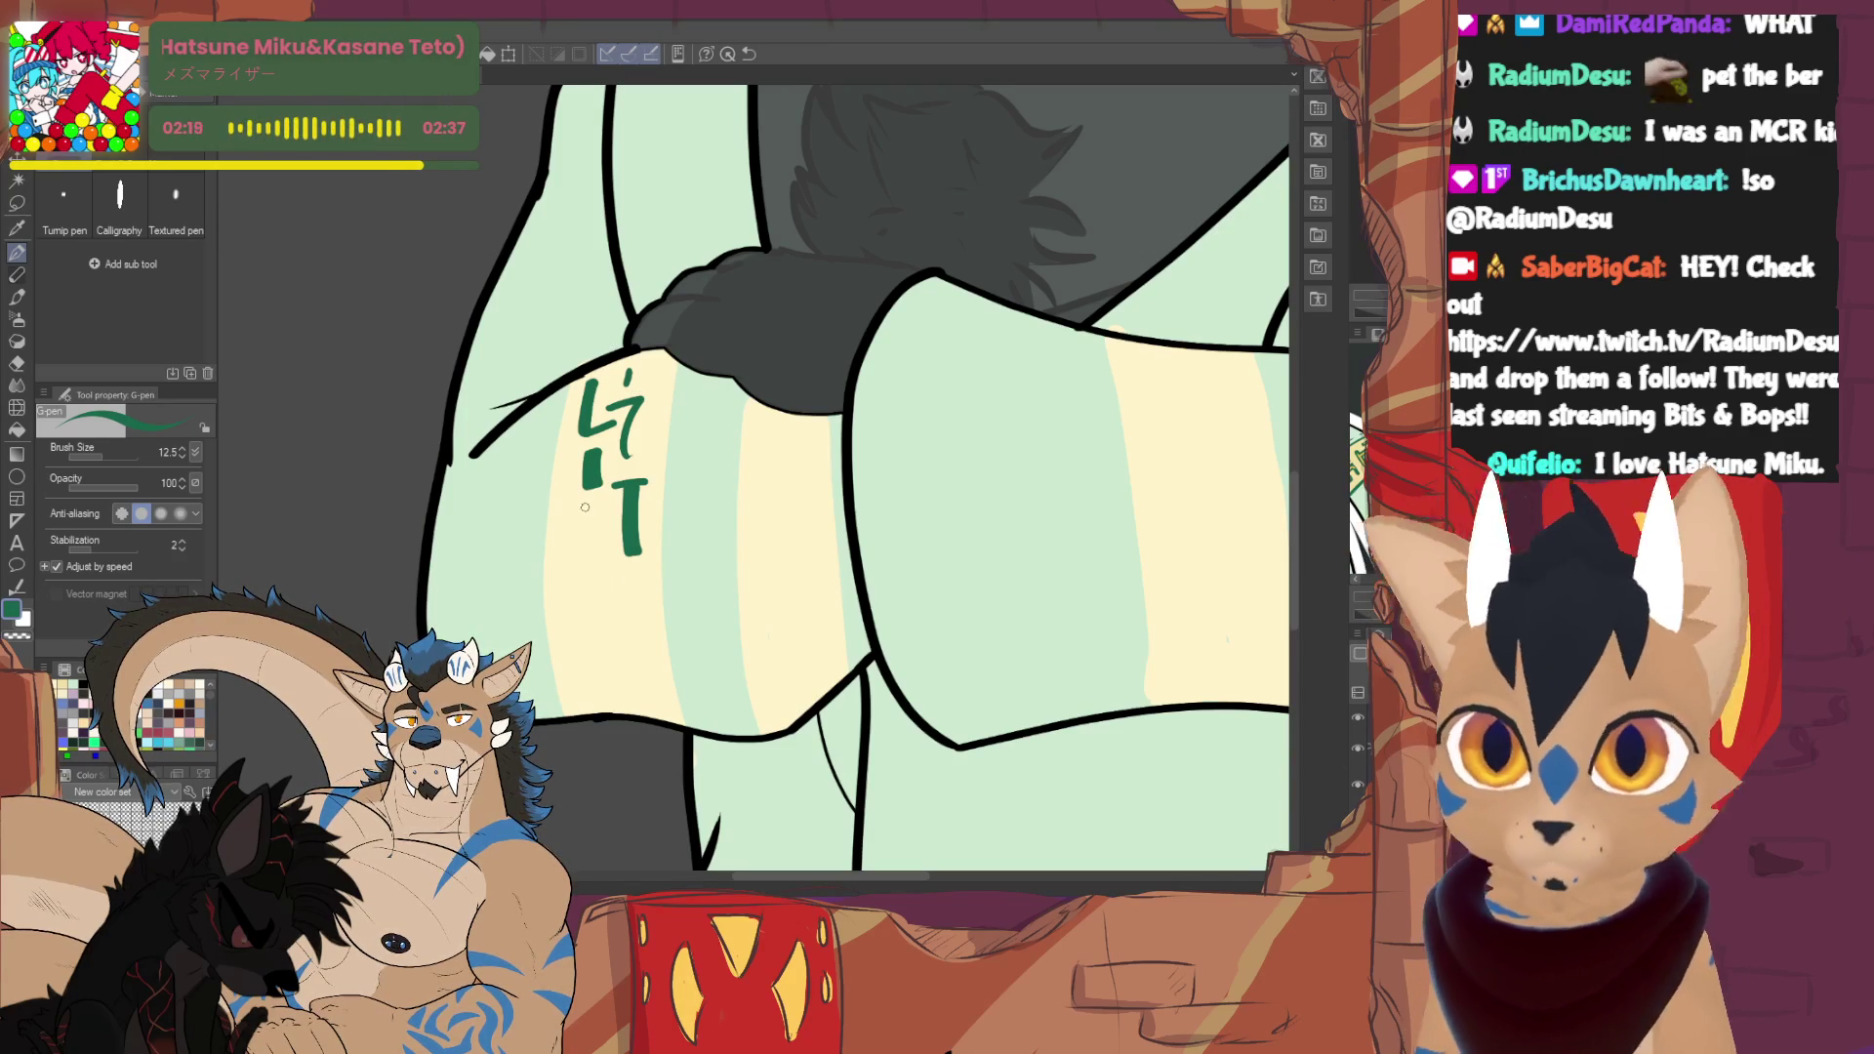
left_click_drag(569, 512, 602, 504)
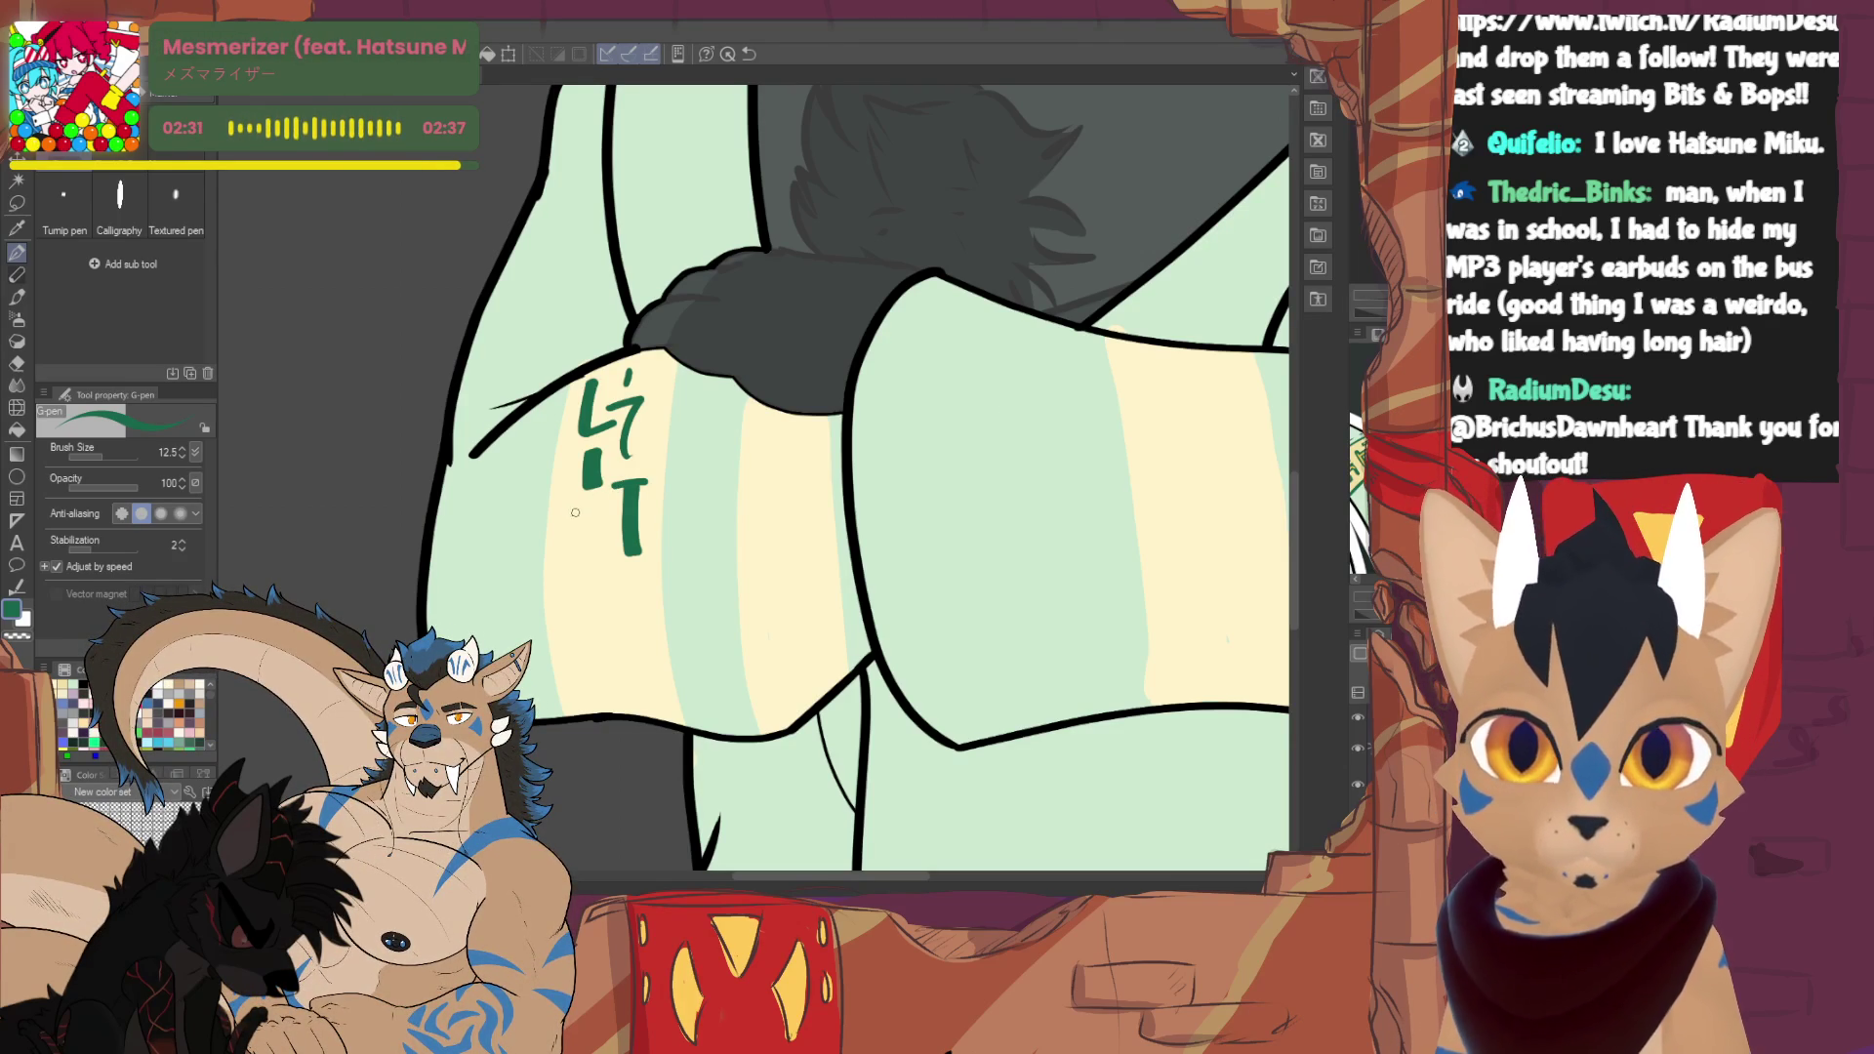
mouse_move(559, 518)
left_mouse_down()
mouse_move(604, 567)
mouse_move(594, 534)
left_mouse_up()
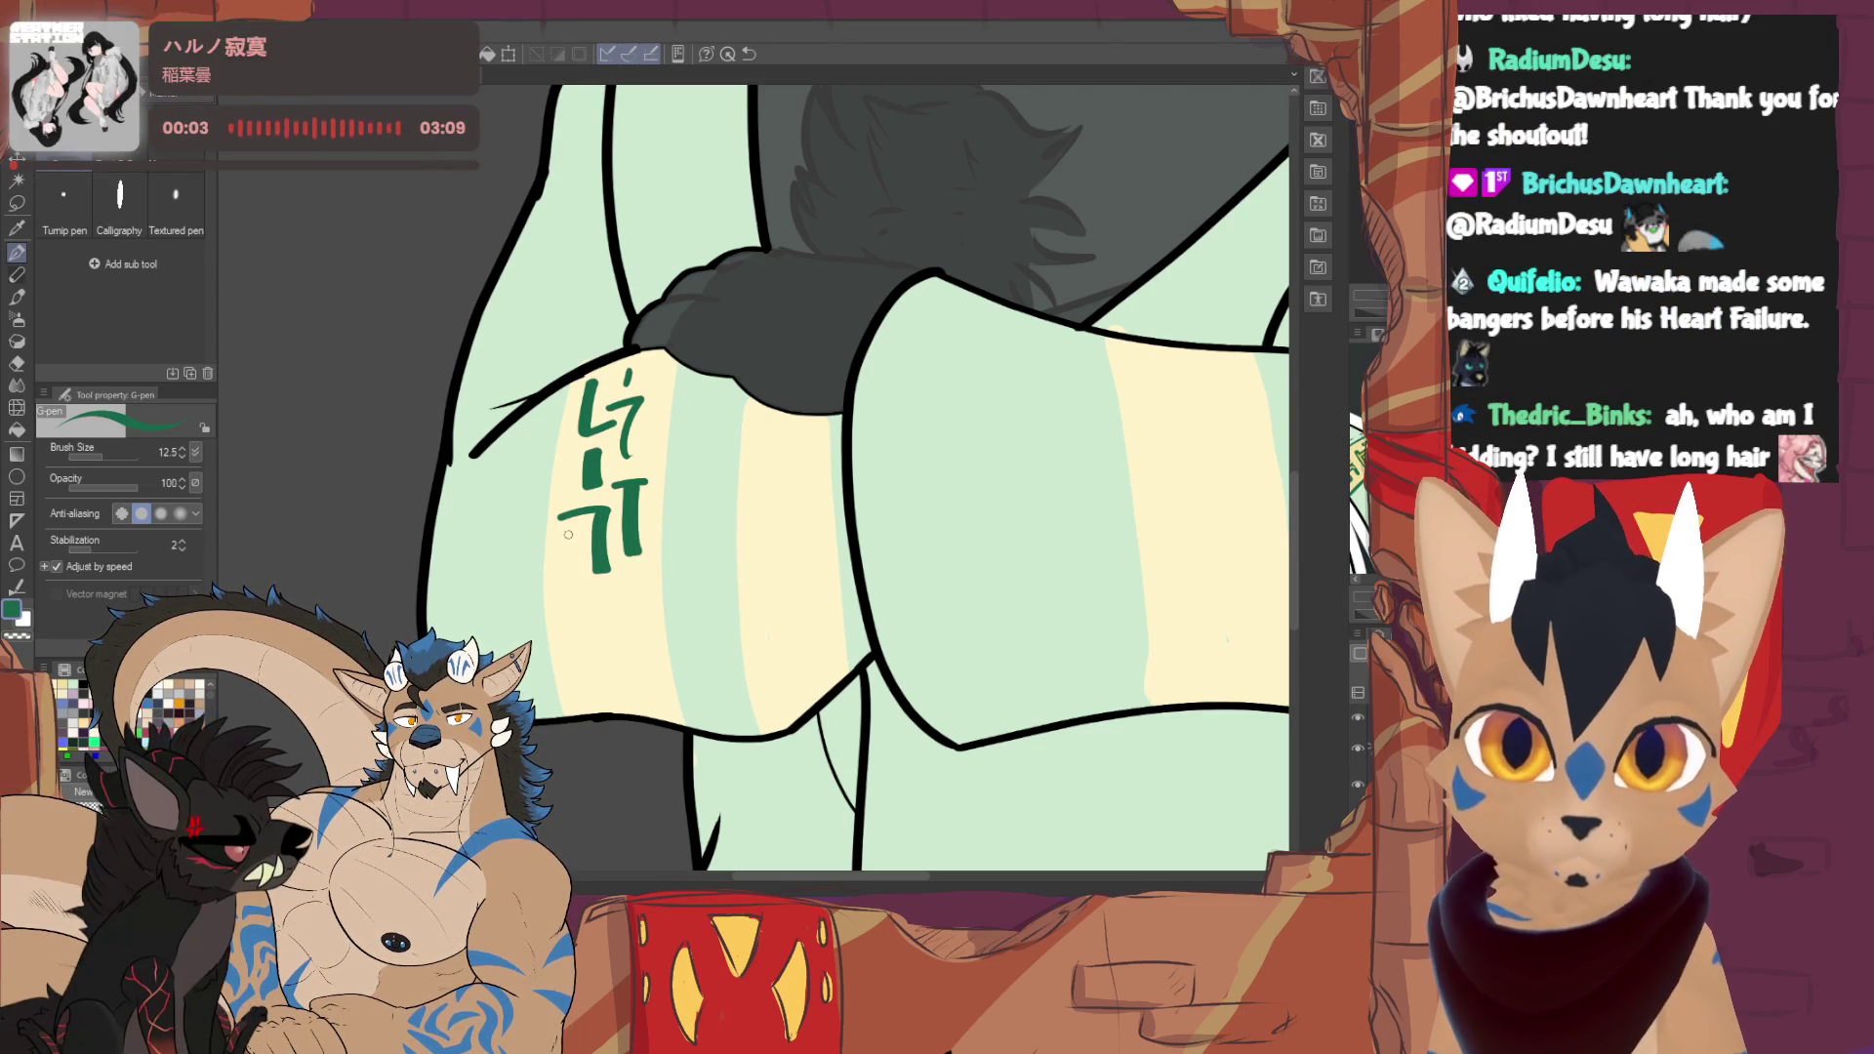
left_click_drag(559, 536, 579, 535)
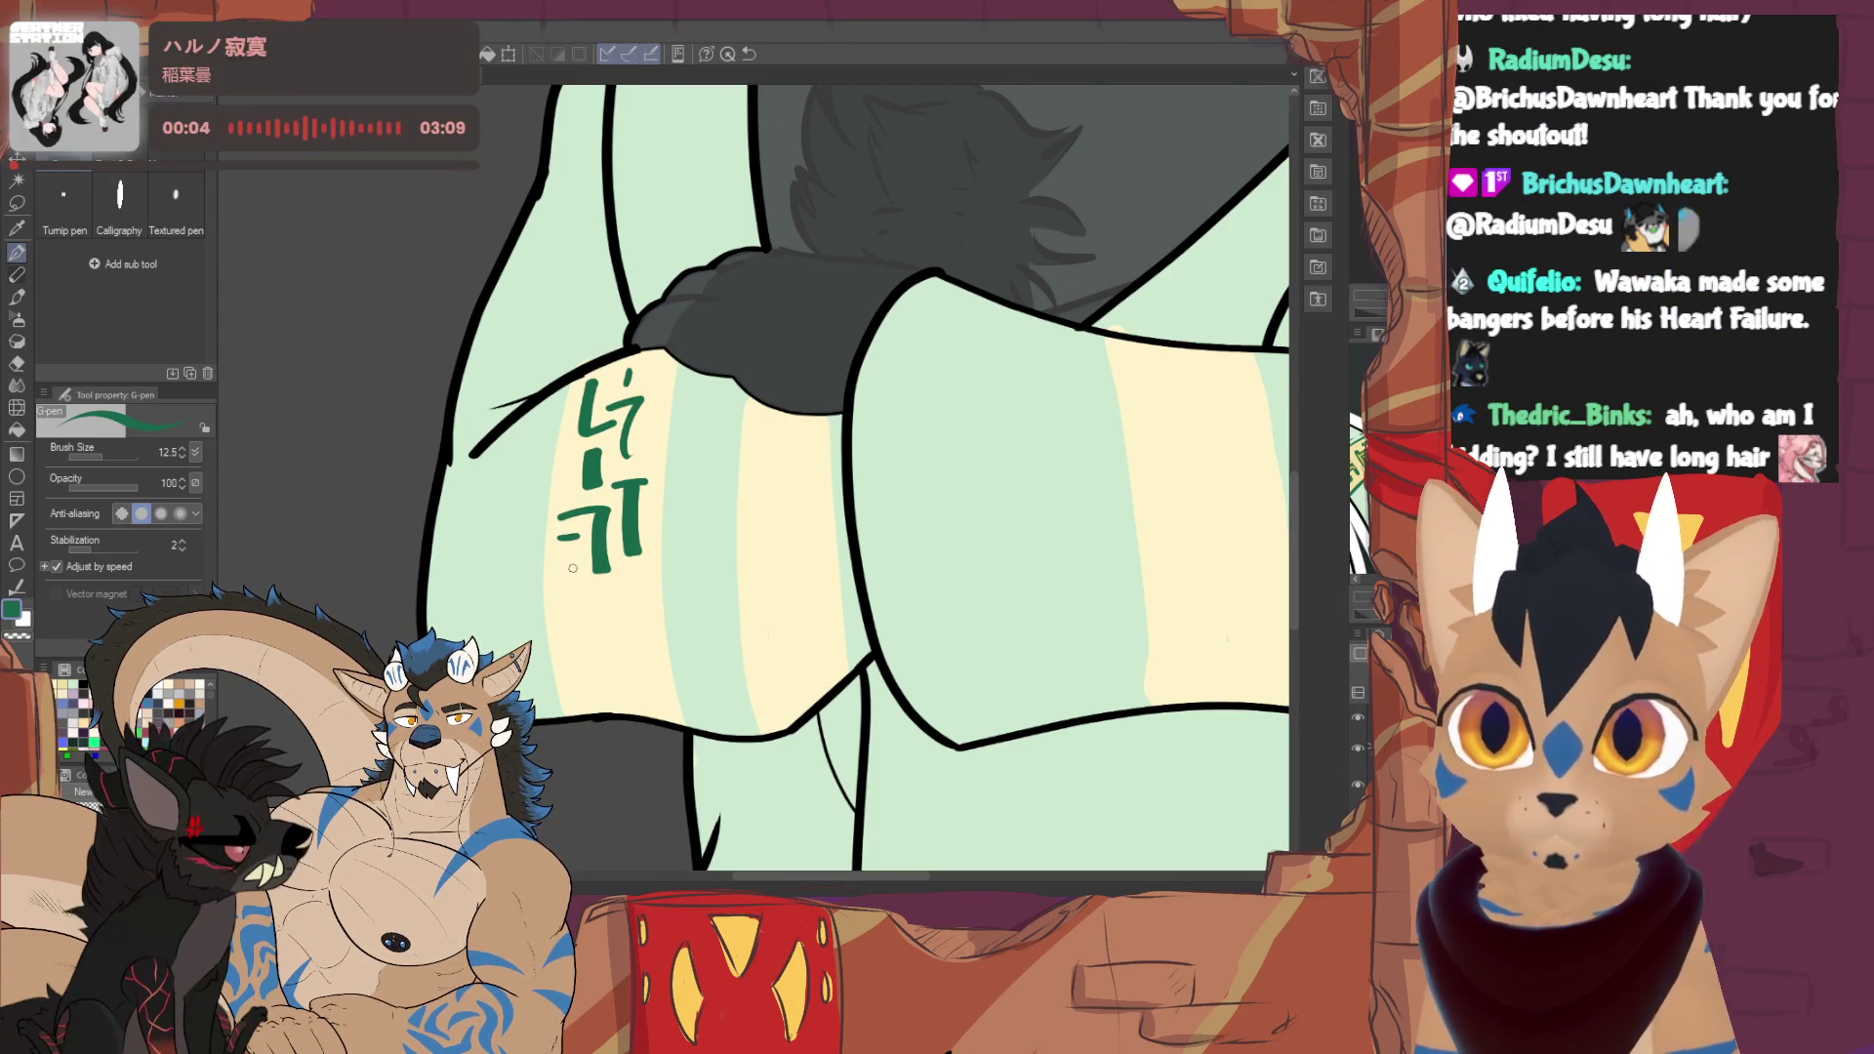
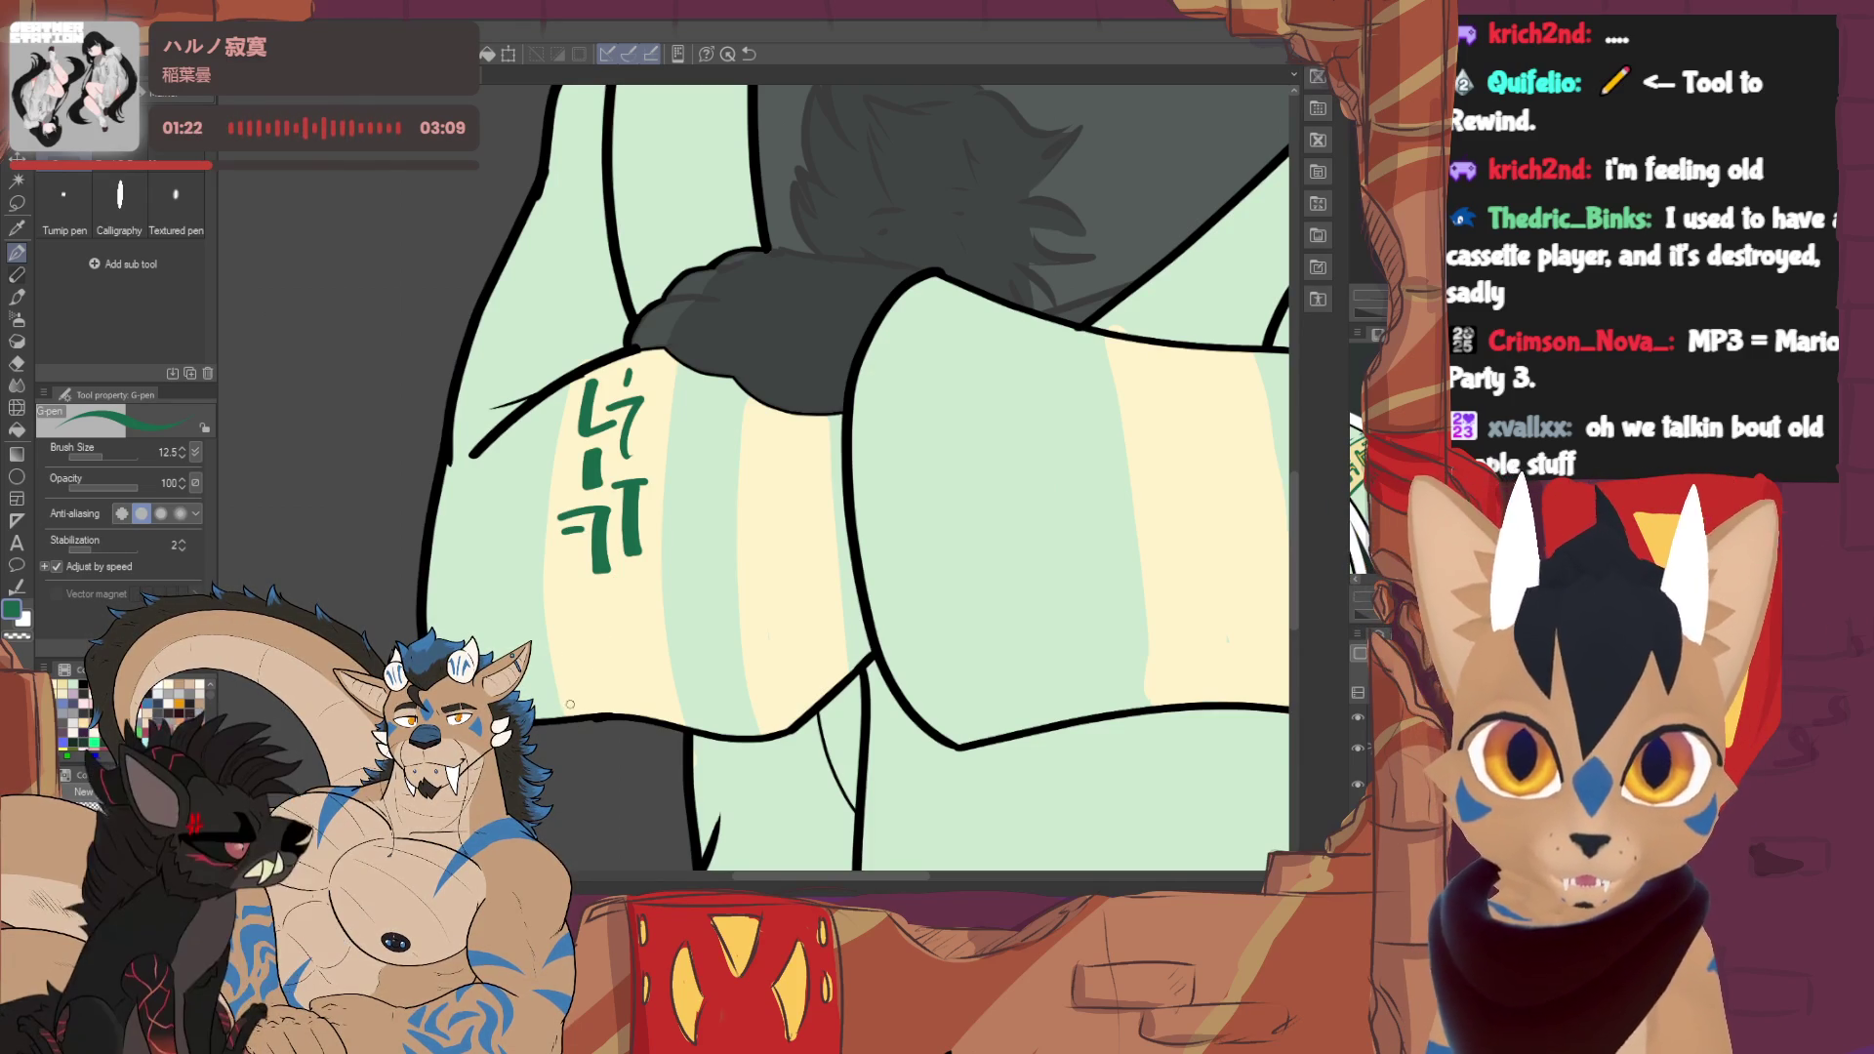
- Draw green dashed border lines beside the glyphs, and thicken and extend the glyph's bottom stroke
left_click_drag(574, 387, 557, 640)
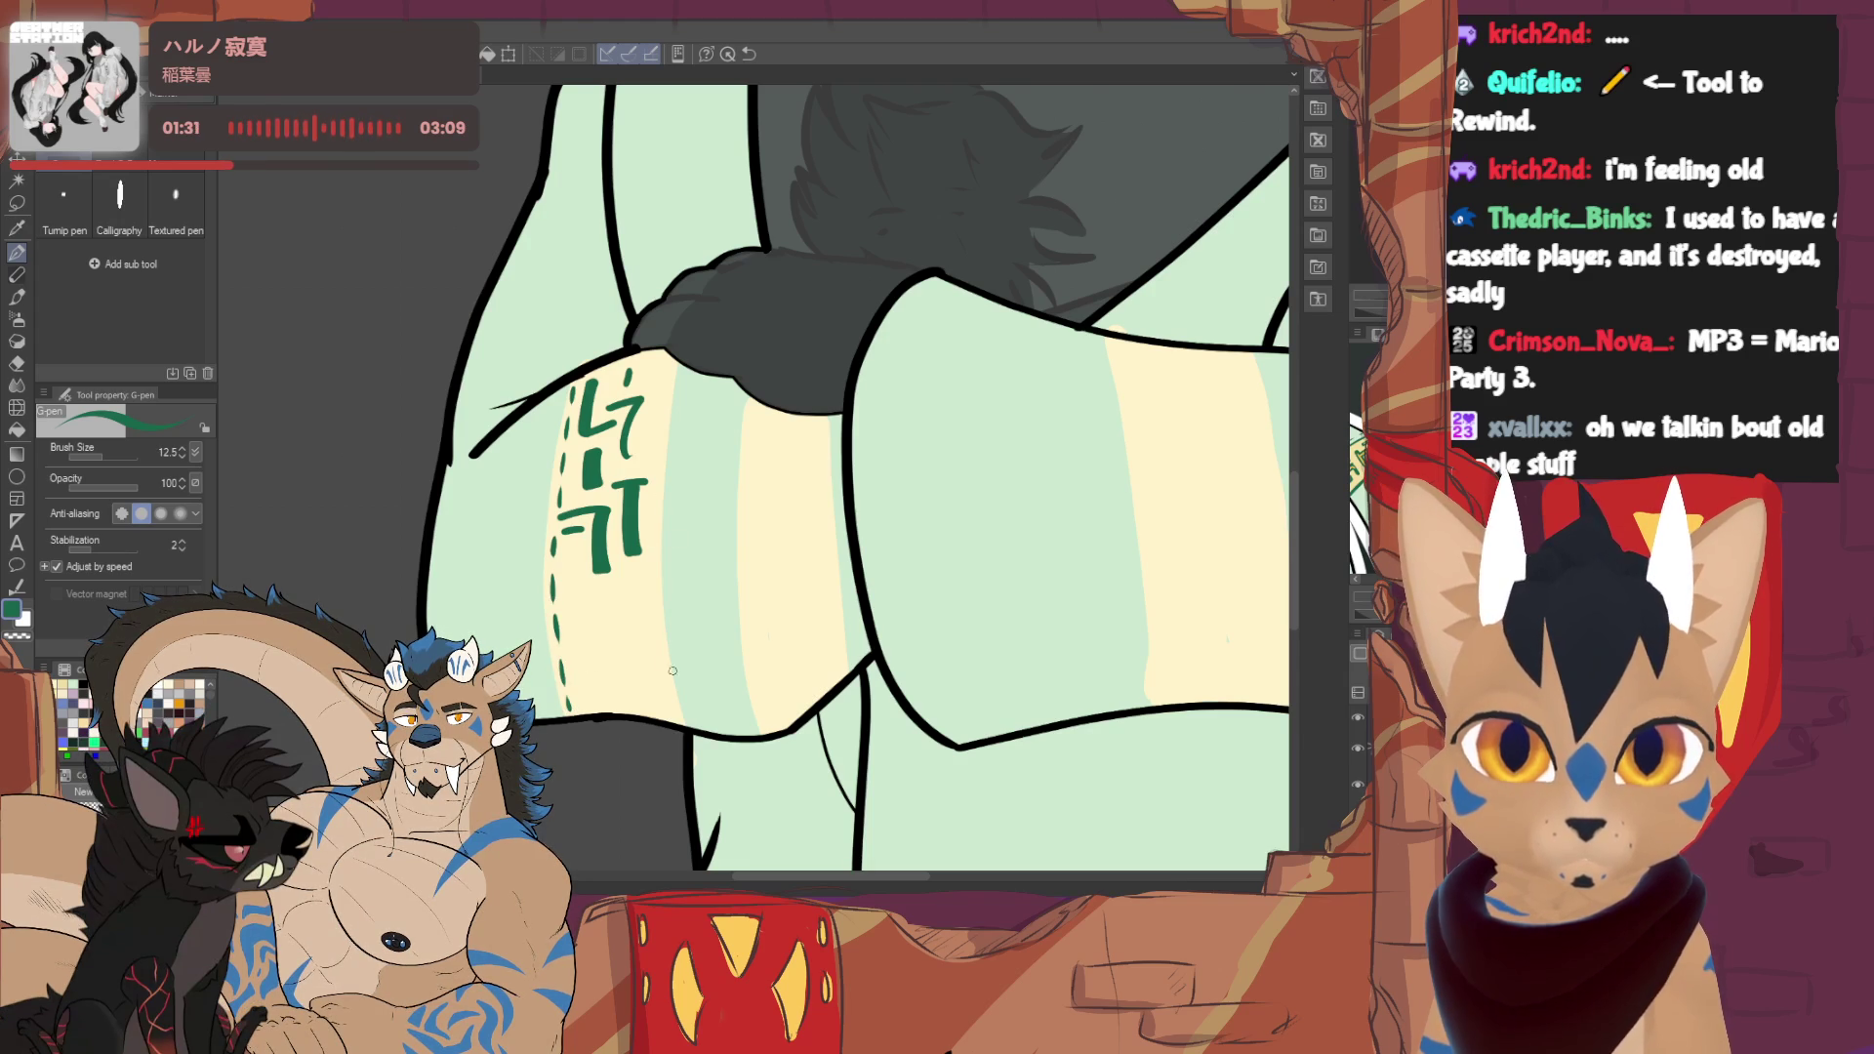
mouse_move(673, 720)
left_mouse_down()
mouse_move(649, 518)
mouse_move(672, 353)
left_mouse_up()
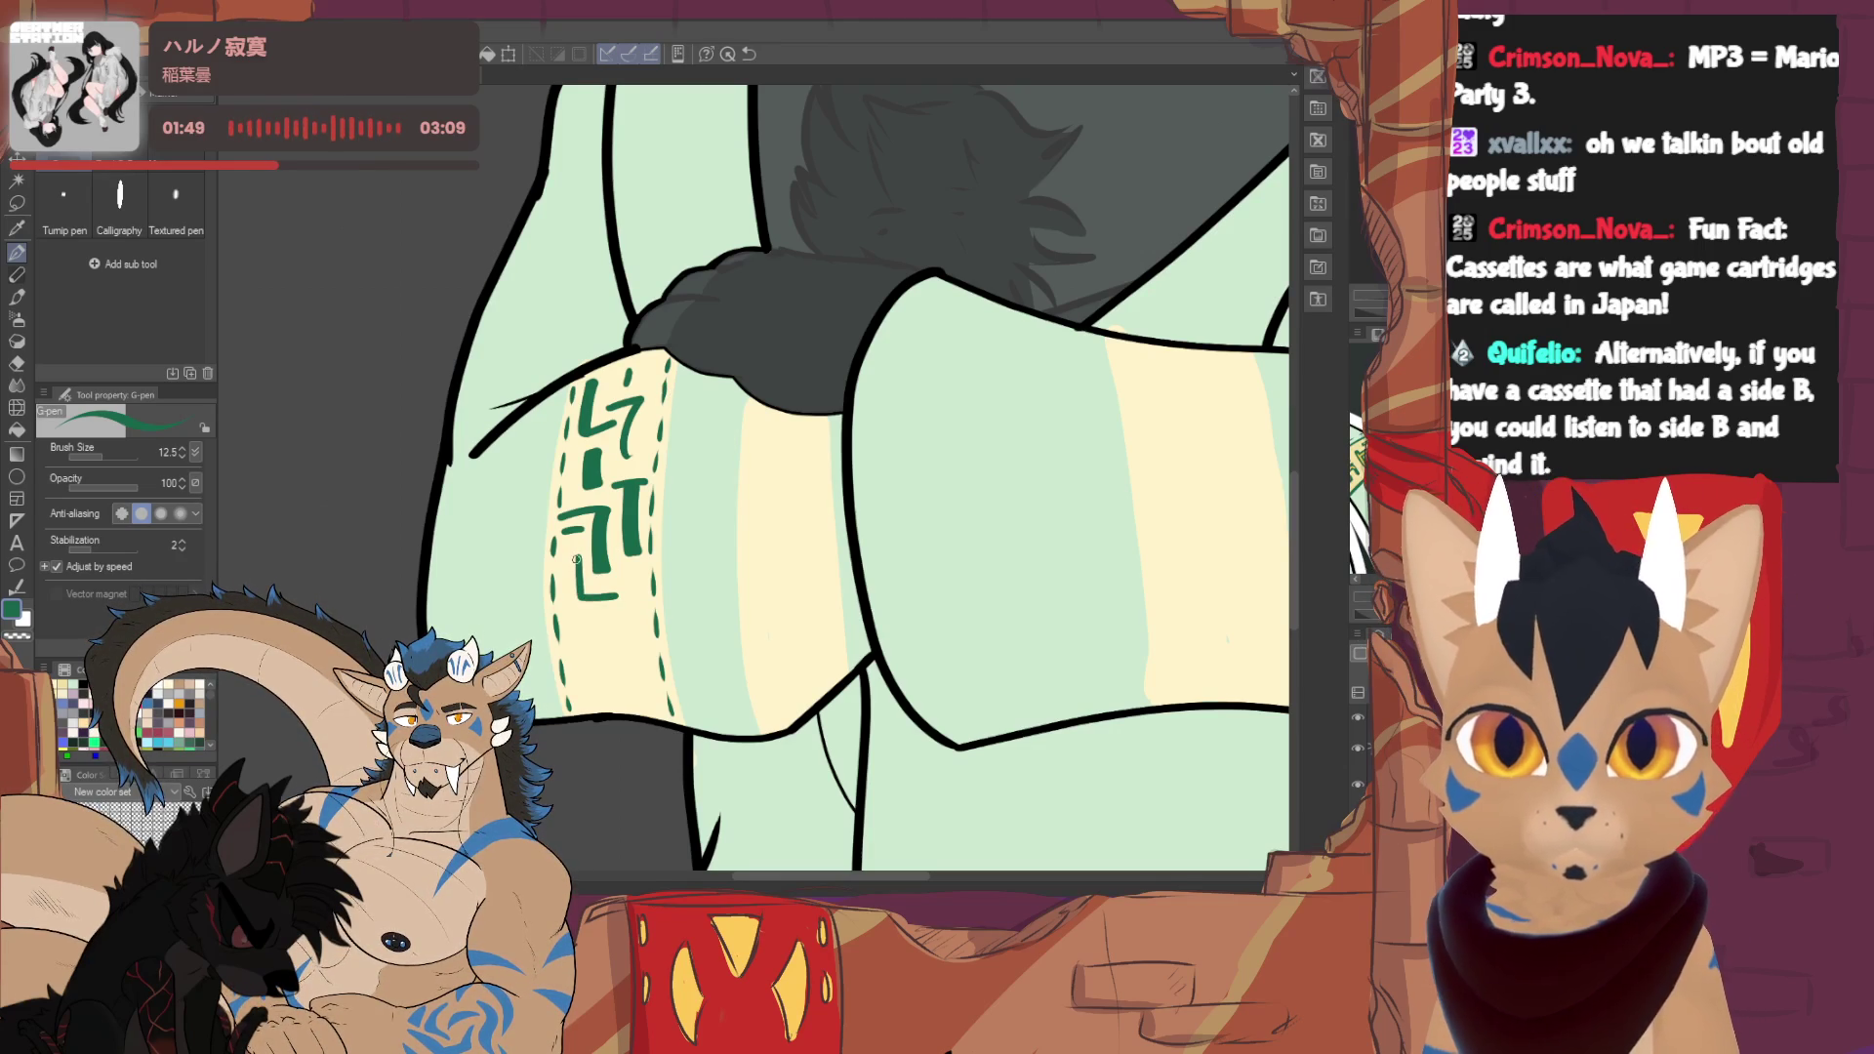
left_click_drag(574, 598, 620, 602)
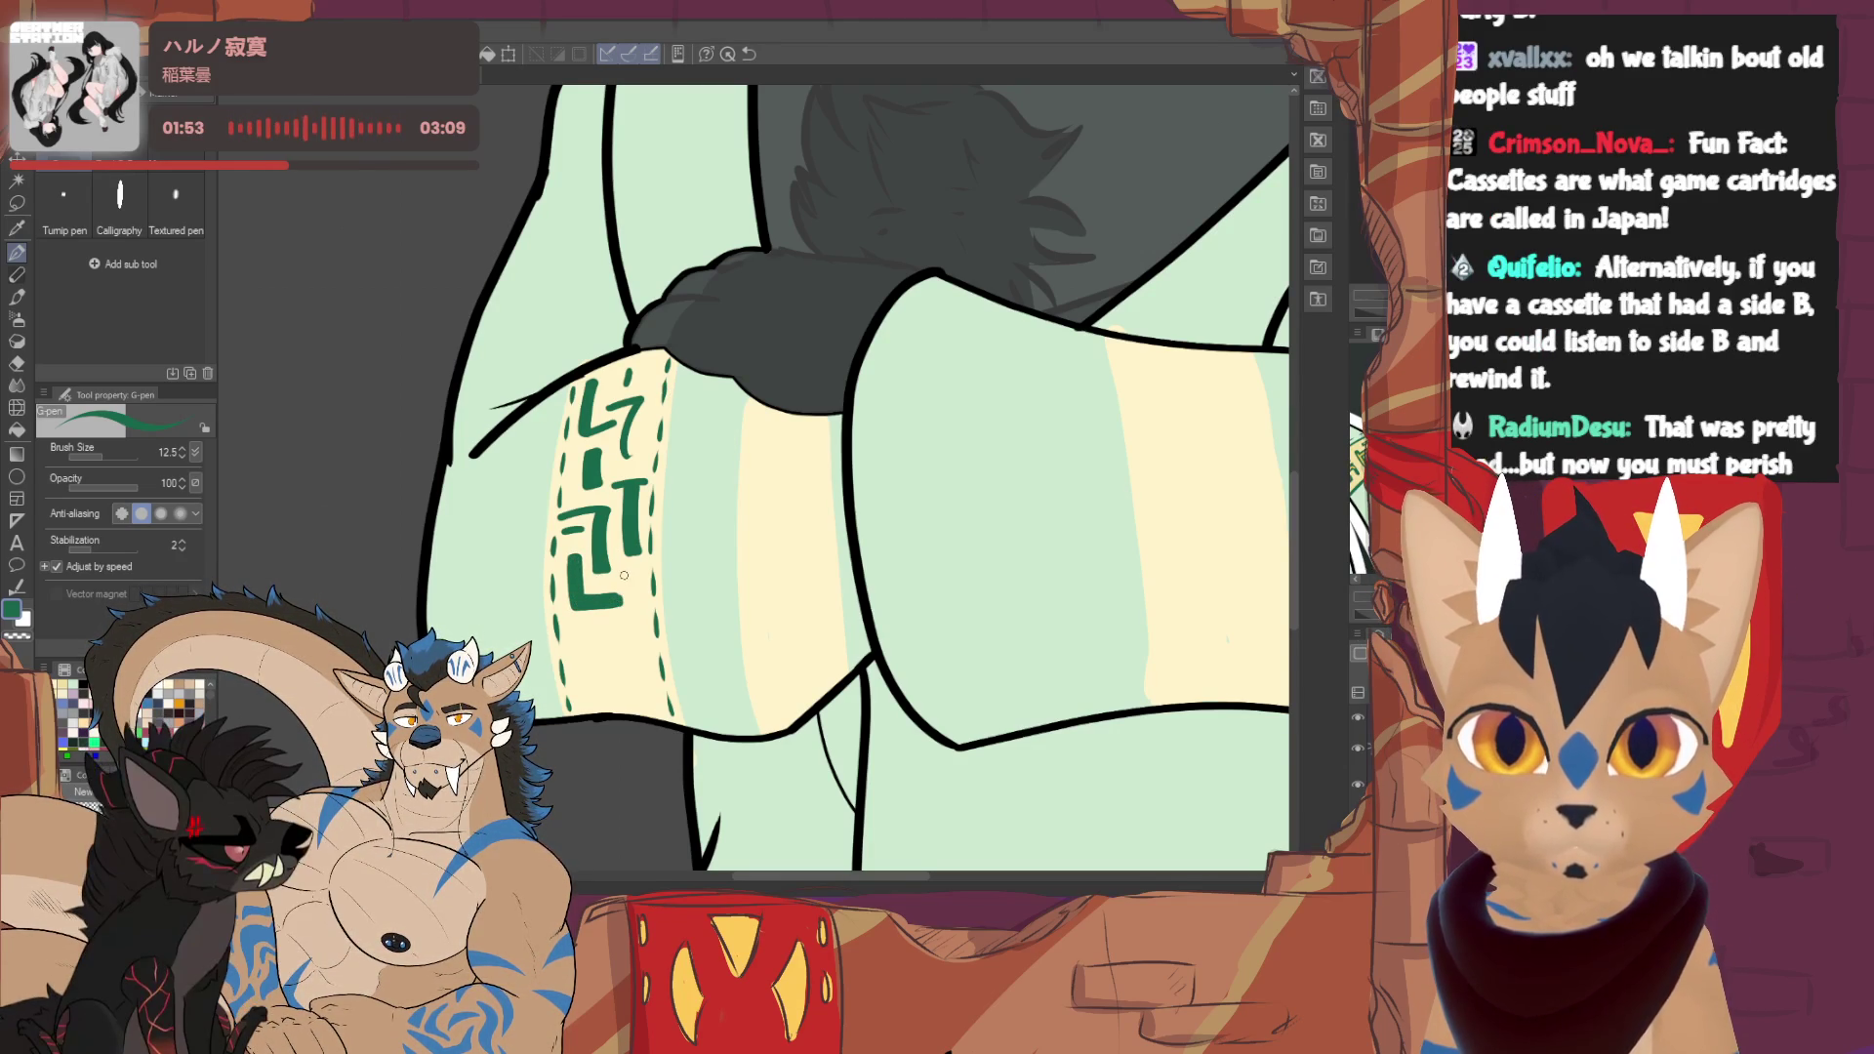
left_click_drag(635, 598, 636, 631)
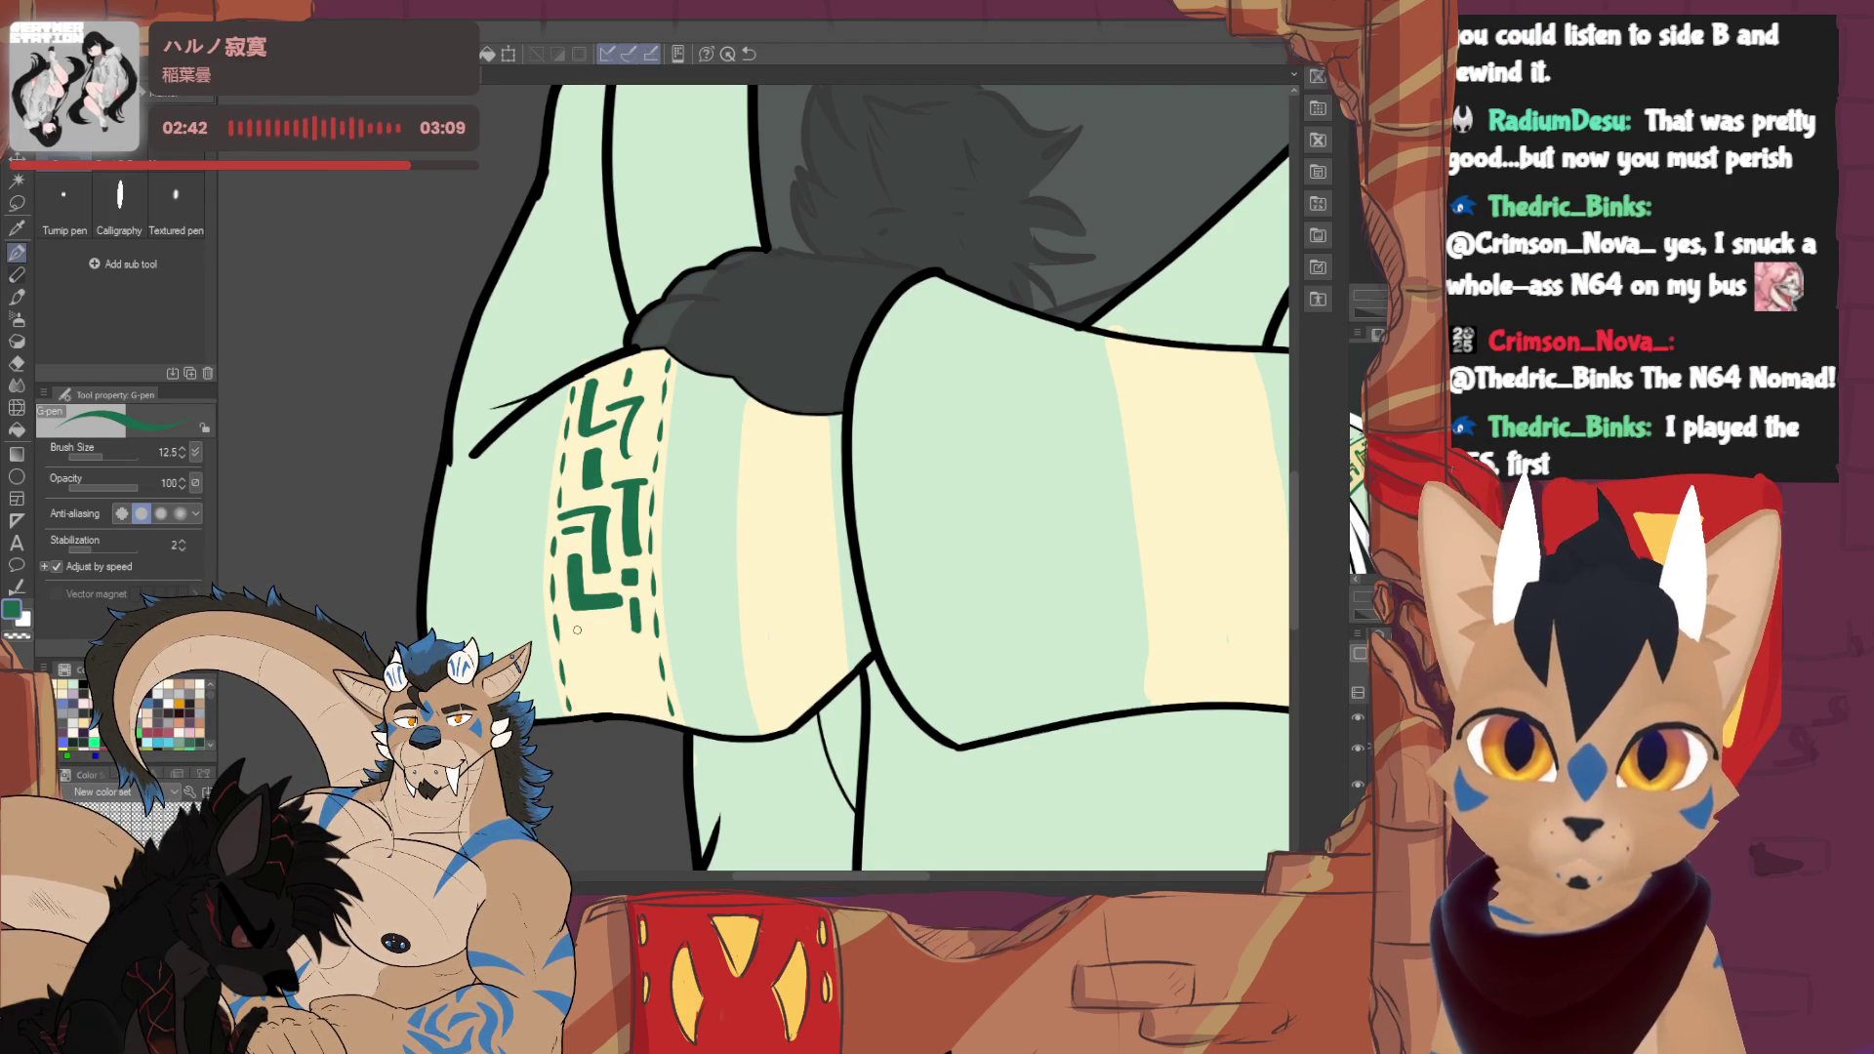
- Add solid vertical glyph strokes below, redrawing a misplaced one shorter
left_click_drag(594, 712, 590, 628)
left_click_drag(583, 707, 587, 630)
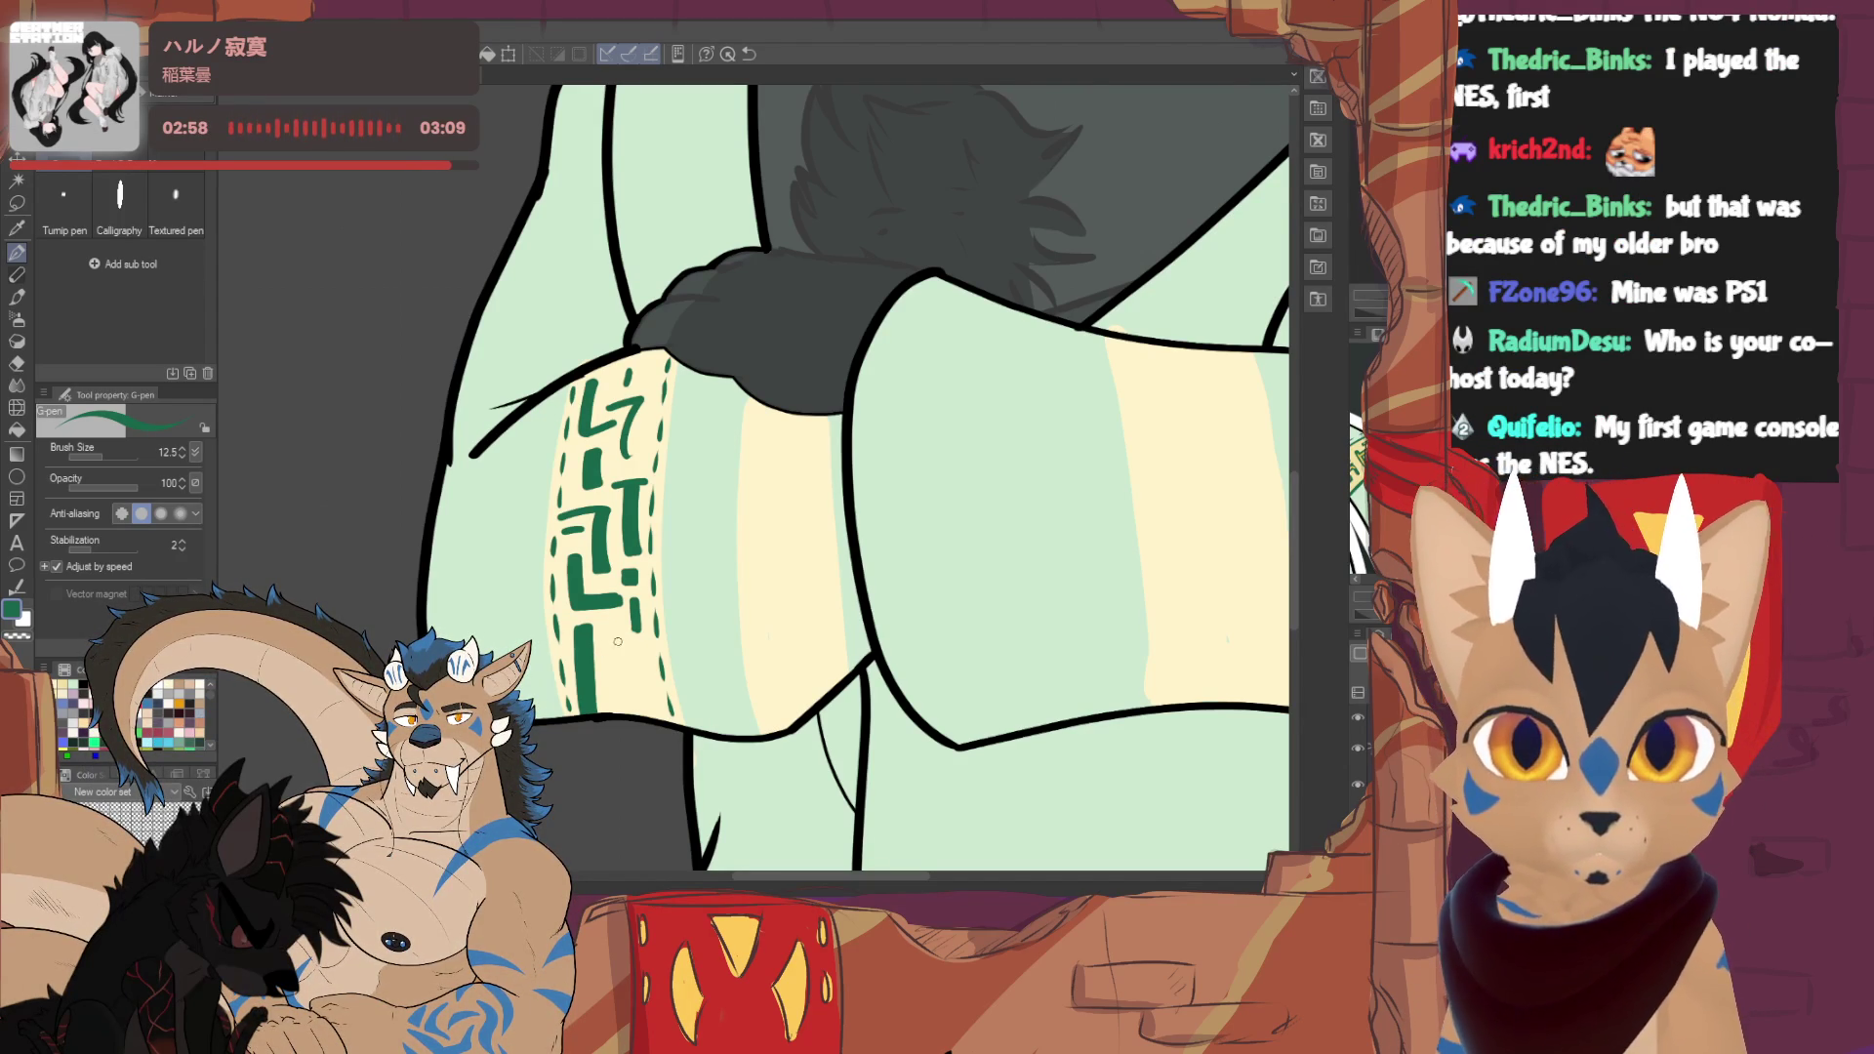
left_click_drag(612, 628, 618, 698)
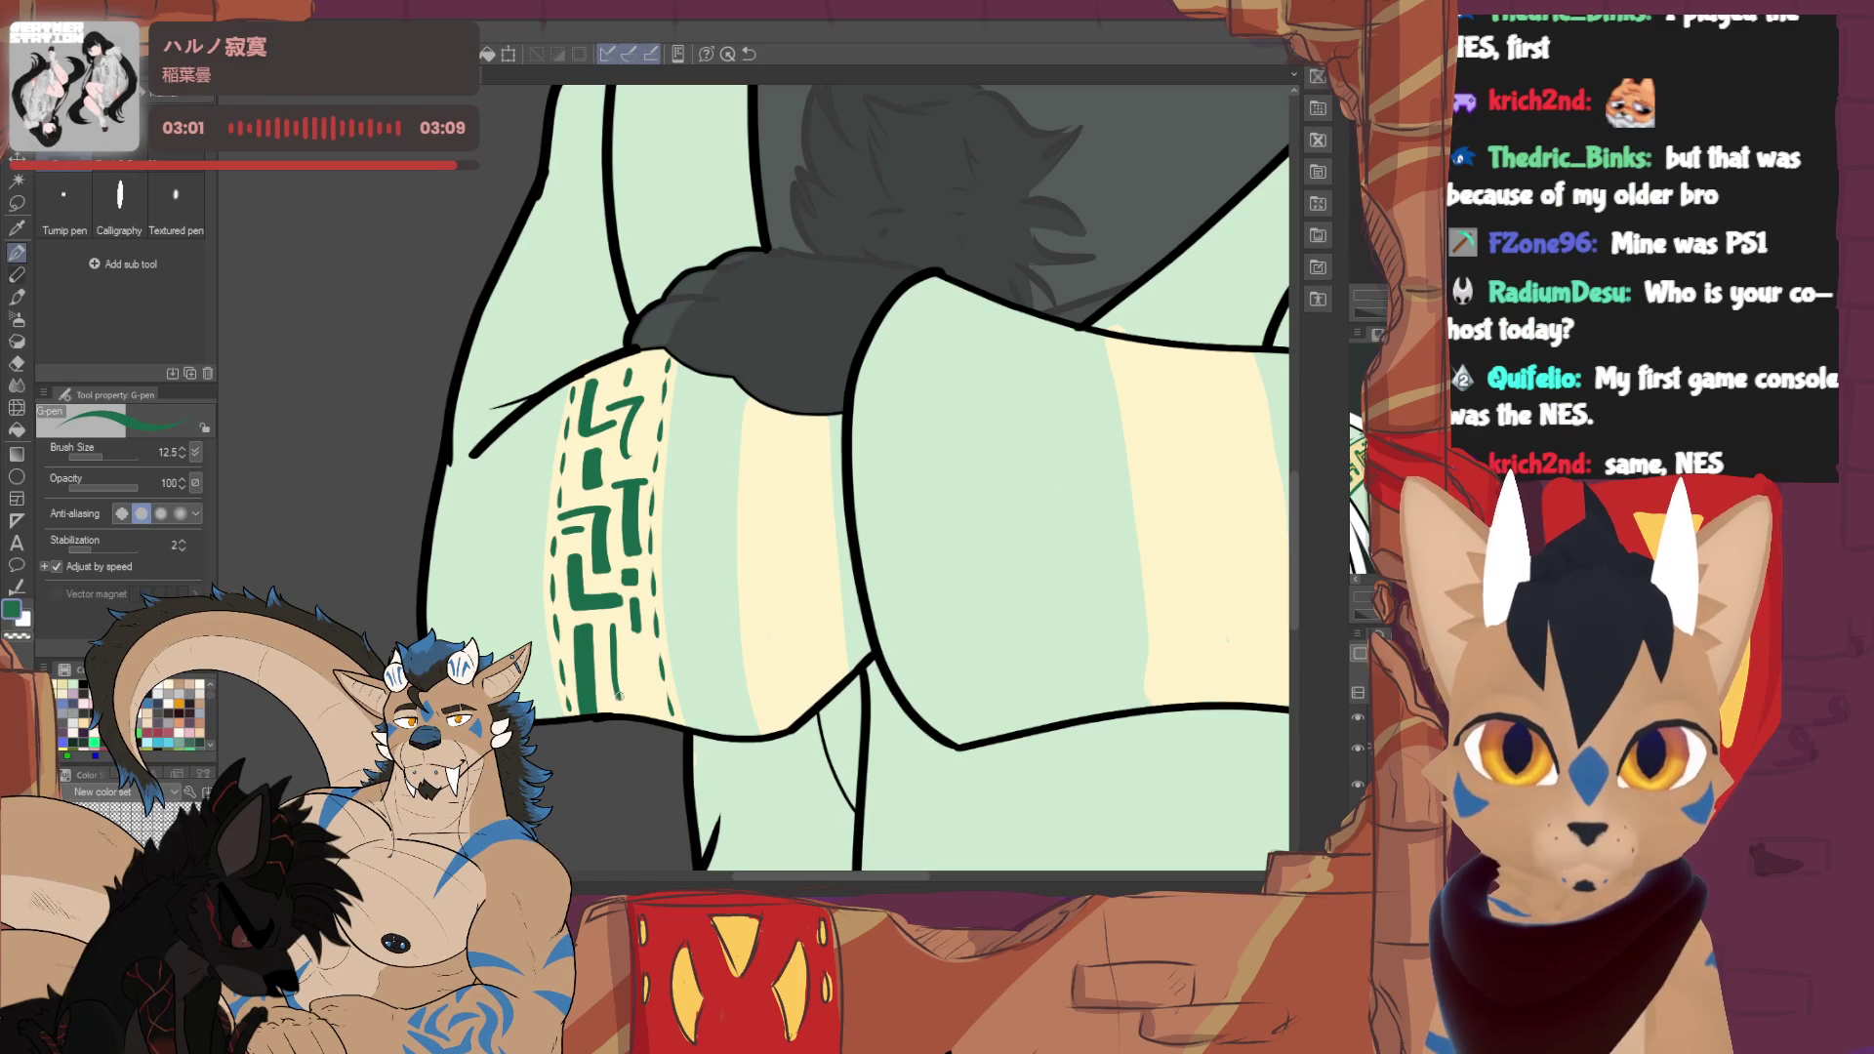
key("ctrl+z")
left_click_drag(612, 632, 638, 713)
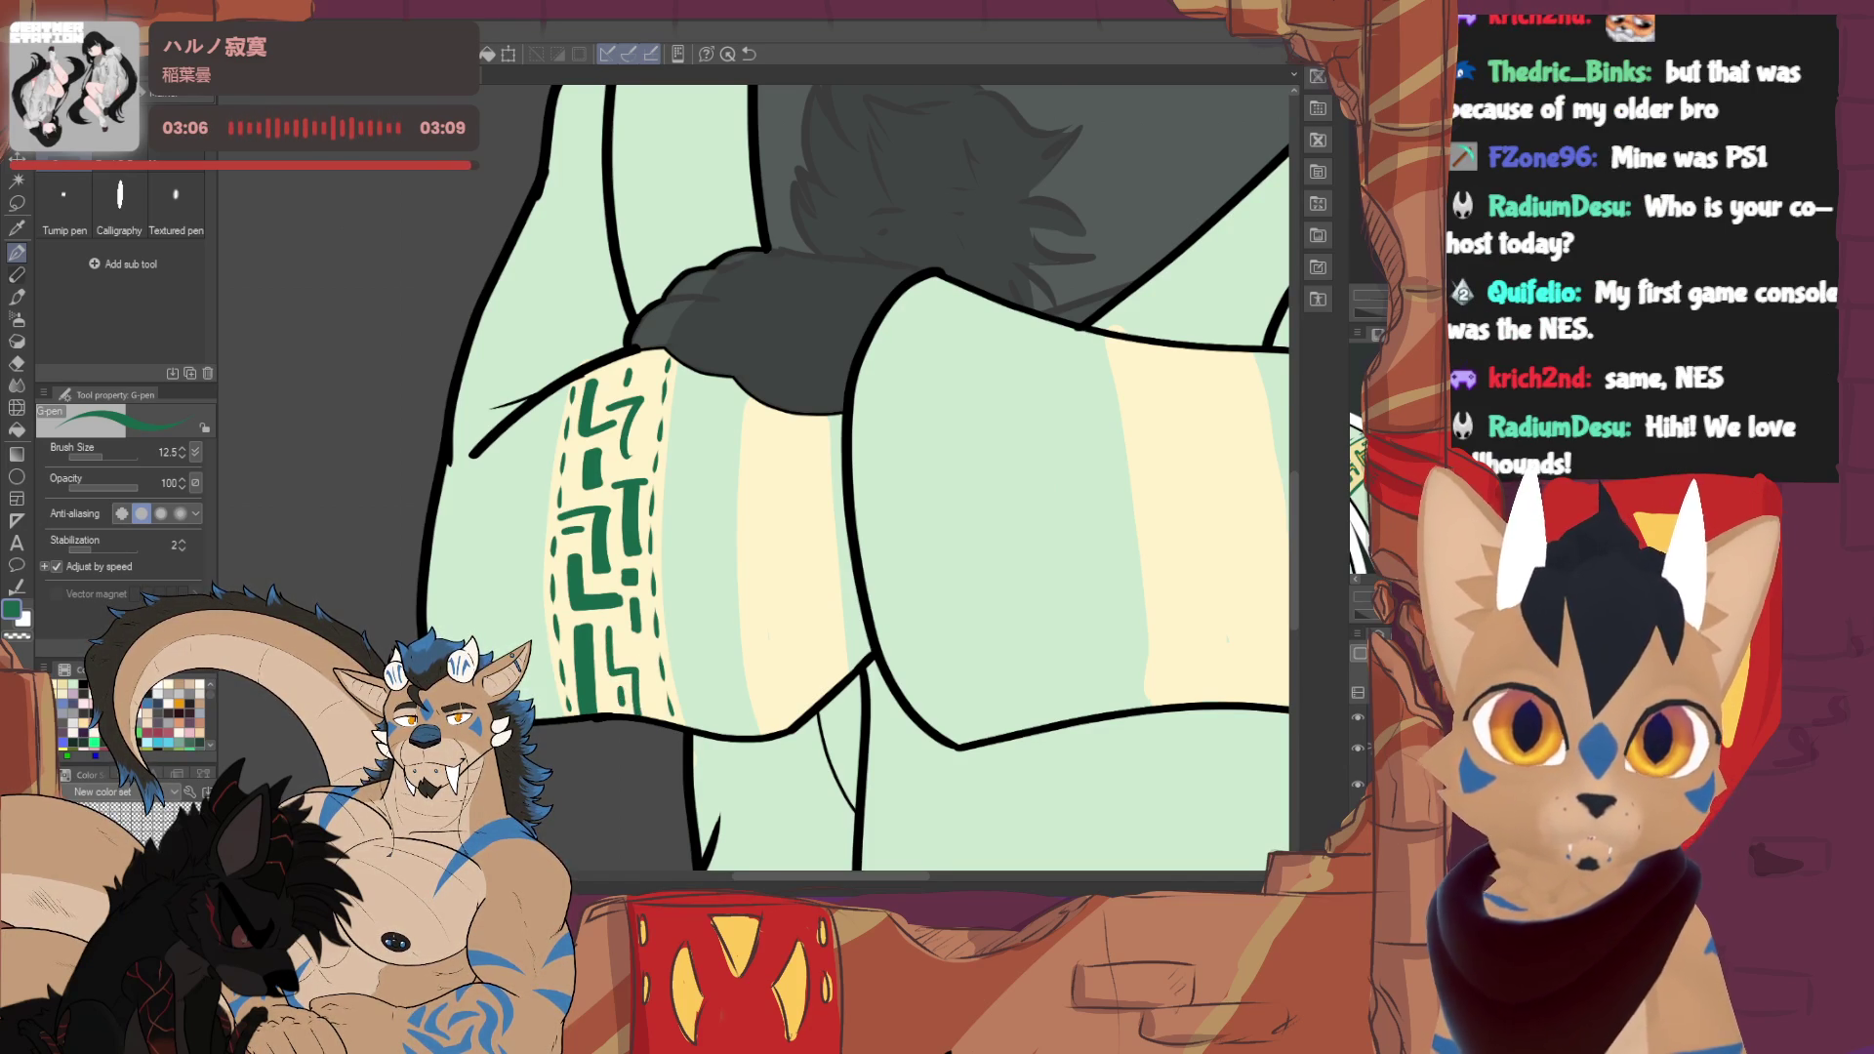
- Check the figure zoomed out, then add green dashes down both border lines of the next sleeve band
scroll(803, 425, "down", 6)
scroll(802, 425, "up", 2)
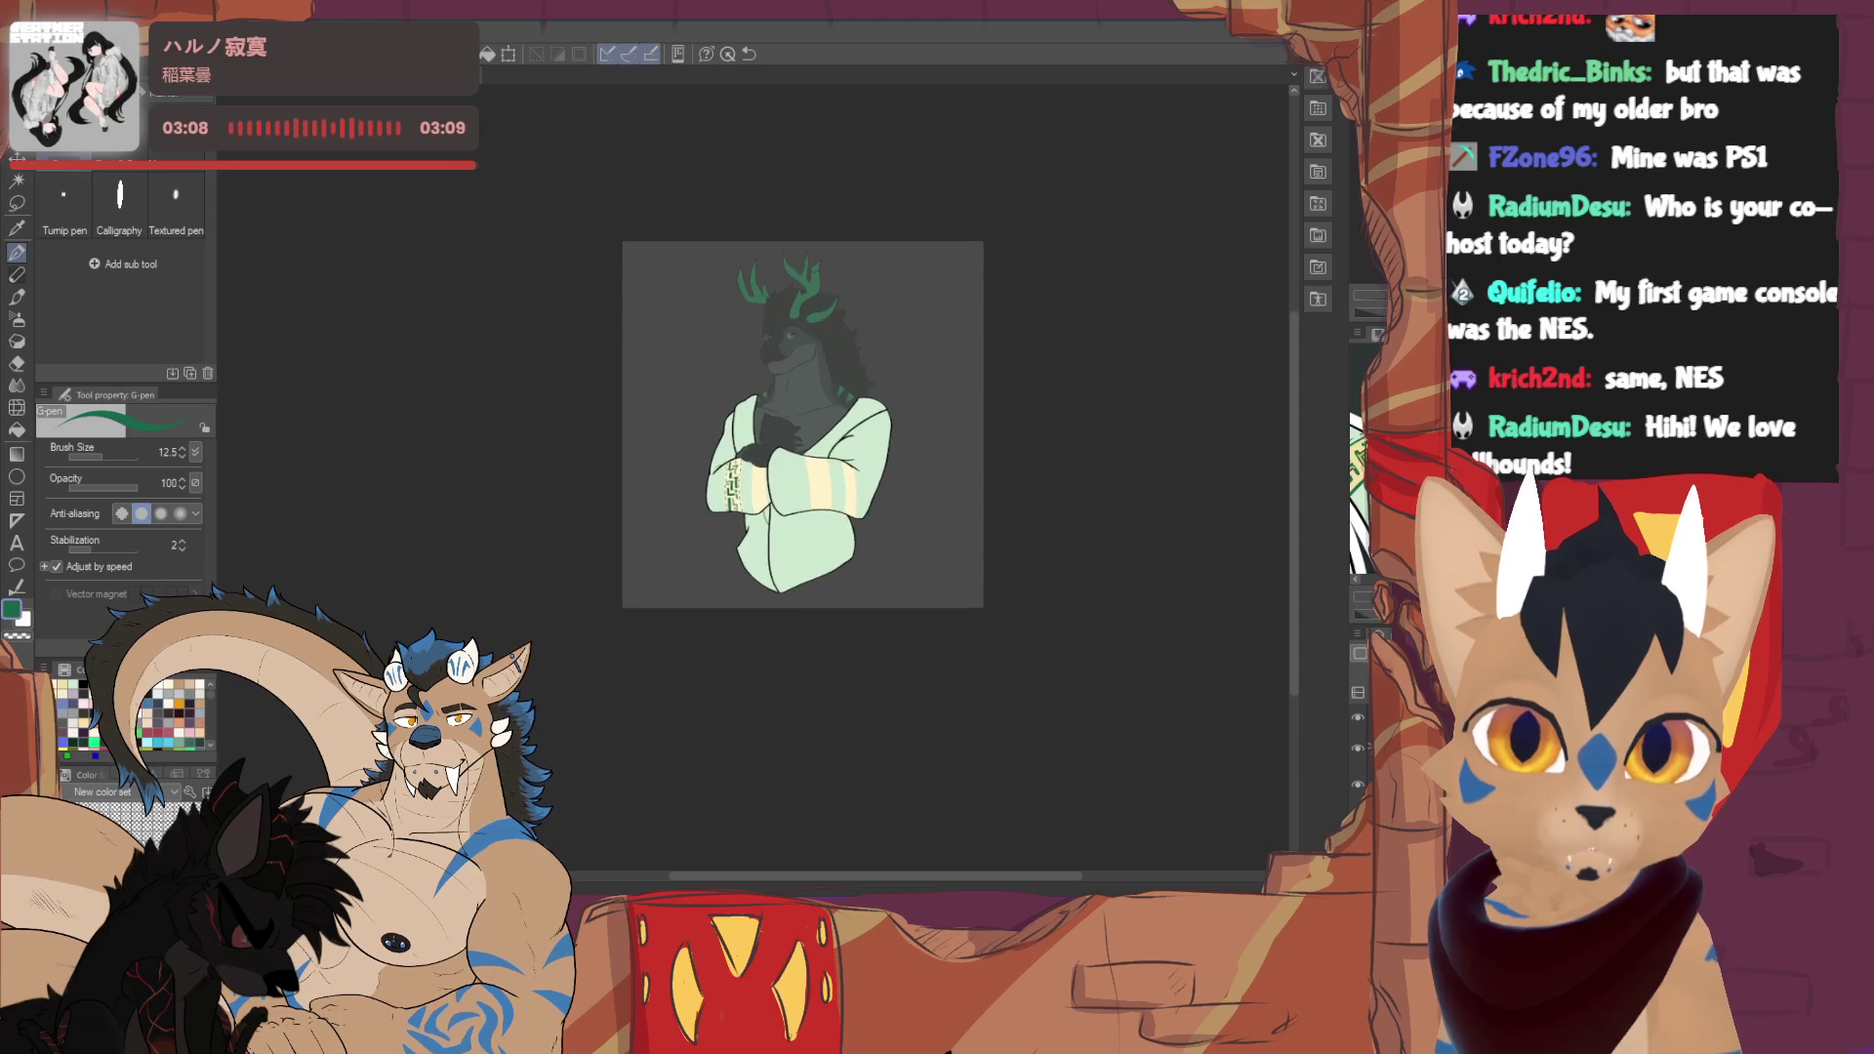
scroll(756, 458, "up", 4)
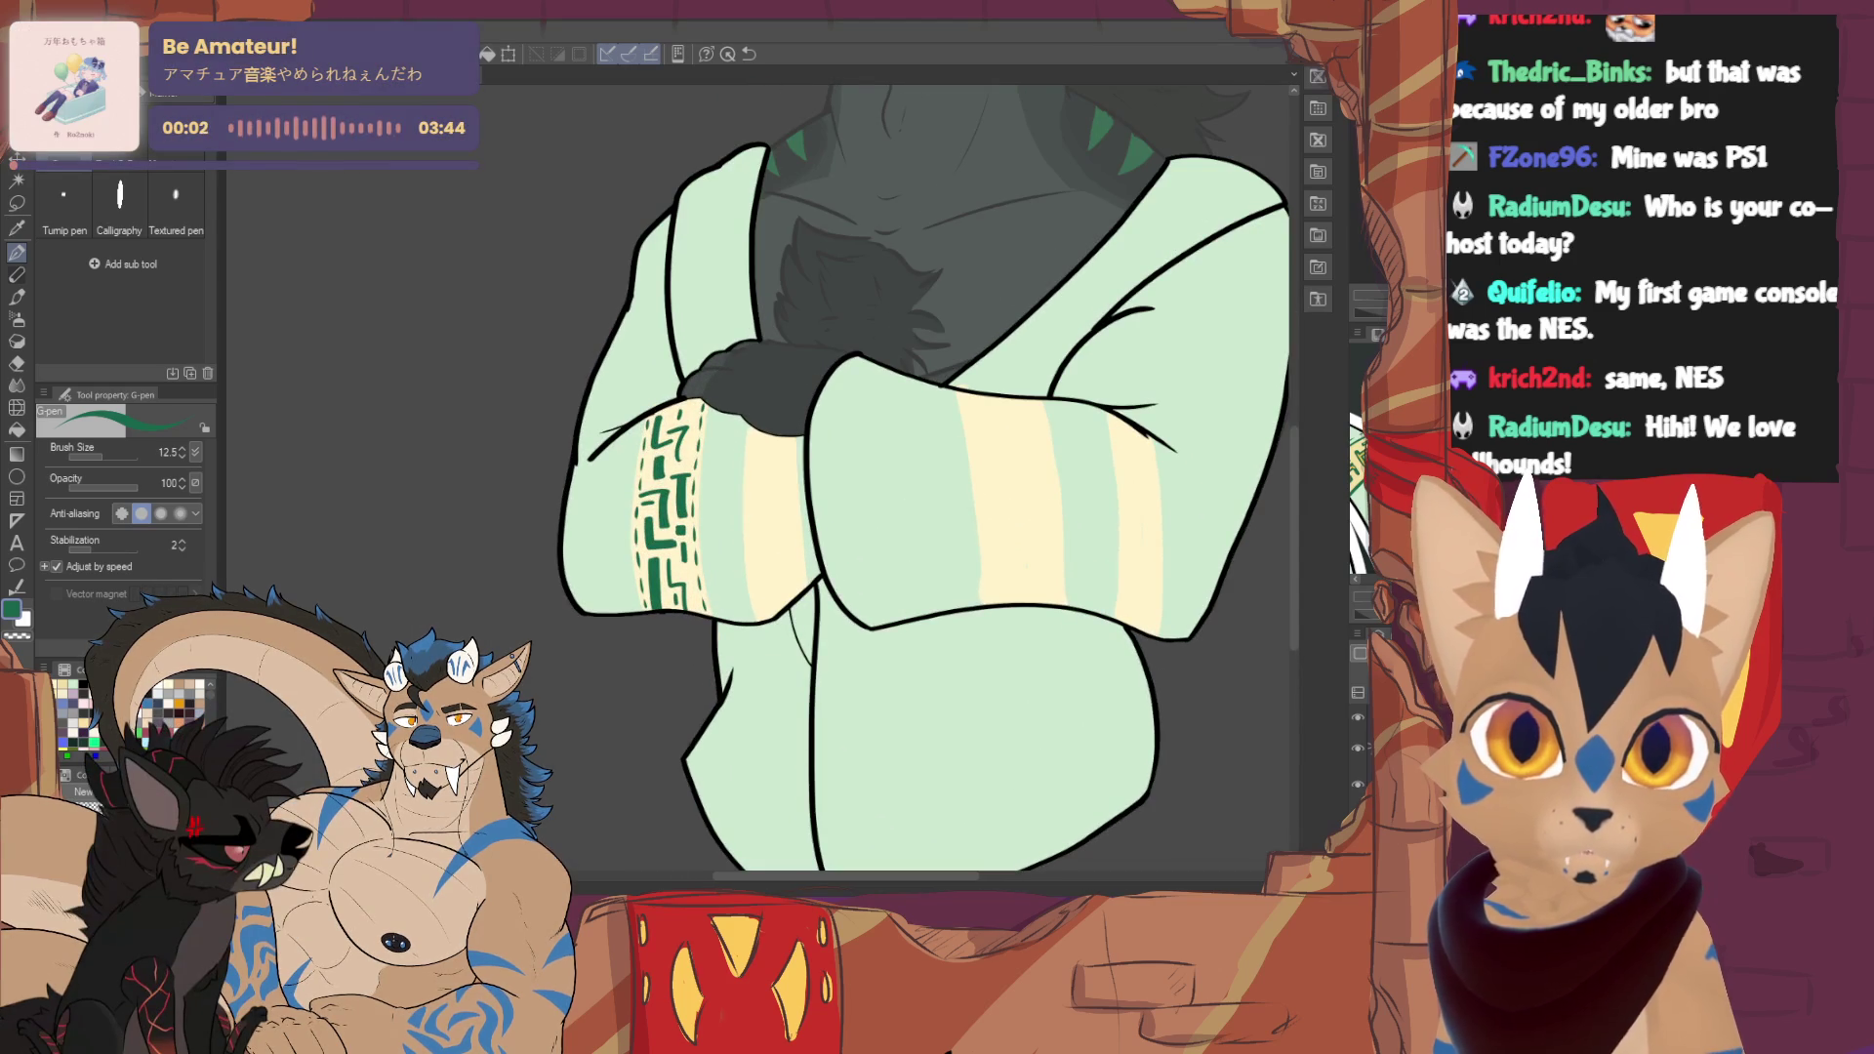
scroll(820, 478, "right", 5)
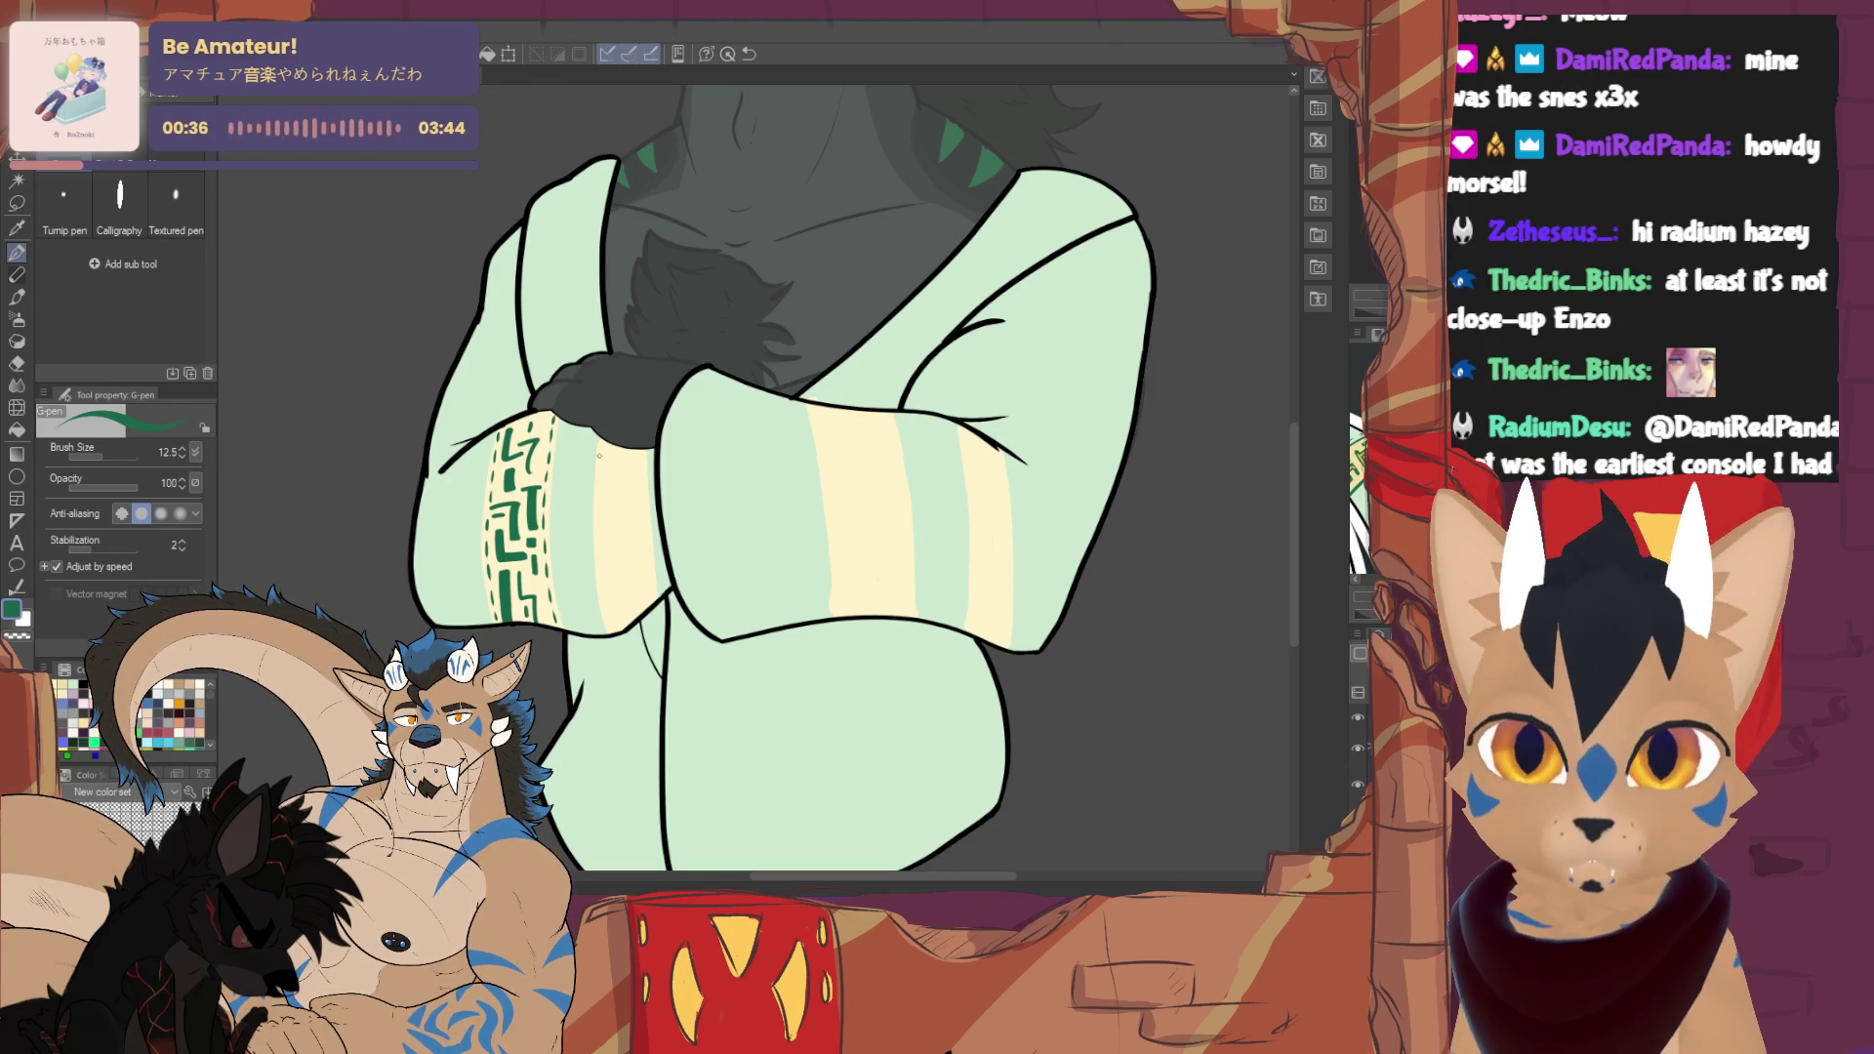
left_click_drag(600, 488, 601, 582)
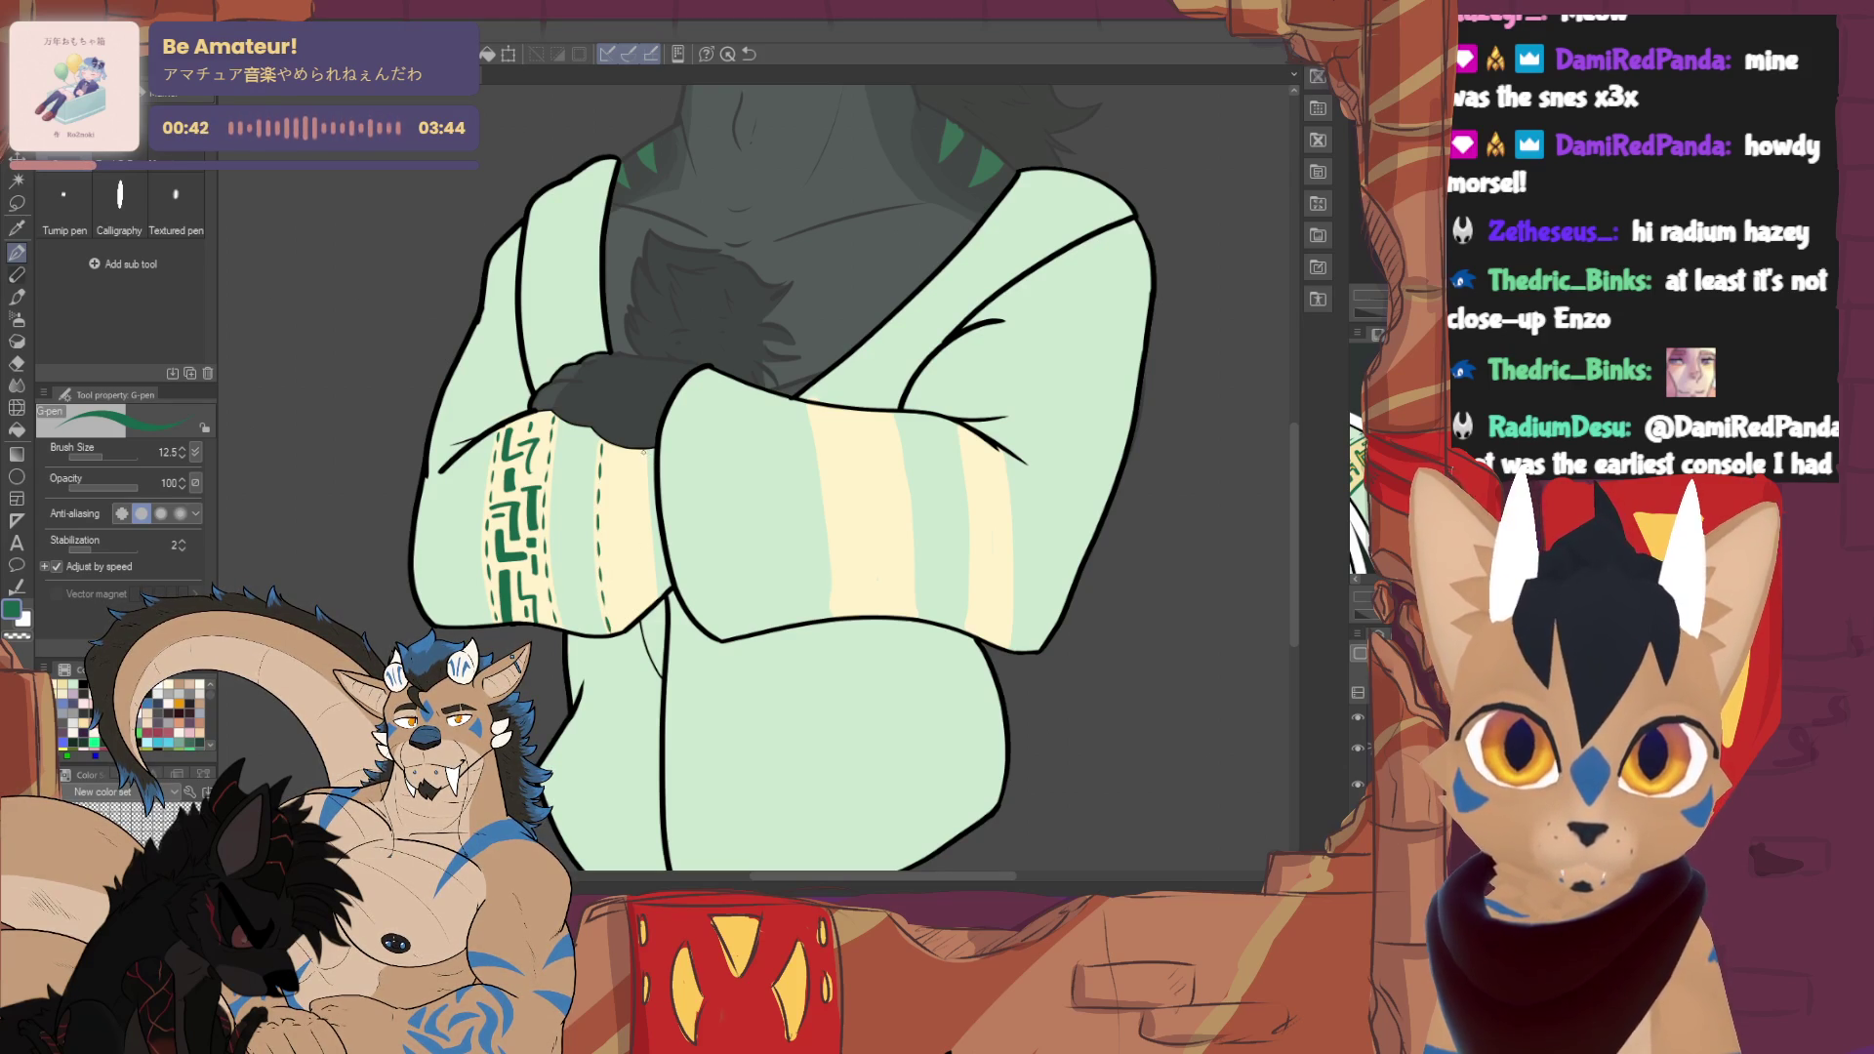
left_click_drag(644, 496, 652, 542)
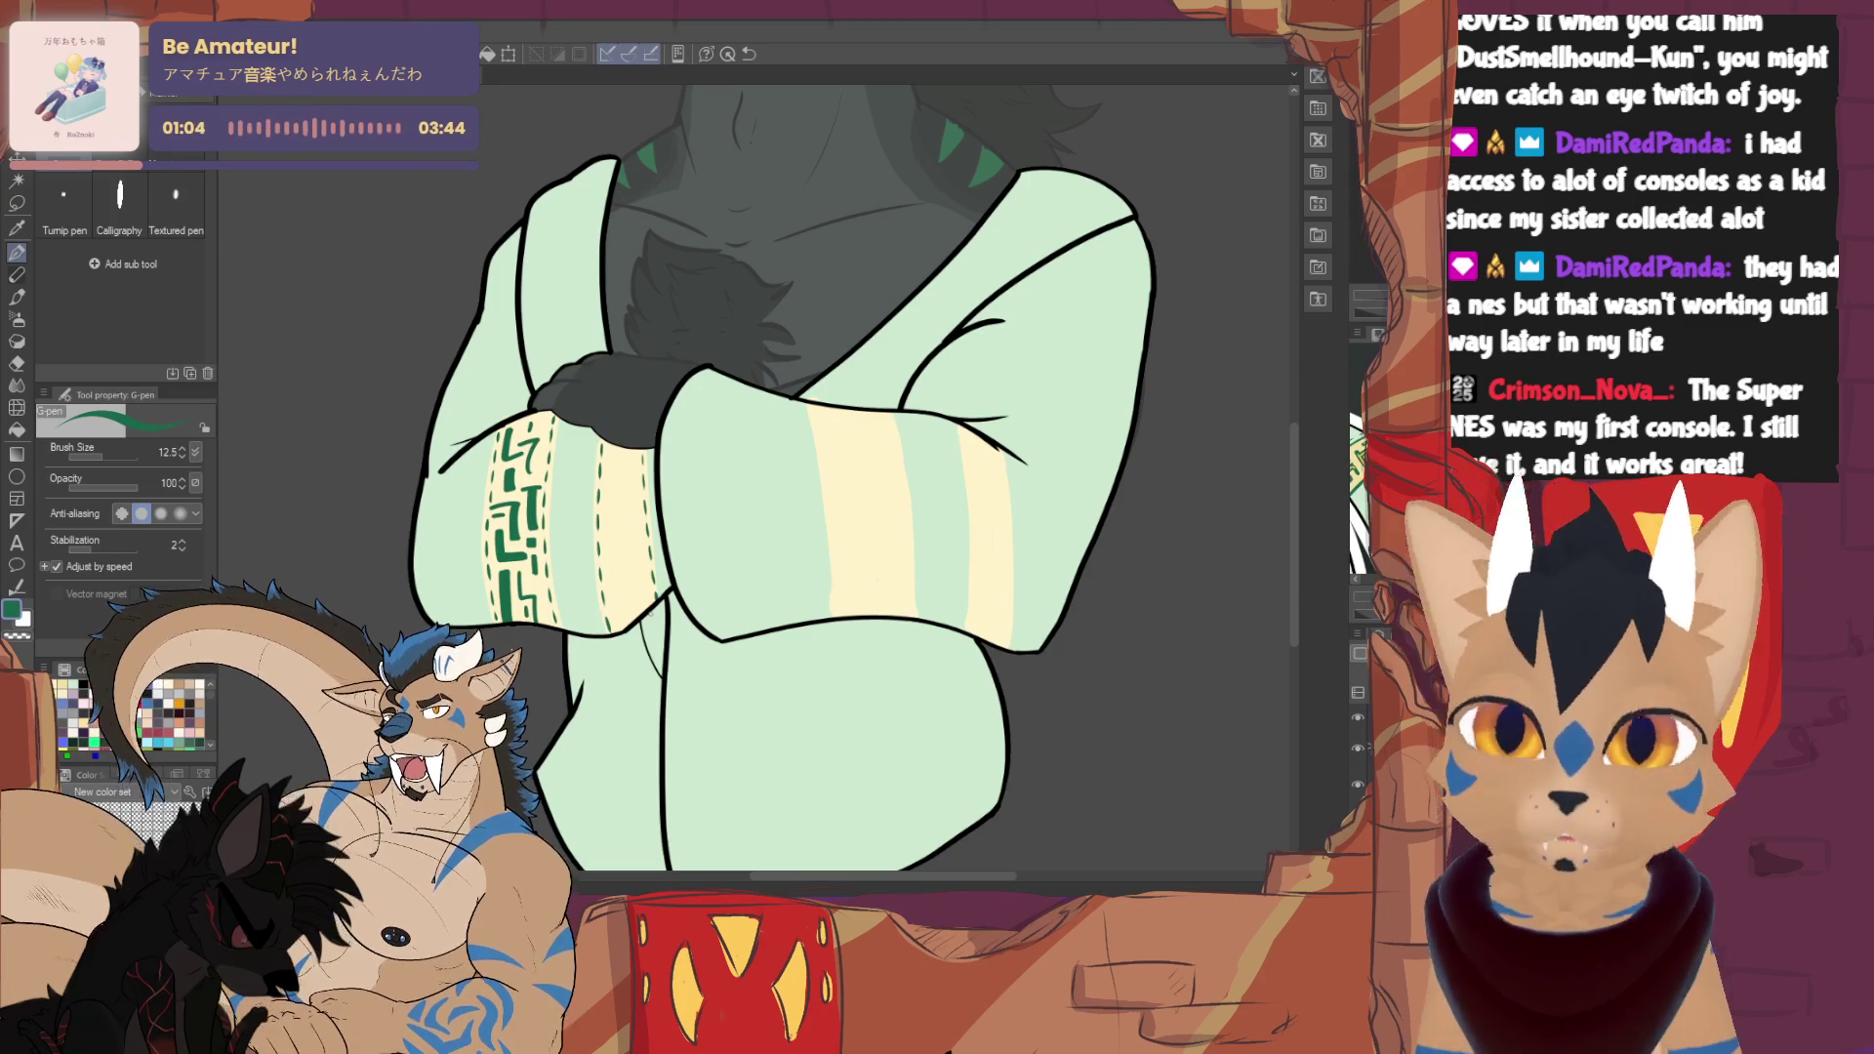
- Draw a box-shaped green glyph on the band, redoing rejected glyph strokes
mouse_move(615, 454)
left_mouse_down()
mouse_move(637, 462)
mouse_move(633, 487)
mouse_move(612, 475)
mouse_move(636, 498)
mouse_move(617, 529)
mouse_move(632, 554)
left_mouse_up()
key("ctrl+z")
mouse_move(632, 554)
left_mouse_down()
mouse_move(615, 554)
mouse_move(637, 535)
mouse_move(618, 594)
mouse_move(635, 618)
left_mouse_up()
key("ctrl+z")
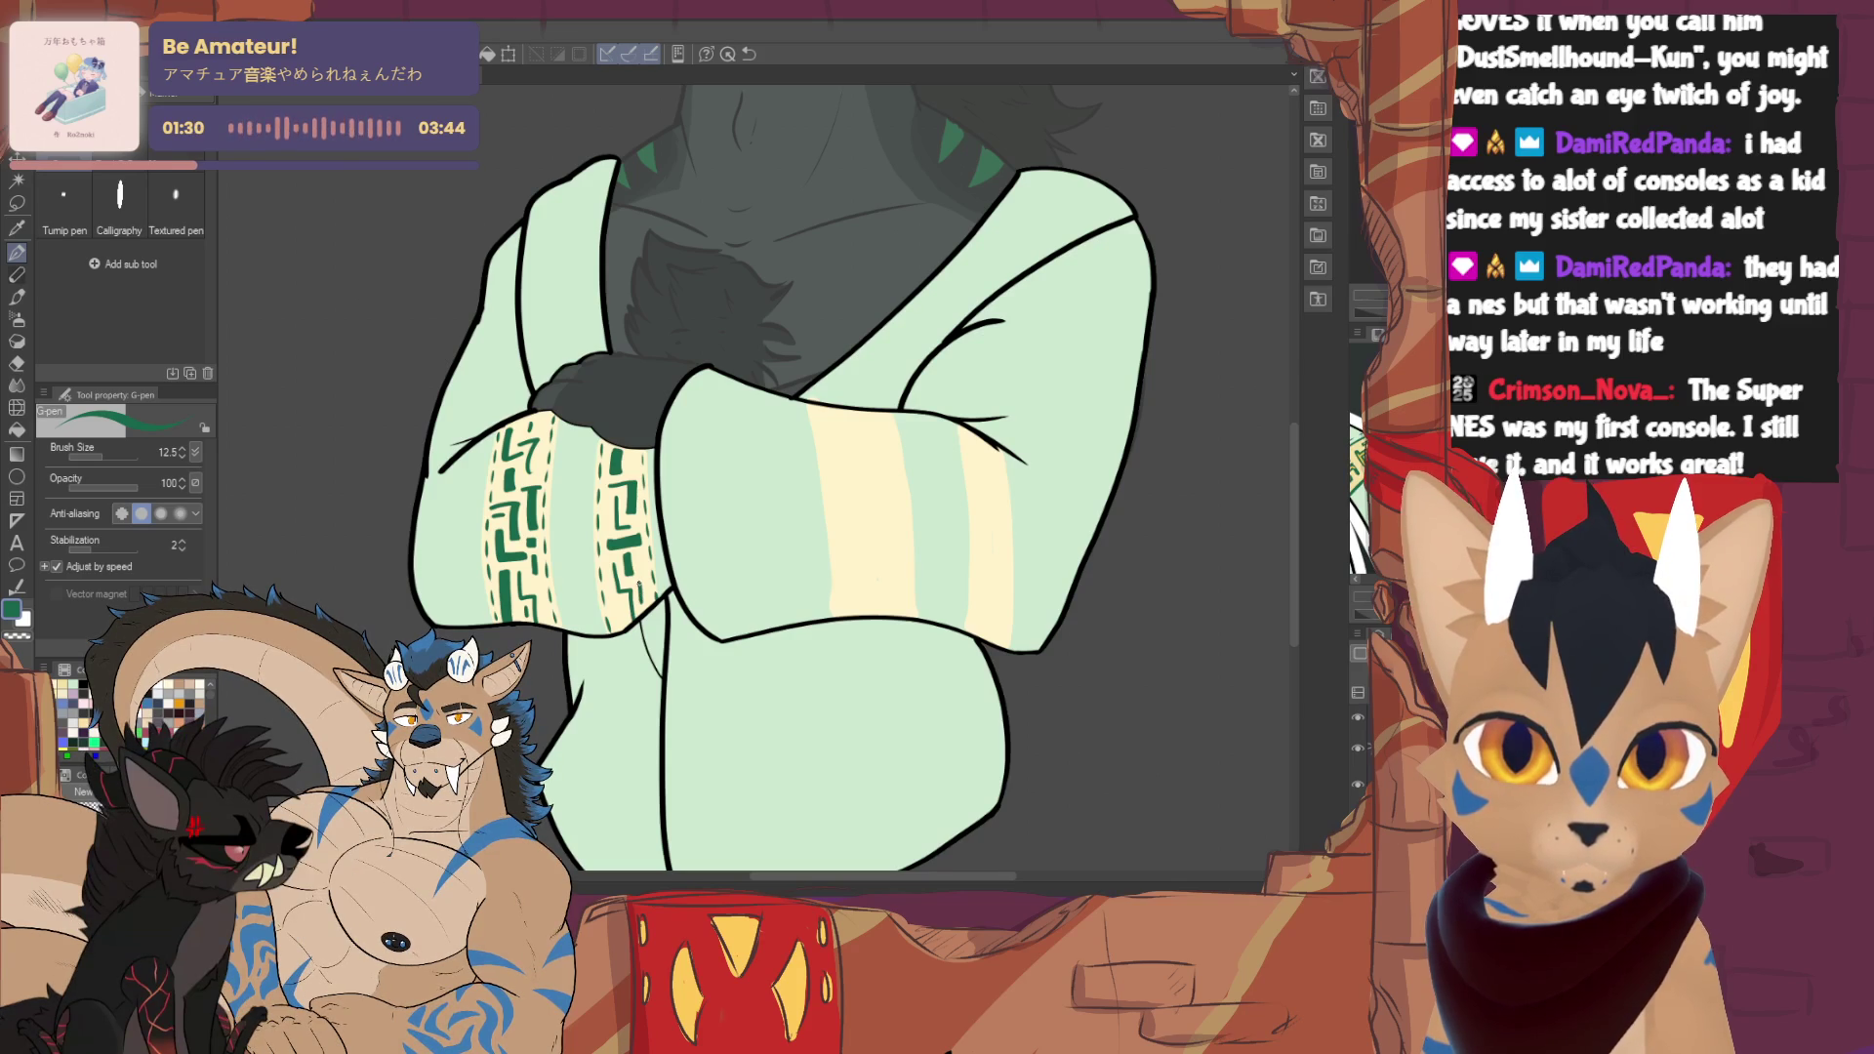
left_click_drag(616, 599, 628, 624)
left_click_drag(627, 601, 622, 623)
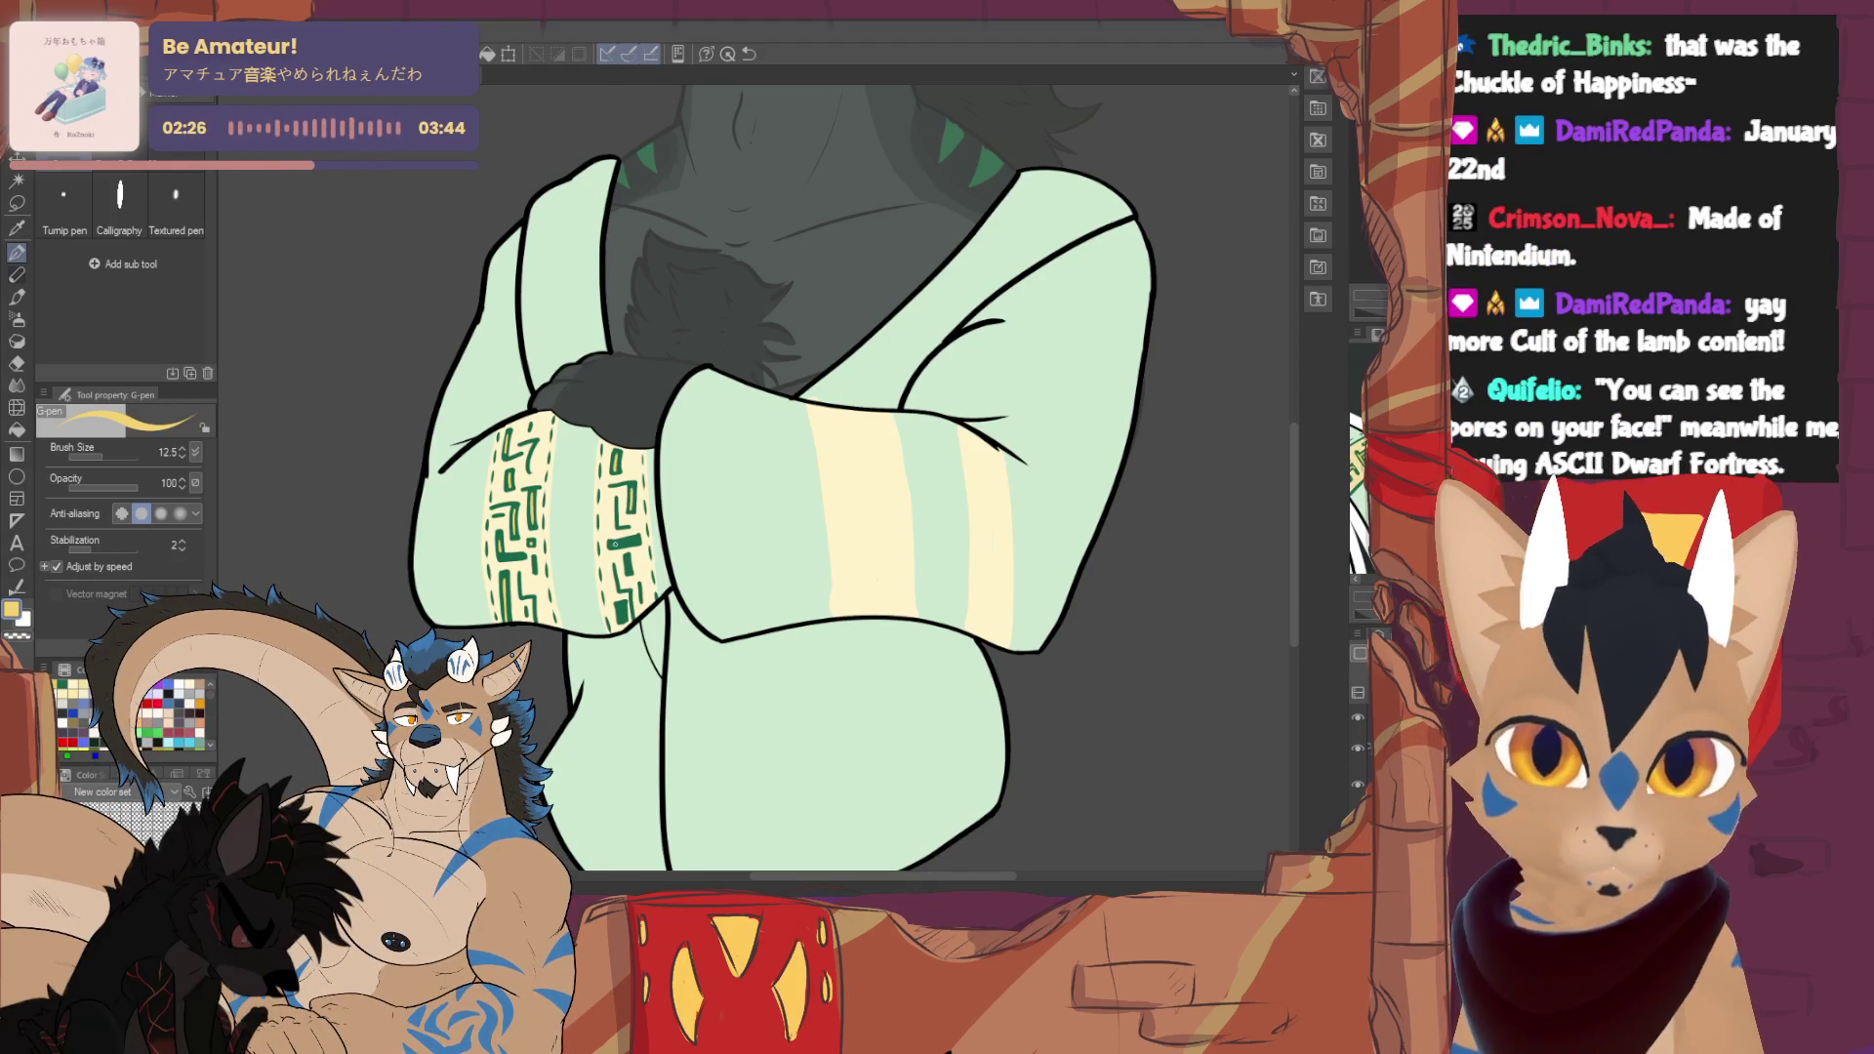
- Paint a filled green block into the second band's glyph pattern
left_click_drag(615, 543, 636, 542)
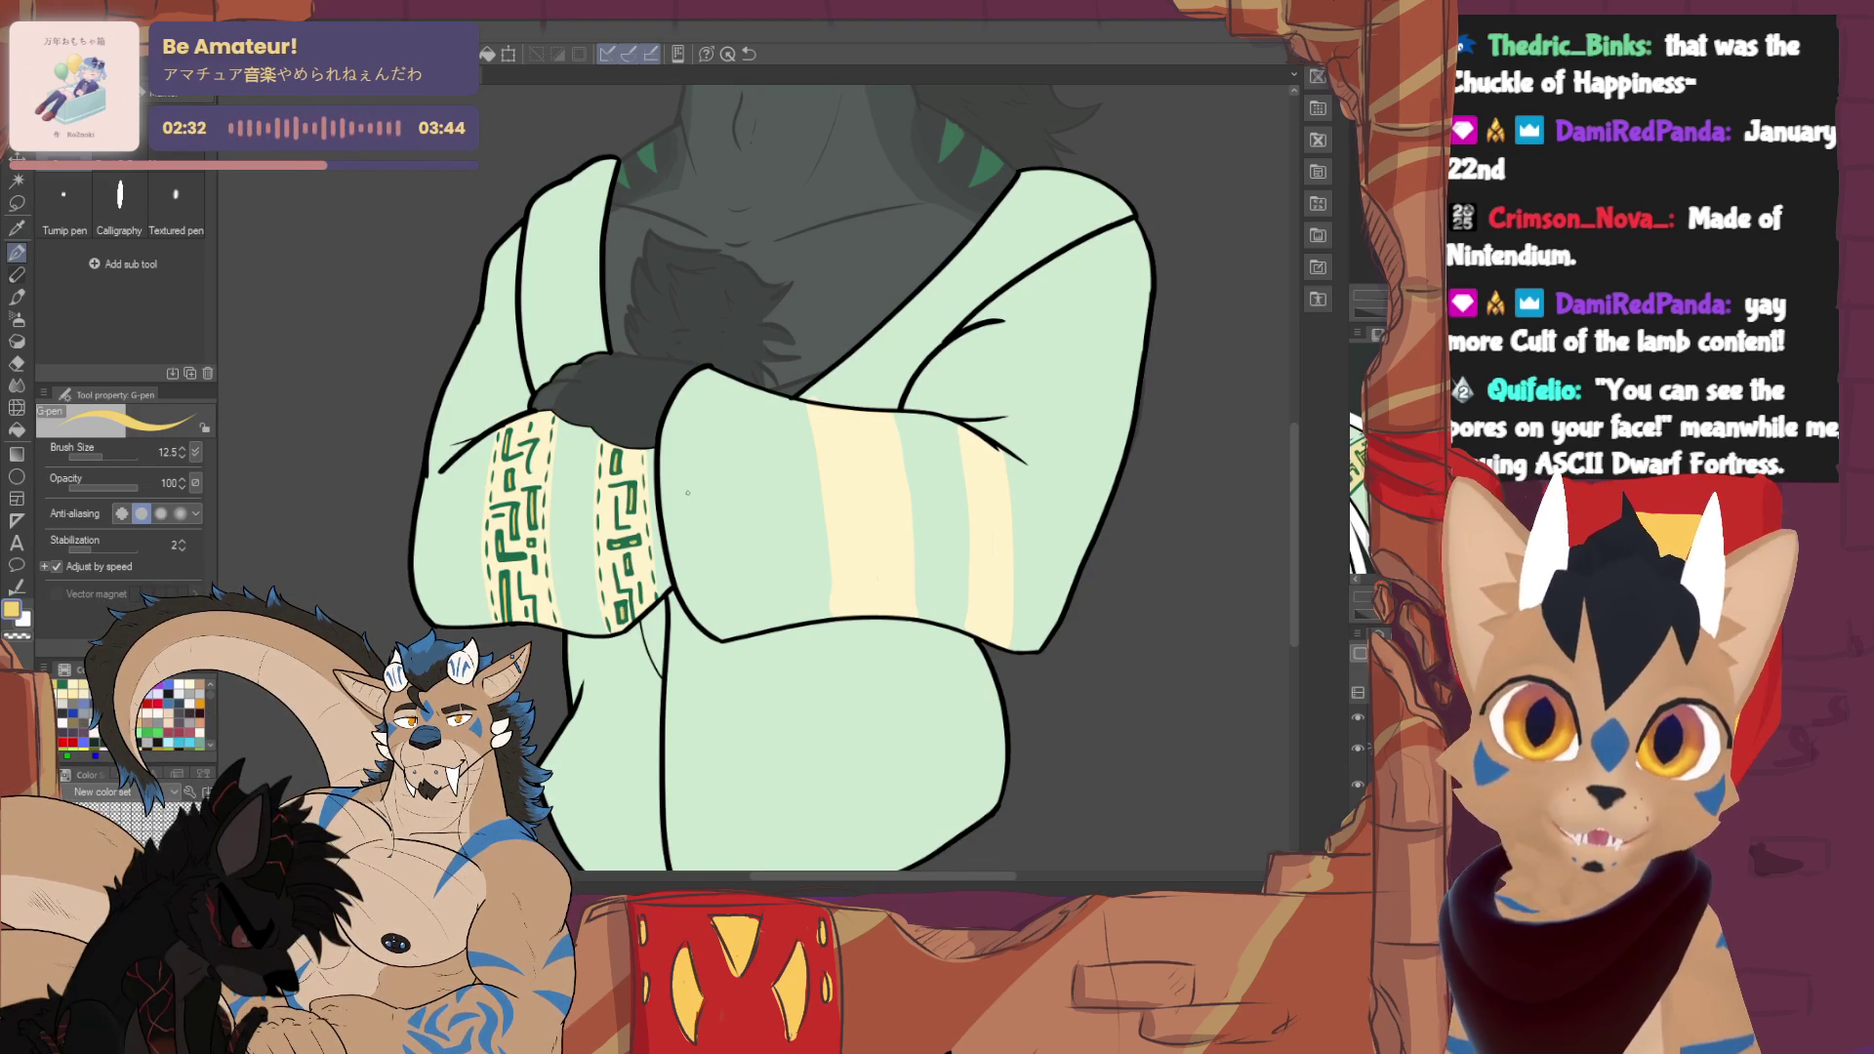
- Pick the sleeve's green and extend both dashed lines down the crossed sleeve with more dashes
scroll(781, 469, "down", 5)
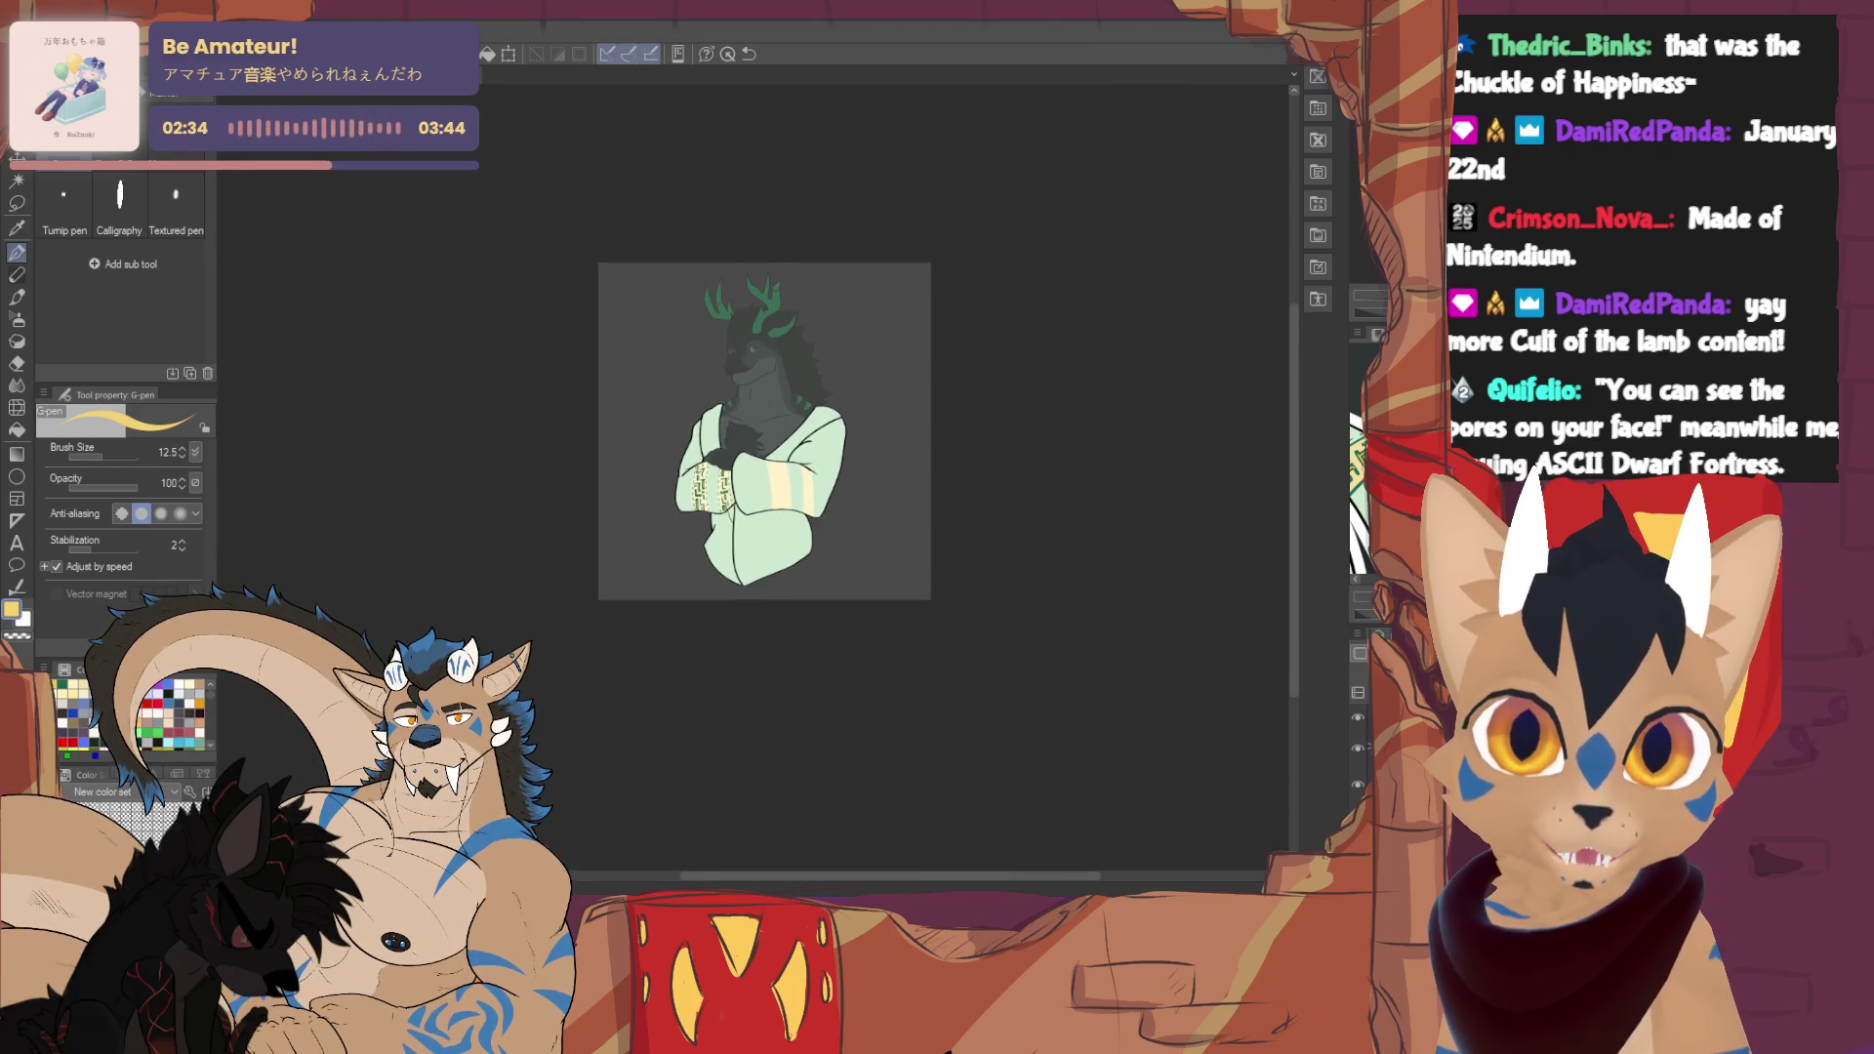
scroll(780, 468, "up", 4)
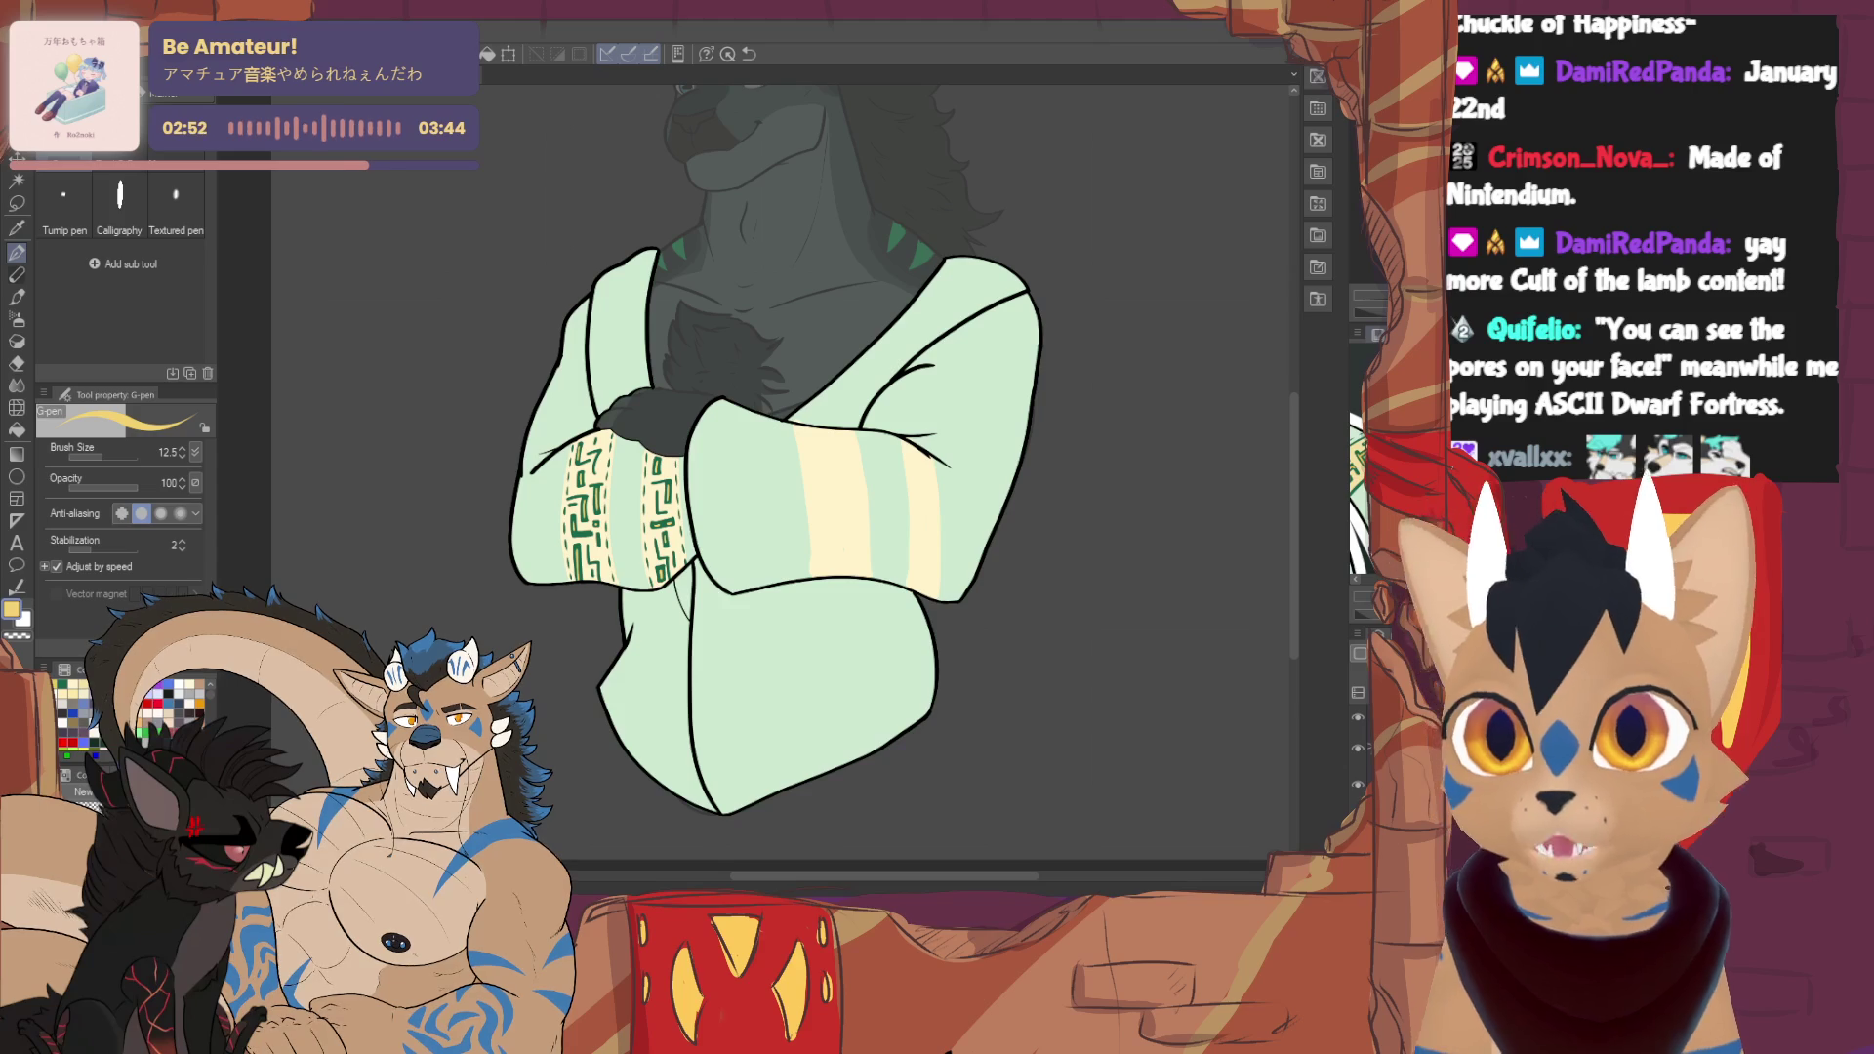
left_click_drag(660, 461, 542, 519)
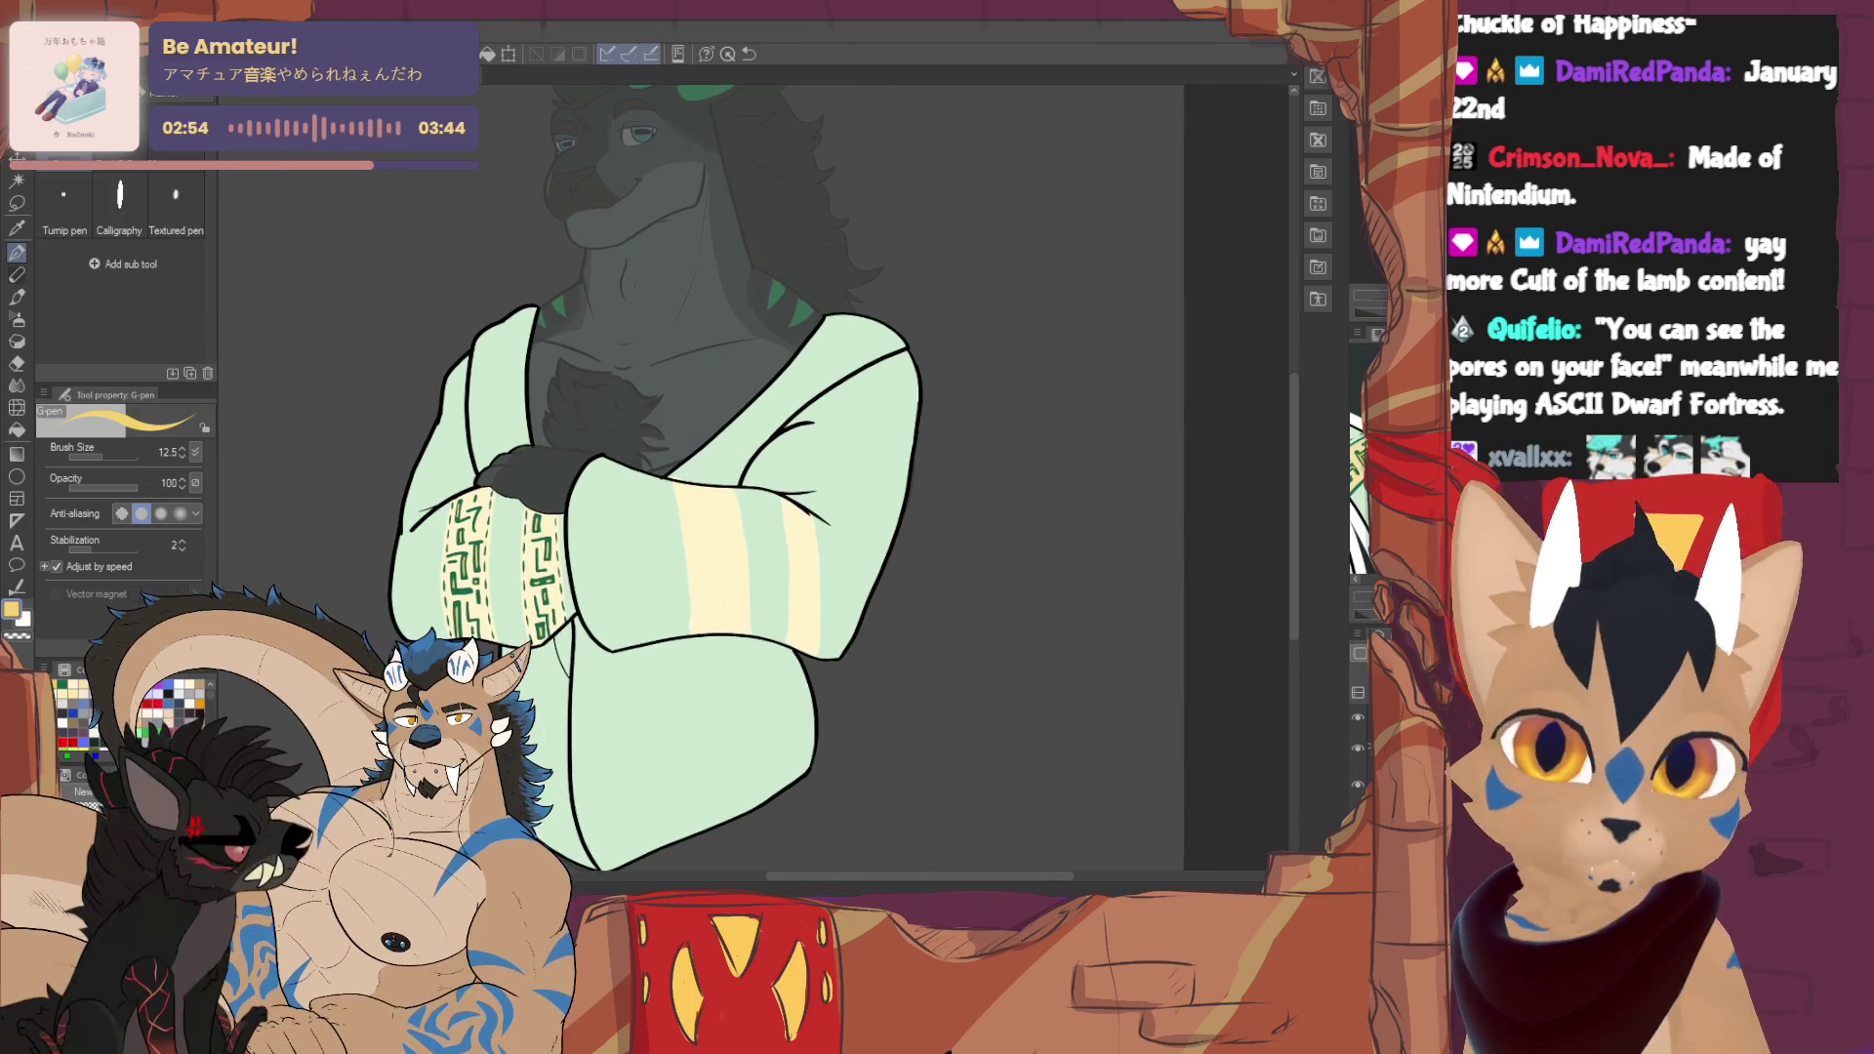
left_click(539, 519, "alt")
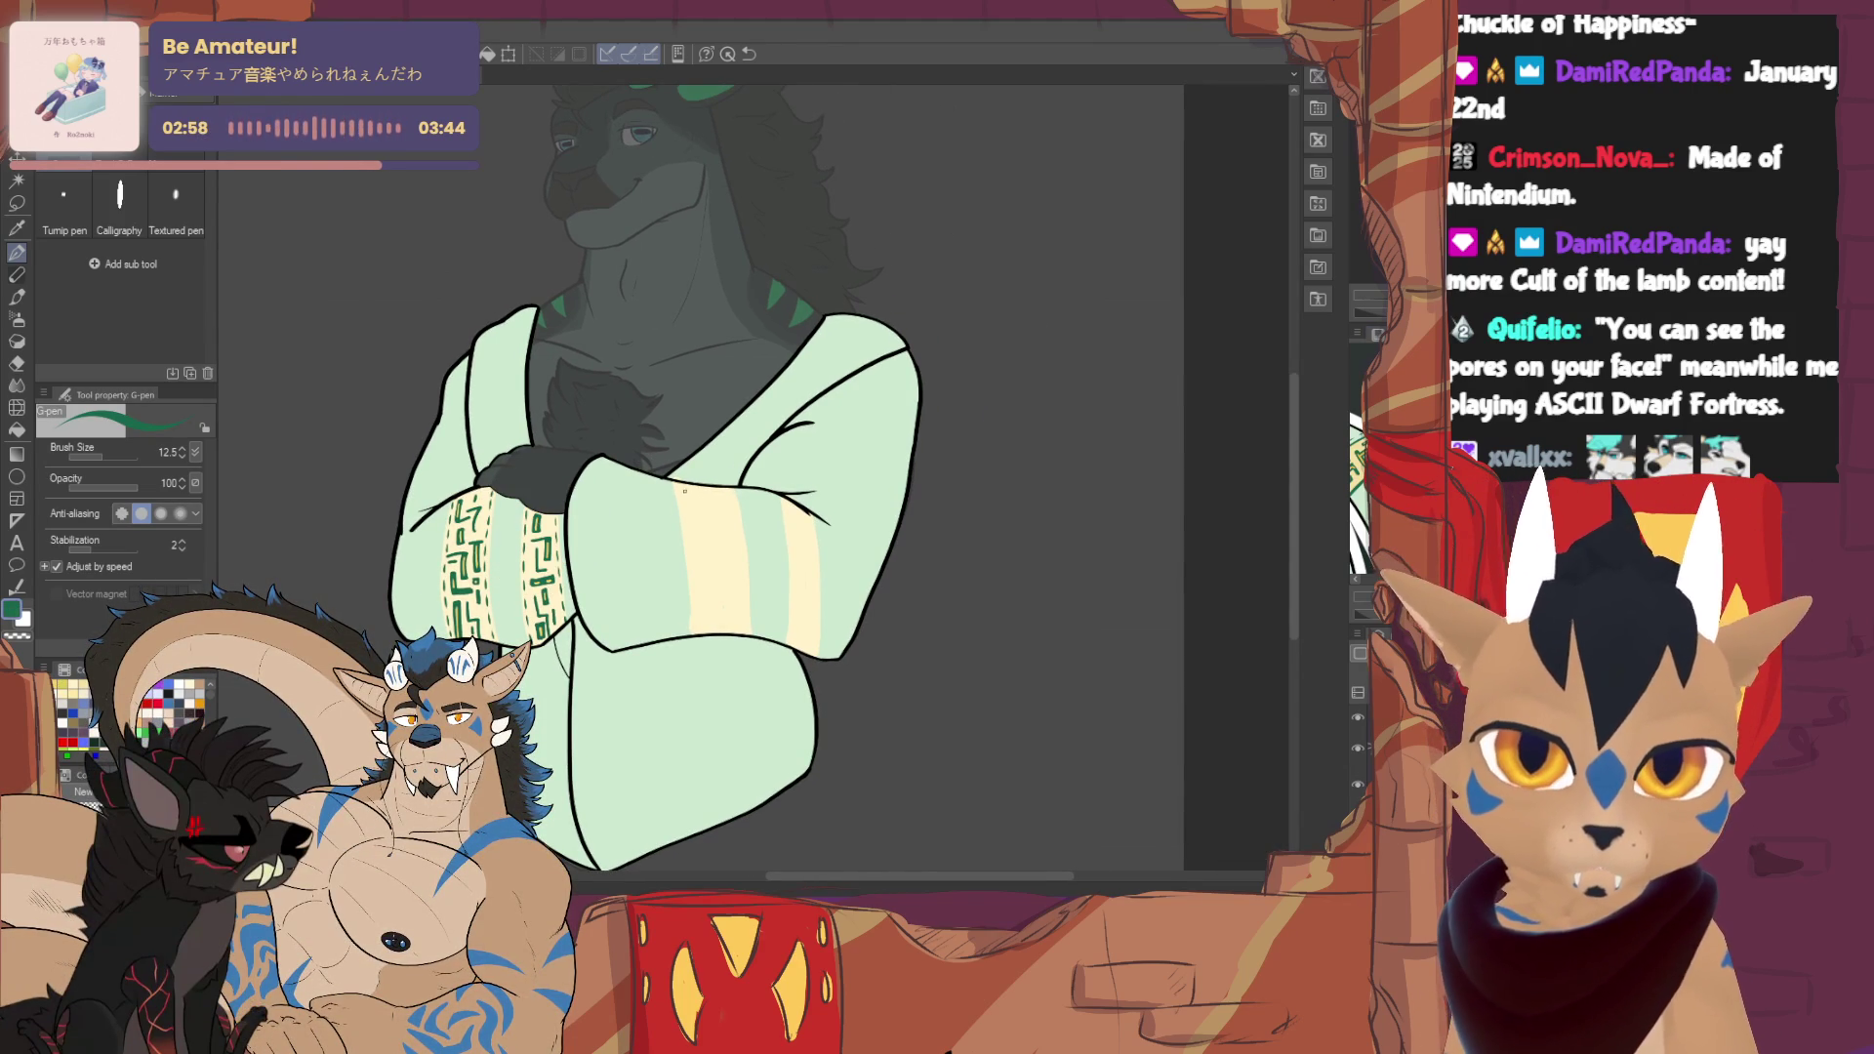
left_click_drag(680, 508, 691, 580)
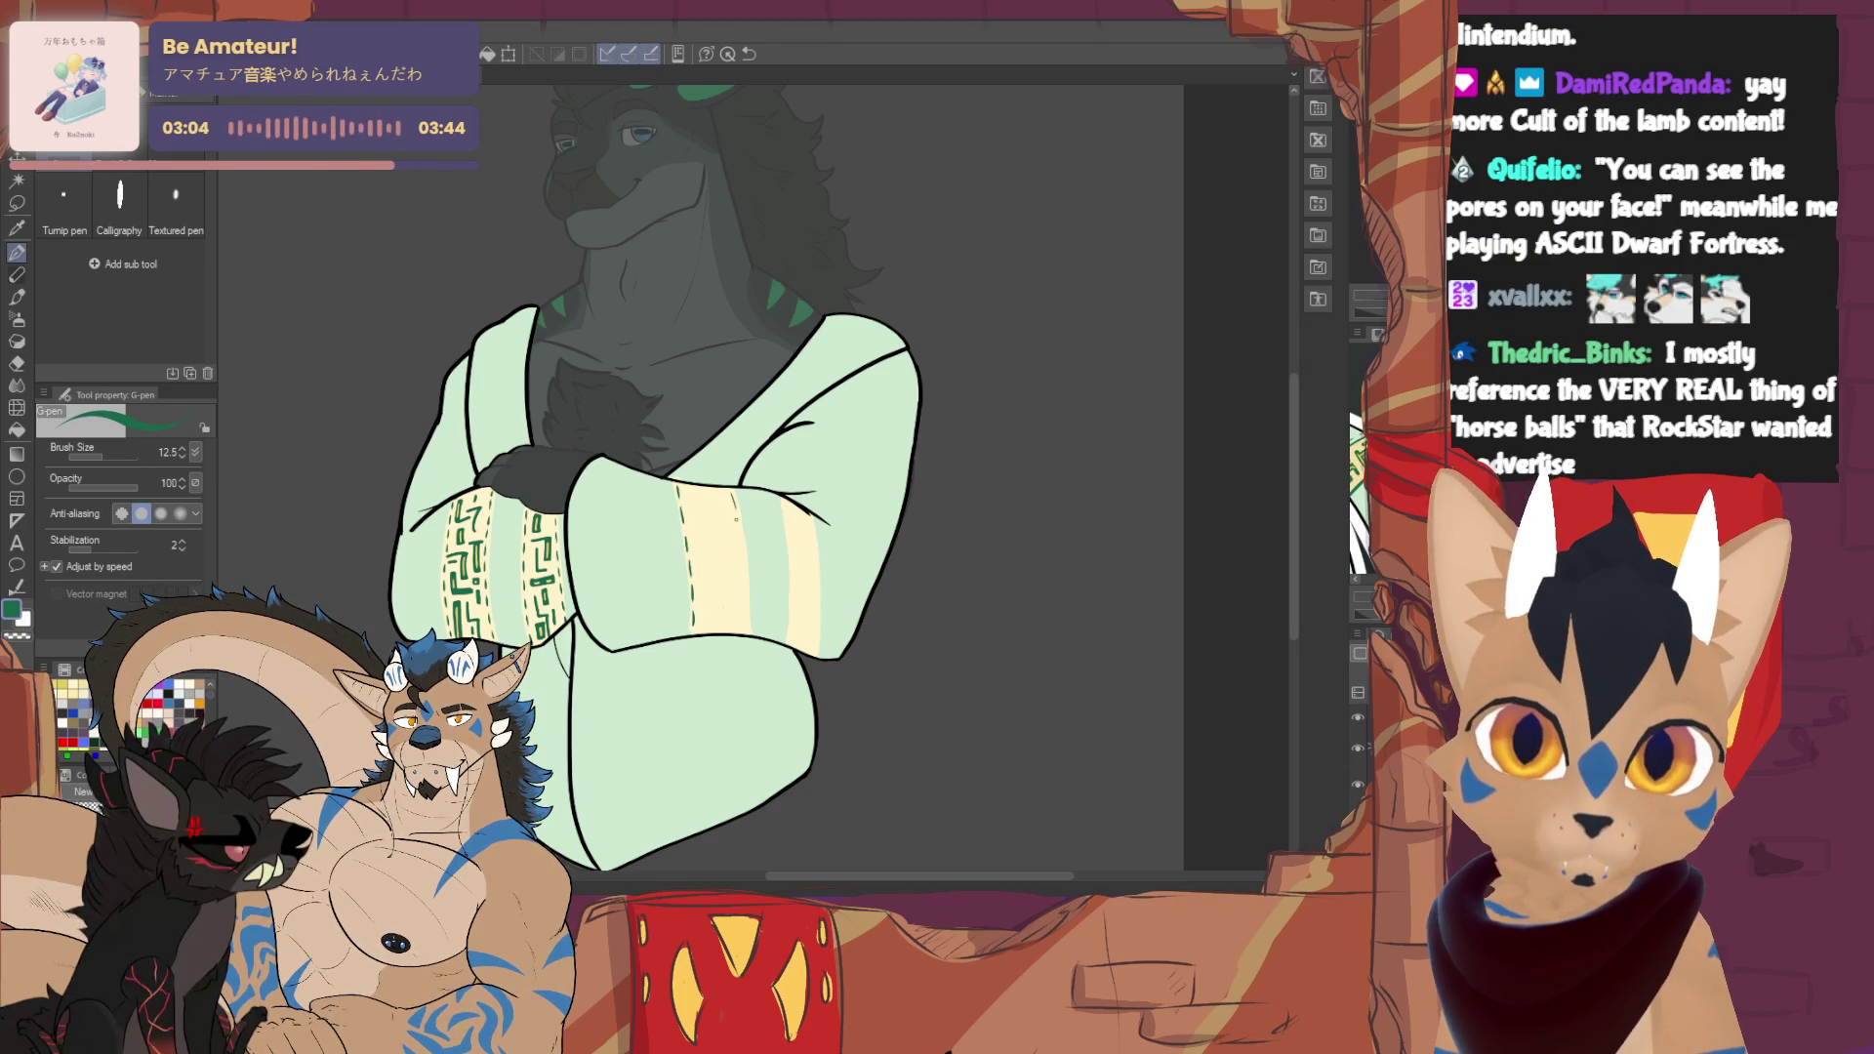
left_click_drag(745, 587, 751, 629)
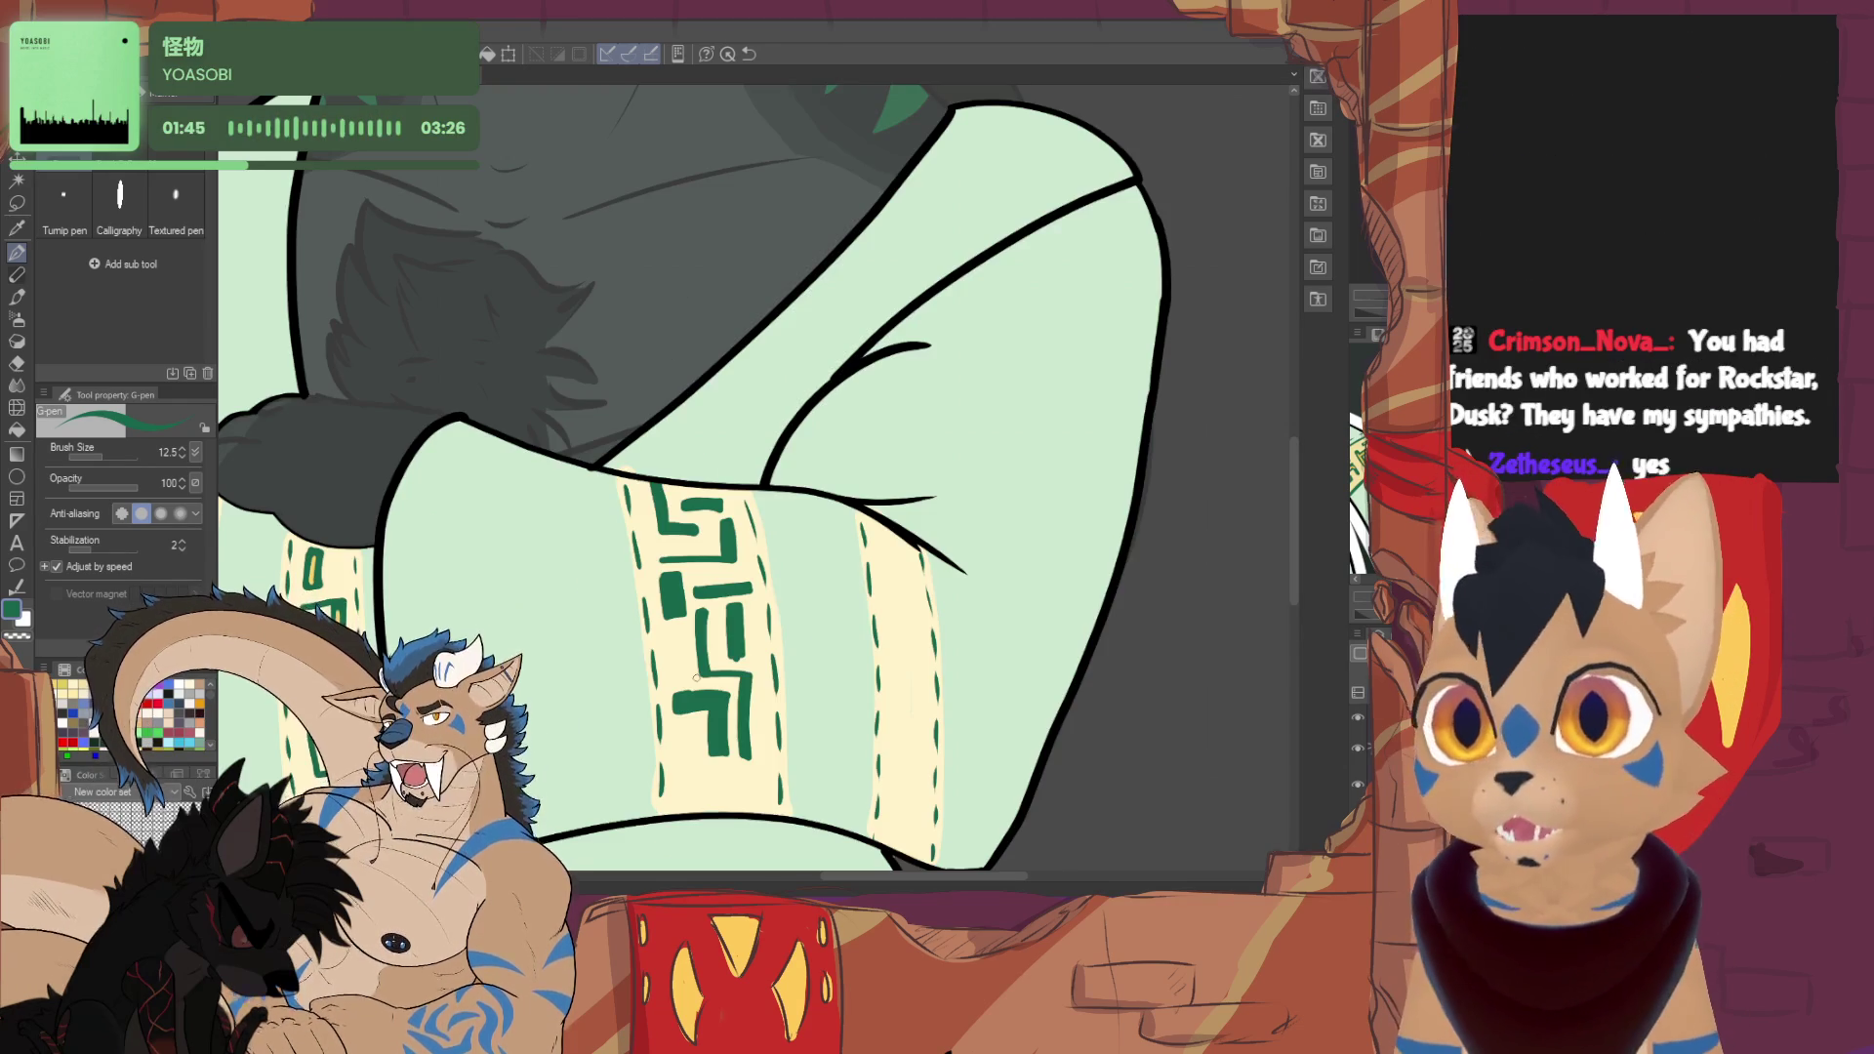
- Add small and L-shaped glyph strokes, covering stray green marks with the sleeve's cream colour
left_click_drag(675, 648, 682, 671)
mouse_move(688, 746)
left_mouse_down()
mouse_move(754, 787)
mouse_move(695, 792)
left_mouse_up()
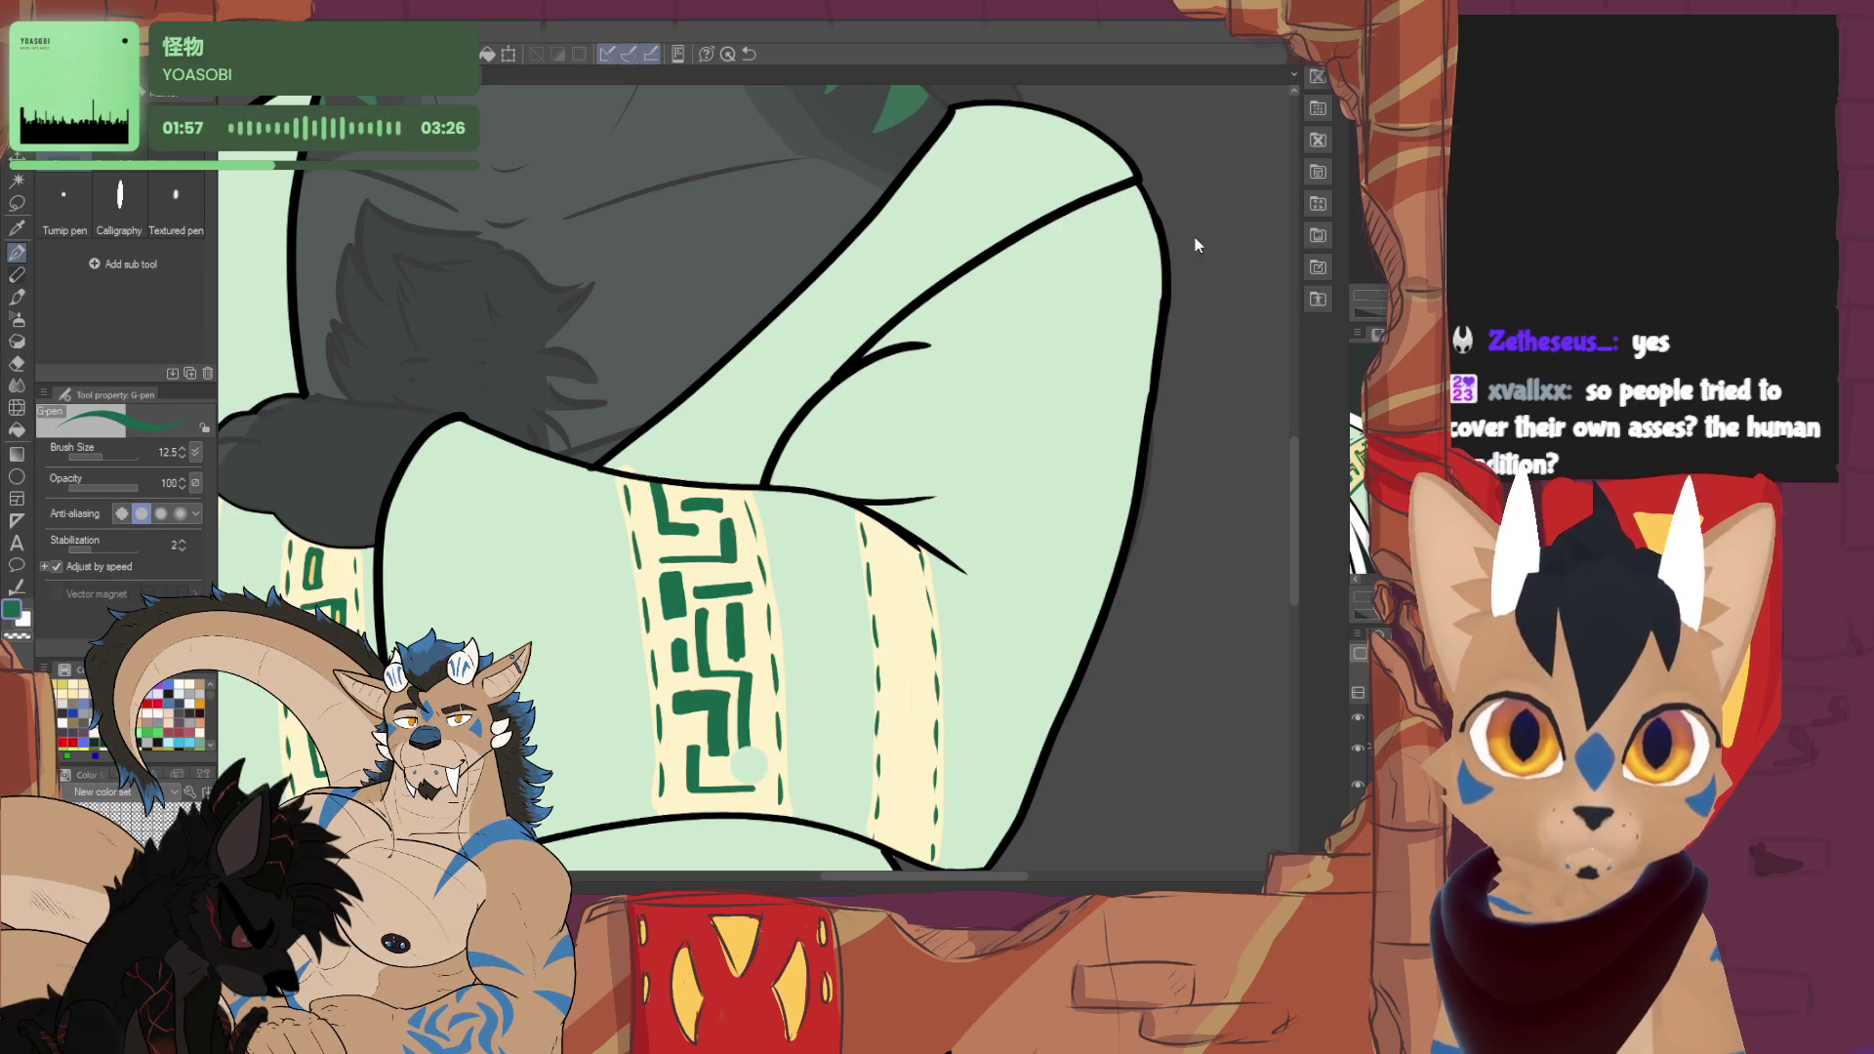
left_click(740, 769, "alt")
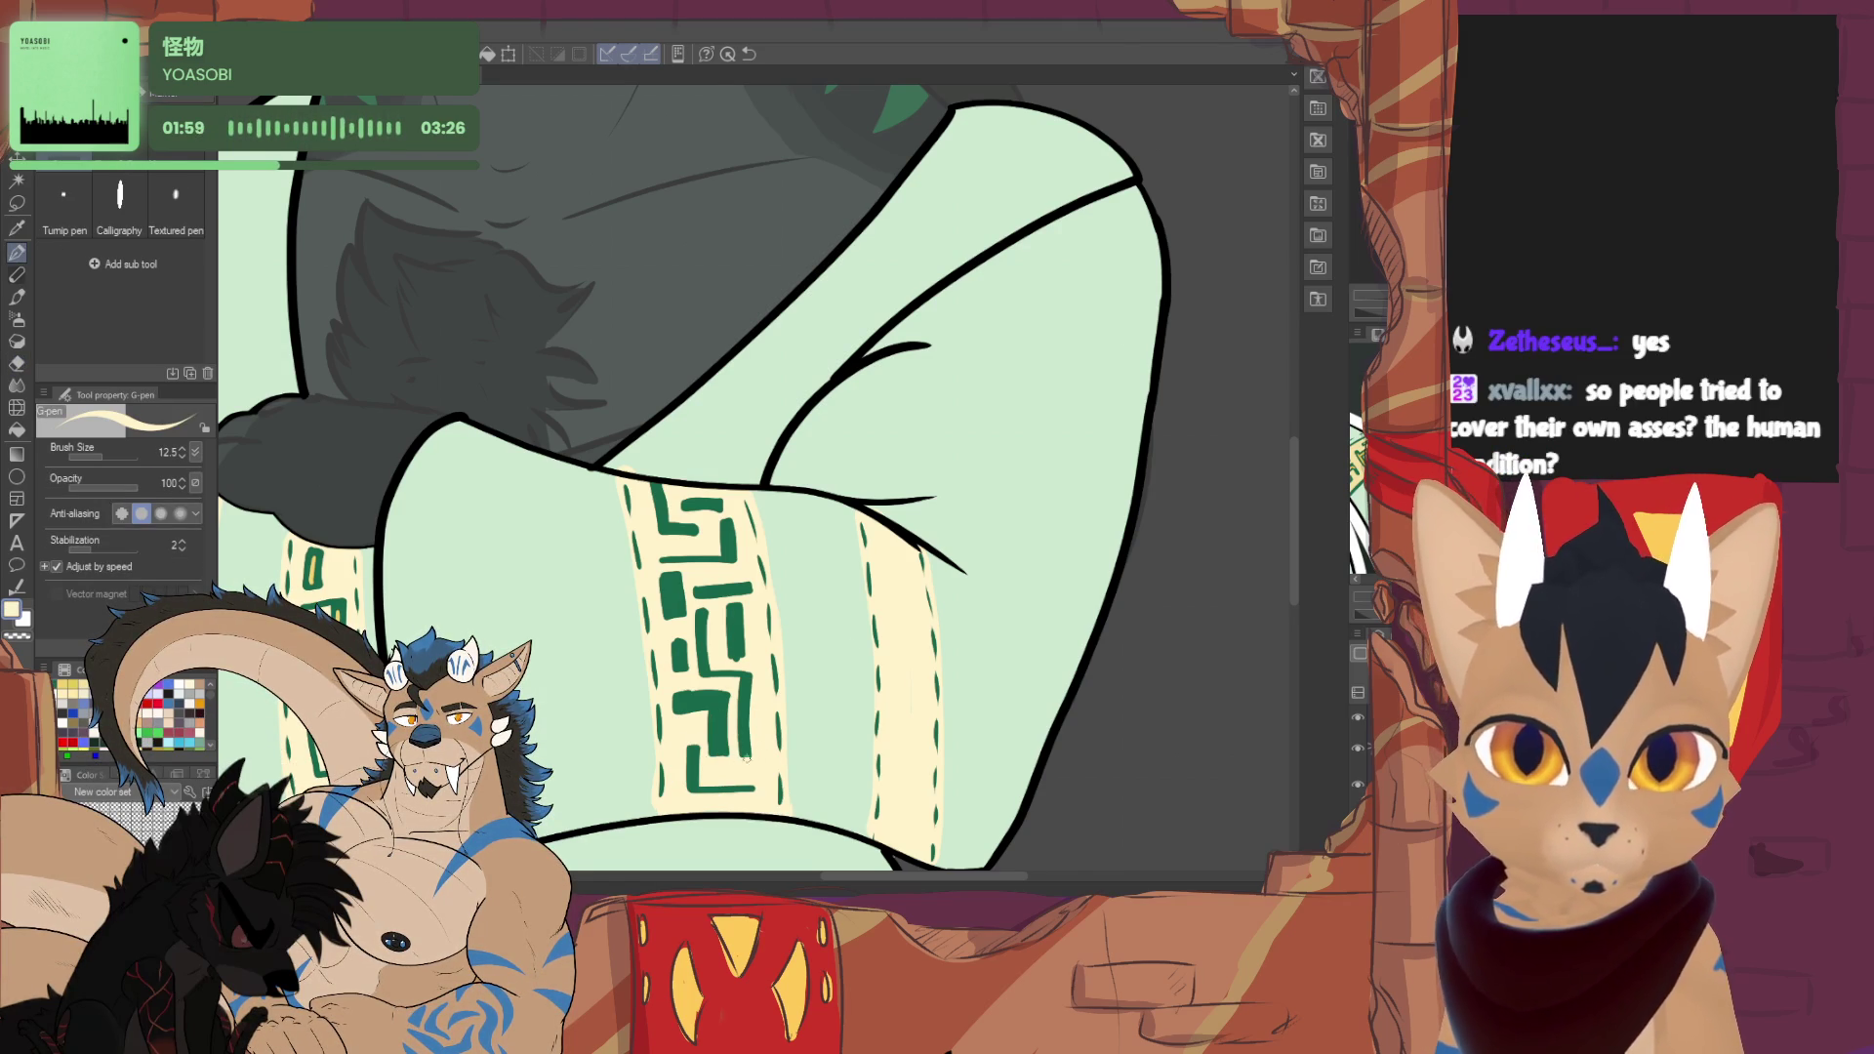
mouse_move(747, 758)
left_mouse_down()
mouse_move(708, 756)
mouse_move(724, 757)
left_mouse_up()
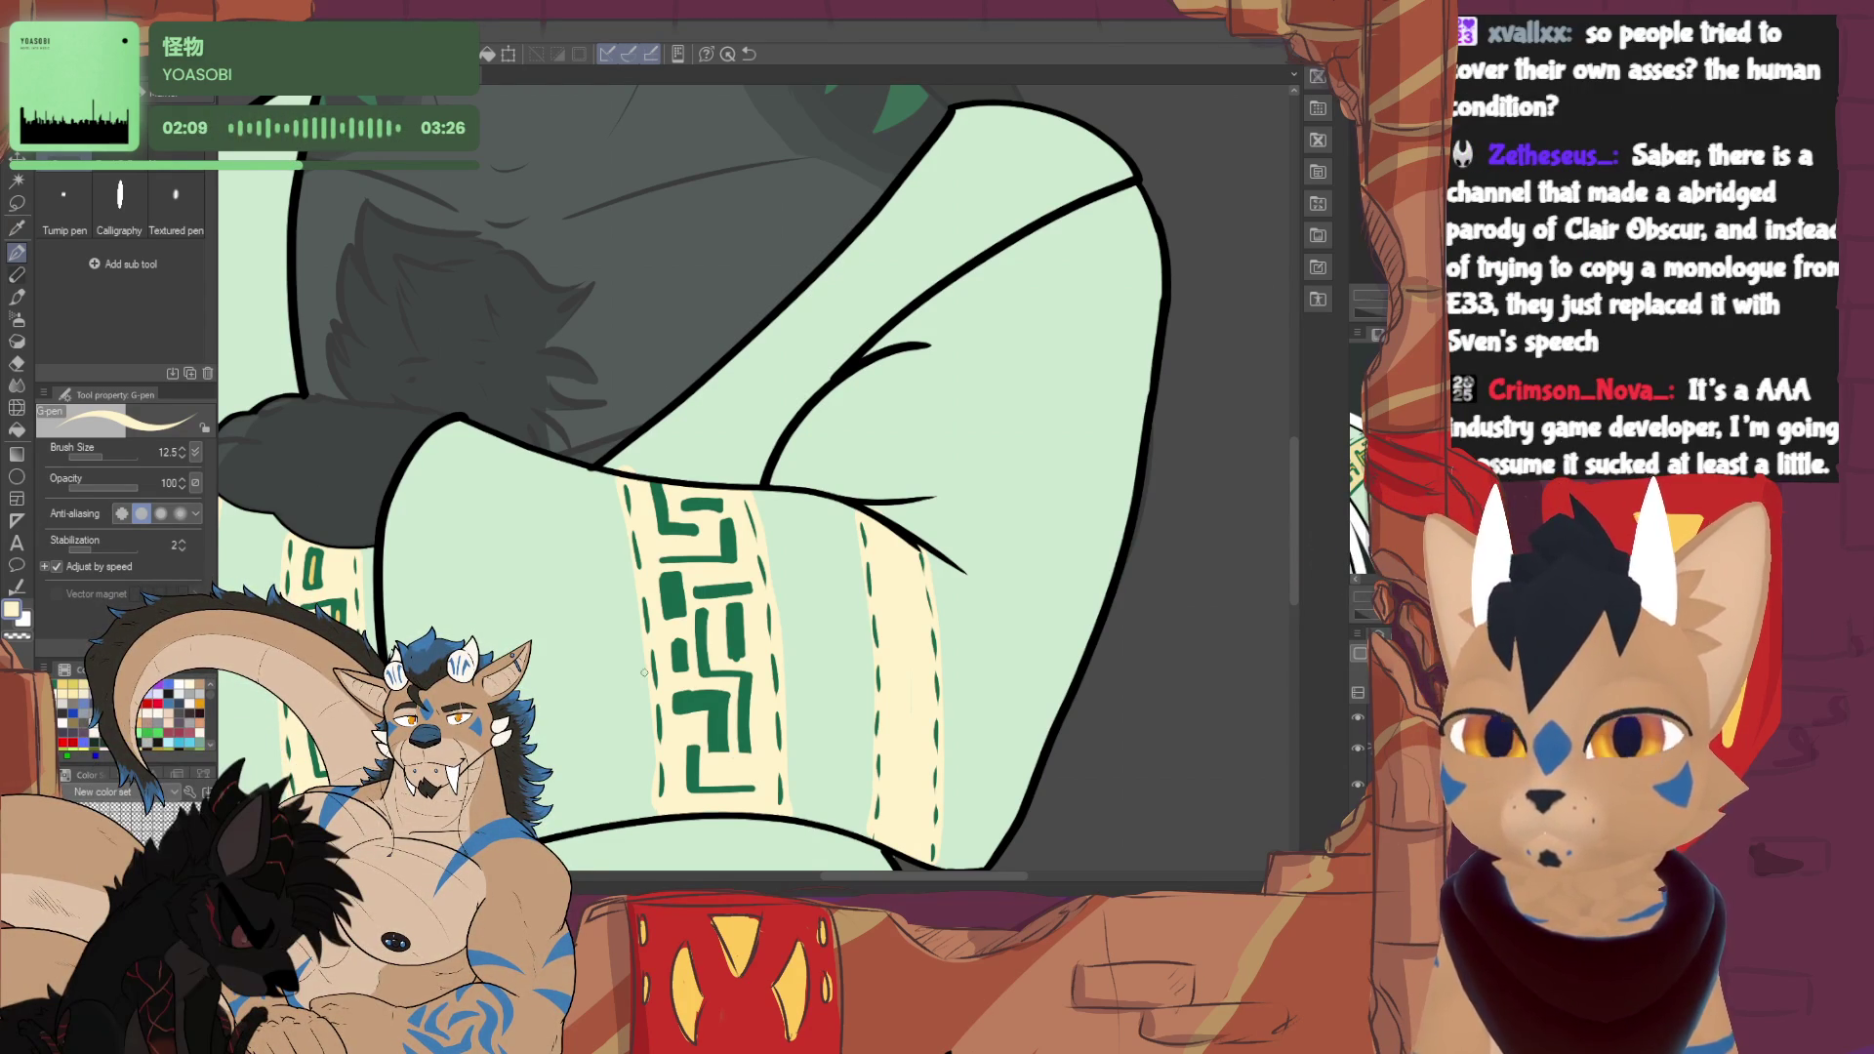
left_click(702, 696, "alt")
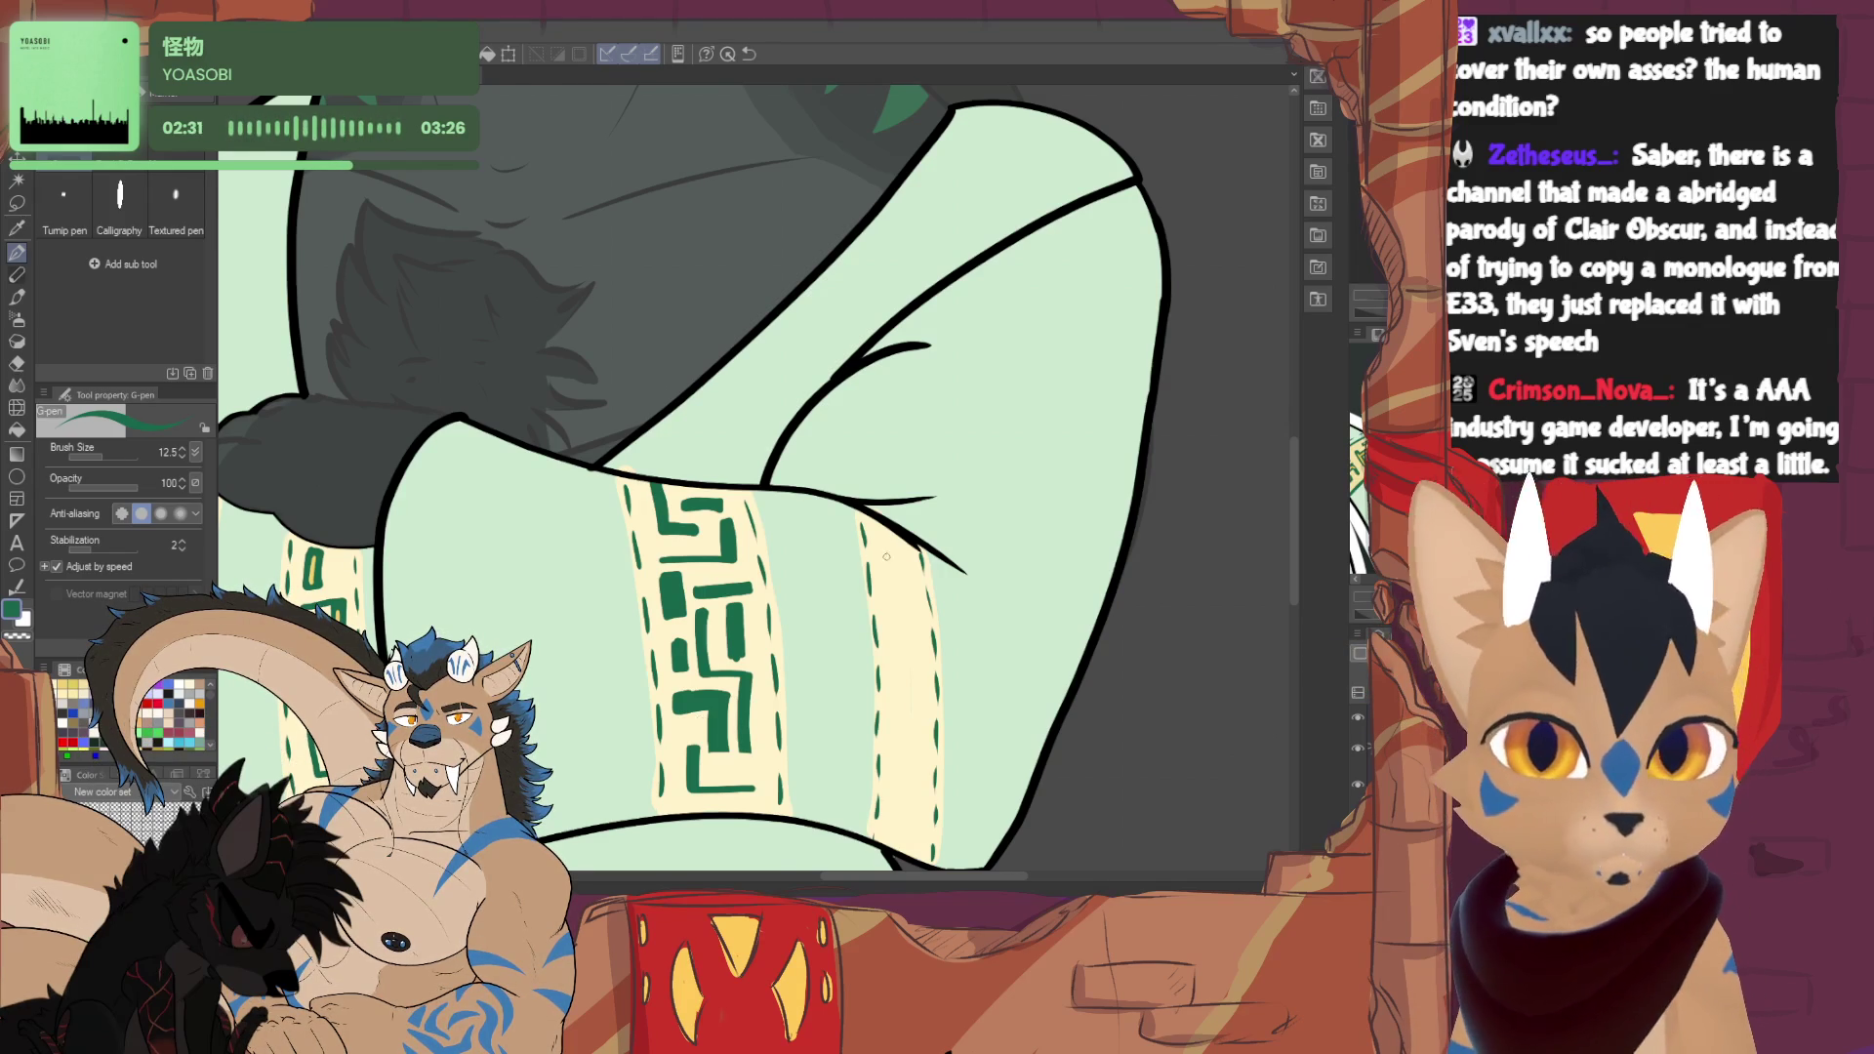
- Draw L-shaped, vertical and horizontal green glyph strokes on the narrow cream band, redoing bad strokes
left_click_drag(880, 536, 908, 559)
key("ctrl+z")
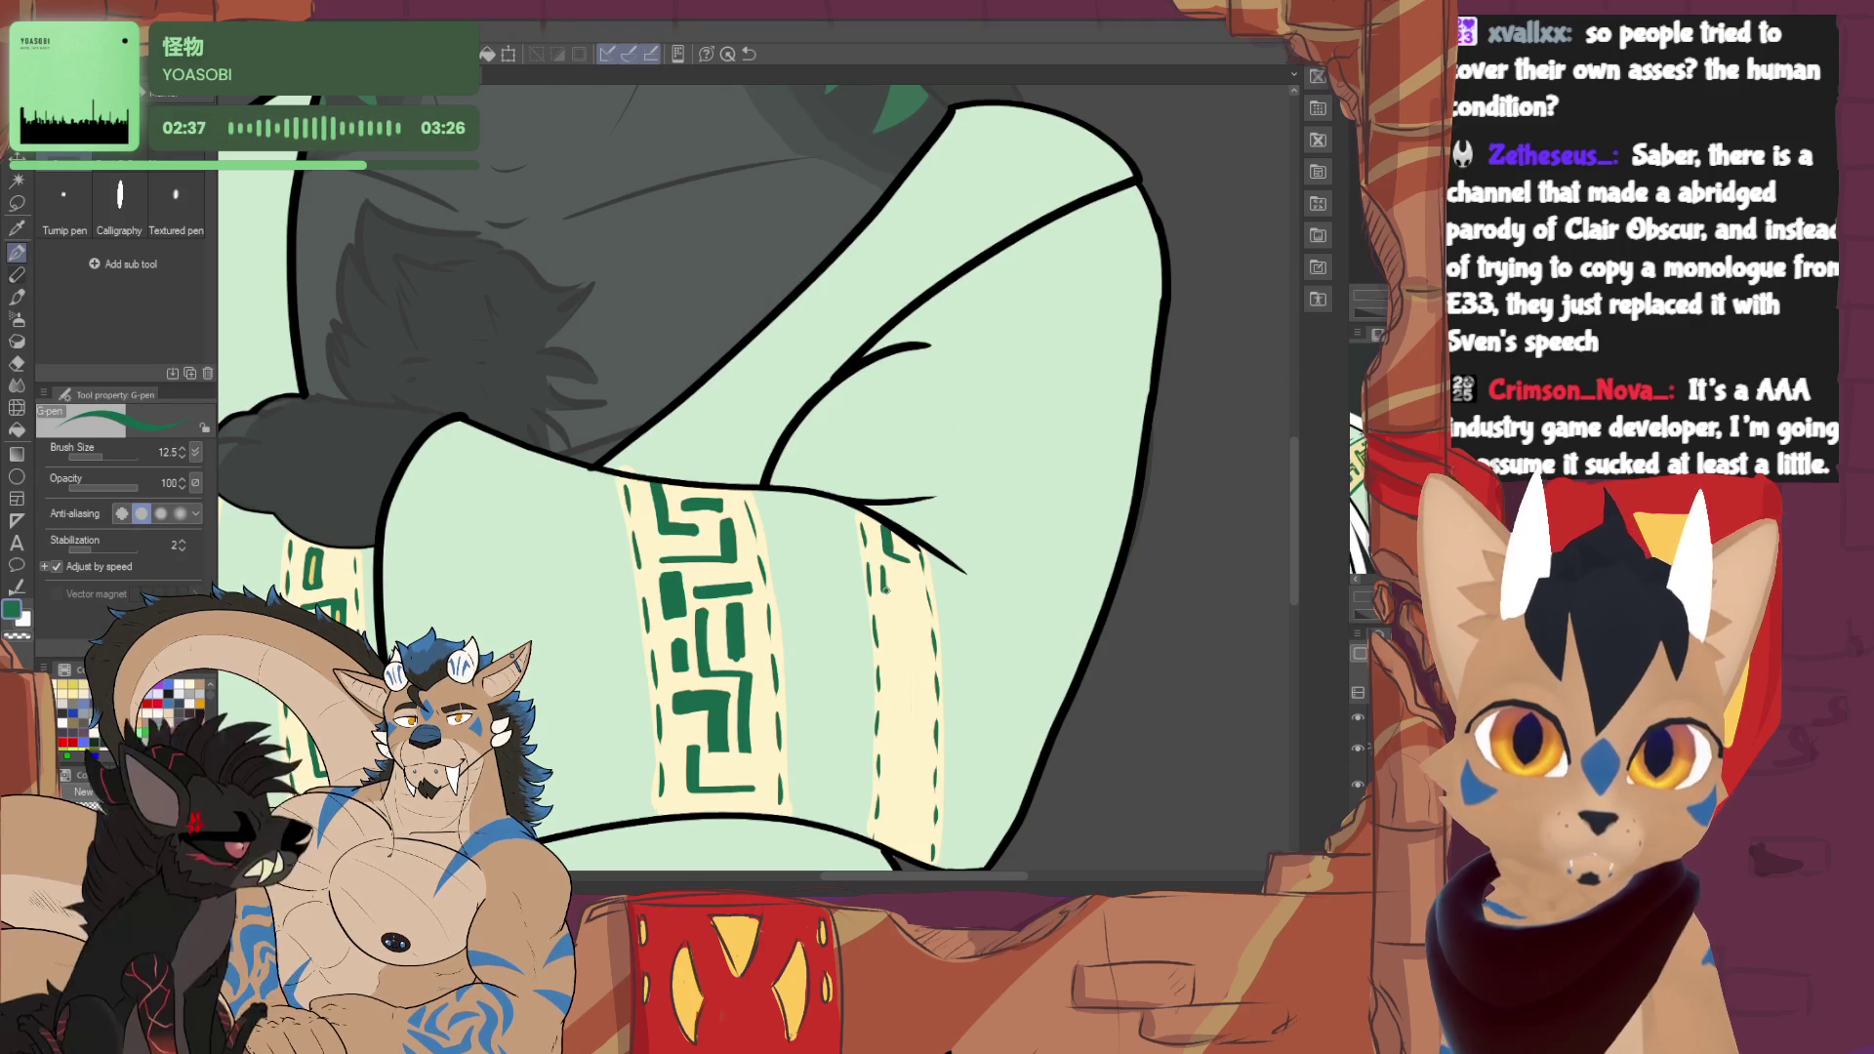
mouse_move(912, 572)
left_mouse_down()
mouse_move(913, 597)
mouse_move(891, 593)
mouse_move(902, 552)
mouse_move(884, 621)
mouse_move(917, 609)
mouse_move(902, 719)
mouse_move(896, 652)
left_mouse_up()
left_click_drag(895, 739, 923, 736)
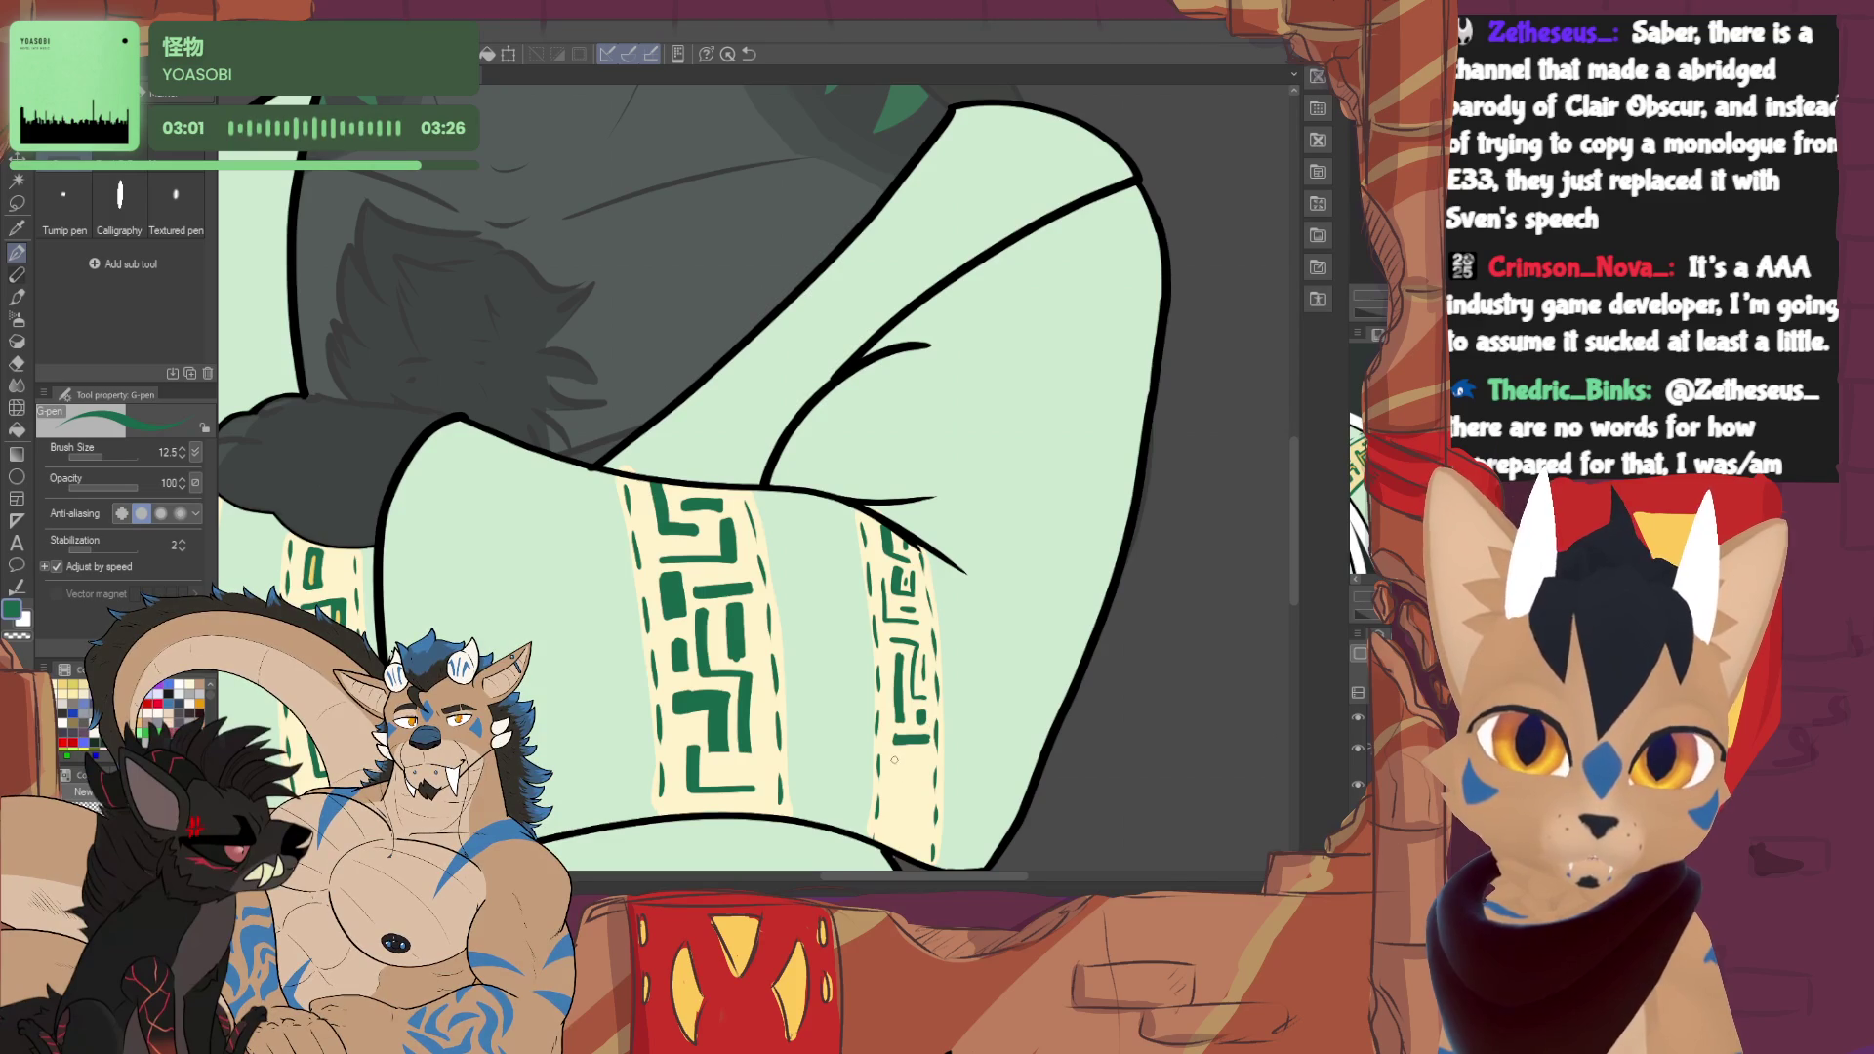
left_click_drag(723, 770, 748, 768)
key("ctrl+z")
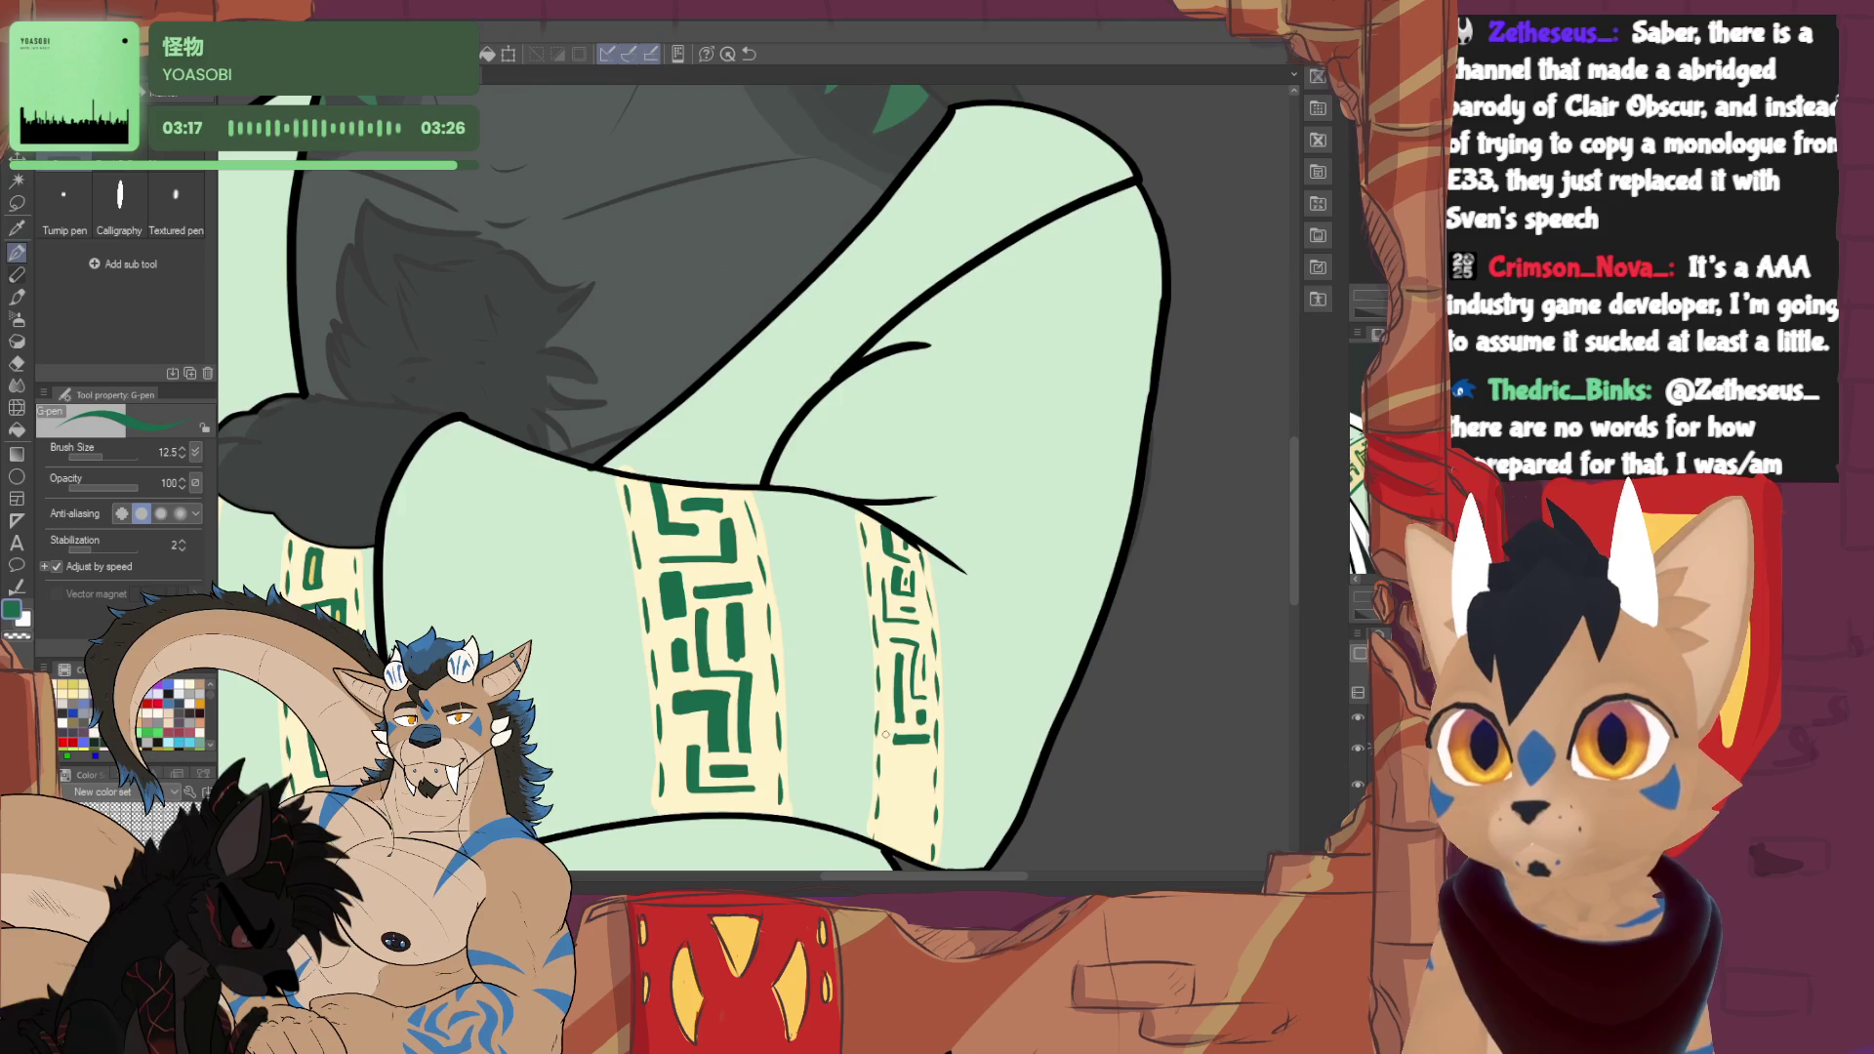
mouse_move(896, 757)
left_mouse_down()
mouse_move(895, 812)
mouse_move(928, 813)
left_mouse_up()
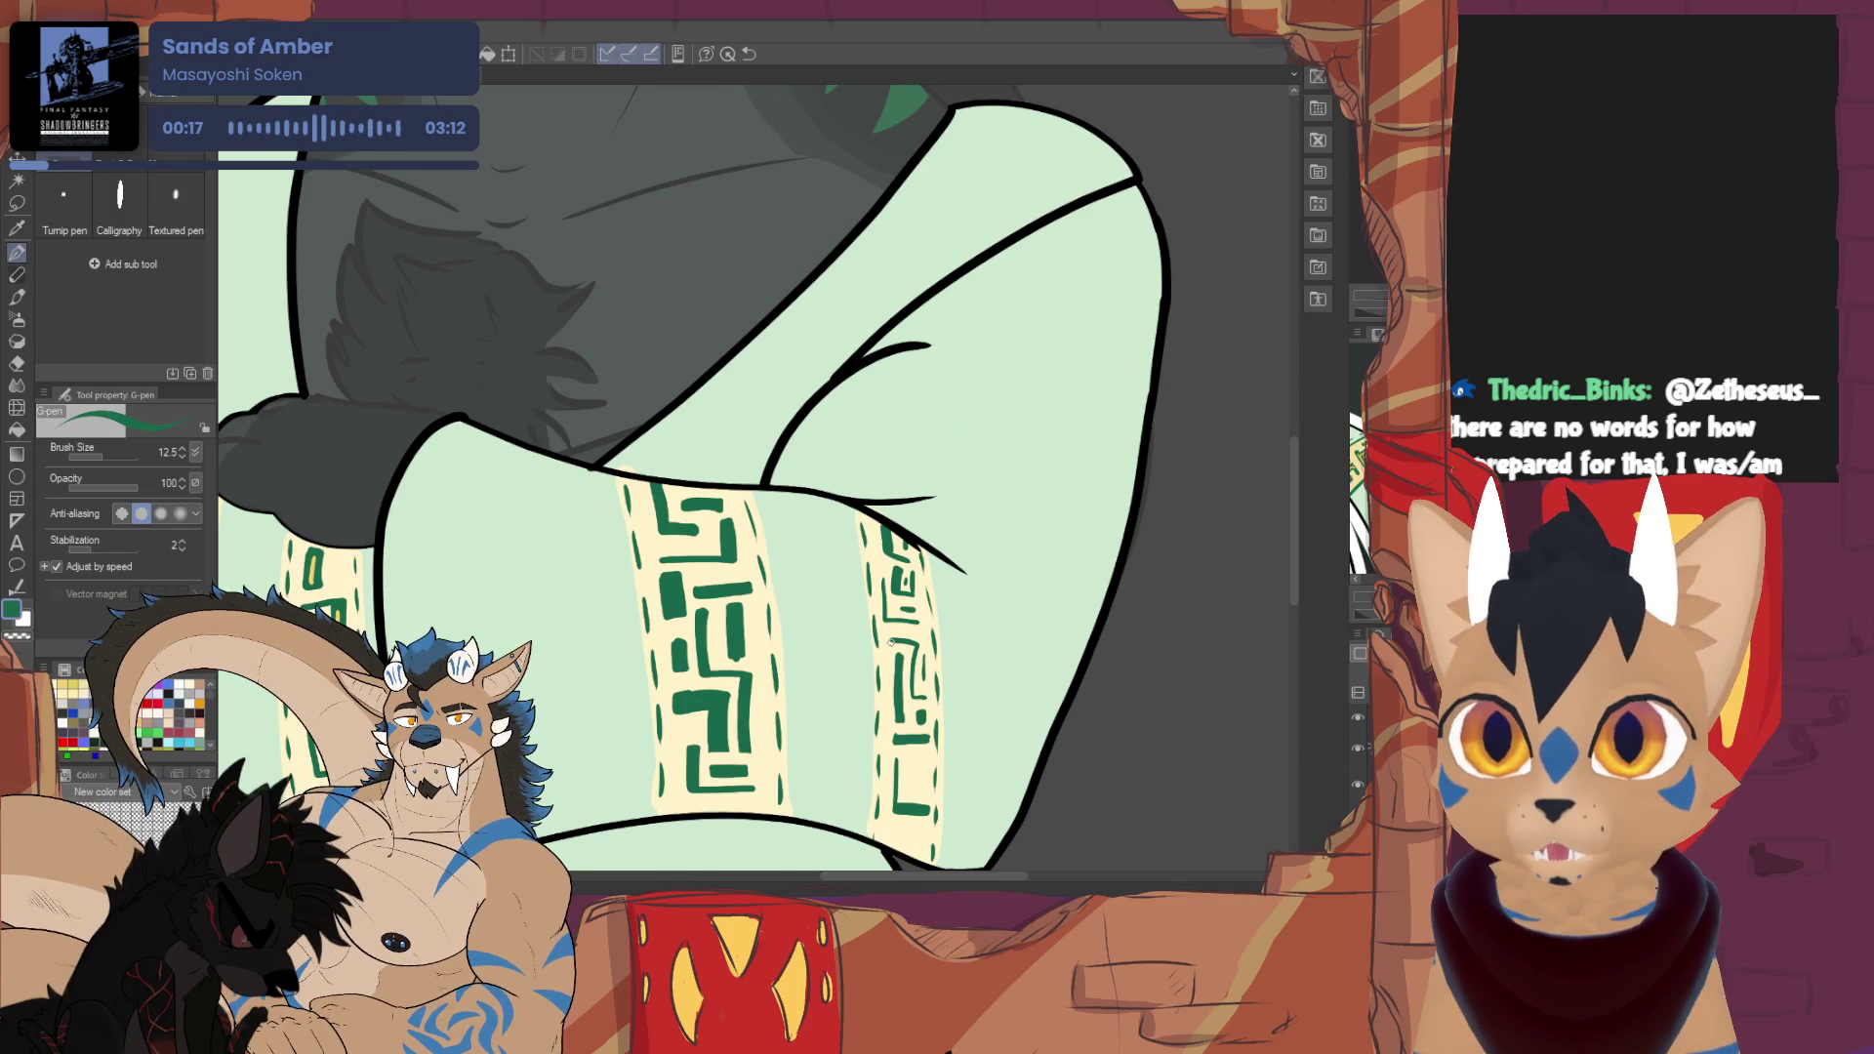
left_click(840, 632, "alt")
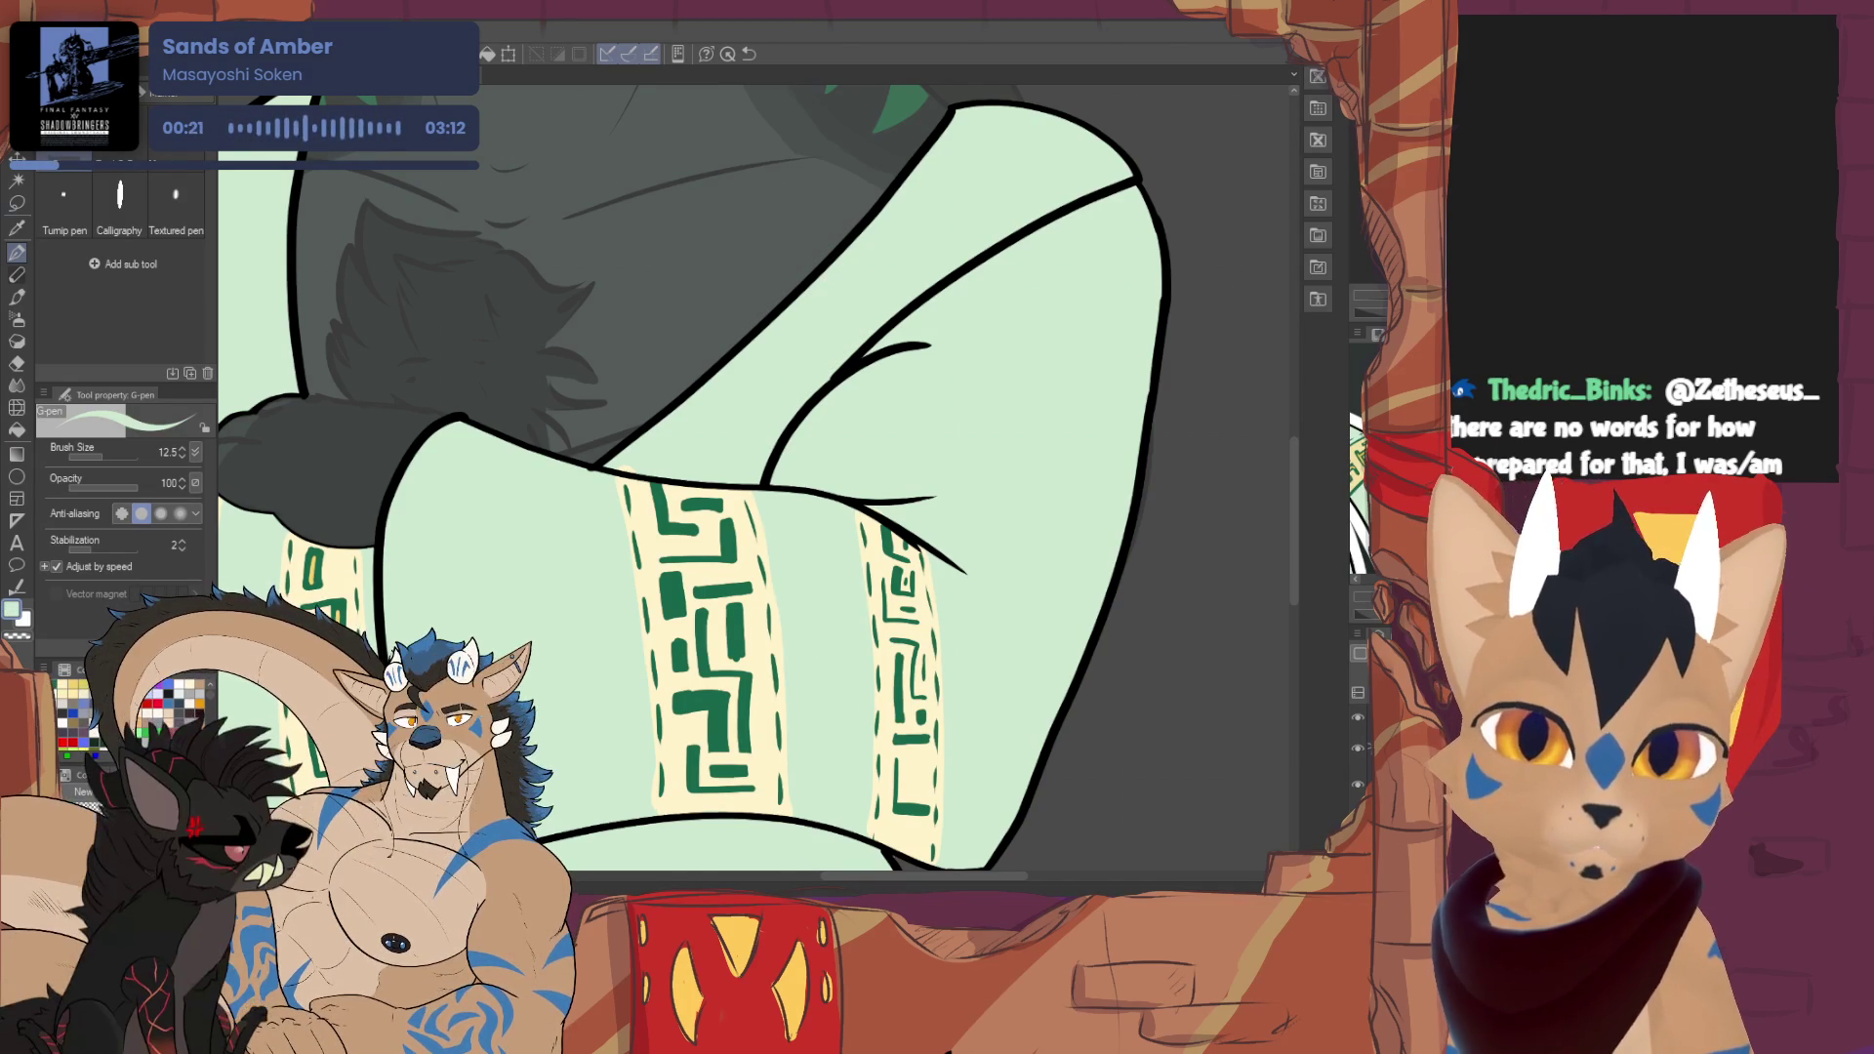
- Eyedrop the sleeve band's cream, then choose golden yellow as the drawing colour
key("e")
key("p")
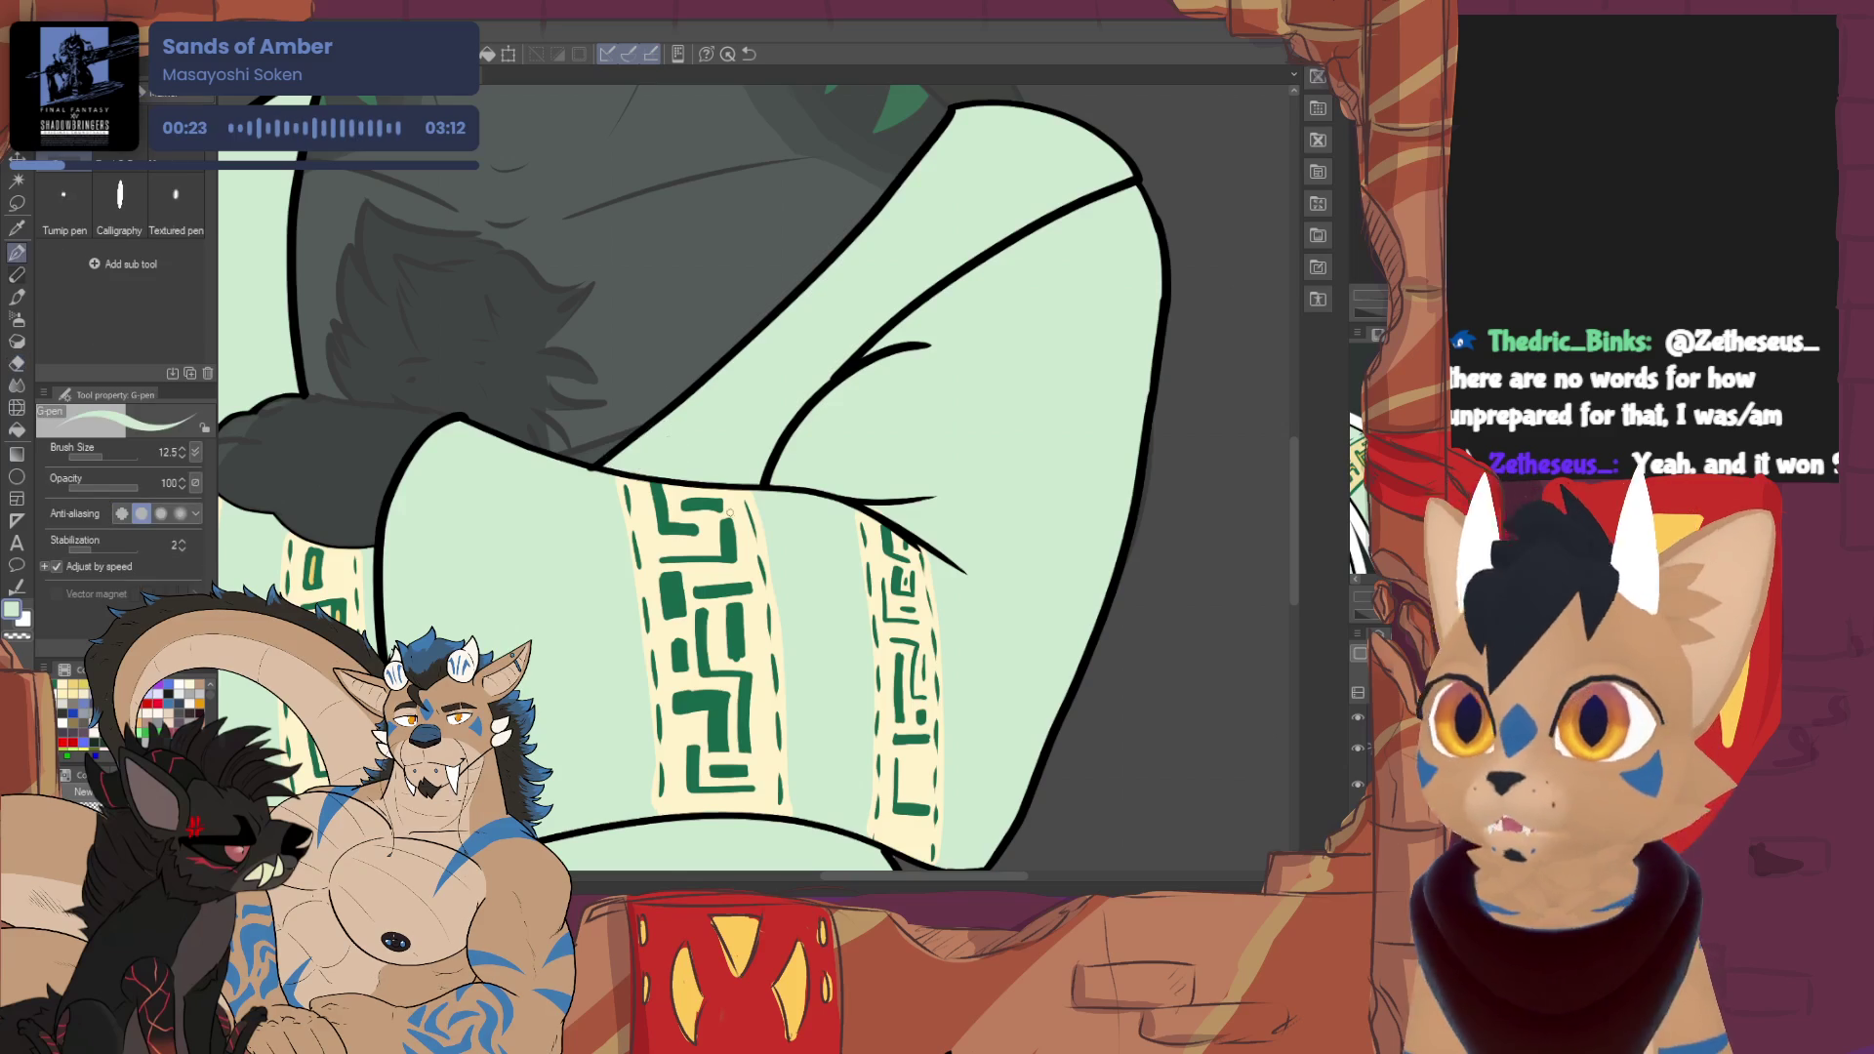
left_click(756, 621, "alt")
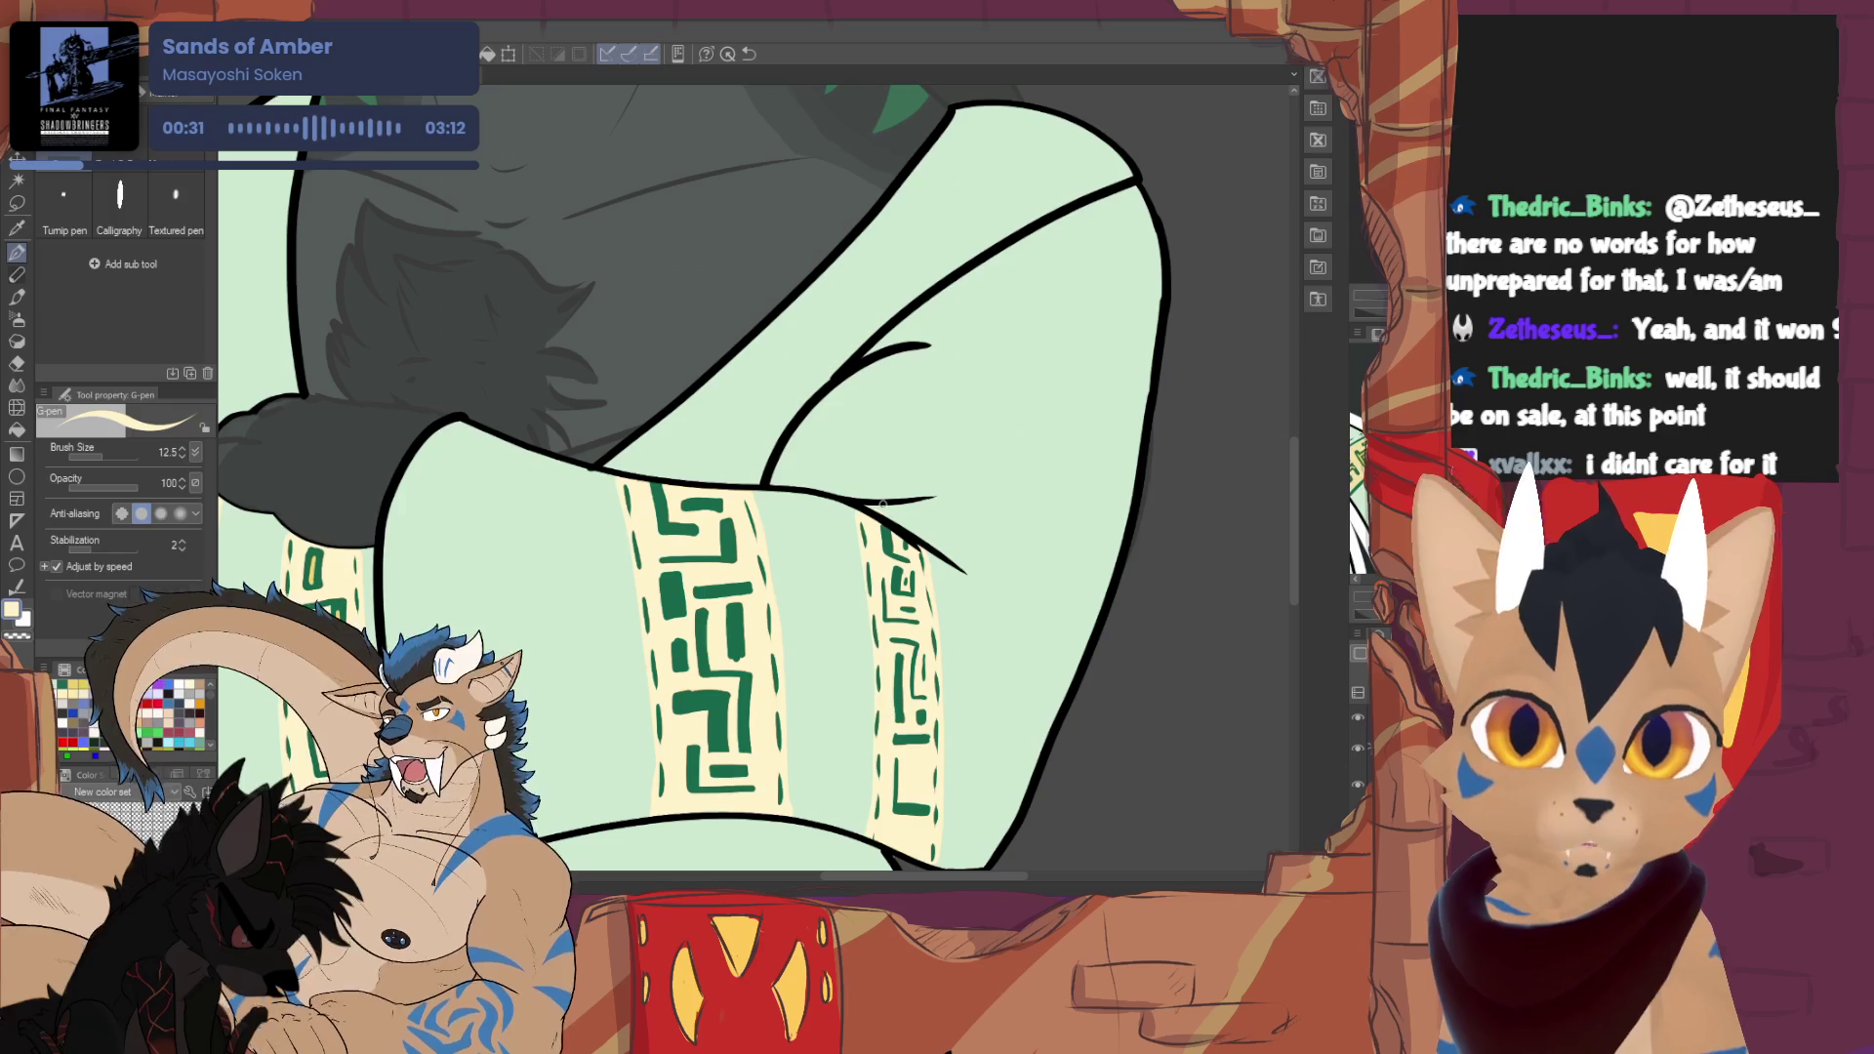
key("e")
key("p")
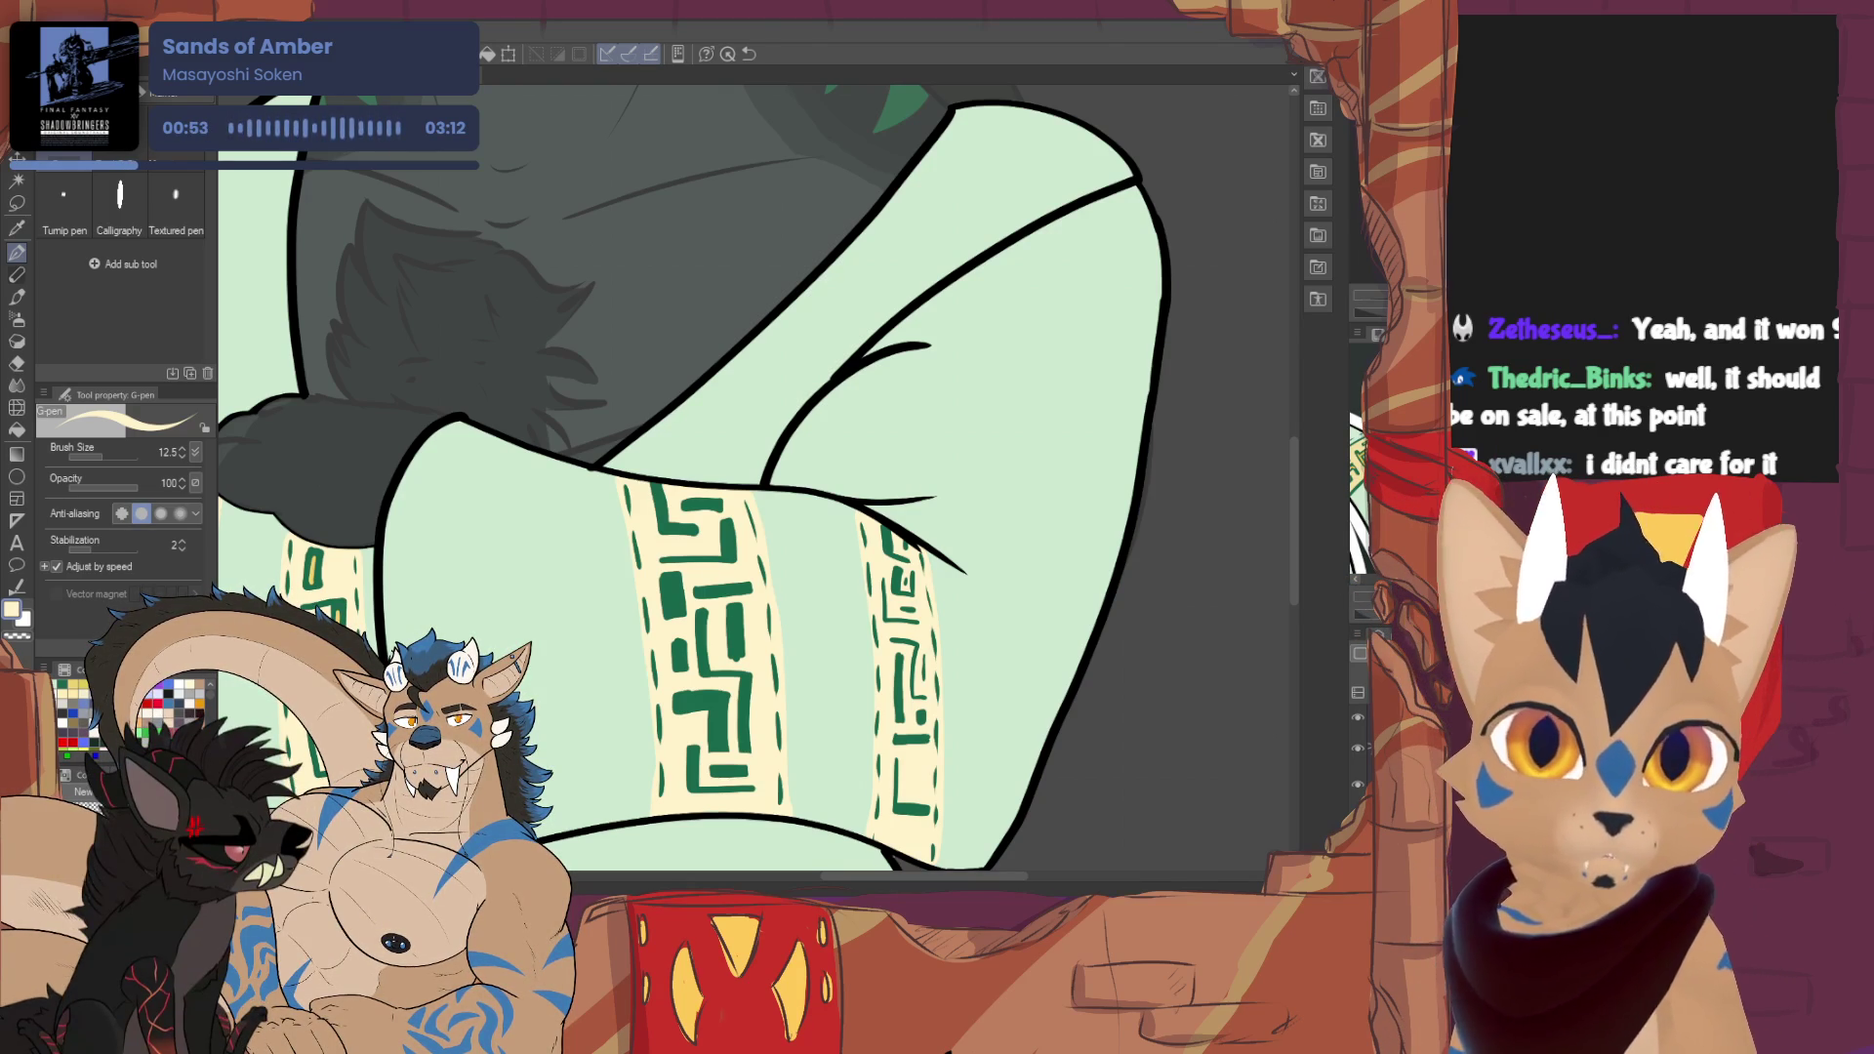
left_click(70, 689)
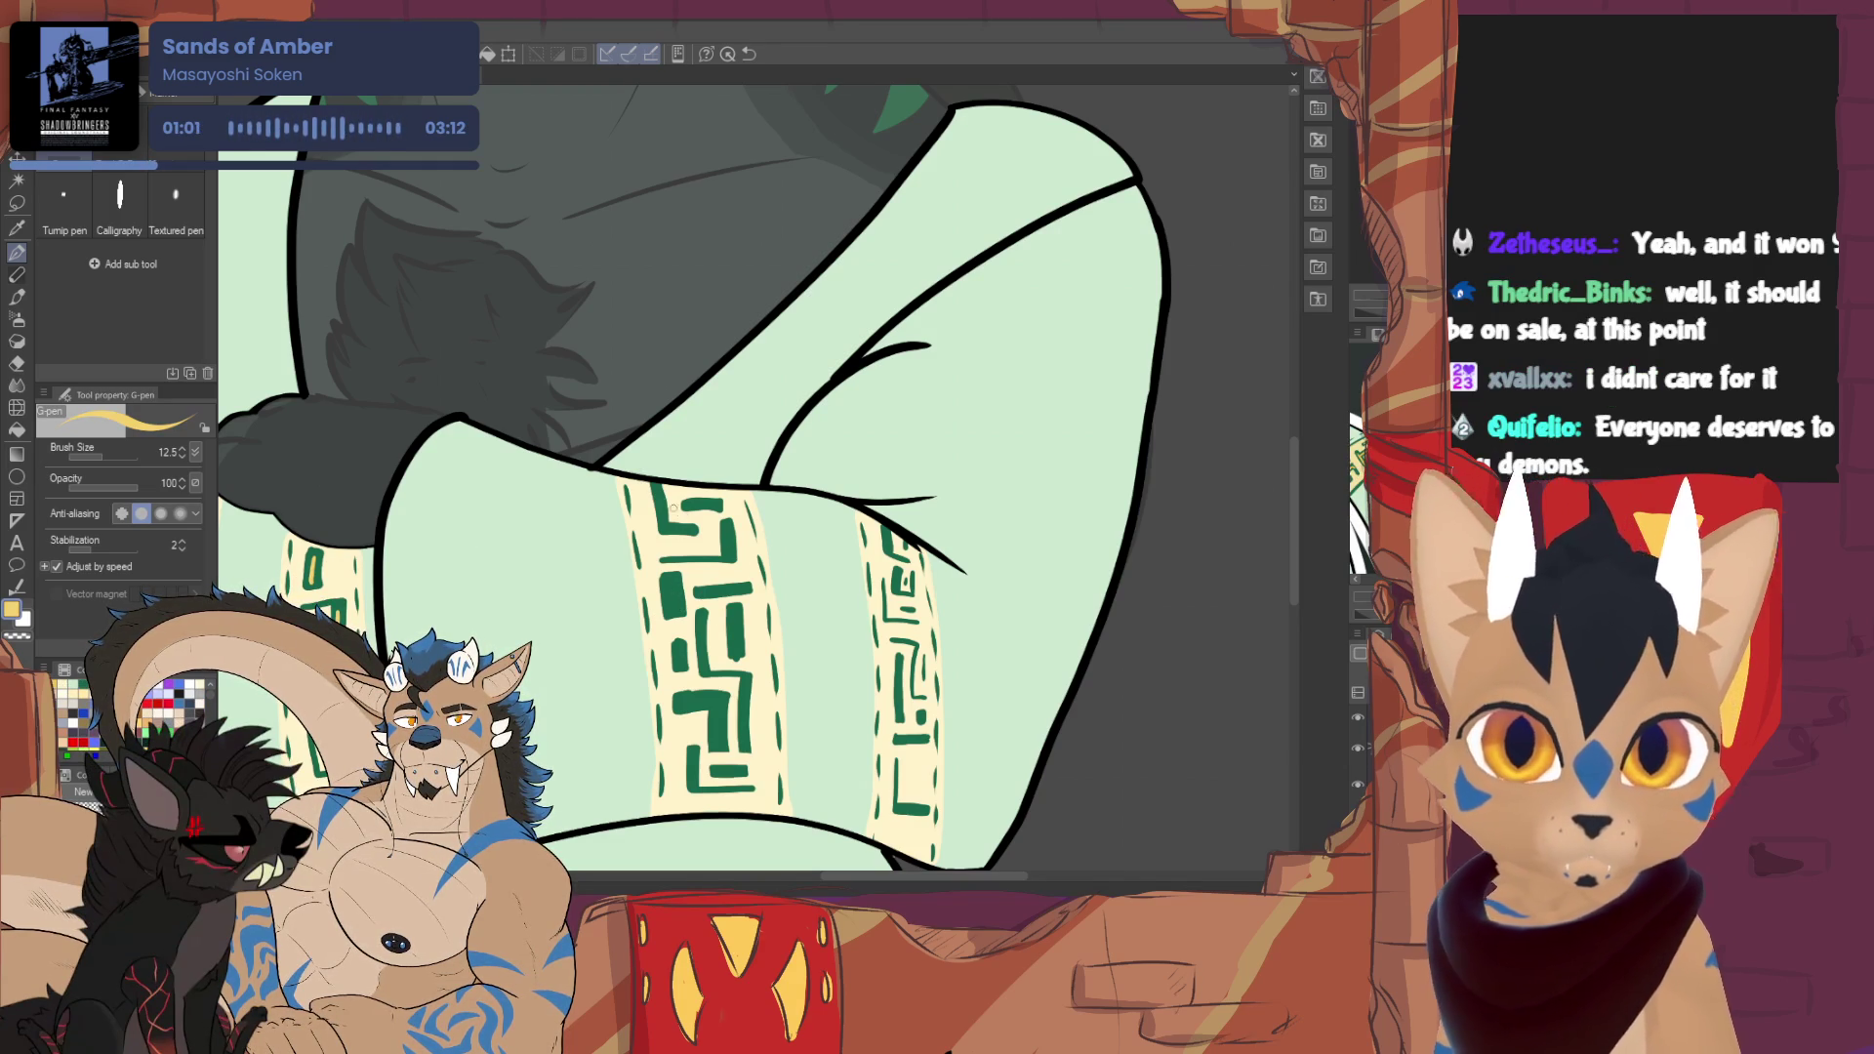
- Paint thin golden-yellow lines and dabs inside the green glyph bars on the wide band
mouse_move(656, 485)
left_mouse_down()
mouse_move(664, 525)
mouse_move(729, 560)
left_mouse_up()
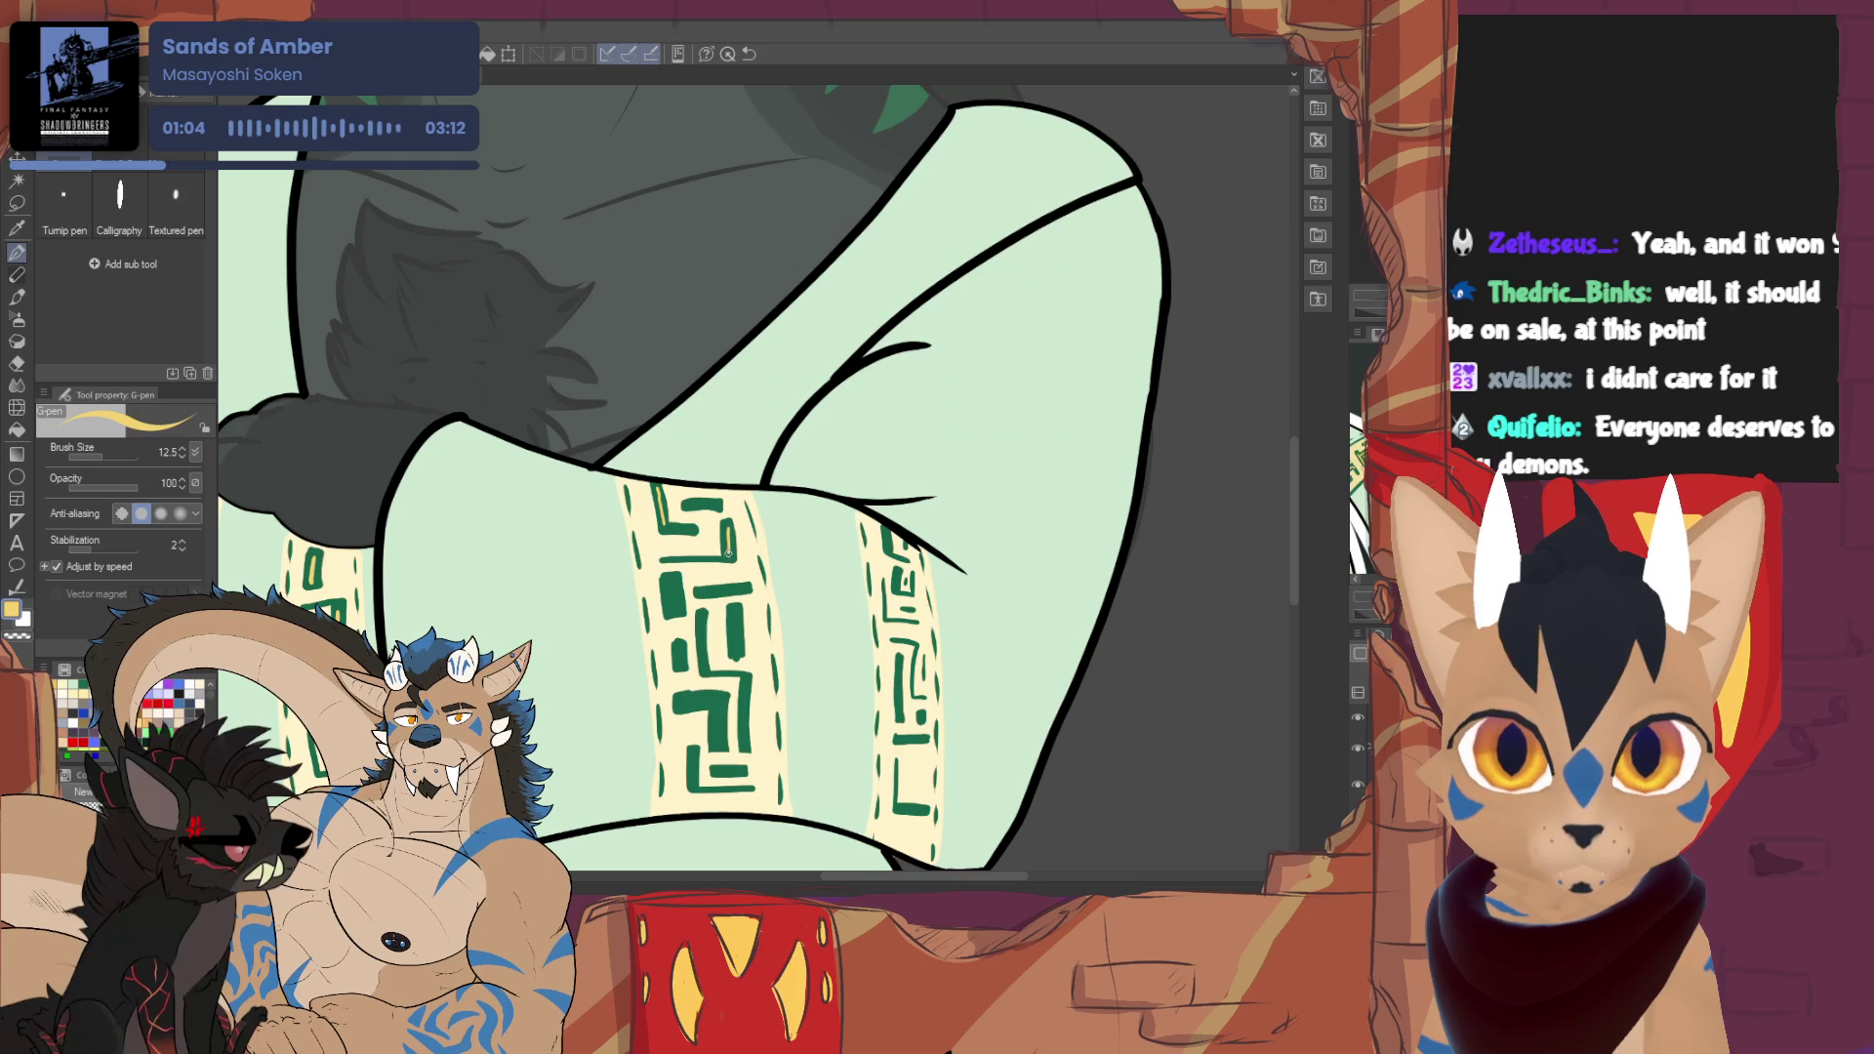
left_click(669, 583)
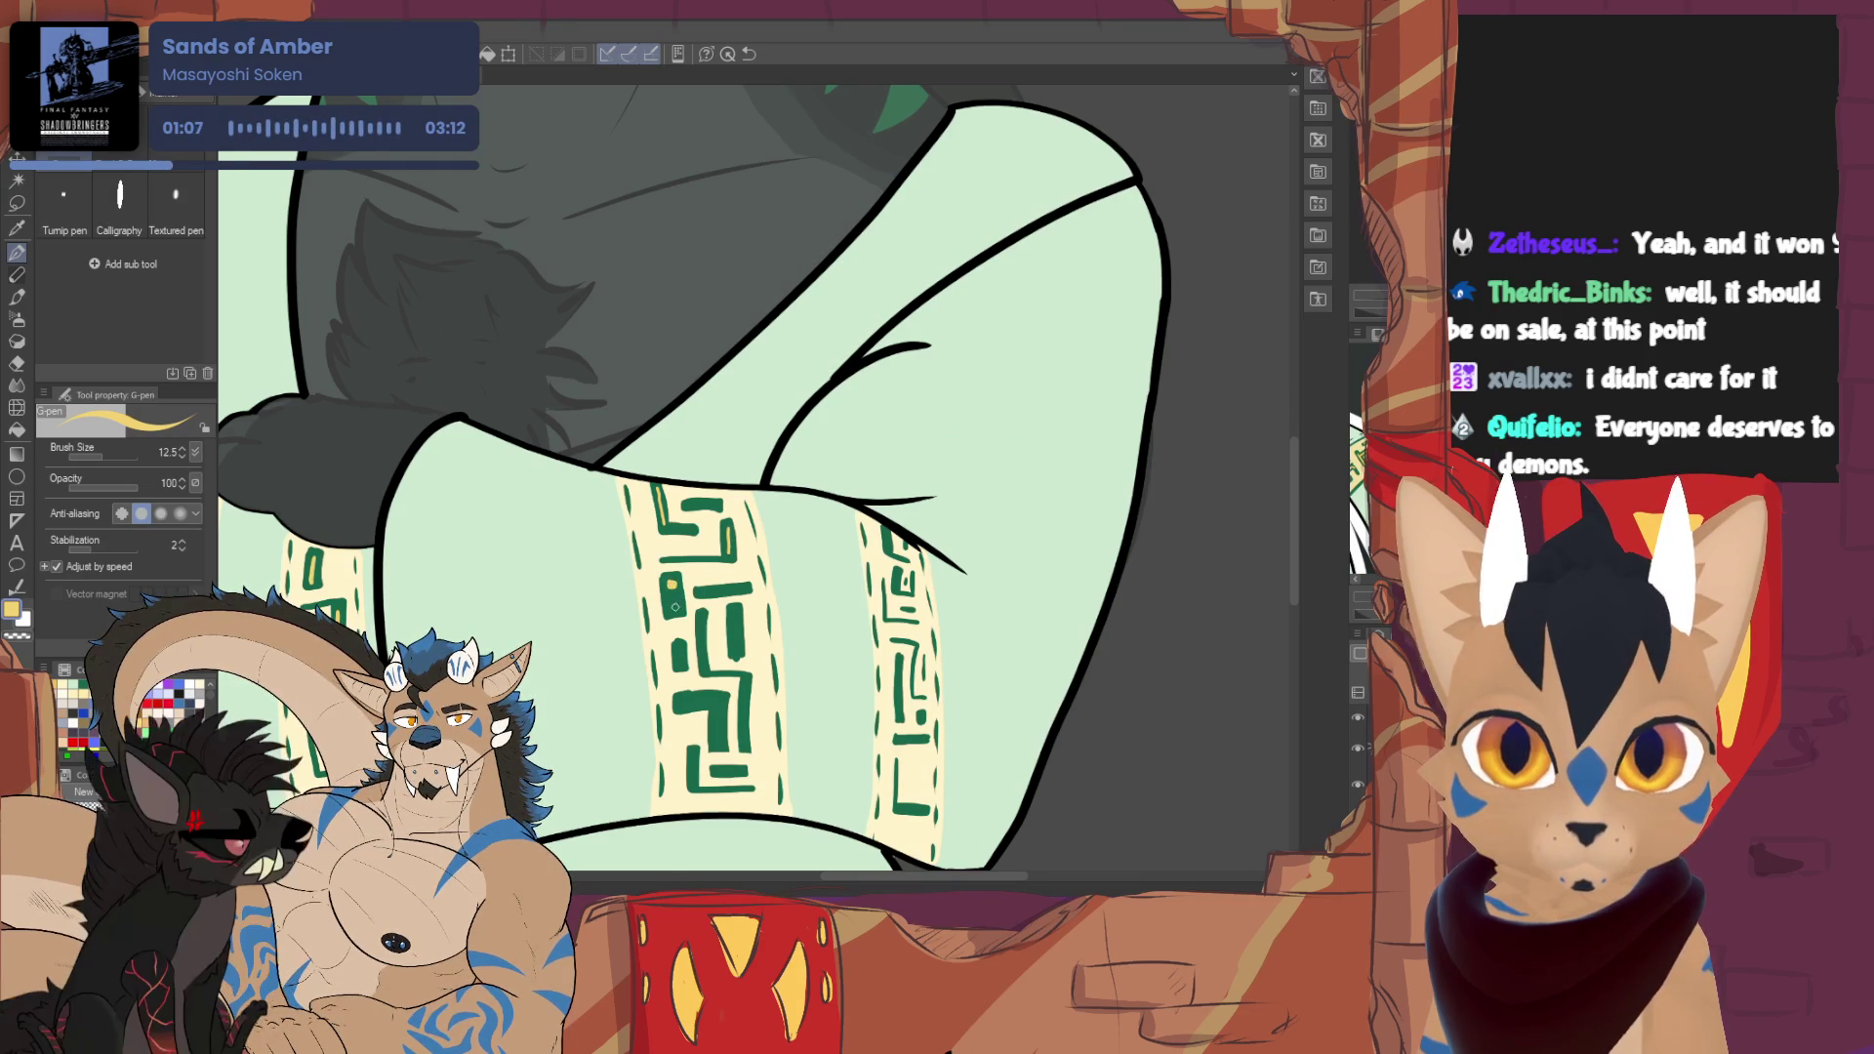
left_click(674, 606)
left_click_drag(739, 591, 701, 591)
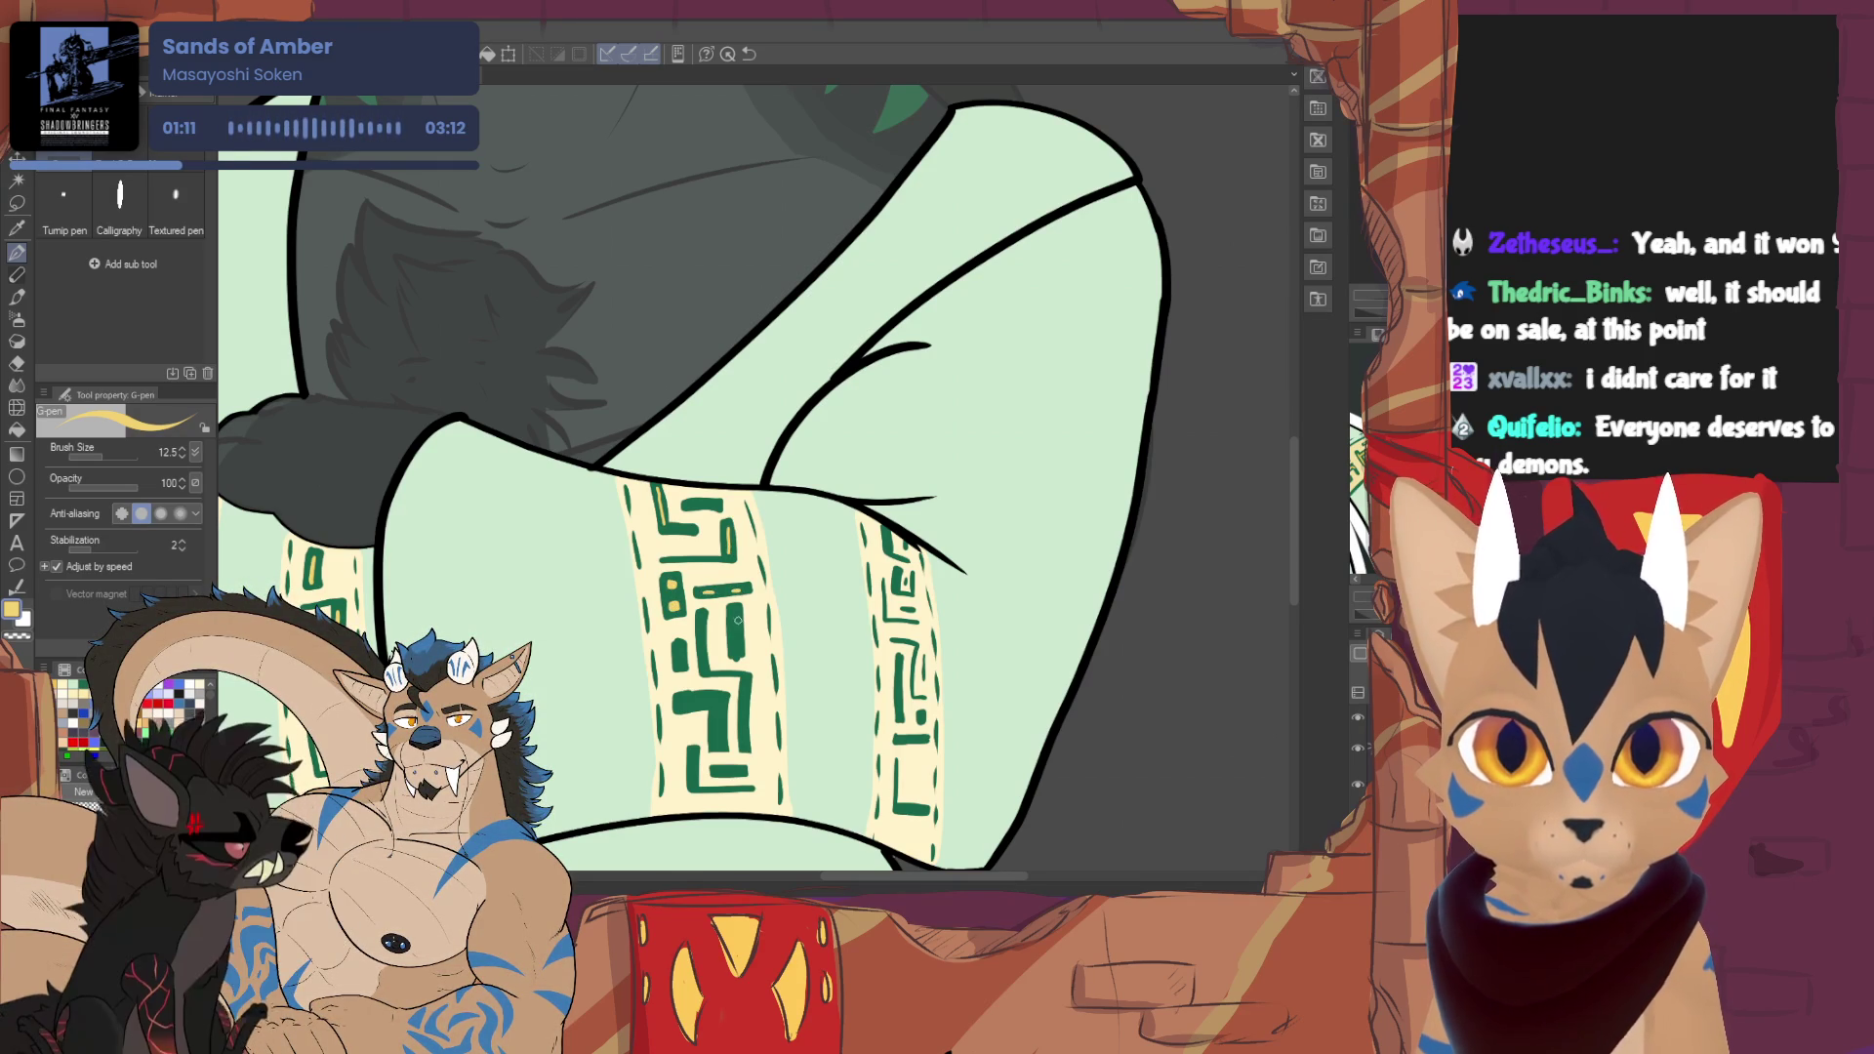
mouse_move(737, 607)
left_mouse_down()
mouse_move(737, 650)
mouse_move(679, 660)
mouse_move(717, 742)
left_mouse_up()
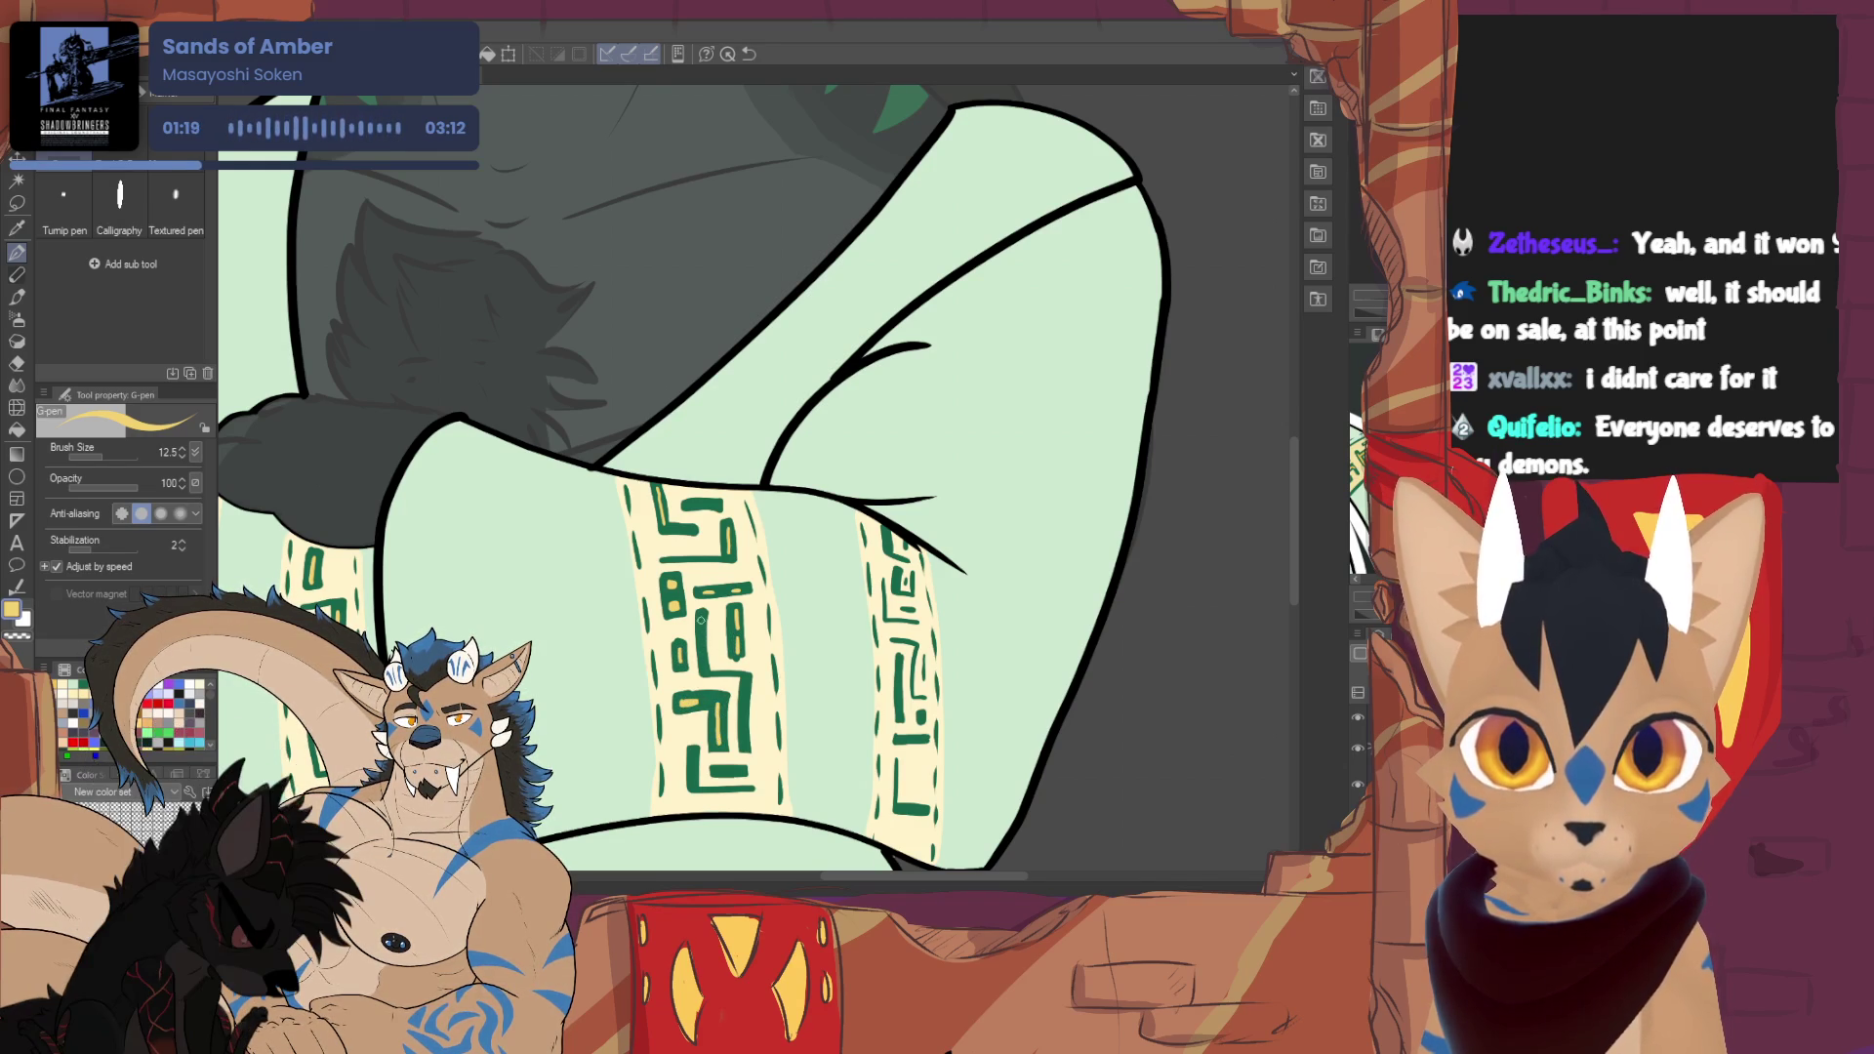
left_click_drag(702, 613, 703, 670)
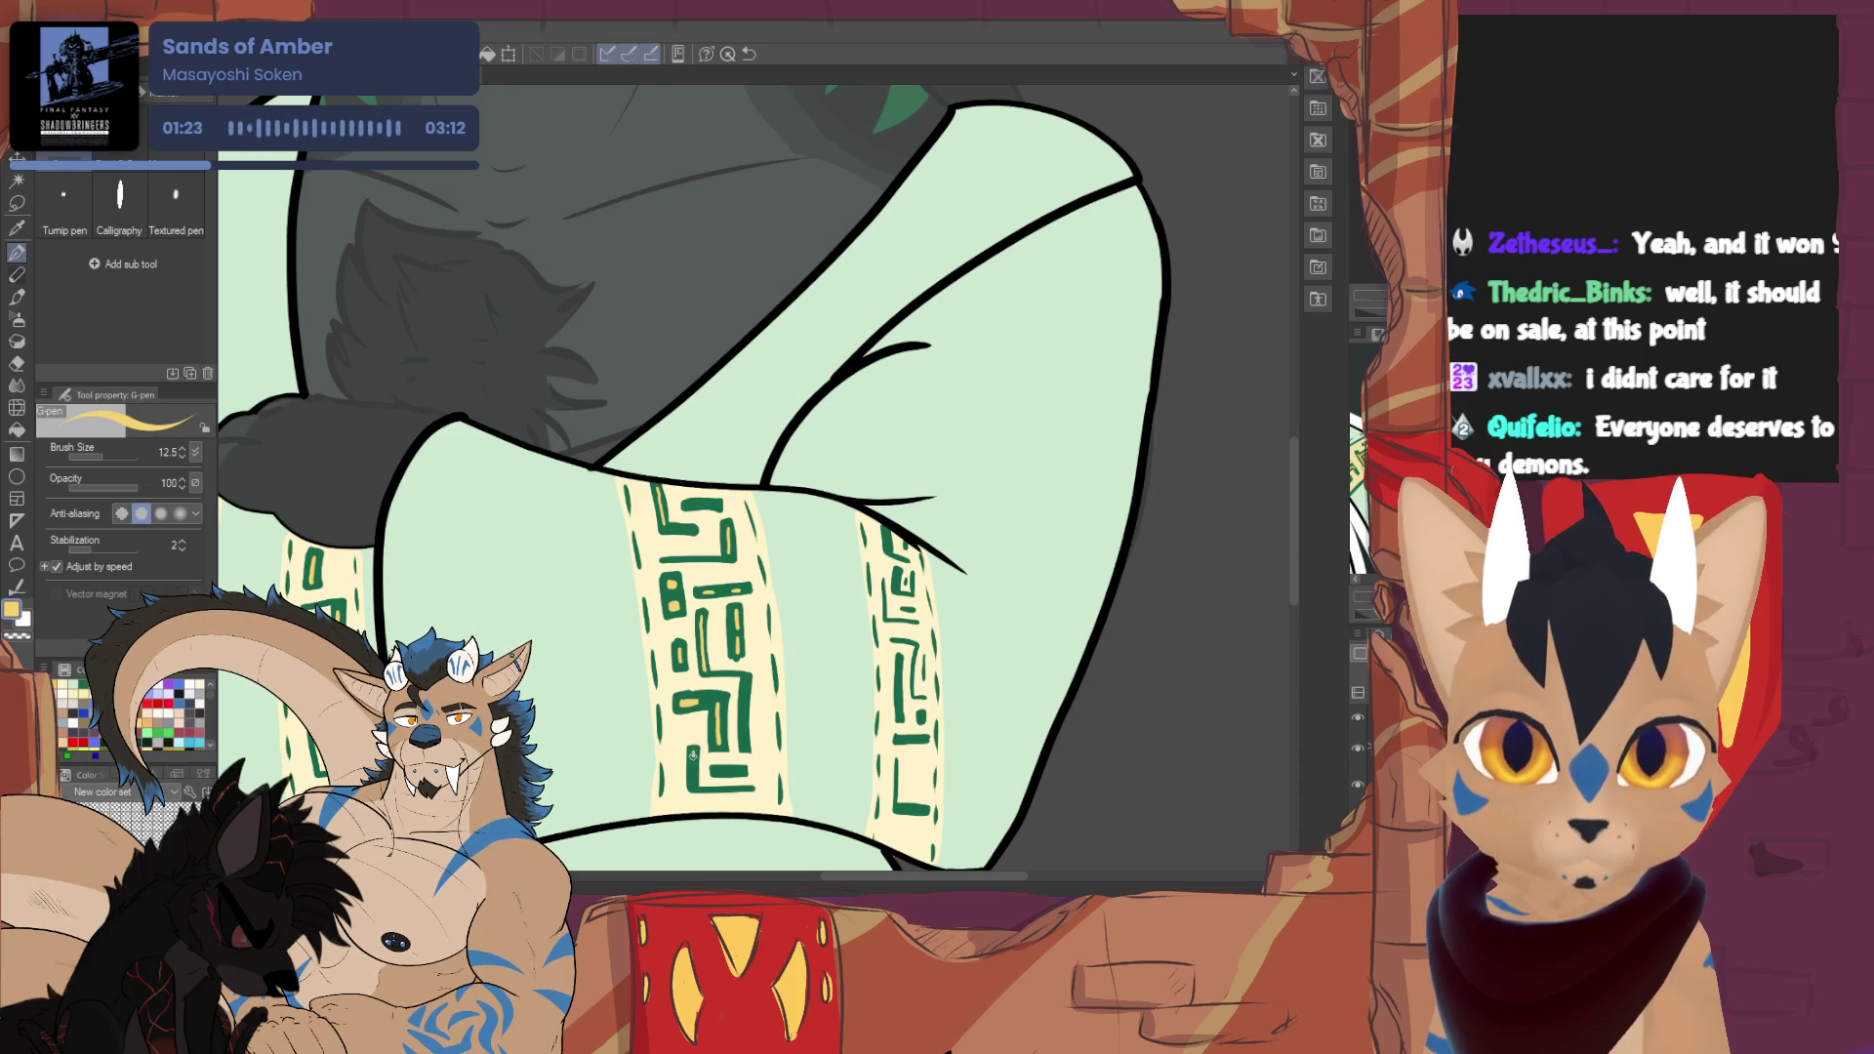
left_click_drag(717, 772, 744, 772)
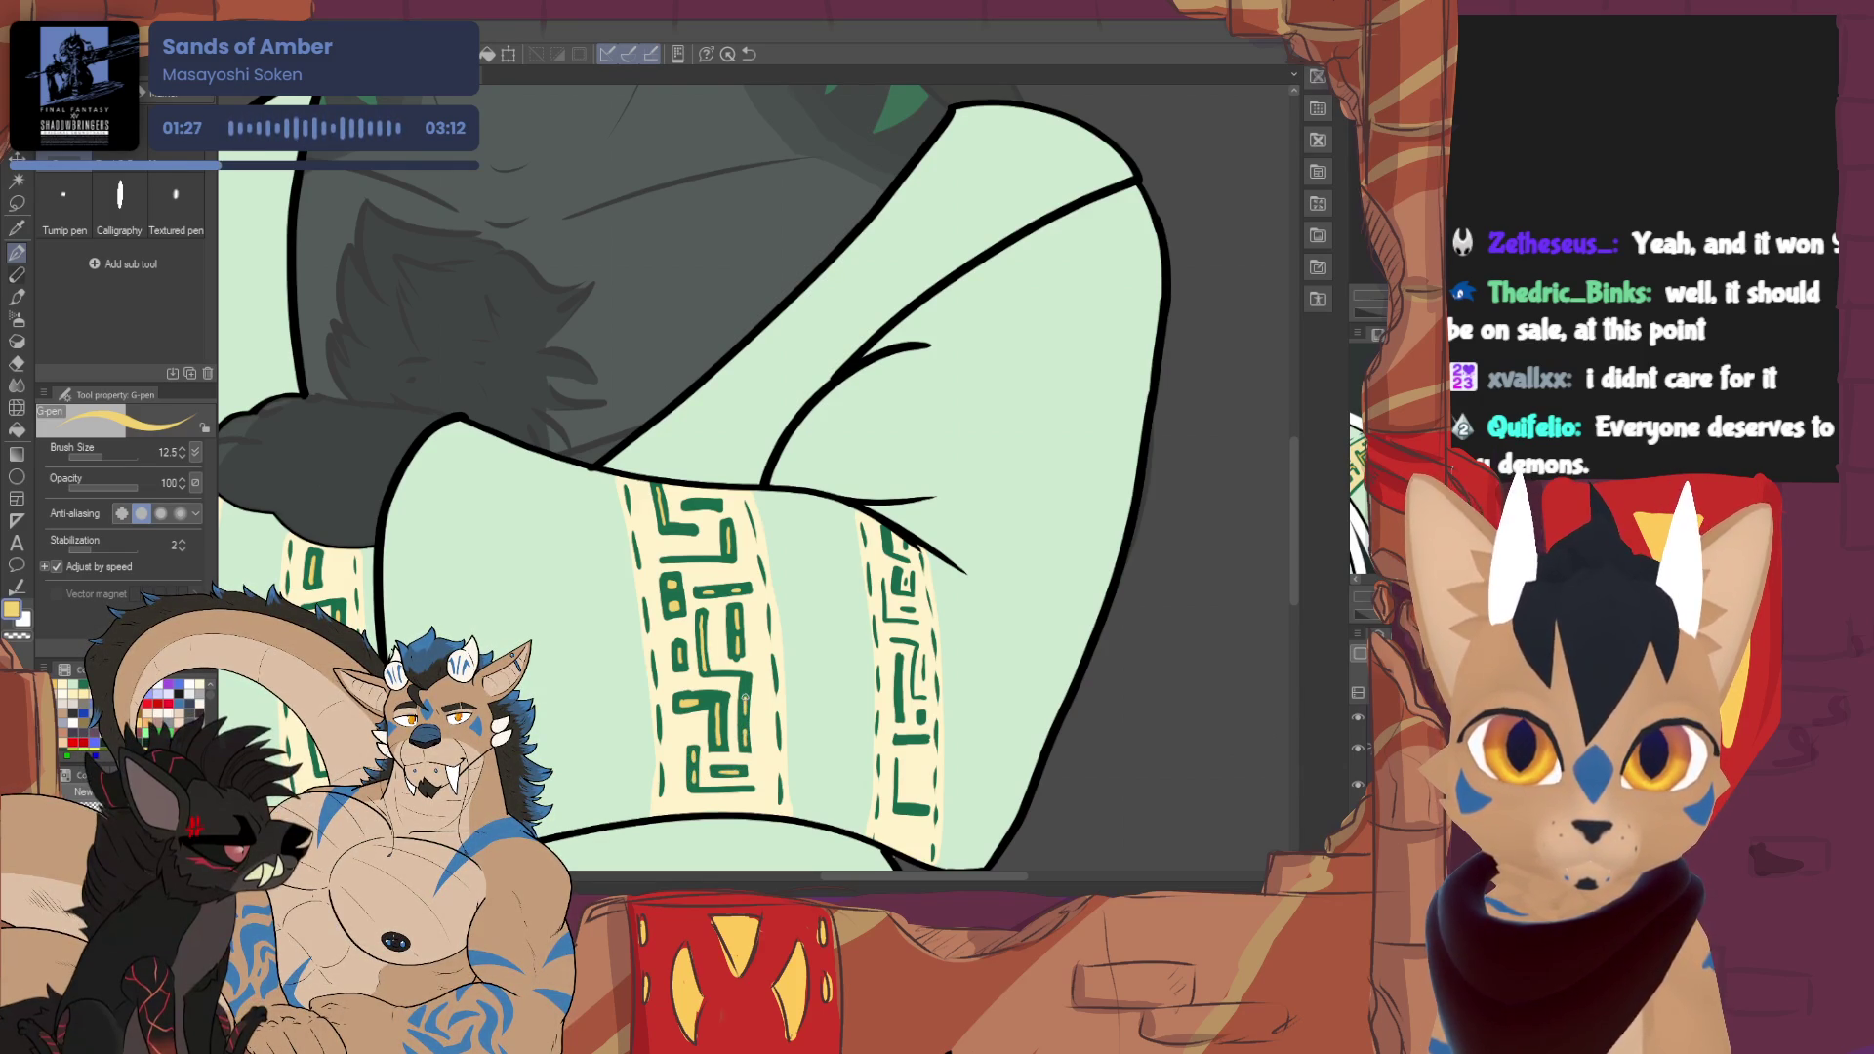
left_click_drag(688, 505, 723, 504)
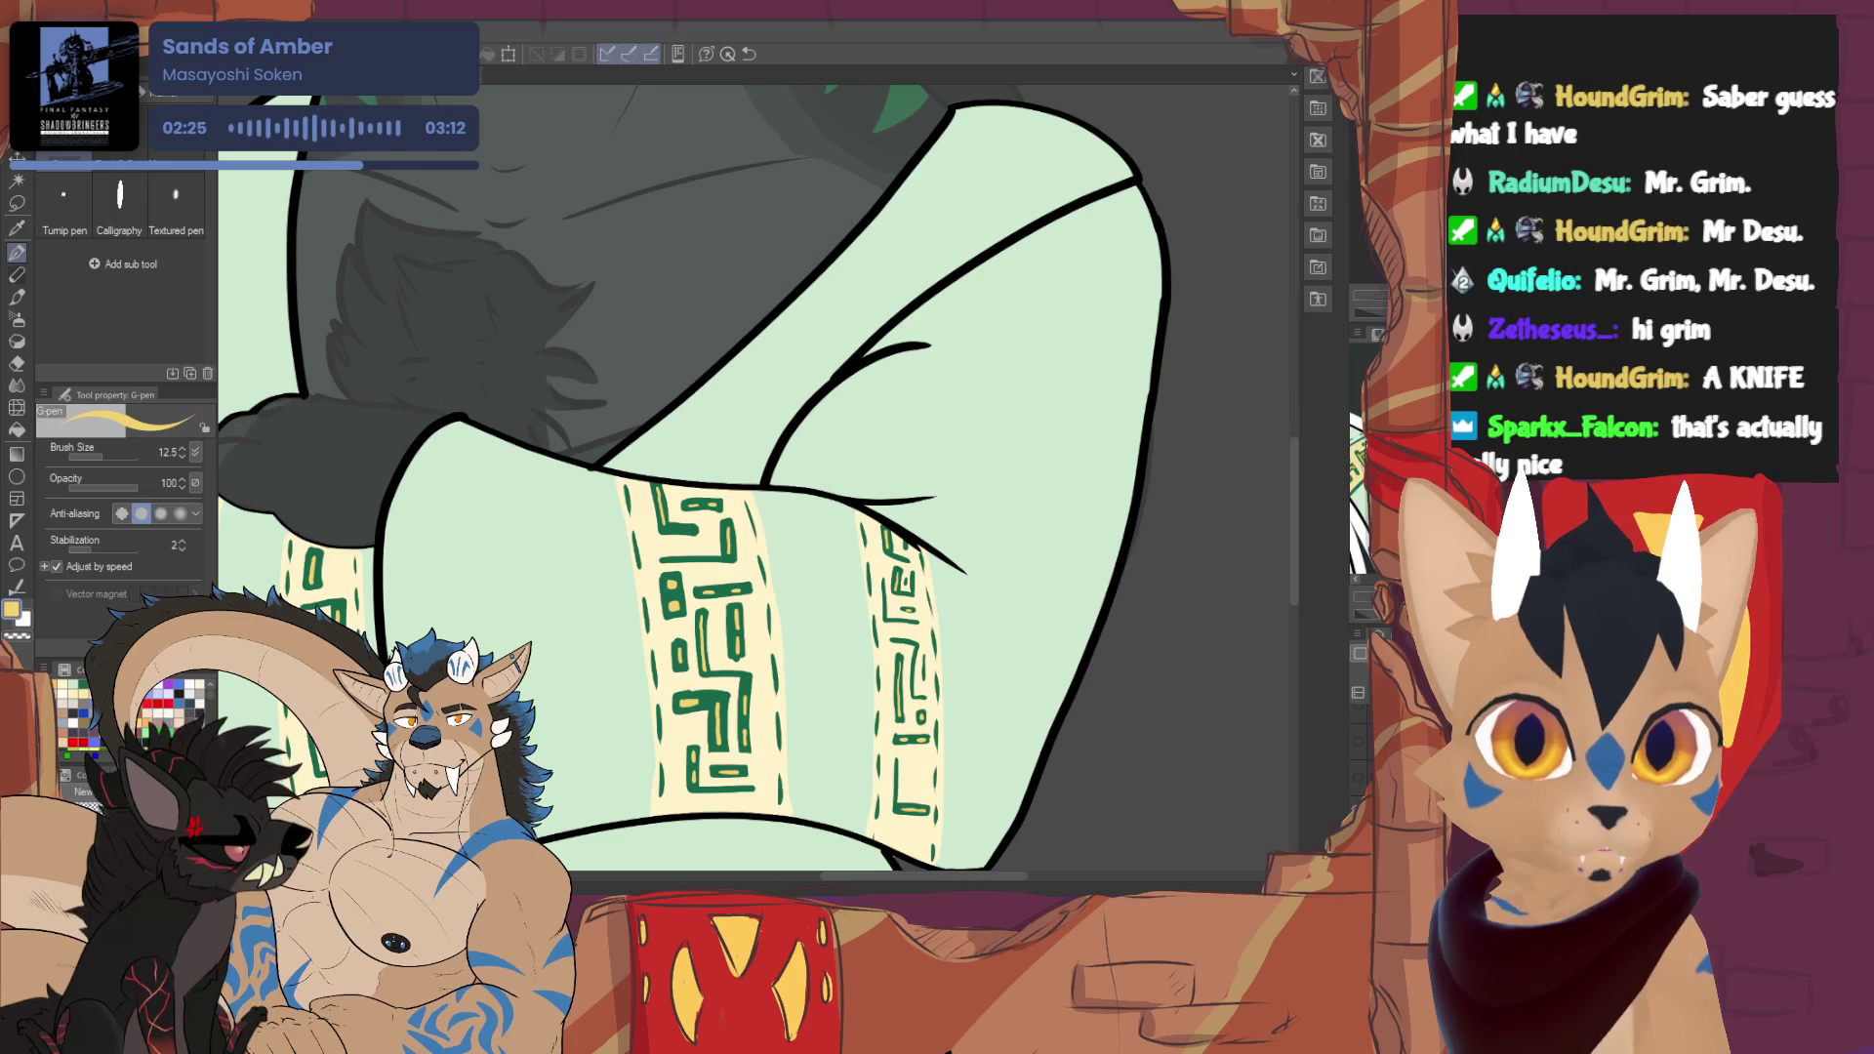
- Remove the grey overlay, fit the whole character in view, and select the Turnip pen
key("ctrl+z")
key("ctrl+0")
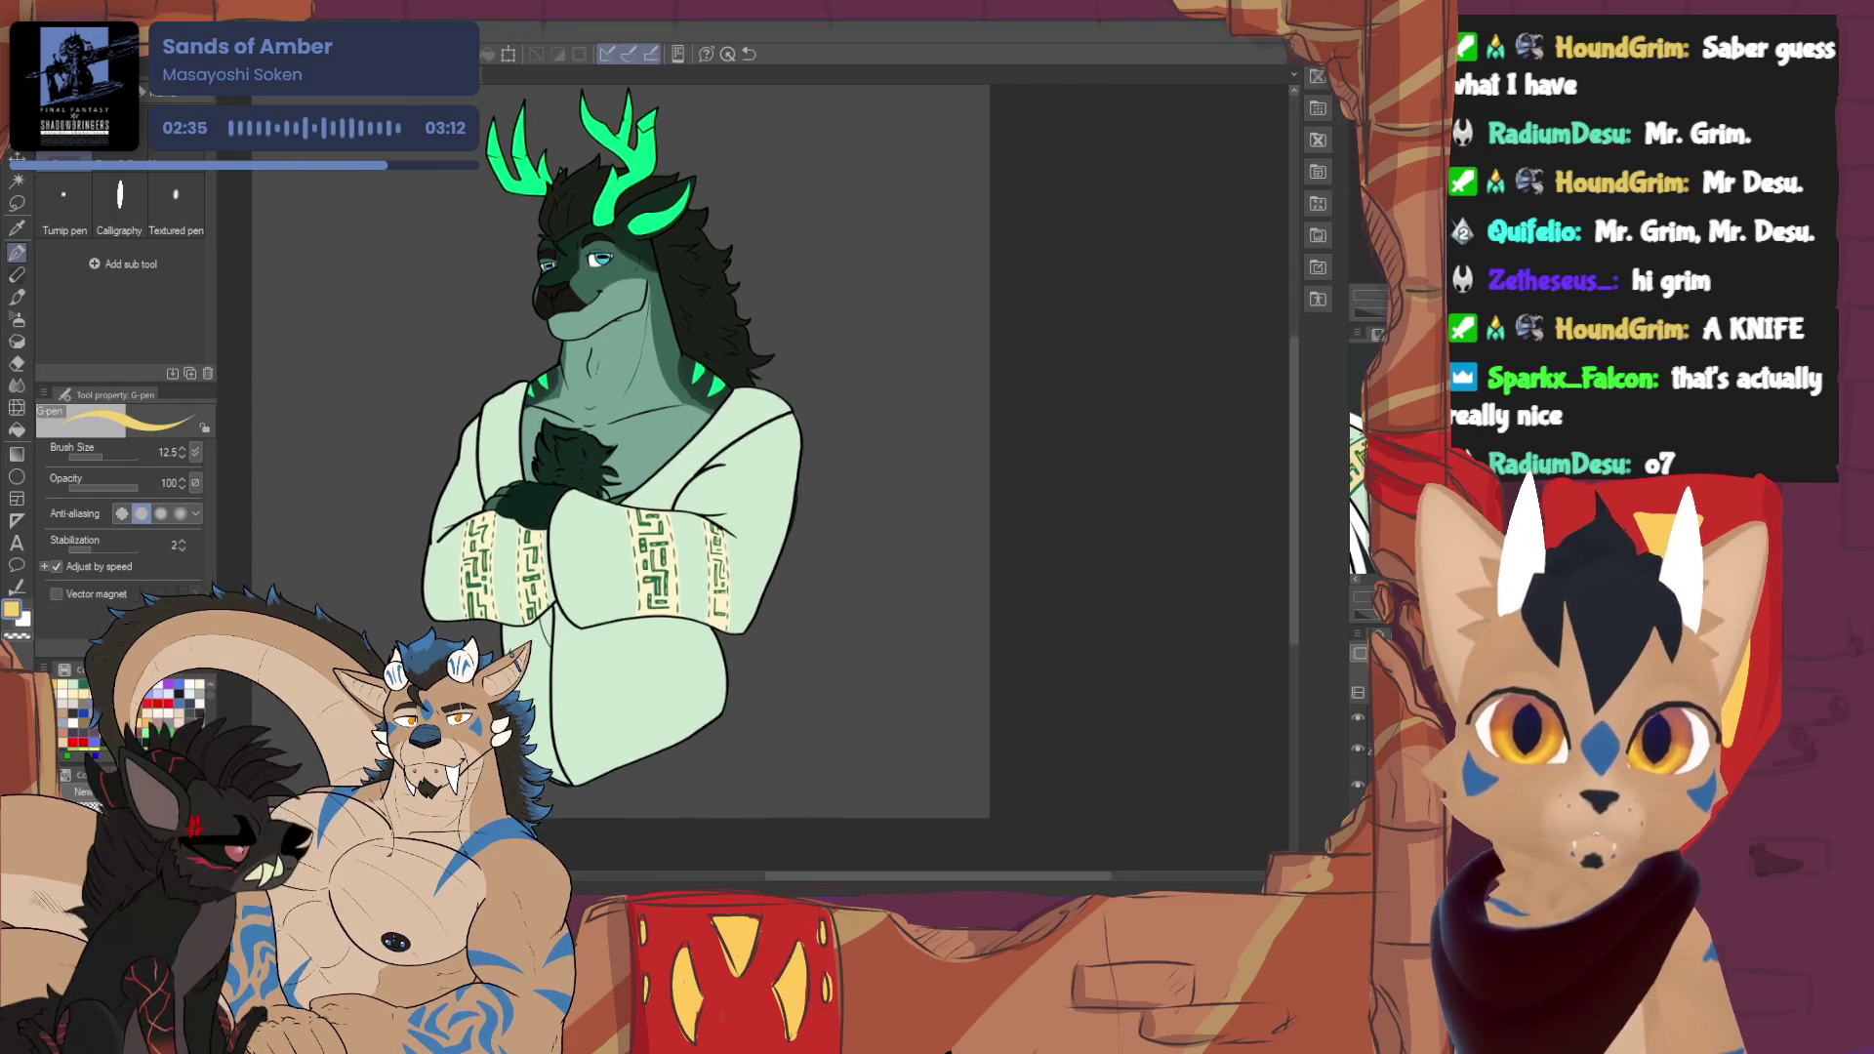
scroll(822, 445, "up", 3)
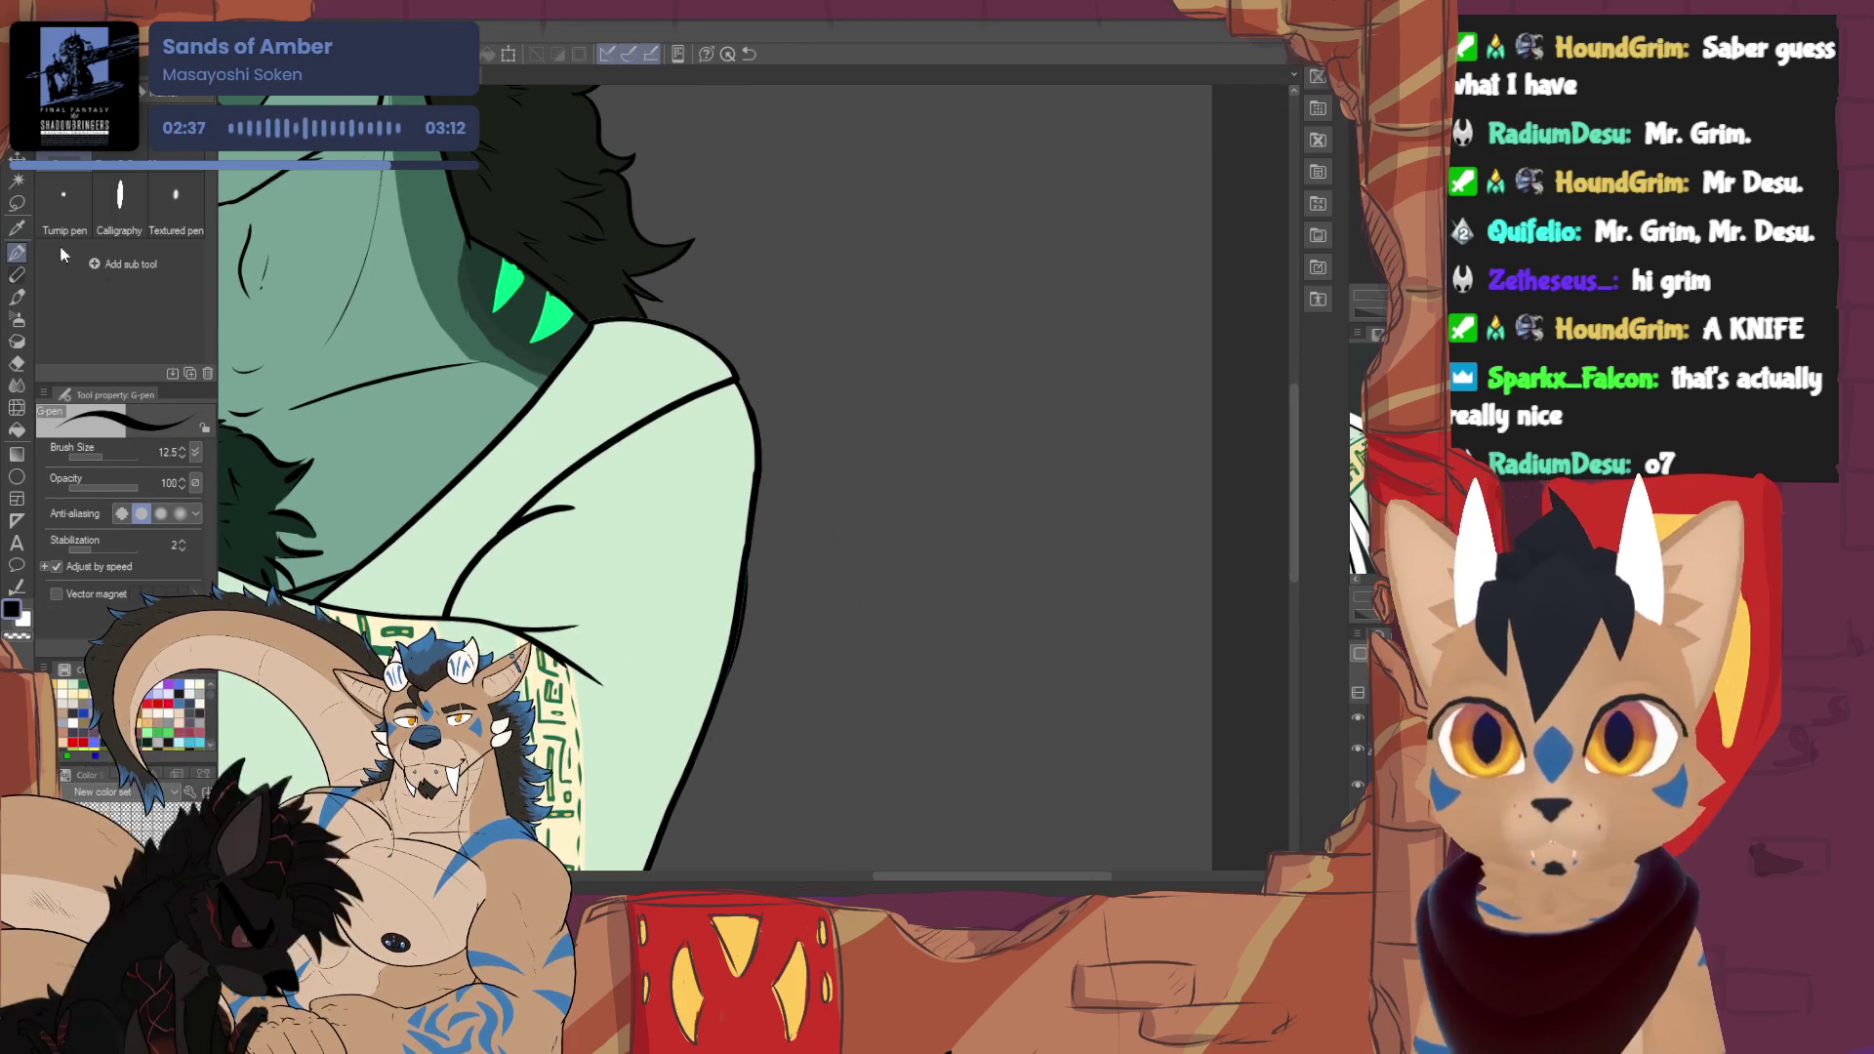
left_click(68, 226)
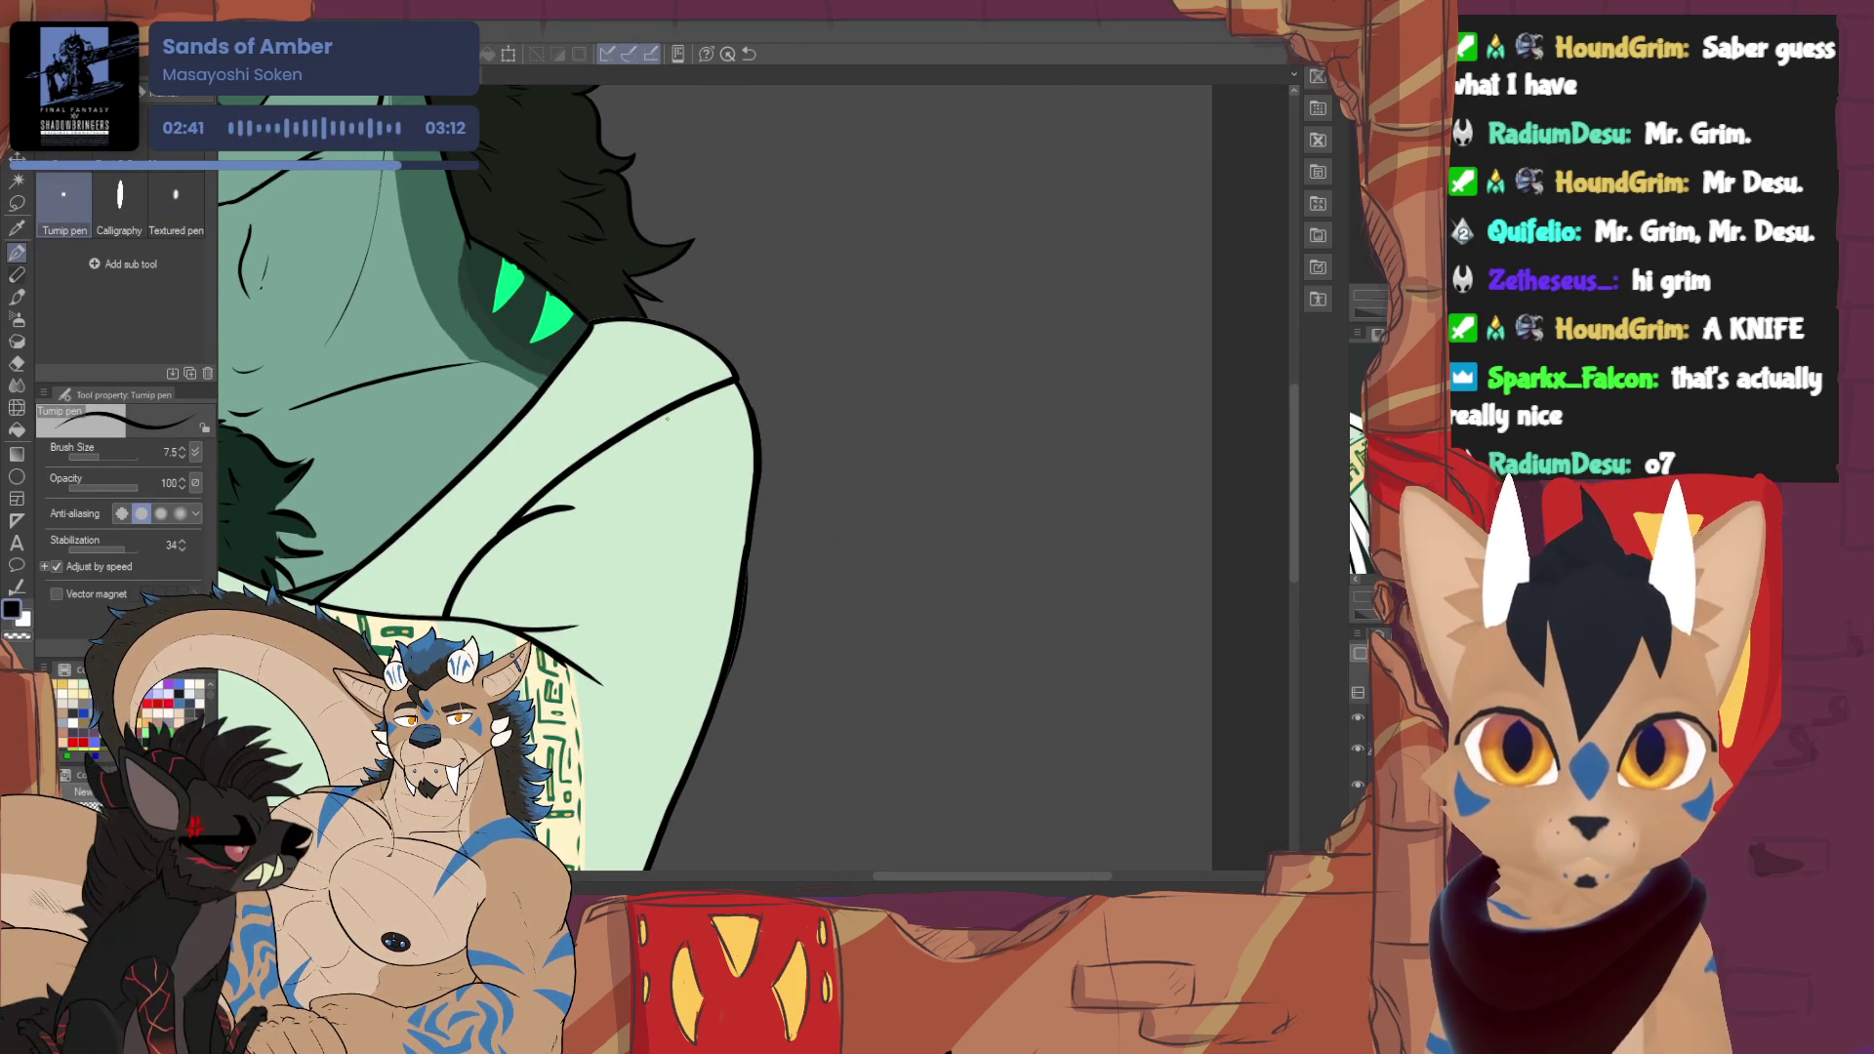
- Zoom and pan to frame the character's head, collar and upper body
scroll(712, 478, "down", 5)
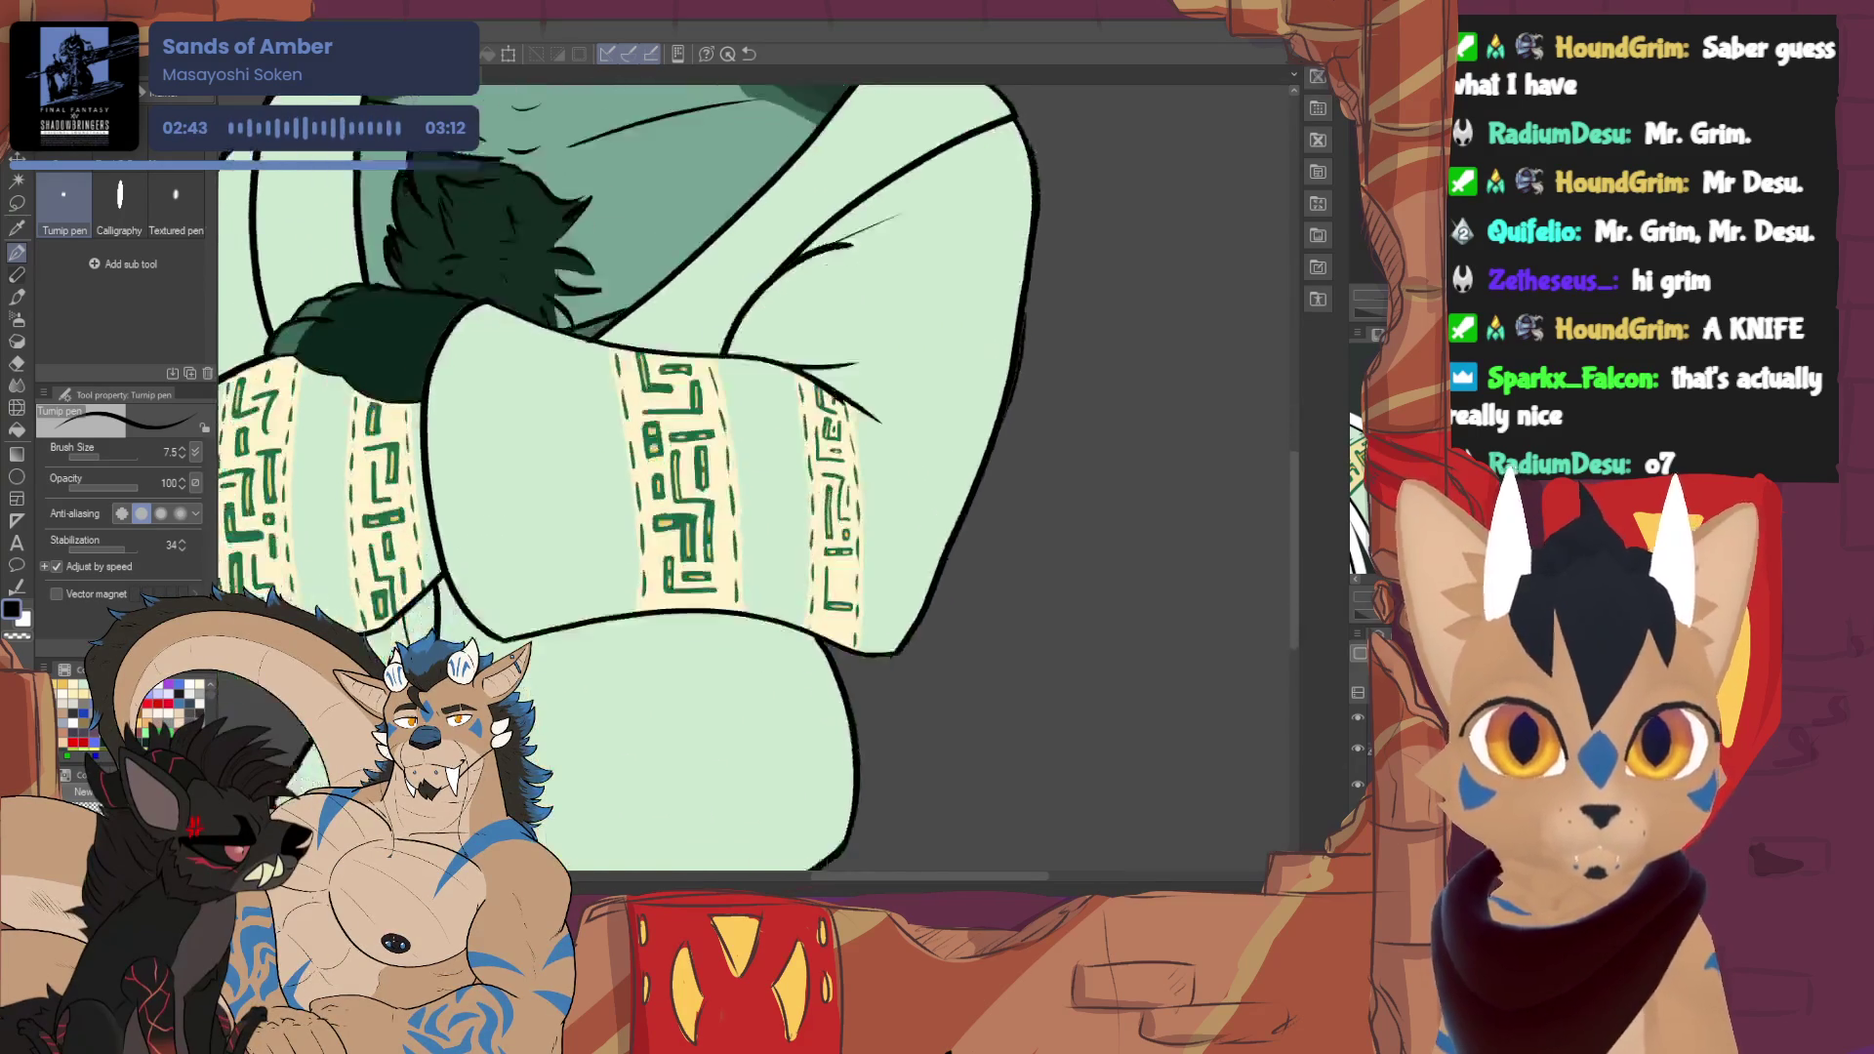
scroll(441, 560, "up", 1)
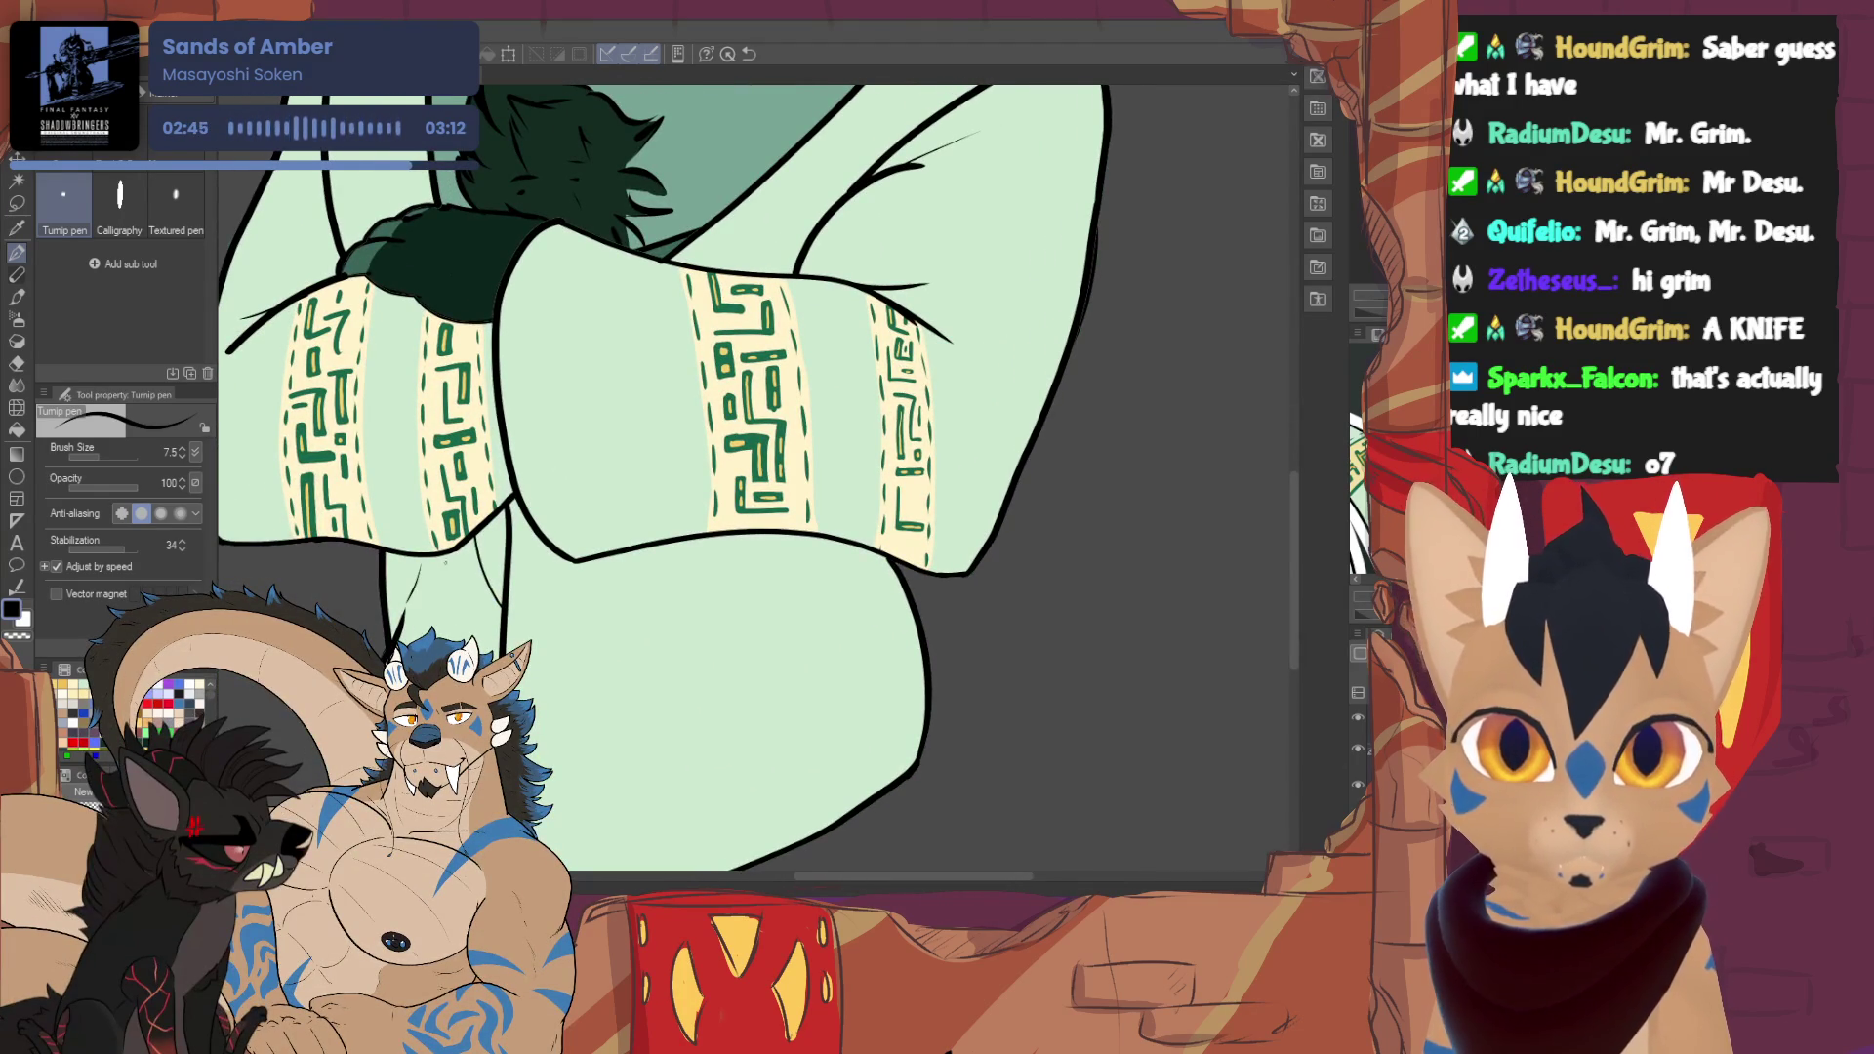
scroll(435, 459, "up", 5)
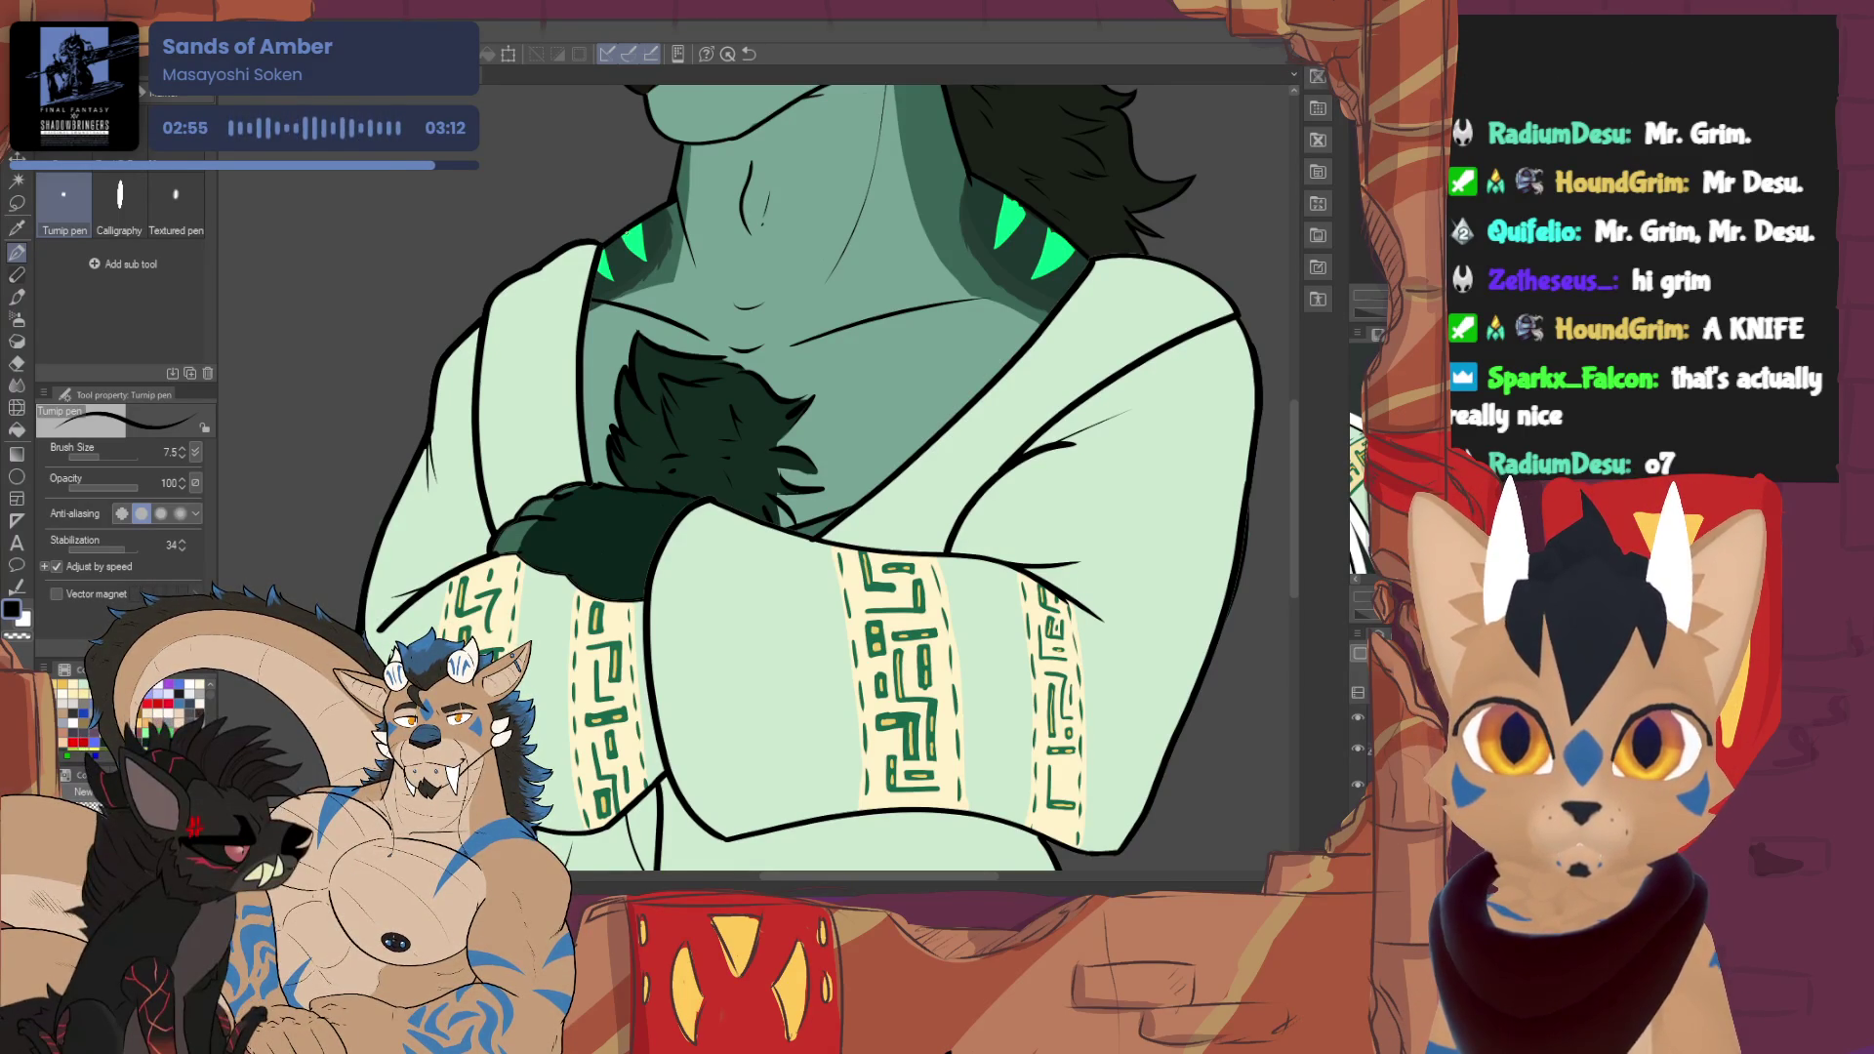
left_click_drag(830, 439, 605, 673)
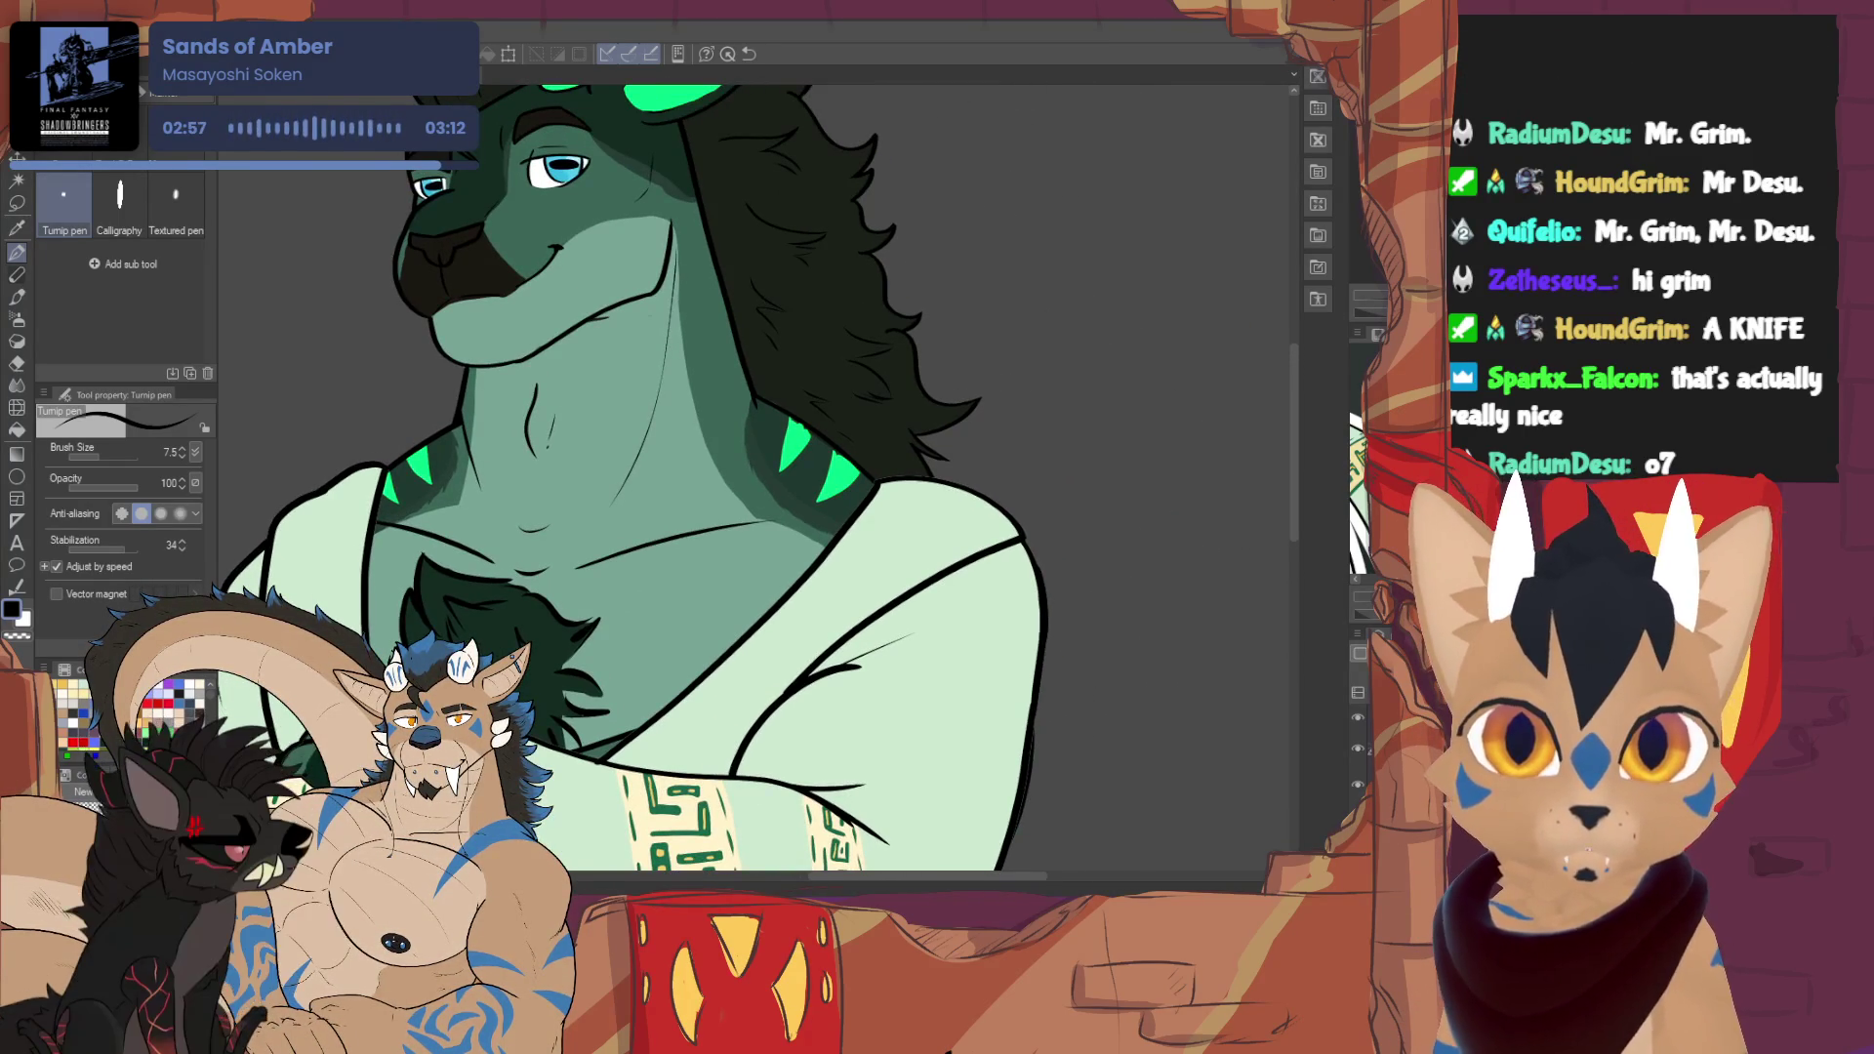
mouse_move(683, 781)
left_mouse_down()
mouse_move(1015, 220)
mouse_move(873, 317)
mouse_move(844, 434)
mouse_move(552, 630)
left_mouse_up()
key("ctrl+0")
scroll(752, 468, "up", 3)
mouse_move(752, 469)
left_mouse_down()
mouse_move(820, 410)
mouse_move(810, 459)
left_mouse_up()
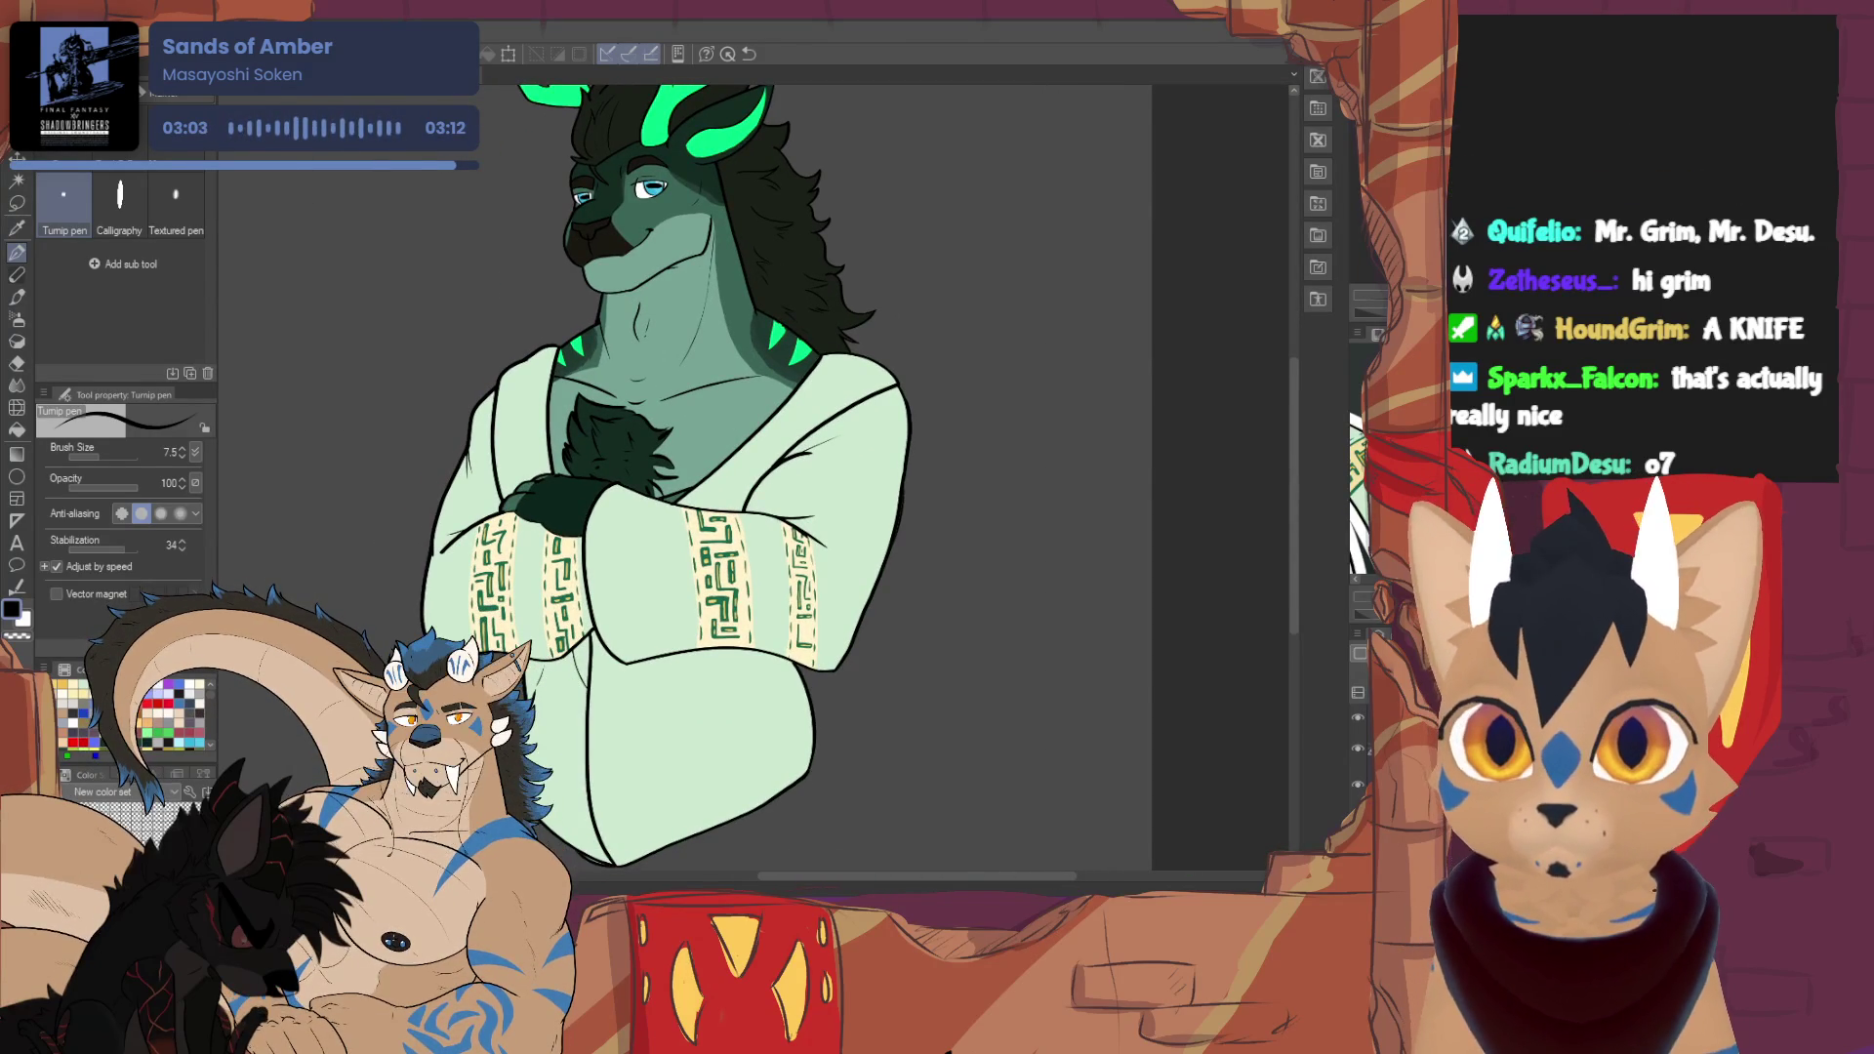